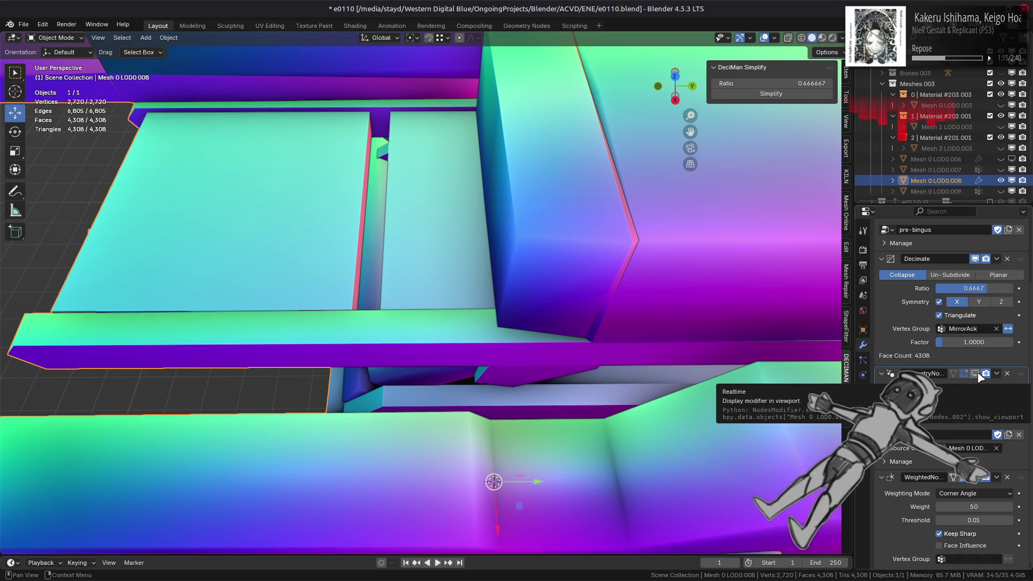
- Compare the mech's shading with GeometryNodes off and on, leave it enabled, and view the whole mech angled
{"action": "left_click", "coordinate": [978, 375]}
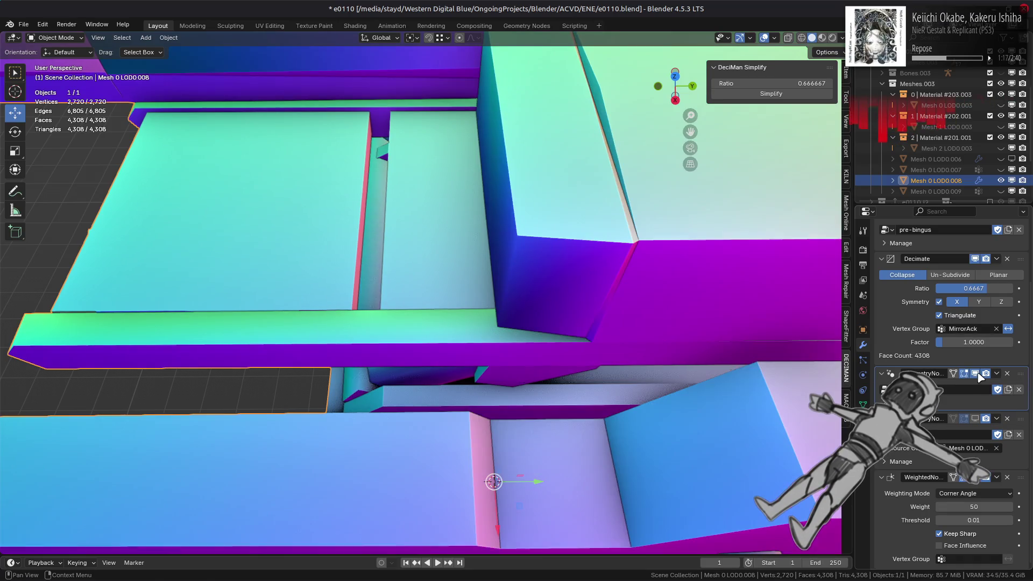
{"action": "left_click", "coordinate": [979, 375]}
{"action": "left_click", "coordinate": [979, 375]}
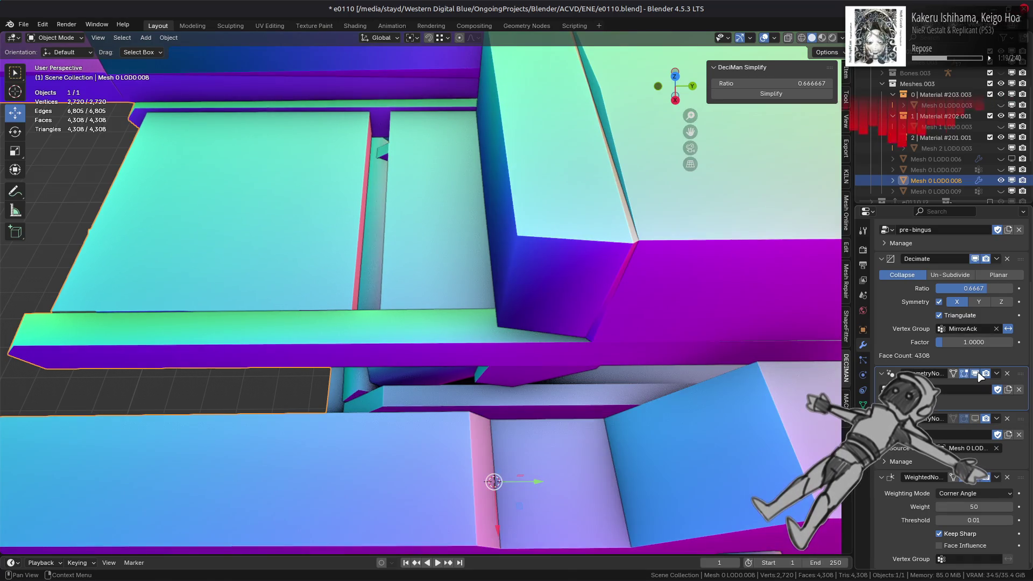
{"action": "left_click", "coordinate": [979, 375]}
{"action": "left_click", "coordinate": [979, 375]}
{"action": "left_click", "coordinate": [978, 375]}
{"action": "left_click", "coordinate": [979, 375]}
{"action": "scroll", "coordinate": [520, 329], "scroll_direction": "down", "scroll_amount": 6}
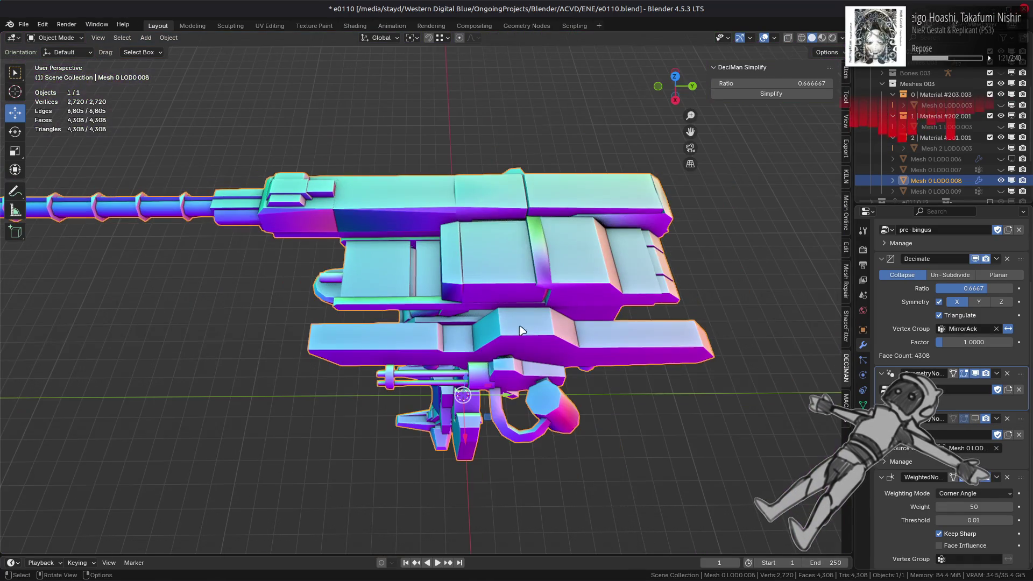
{"action": "middle_click_drag", "start_coordinate": [505, 326], "coordinate": [594, 287]}
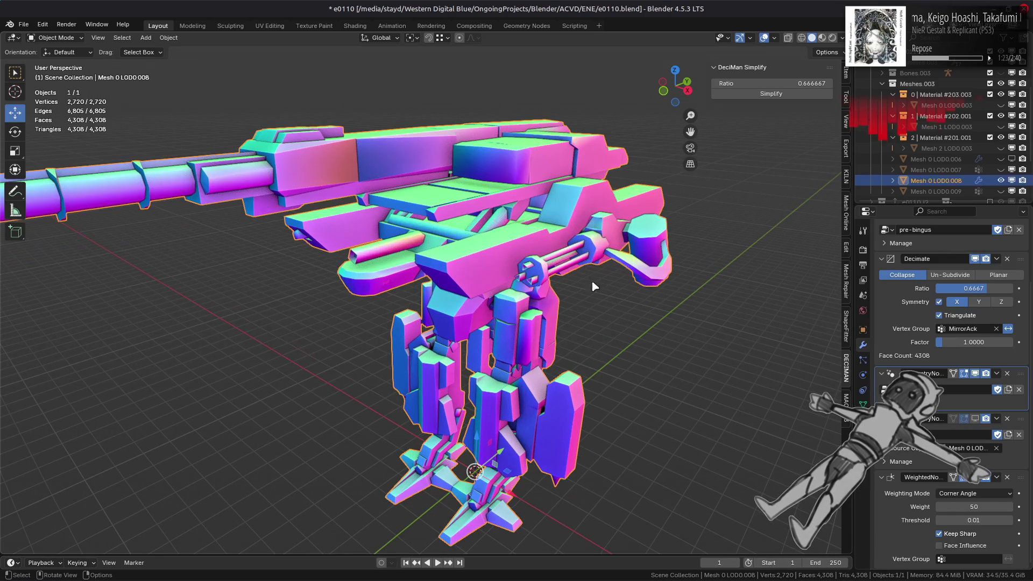
- In the Geometry Nodes workspace, try Compare operations Less Than, Equal, Not Equal and Greater Than or Equal
{"action": "left_click", "coordinate": [530, 24]}
{"action": "middle_click_drag", "start_coordinate": [557, 127], "coordinate": [533, 235]}
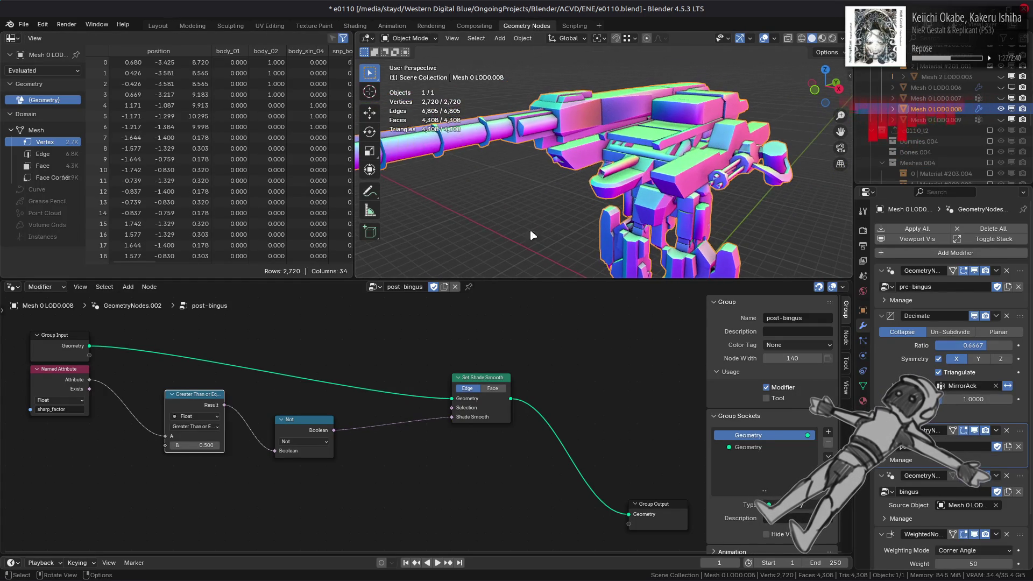
{"action": "left_click", "coordinate": [206, 426]}
{"action": "left_click", "coordinate": [209, 466]}
{"action": "left_click", "coordinate": [206, 426]}
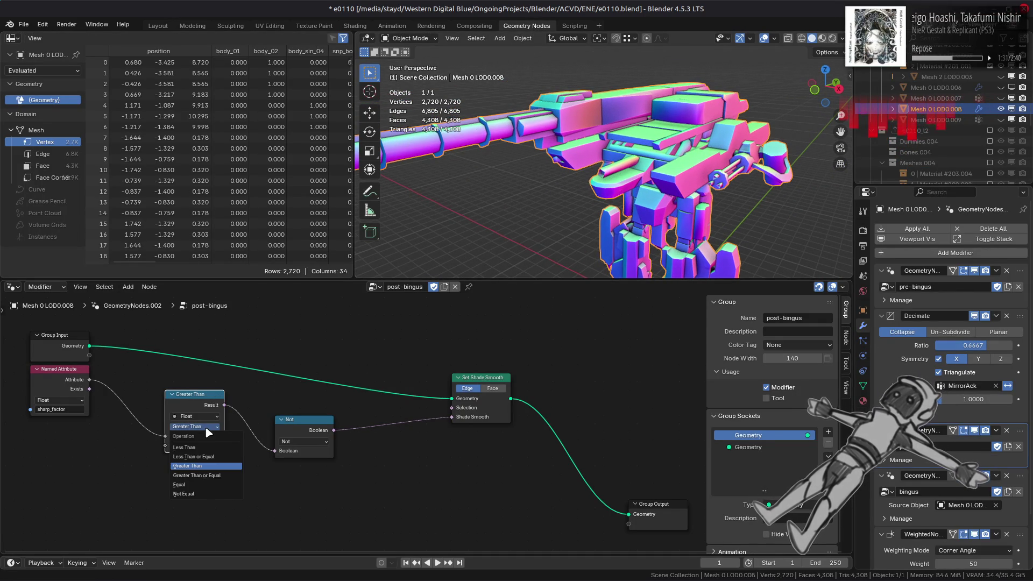
{"action": "left_click", "coordinate": [207, 447]}
{"action": "left_click", "coordinate": [206, 426]}
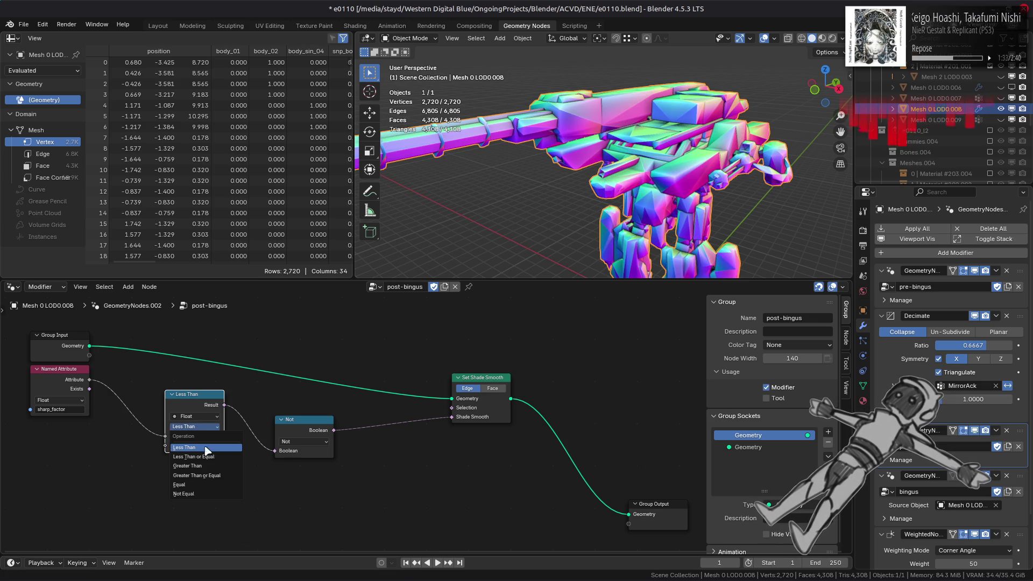
{"action": "left_click", "coordinate": [205, 484]}
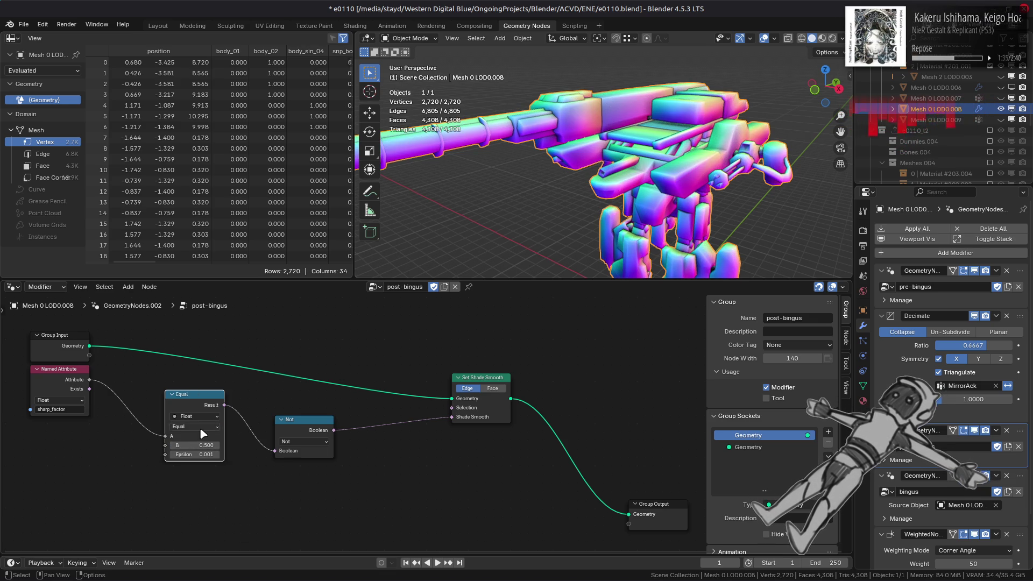
{"action": "left_click", "coordinate": [199, 427]}
{"action": "left_click", "coordinate": [204, 494]}
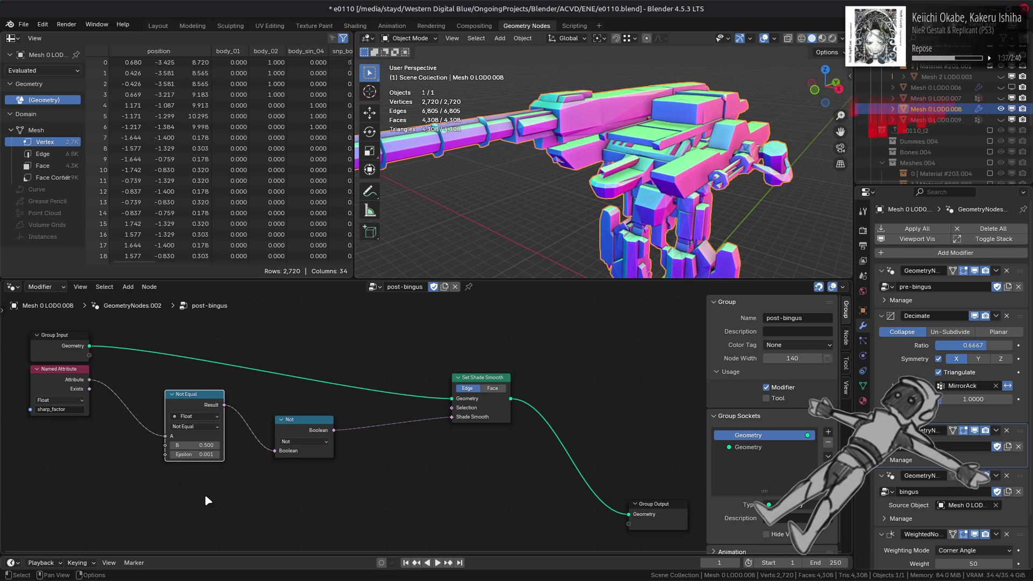
{"action": "left_click", "coordinate": [199, 427]}
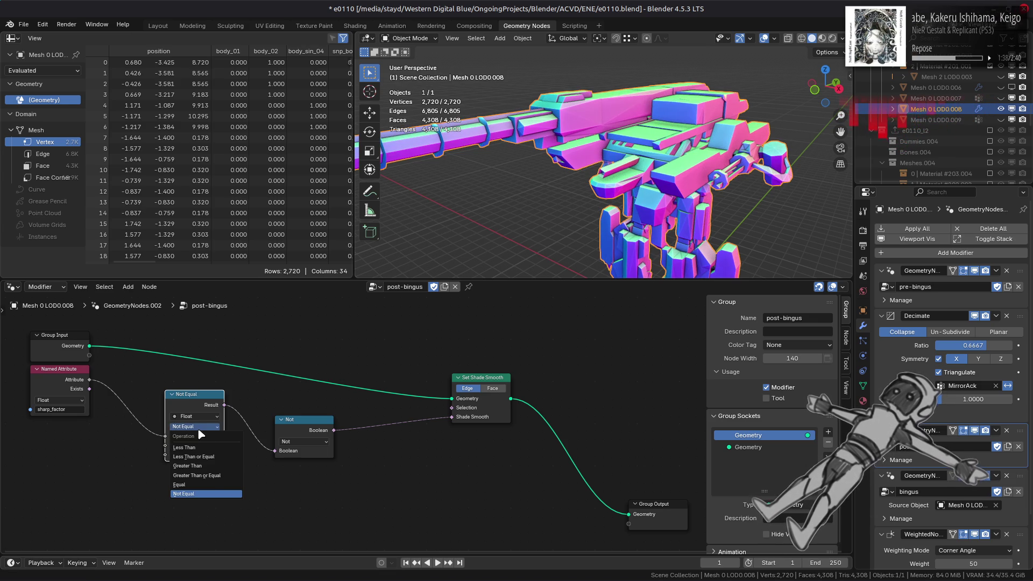
{"action": "left_click", "coordinate": [211, 473]}
- Set the Compare node's threshold B to 0.000 and its operation to Greater Than
{"action": "mouse_move", "coordinate": [205, 444]}
{"action": "left_mouse_down"}
{"action": "mouse_move", "coordinate": [232, 445]}
{"action": "mouse_move", "coordinate": [191, 445]}
{"action": "left_mouse_up"}
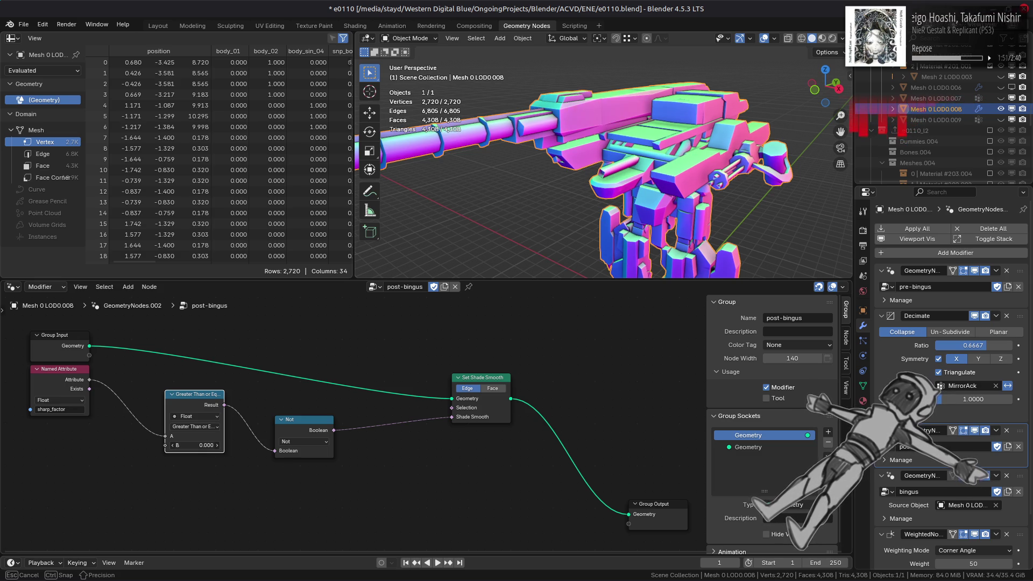
{"action": "left_click_drag", "start_coordinate": [195, 445], "coordinate": [201, 454]}
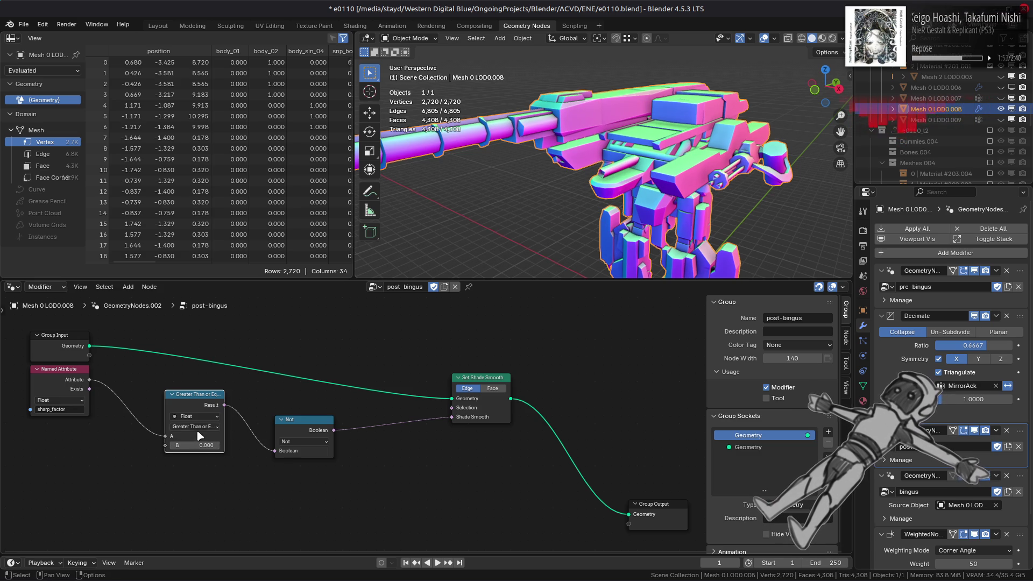
{"action": "left_click", "coordinate": [197, 427]}
{"action": "left_click", "coordinate": [209, 467]}
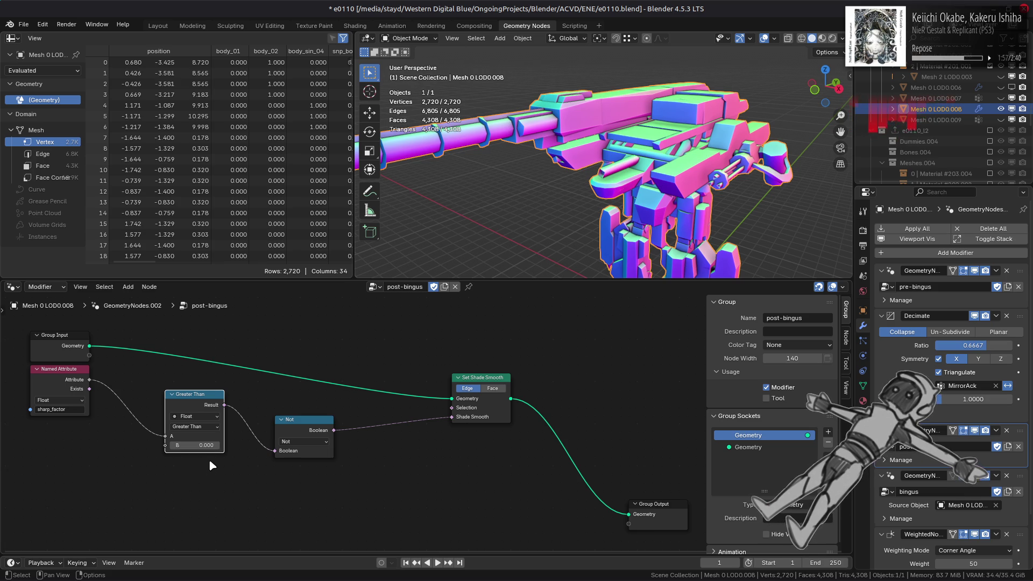
- Compare shading with the GeometryNodes modifier off and on, leave it on, and return to Layout
{"action": "left_click", "coordinate": [977, 430]}
{"action": "left_click", "coordinate": [977, 430]}
{"action": "left_click", "coordinate": [977, 430]}
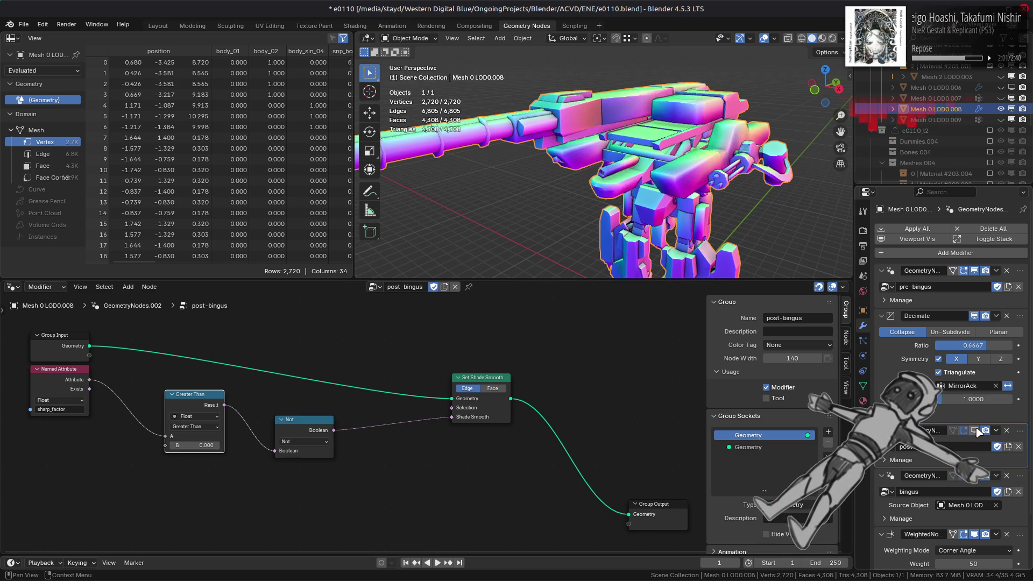
{"action": "left_click", "coordinate": [977, 431]}
{"action": "left_click", "coordinate": [978, 431]}
{"action": "left_click", "coordinate": [977, 431]}
{"action": "left_click", "coordinate": [977, 431]}
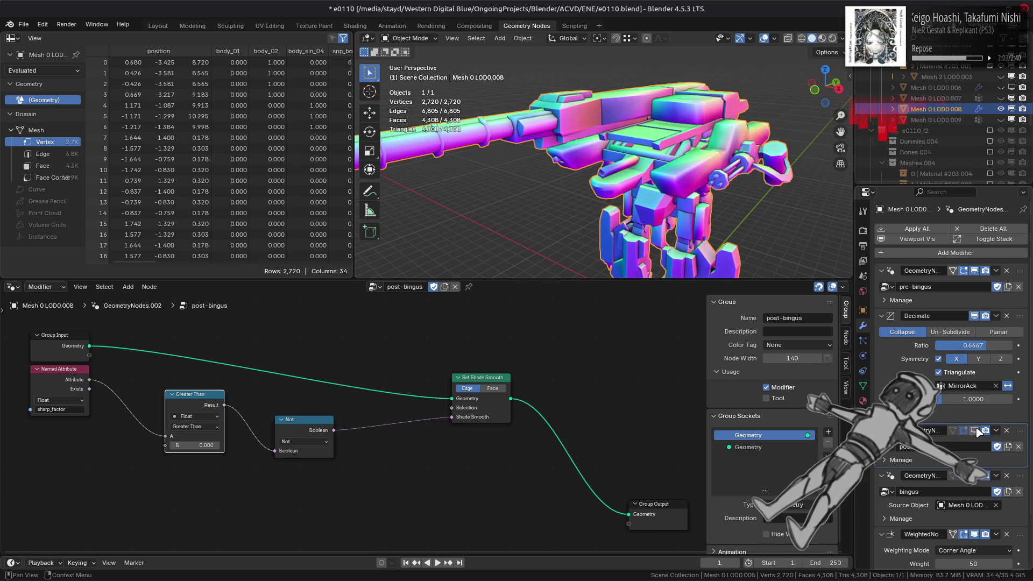
{"action": "left_click", "coordinate": [977, 431]}
{"action": "left_click", "coordinate": [977, 431]}
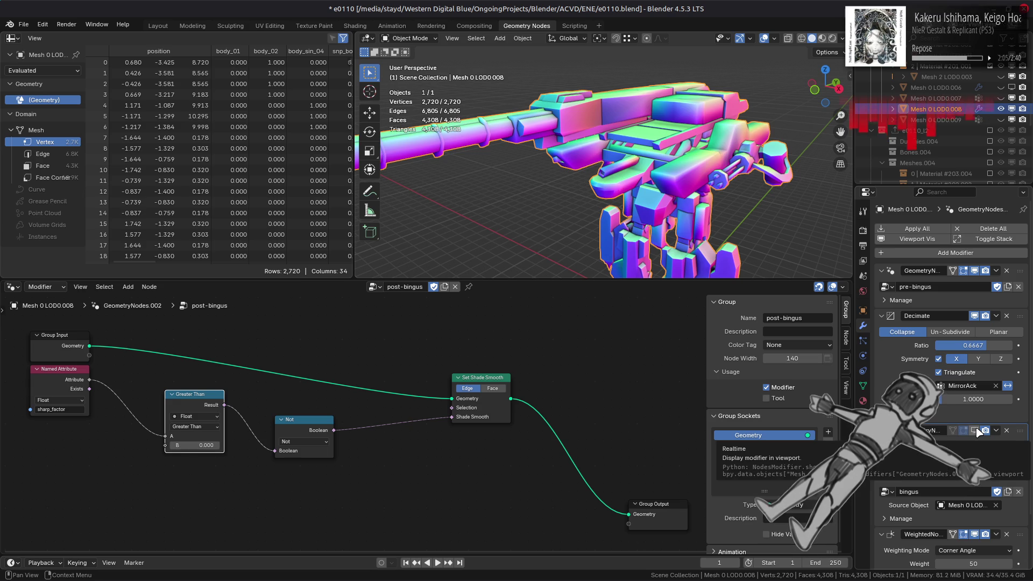
{"action": "left_click", "coordinate": [977, 430]}
{"action": "left_click", "coordinate": [977, 430]}
{"action": "left_click", "coordinate": [977, 431]}
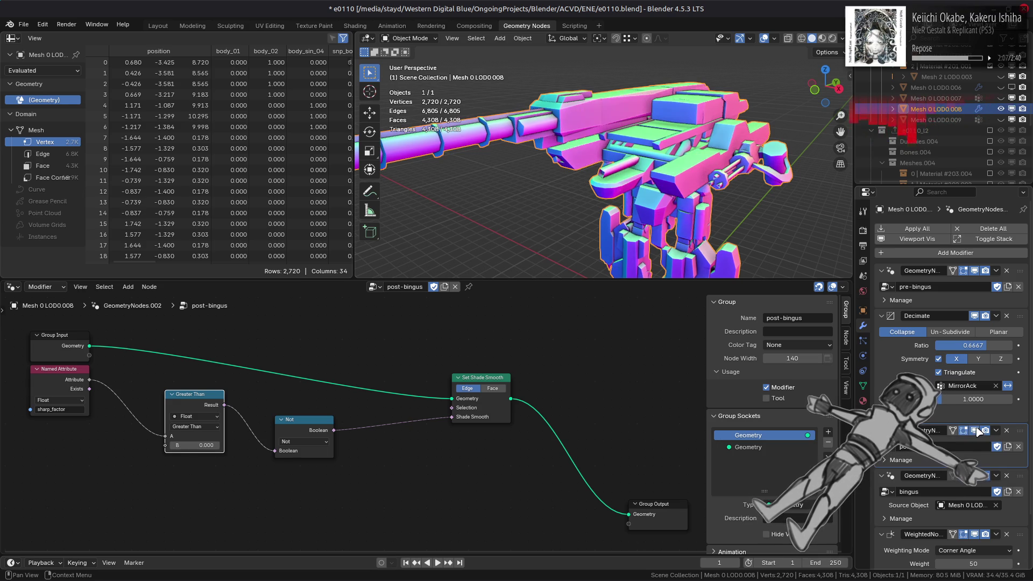
{"action": "left_click", "coordinate": [977, 430]}
{"action": "left_click", "coordinate": [977, 431]}
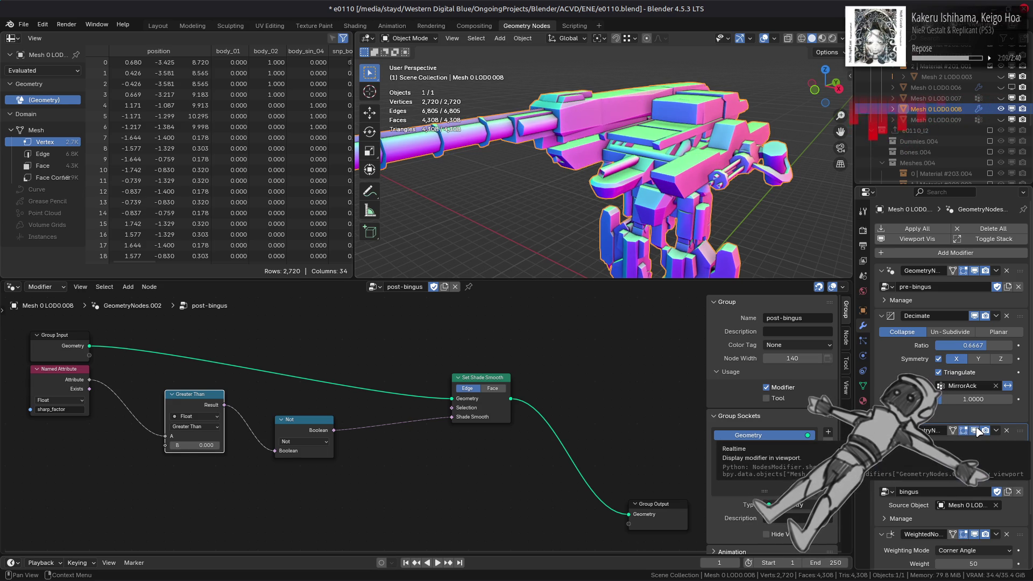
{"action": "left_click", "coordinate": [977, 430]}
{"action": "left_click", "coordinate": [977, 430]}
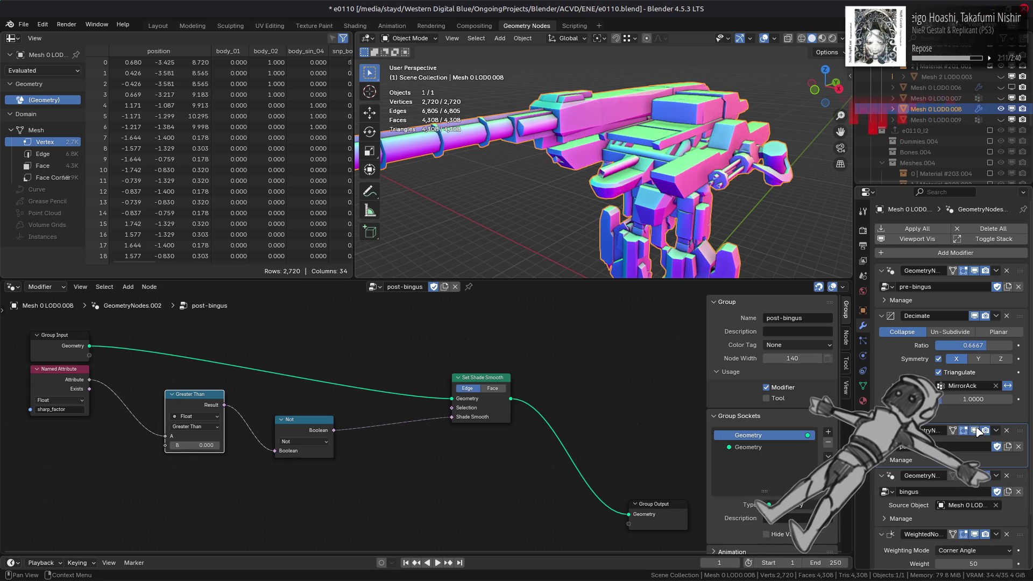
{"action": "left_click", "coordinate": [977, 430]}
{"action": "left_click", "coordinate": [977, 431]}
{"action": "left_click", "coordinate": [977, 430]}
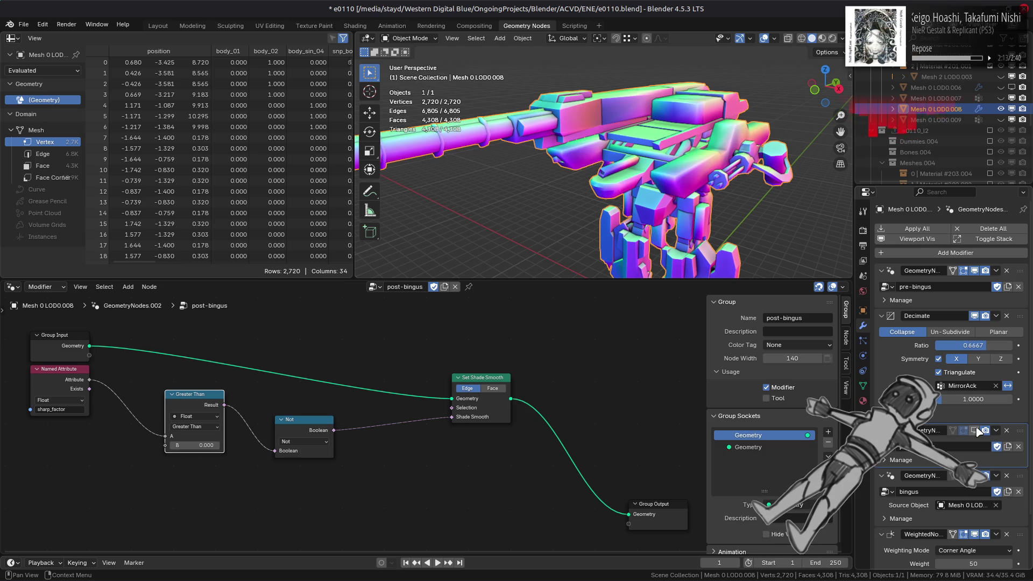
{"action": "left_click", "coordinate": [977, 431]}
{"action": "left_click", "coordinate": [977, 430]}
{"action": "left_click", "coordinate": [977, 430]}
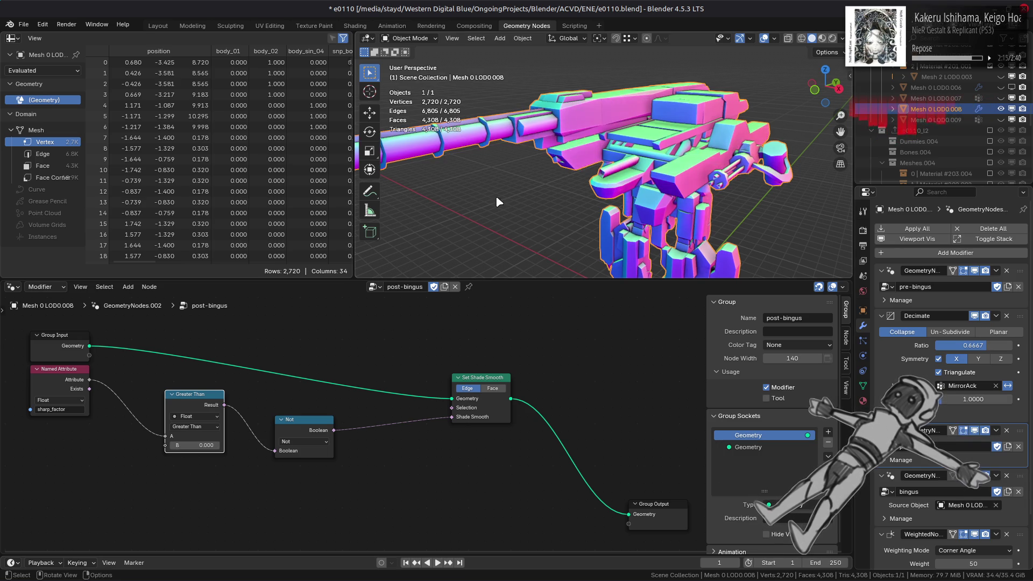
{"action": "left_click", "coordinate": [156, 26]}
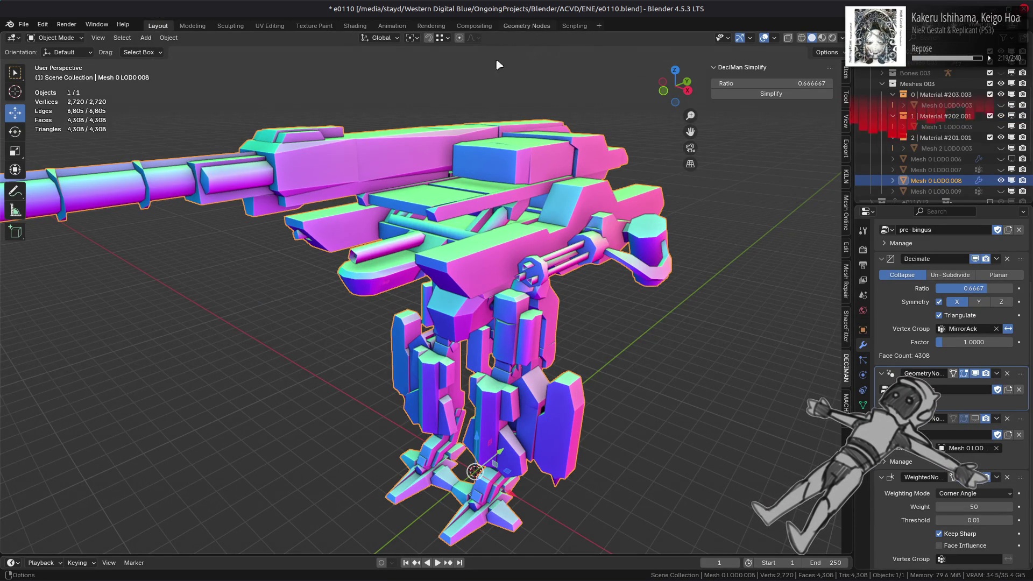
- Orbit around the mech and flip Decimate's viewport display to compare against the 6,446-face original
{"action": "mouse_move", "coordinate": [348, 214]}
{"action": "middle_mouse_down"}
{"action": "mouse_move", "coordinate": [392, 202]}
{"action": "mouse_move", "coordinate": [396, 221]}
{"action": "mouse_move", "coordinate": [445, 195]}
{"action": "mouse_move", "coordinate": [414, 273]}
{"action": "middle_mouse_up"}
{"action": "scroll", "coordinate": [430, 205], "scroll_direction": "up", "scroll_amount": 3}
{"action": "scroll", "coordinate": [414, 273], "scroll_direction": "up", "scroll_amount": 4}
{"action": "scroll", "coordinate": [422, 266], "scroll_direction": "down", "scroll_amount": 3}
{"action": "scroll", "coordinate": [417, 272], "scroll_direction": "up", "scroll_amount": 6}
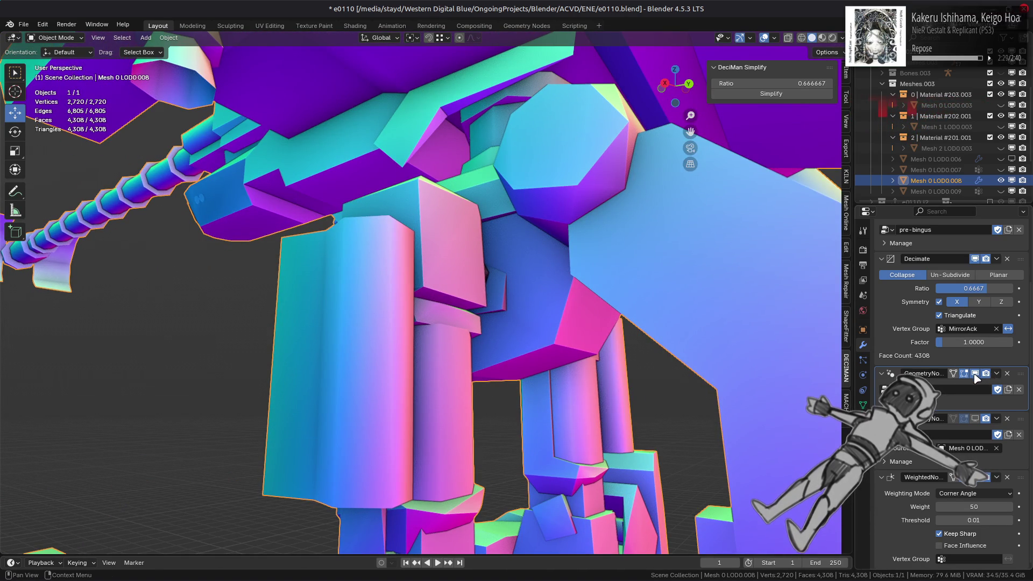
{"action": "left_click", "coordinate": [976, 260]}
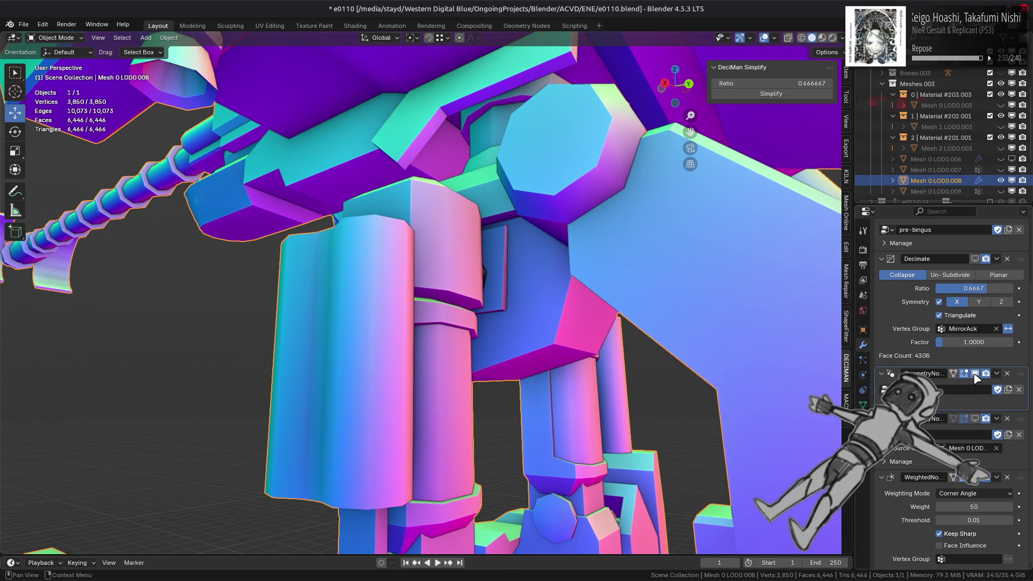
{"action": "left_click", "coordinate": [976, 260]}
{"action": "left_click", "coordinate": [976, 259]}
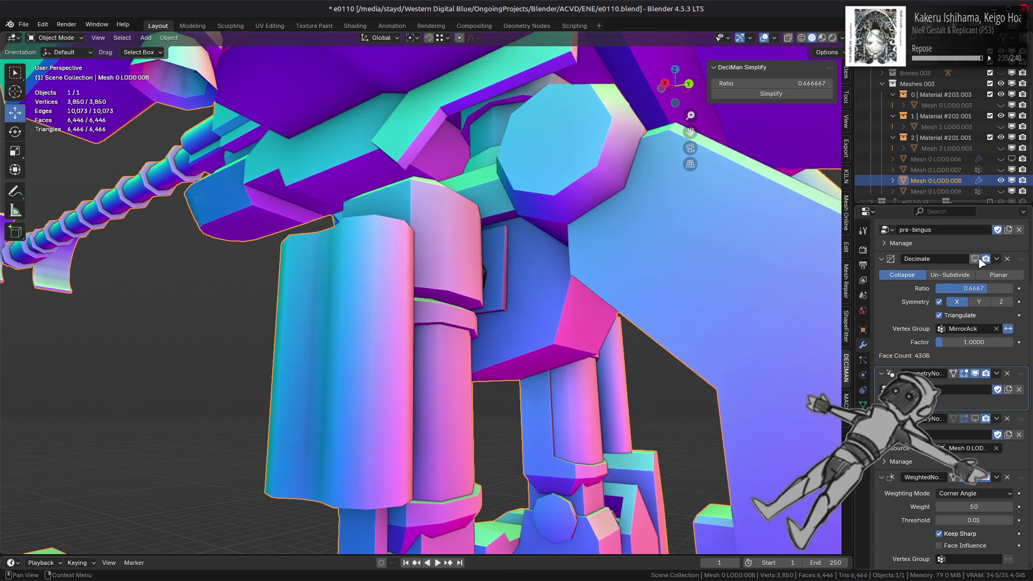
{"action": "left_click", "coordinate": [976, 259]}
{"action": "left_click", "coordinate": [976, 260]}
{"action": "left_click", "coordinate": [976, 260]}
{"action": "middle_click_drag", "start_coordinate": [619, 285], "coordinate": [511, 301]}
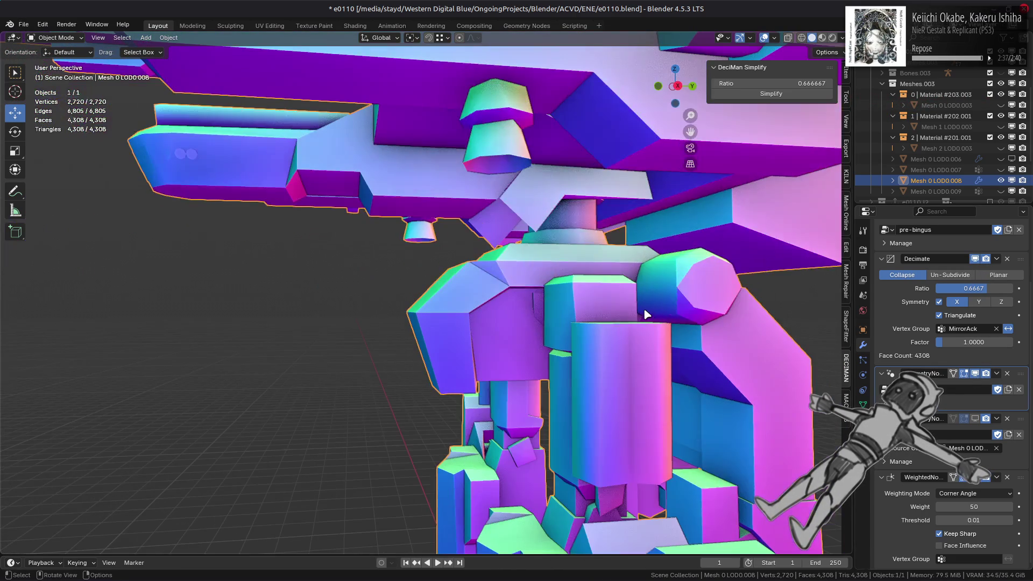
{"action": "left_click", "coordinate": [976, 260]}
{"action": "left_click", "coordinate": [976, 260]}
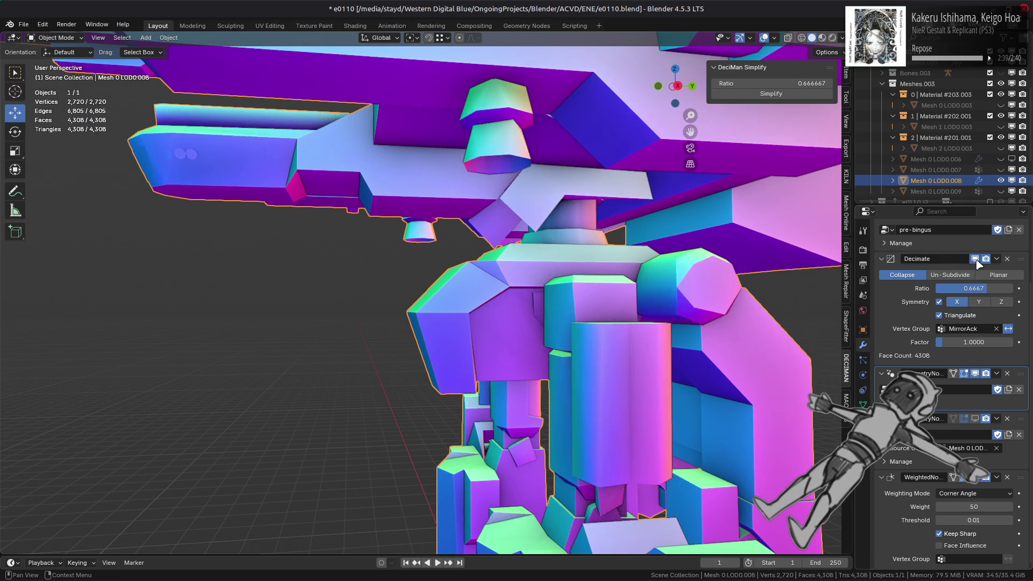
{"action": "left_click", "coordinate": [976, 259]}
{"action": "left_click", "coordinate": [976, 260]}
{"action": "left_click", "coordinate": [976, 260]}
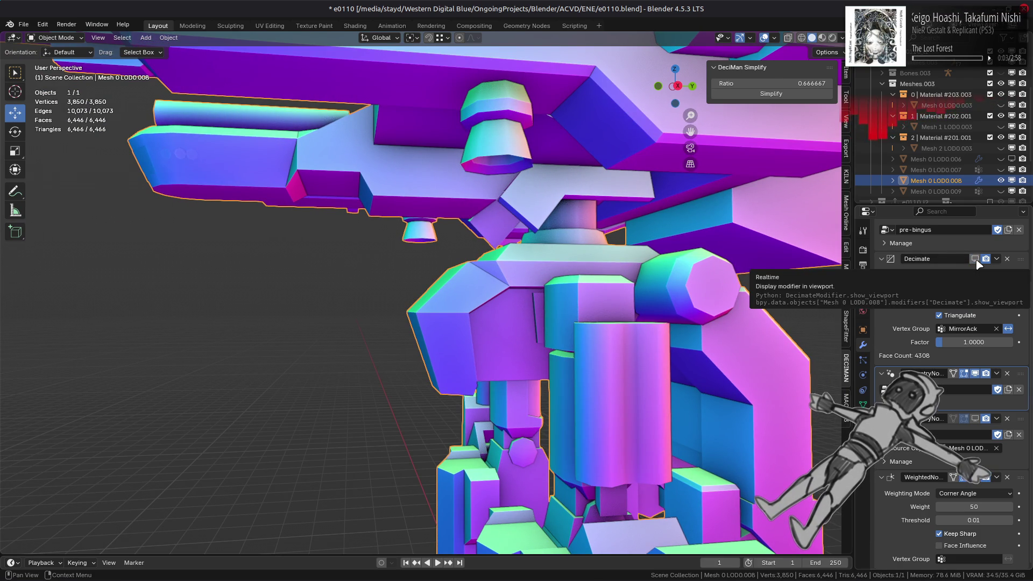
- Compare dense and decimated again, leave Decimate showing 4,308 faces, and orbit to a top view
{"action": "left_click", "coordinate": [976, 260]}
{"action": "left_click", "coordinate": [976, 259]}
{"action": "left_click", "coordinate": [976, 259]}
{"action": "left_click", "coordinate": [976, 259]}
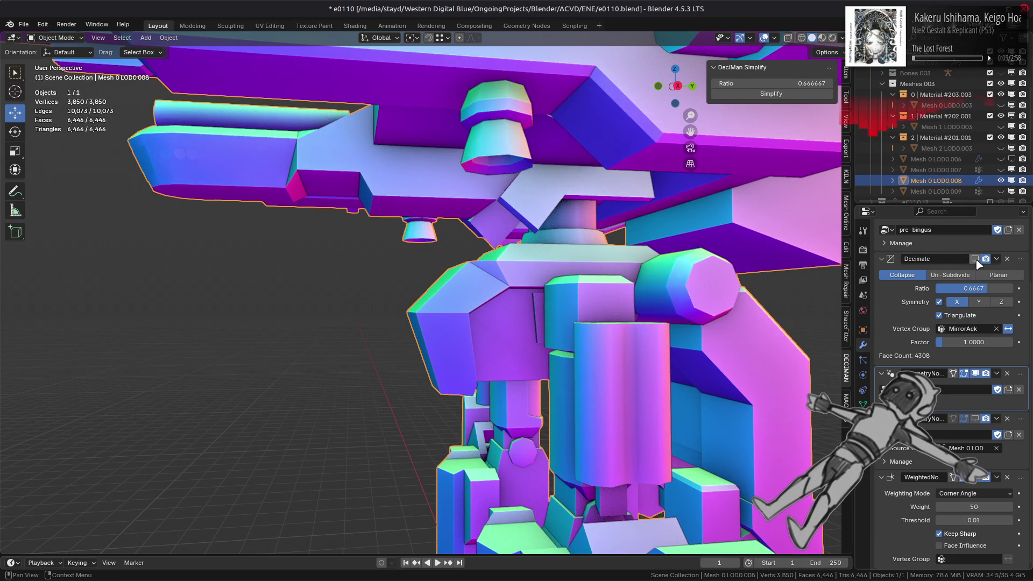
{"action": "left_click", "coordinate": [976, 259]}
{"action": "left_click", "coordinate": [976, 259]}
{"action": "left_click", "coordinate": [976, 260]}
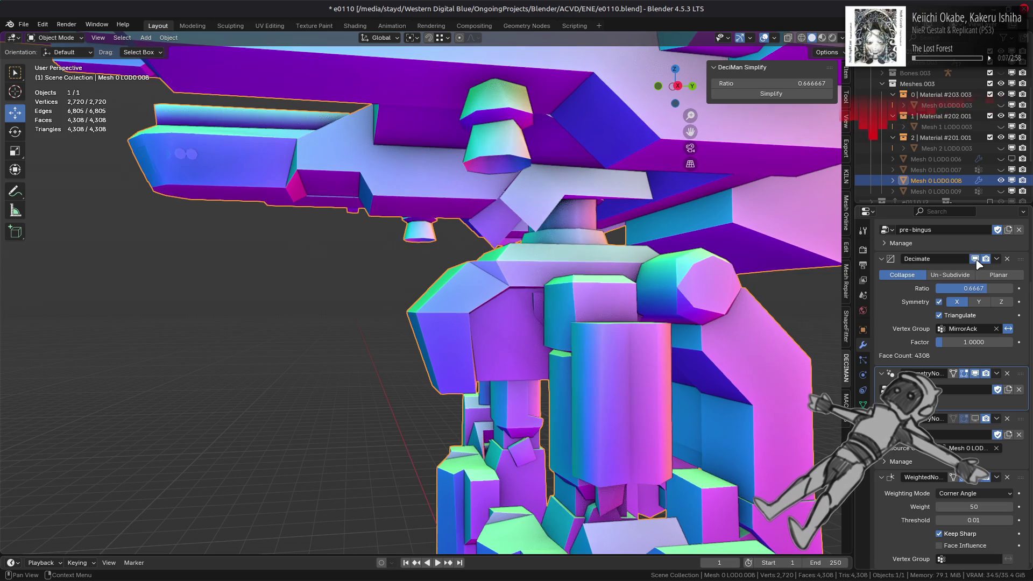
{"action": "left_click", "coordinate": [976, 259]}
{"action": "left_click", "coordinate": [976, 260]}
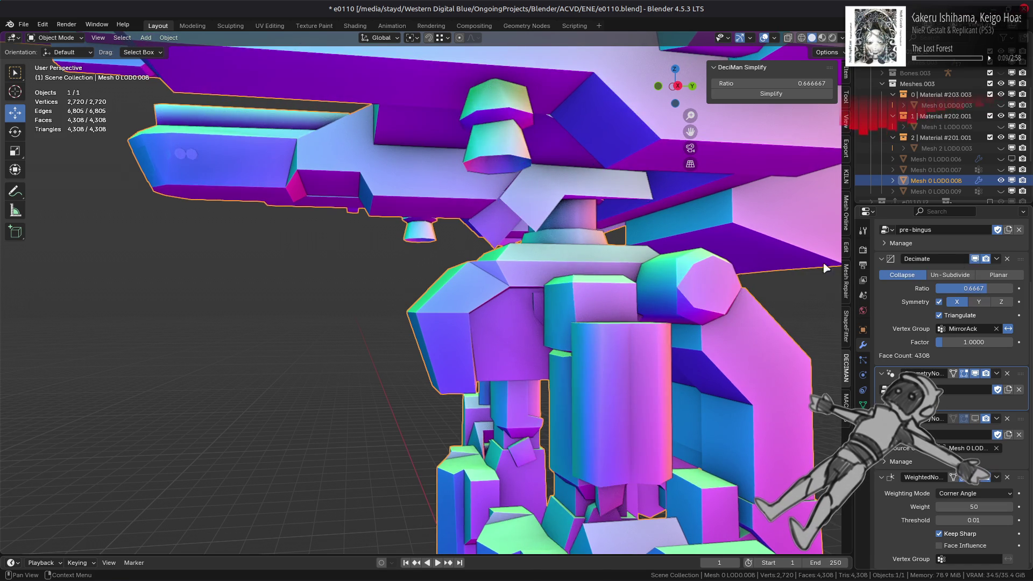
{"action": "scroll", "coordinate": [528, 292], "scroll_direction": "down", "scroll_amount": 5}
{"action": "mouse_move", "coordinate": [530, 292]}
{"action": "middle_mouse_down"}
{"action": "mouse_move", "coordinate": [566, 293]}
{"action": "mouse_move", "coordinate": [603, 330]}
{"action": "mouse_move", "coordinate": [700, 312]}
{"action": "middle_mouse_up"}
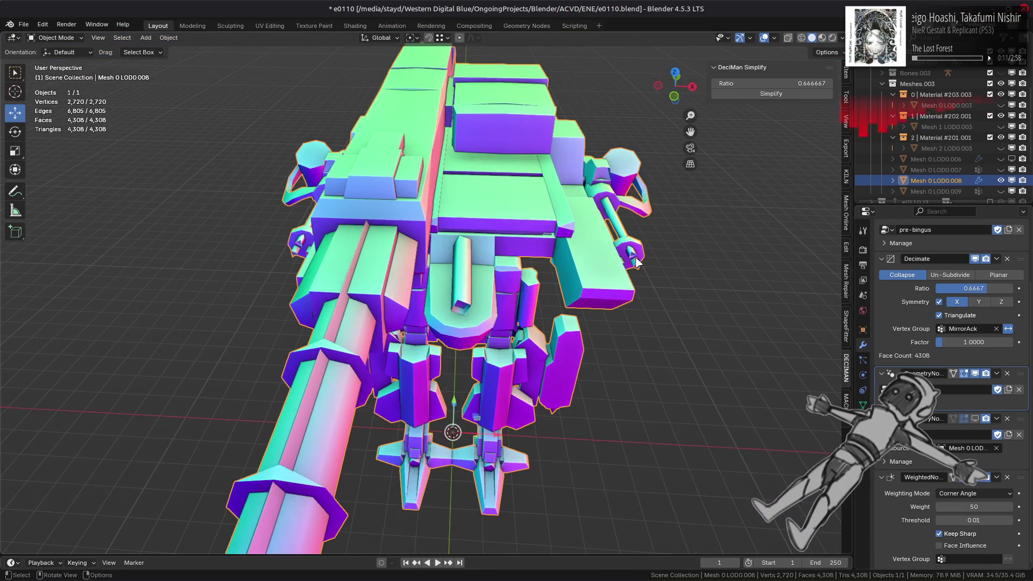
- Switch to Material Preview, test the vertex group Invert toggle, and keep MirrorAck on the Decimate
{"action": "key", "text": "z"}
{"action": "scroll", "coordinate": [781, 289], "scroll_direction": "up", "scroll_amount": 3}
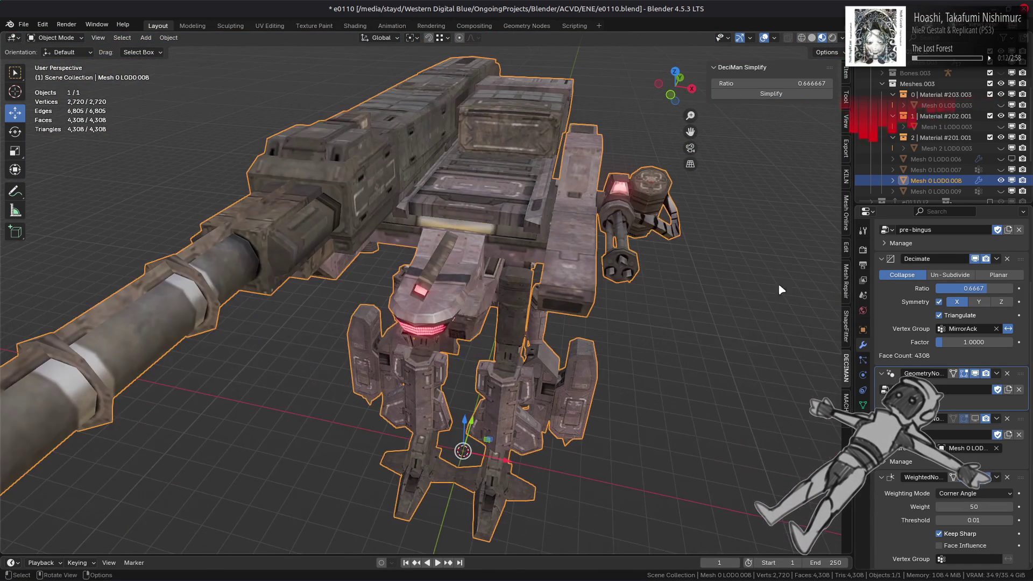
{"action": "left_click", "coordinate": [1007, 329]}
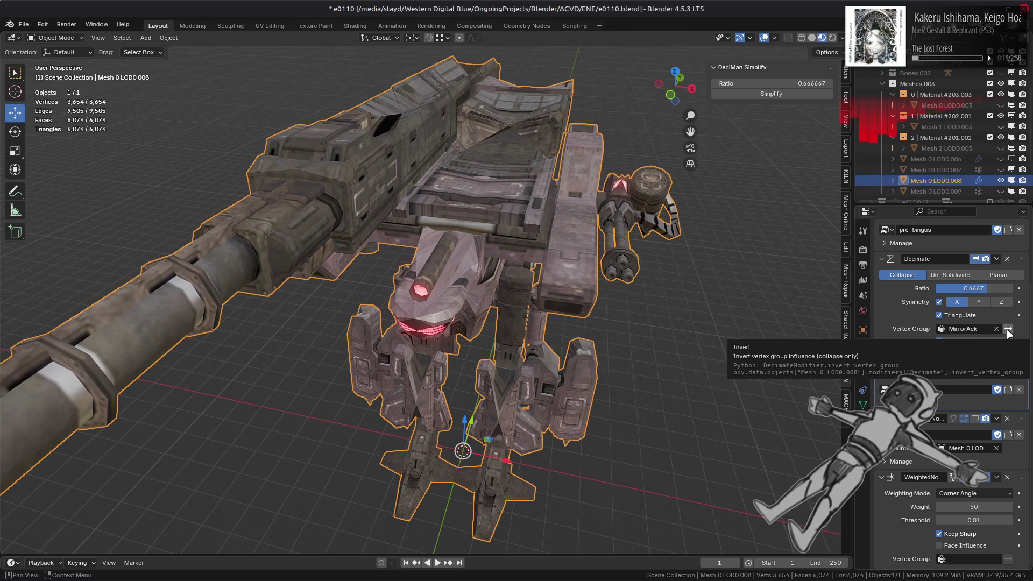
{"action": "left_click", "coordinate": [1008, 329]}
{"action": "left_click", "coordinate": [996, 329]}
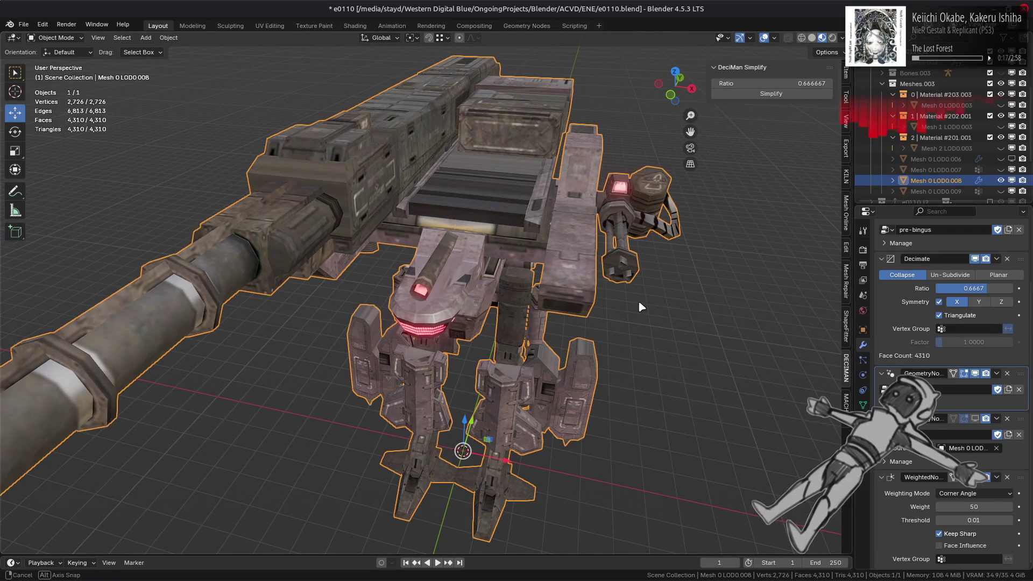
{"action": "middle_click_drag", "start_coordinate": [613, 302], "coordinate": [635, 307]}
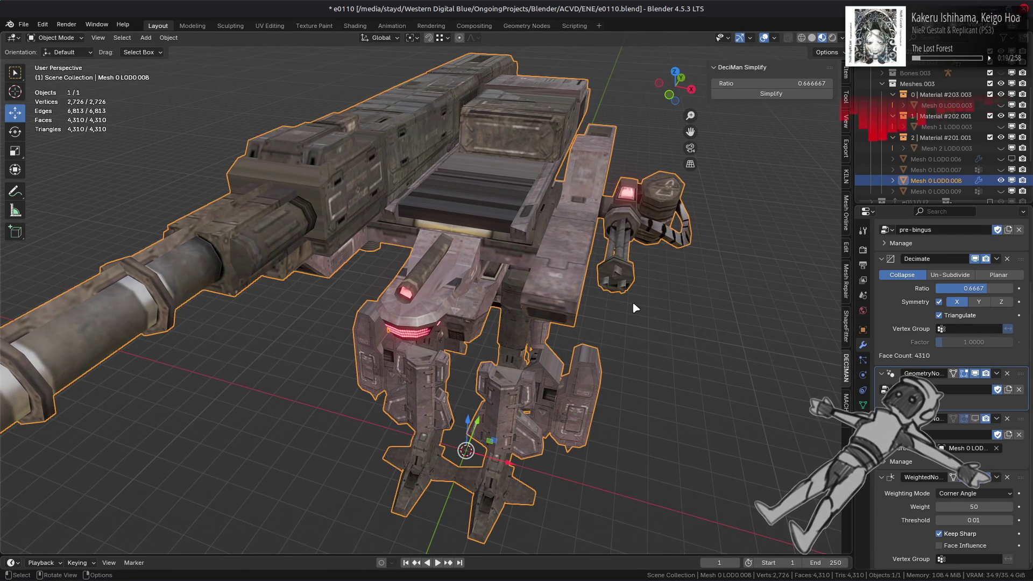
{"action": "scroll", "coordinate": [635, 308], "scroll_direction": "up", "scroll_amount": 1}
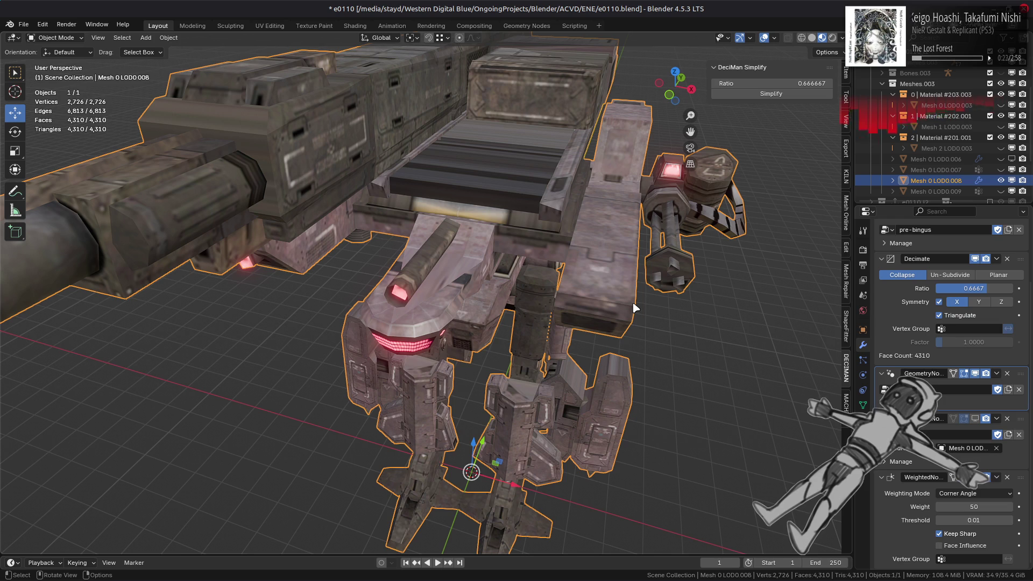
{"action": "key", "text": "ctrl+z"}
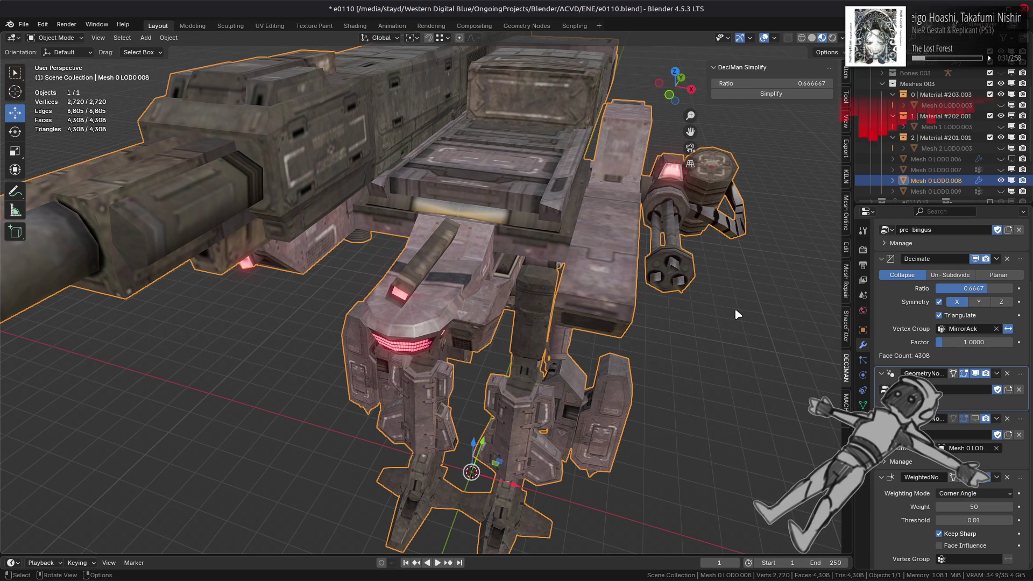
- Duplicate the Decimate modifier, disable Invert on Decimate.001, and set its ratio to 0.8333
{"action": "left_click", "coordinate": [997, 259]}
{"action": "left_click", "coordinate": [963, 287]}
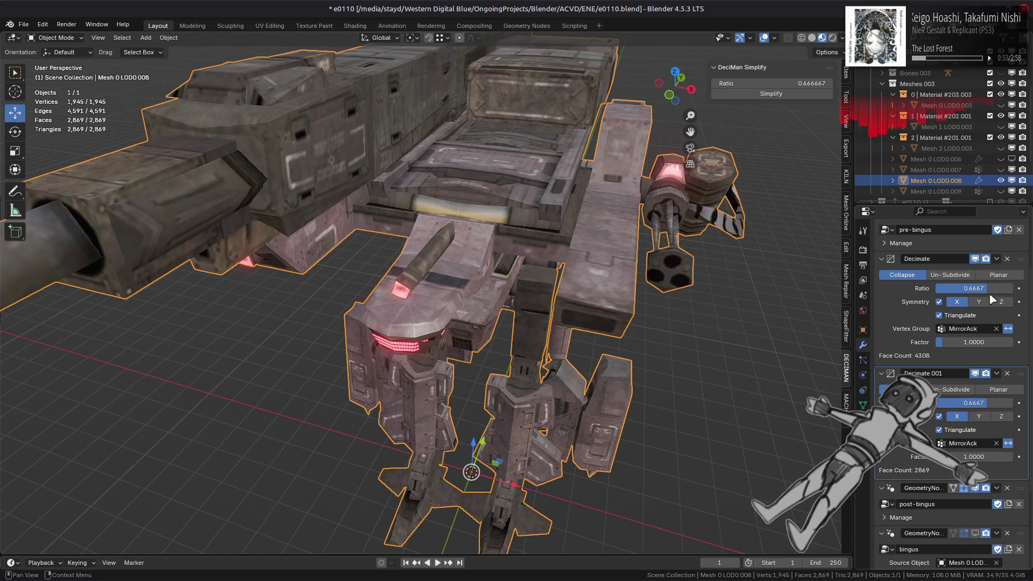
{"action": "left_click", "coordinate": [1009, 443]}
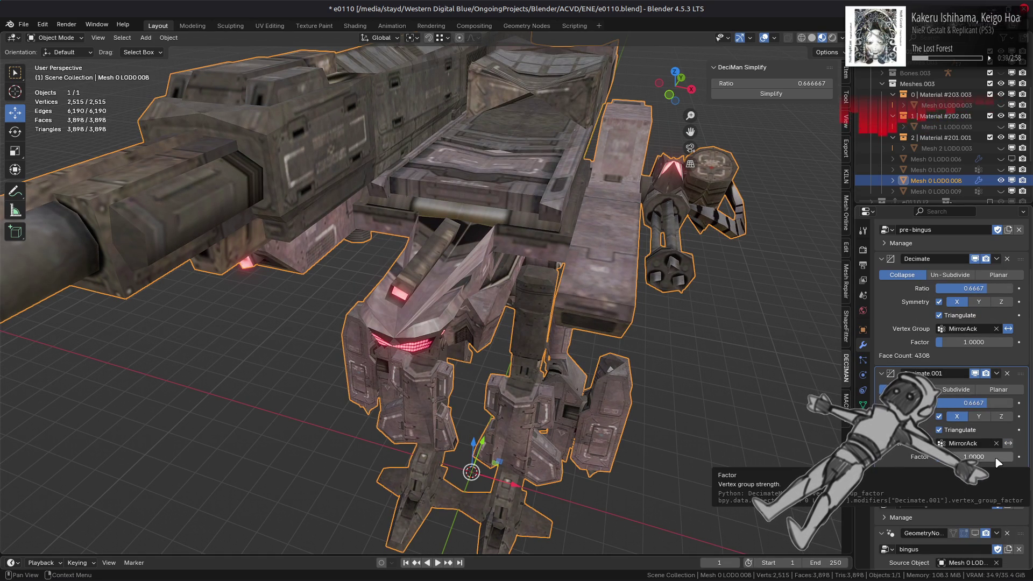
{"action": "left_click", "coordinate": [994, 403]}
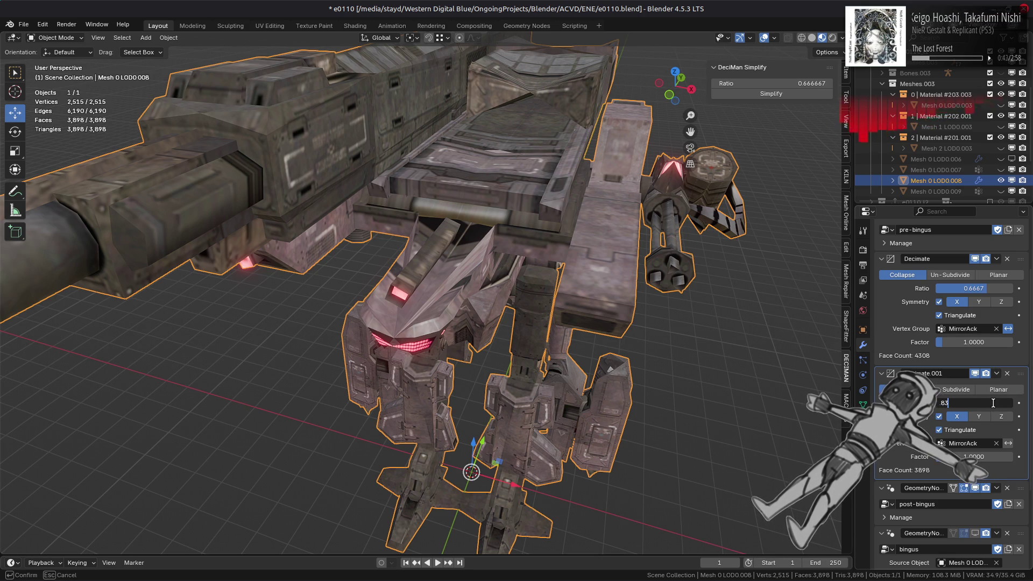
{"action": "key", "text": "Return"}
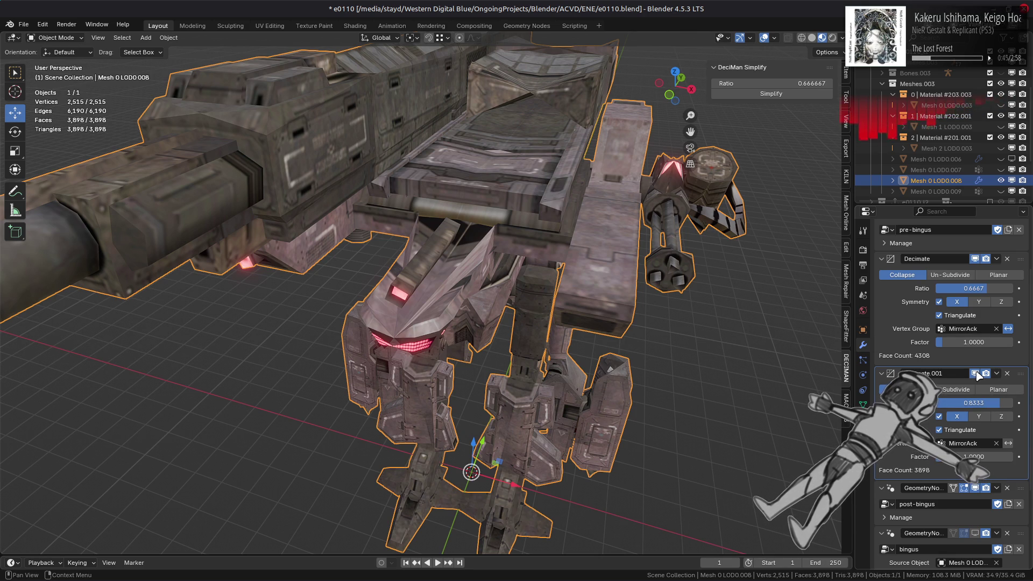
- Keep Decimate.001 below the first, raise its ratio to 0.9703, and hide it from the viewport
{"action": "left_click", "coordinate": [976, 373]}
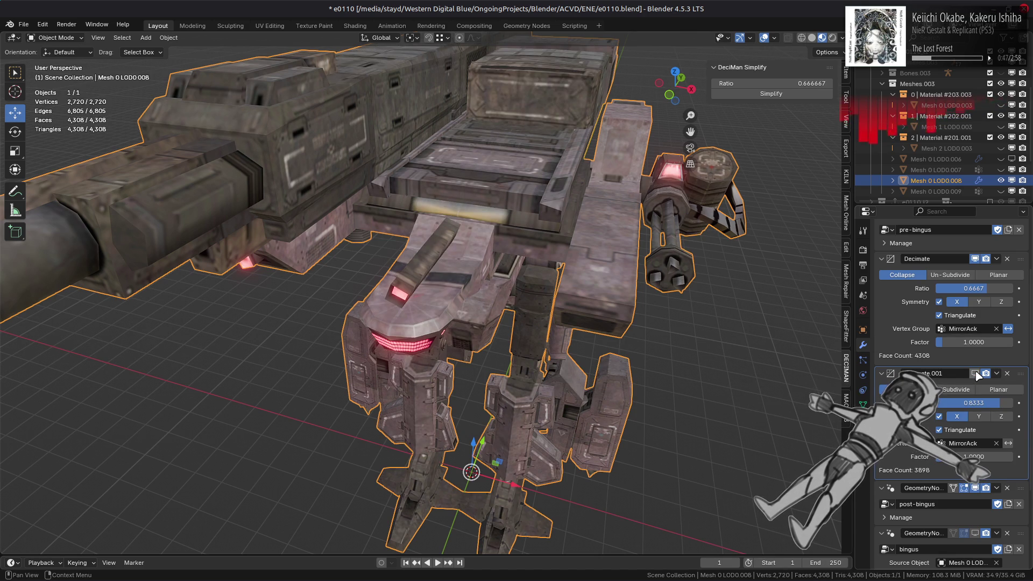
{"action": "left_click", "coordinate": [975, 373]}
{"action": "left_click_drag", "start_coordinate": [1023, 373], "coordinate": [1022, 258]}
{"action": "mouse_move", "coordinate": [635, 314]}
{"action": "middle_mouse_down"}
{"action": "mouse_move", "coordinate": [603, 299]}
{"action": "mouse_move", "coordinate": [958, 382]}
{"action": "middle_mouse_up"}
{"action": "key", "text": "ctrl+z"}
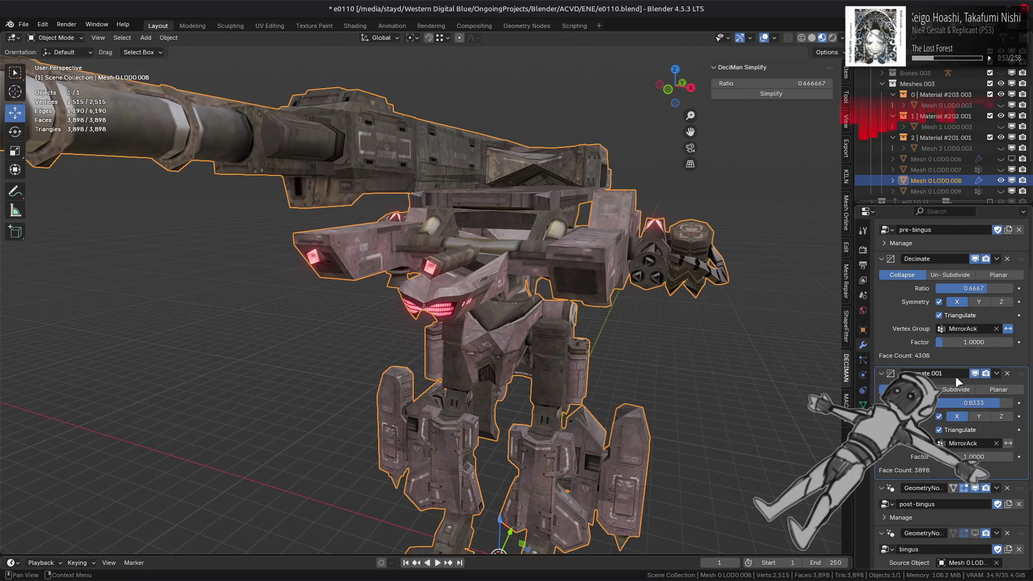
{"action": "left_click_drag", "start_coordinate": [974, 403], "coordinate": [984, 403]}
{"action": "left_click", "coordinate": [976, 374]}
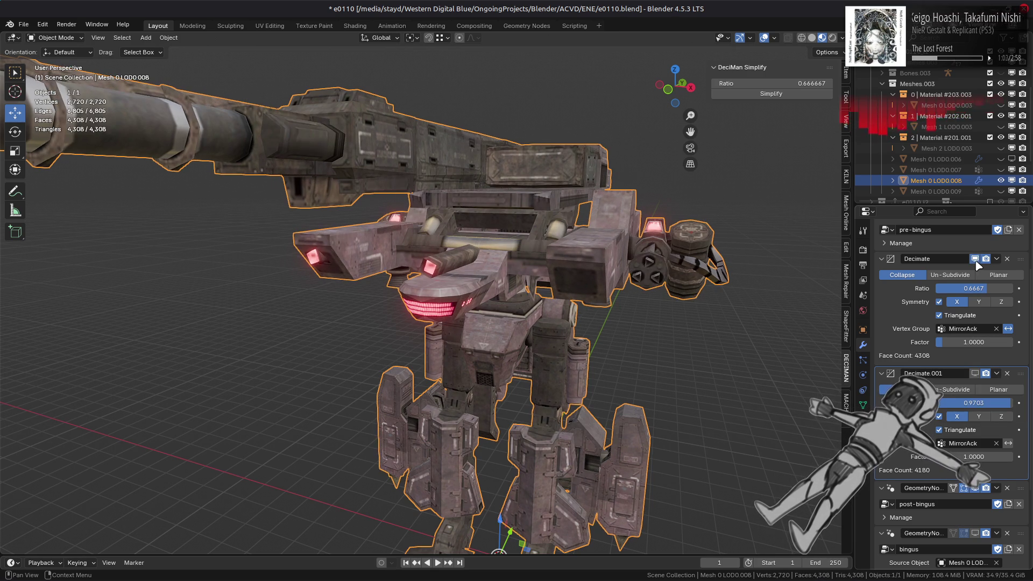
{"action": "scroll", "coordinate": [715, 279], "scroll_direction": "up", "scroll_amount": 1}
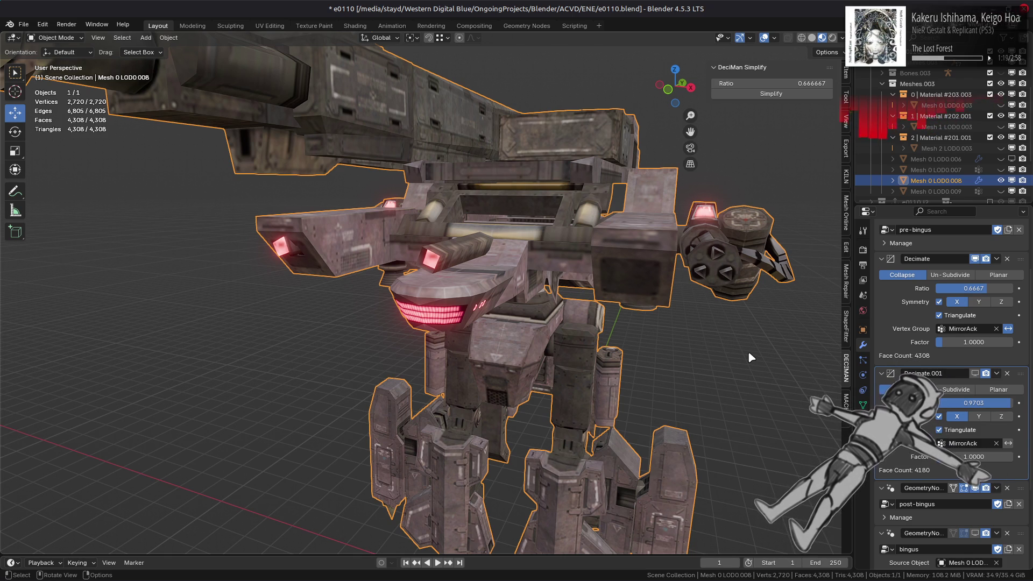
- Show Decimate.001 in the viewport, switch to Solid shading, and lower its ratio to about 0.9155
{"action": "left_click", "coordinate": [975, 374]}
{"action": "left_click", "coordinate": [812, 38]}
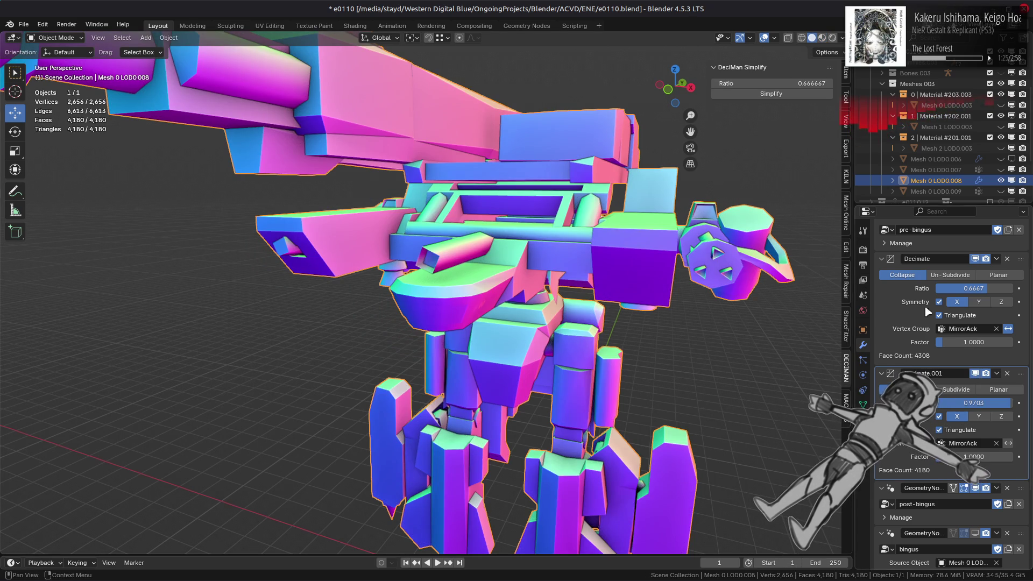
{"action": "scroll", "coordinate": [675, 287], "scroll_direction": "up", "scroll_amount": 2}
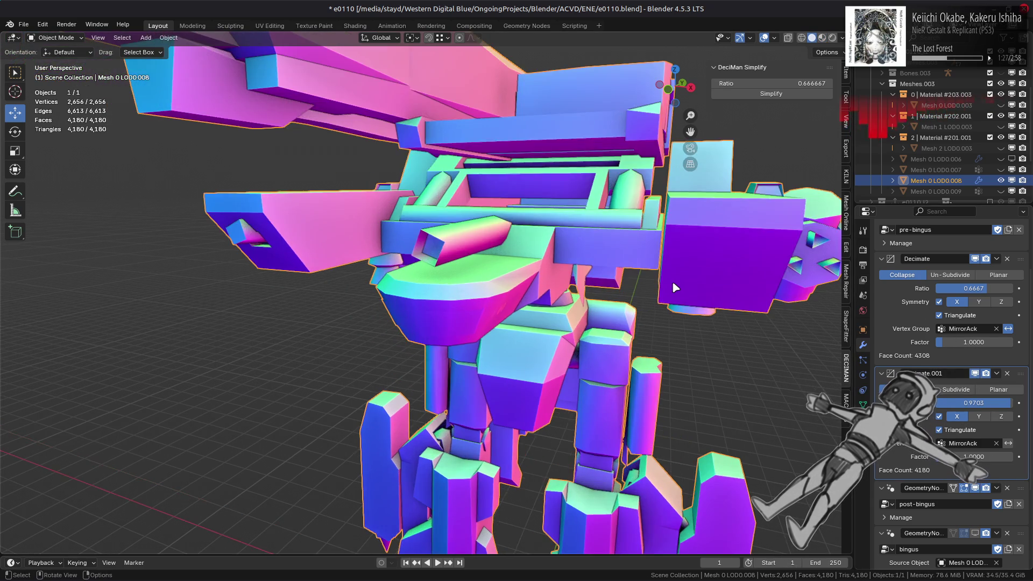
{"action": "scroll", "coordinate": [662, 296], "scroll_direction": "up", "scroll_amount": 4}
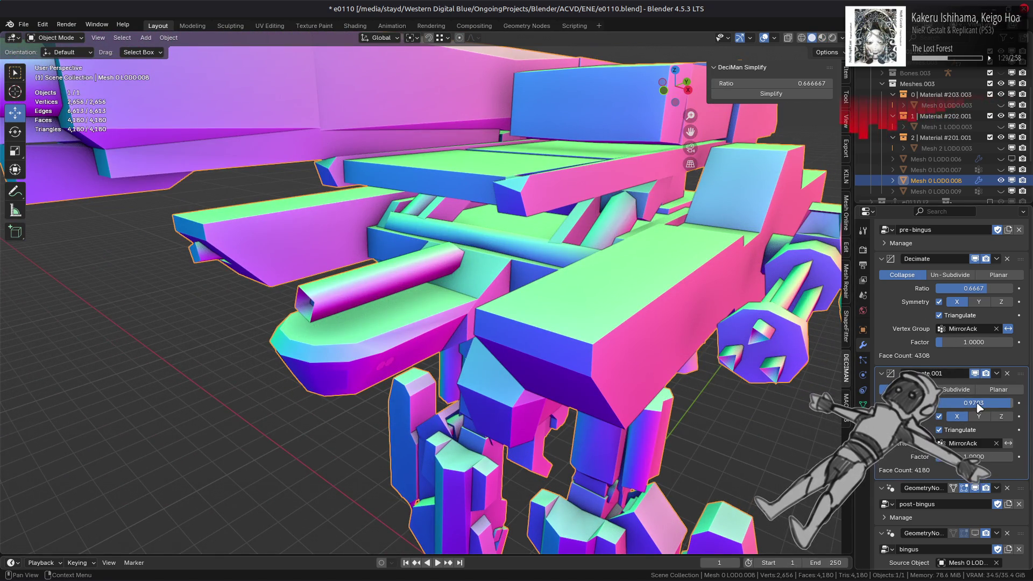
{"action": "mouse_move", "coordinate": [979, 408]}
{"action": "left_mouse_down"}
{"action": "mouse_move", "coordinate": [959, 408]}
{"action": "mouse_move", "coordinate": [972, 407]}
{"action": "left_mouse_up"}
- Enter 0.95 as Decimate.001's ratio, bringing the mech to 4,092 faces
{"action": "double_click", "coordinate": [996, 404]}
{"action": "key", "text": "BackSpace"}
{"action": "type", "text": "500"}
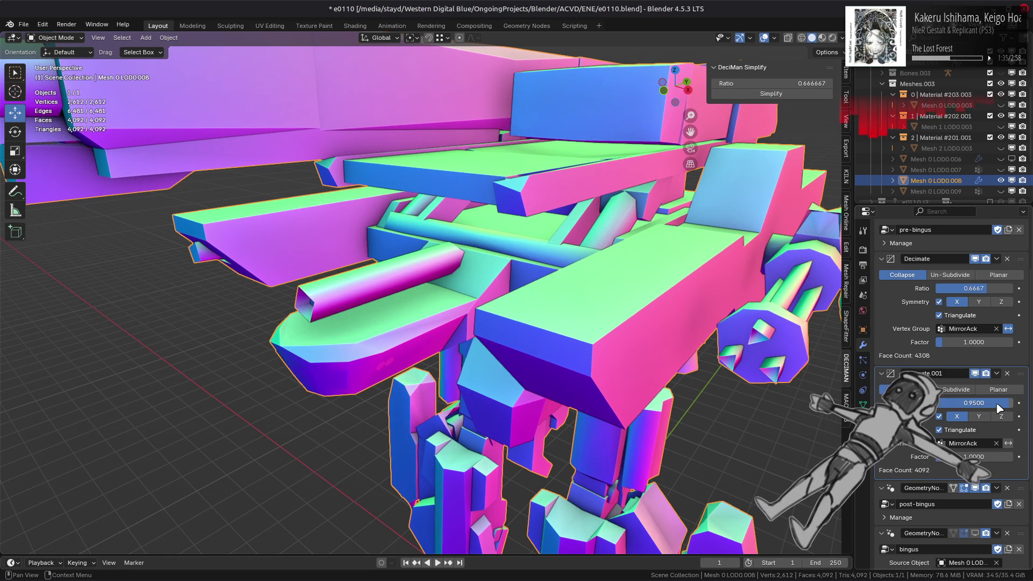
{"action": "key", "text": "Return"}
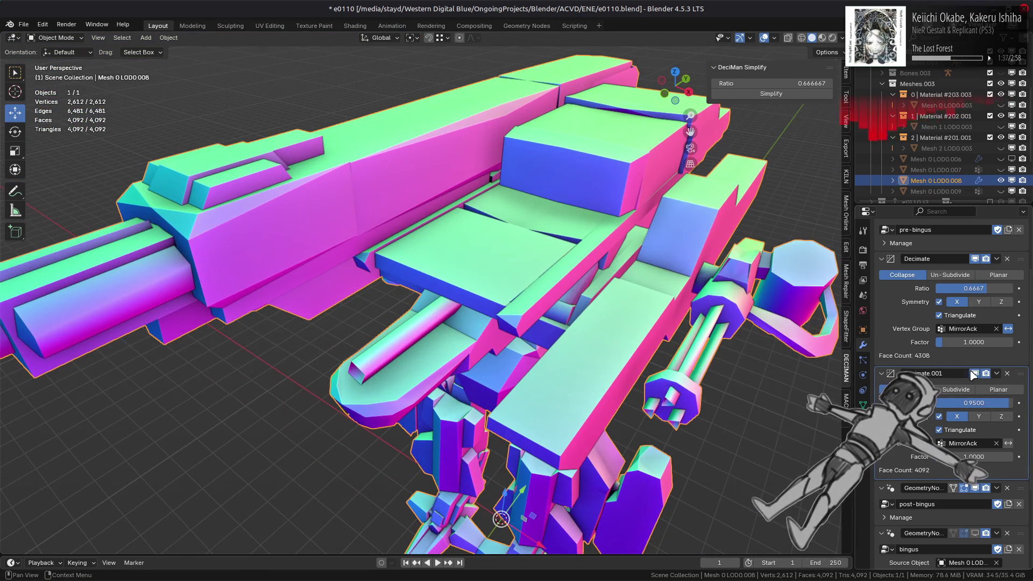
{"action": "left_click", "coordinate": [979, 399]}
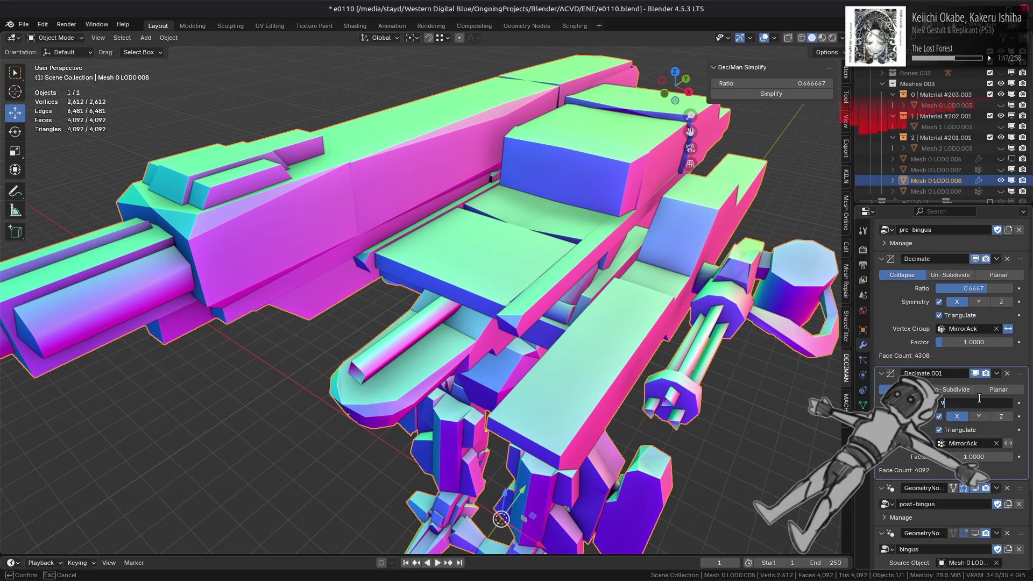
{"action": "type", "text": "6"}
{"action": "key", "text": "Return"}
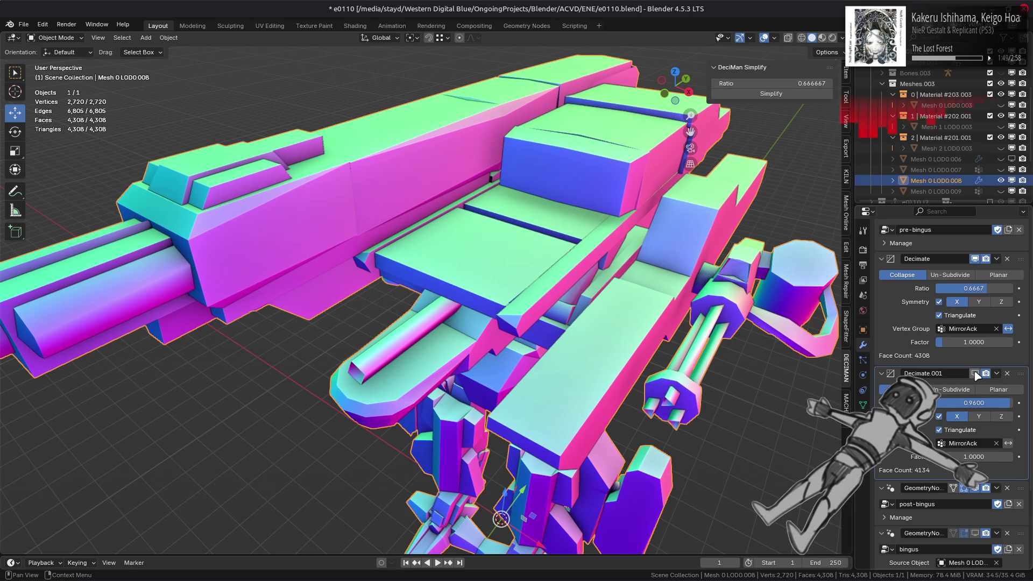
{"action": "left_click", "coordinate": [975, 374]}
{"action": "left_click", "coordinate": [975, 373]}
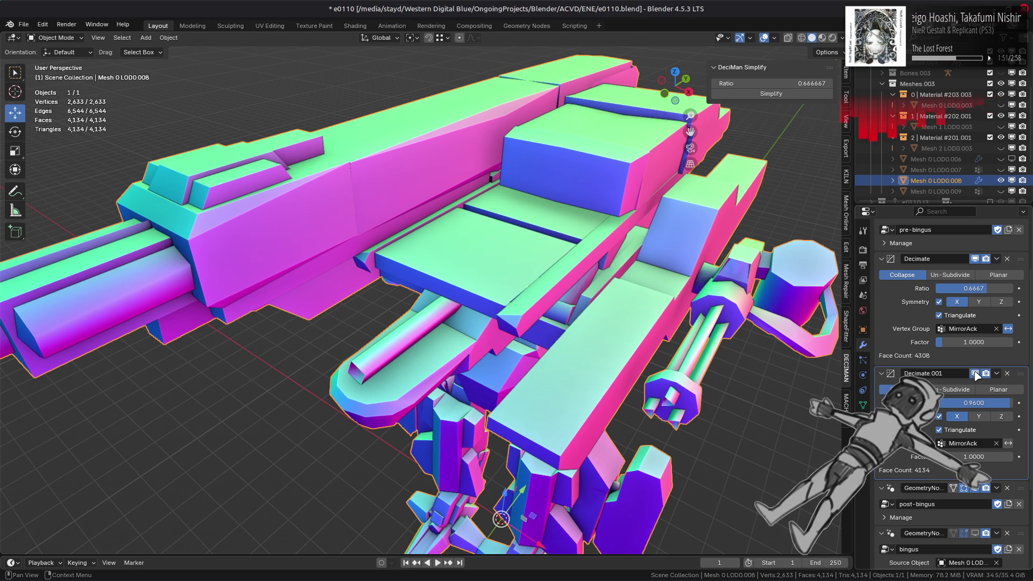
{"action": "left_click", "coordinate": [975, 373]}
{"action": "left_click", "coordinate": [975, 373]}
{"action": "left_click", "coordinate": [985, 403]}
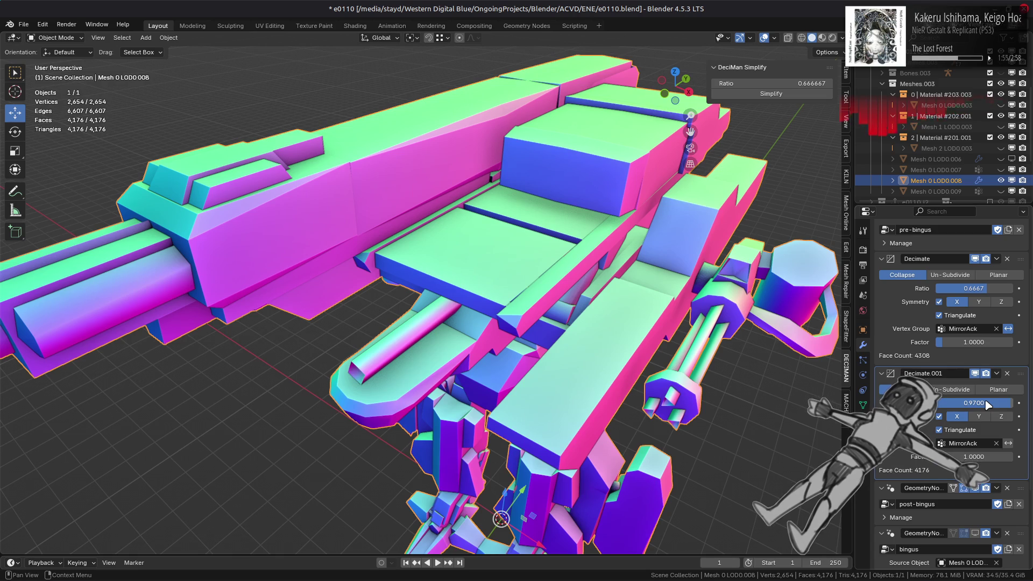
{"action": "left_click", "coordinate": [975, 374]}
{"action": "left_click", "coordinate": [976, 373]}
{"action": "left_click", "coordinate": [975, 374]}
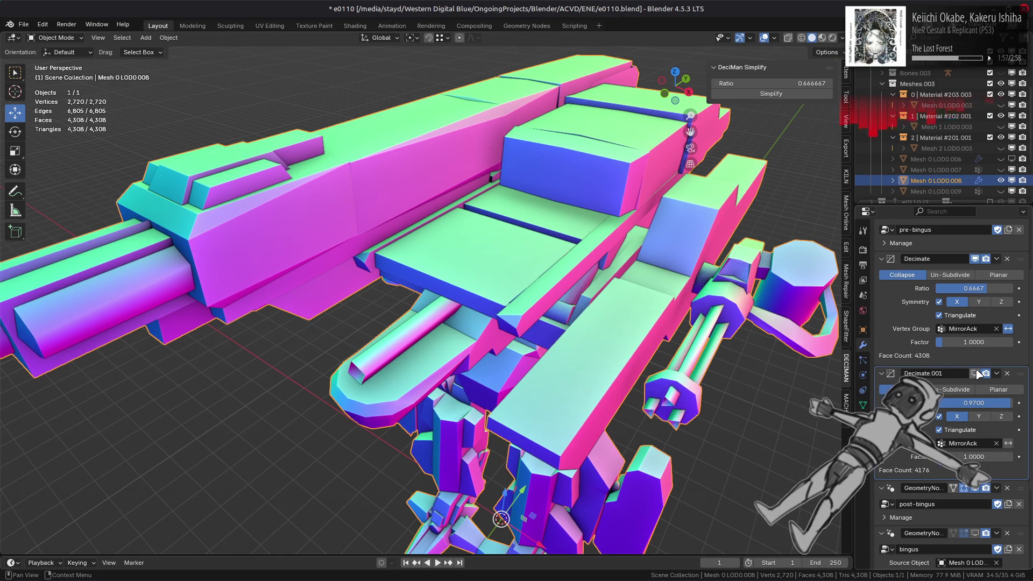
{"action": "left_click", "coordinate": [976, 373]}
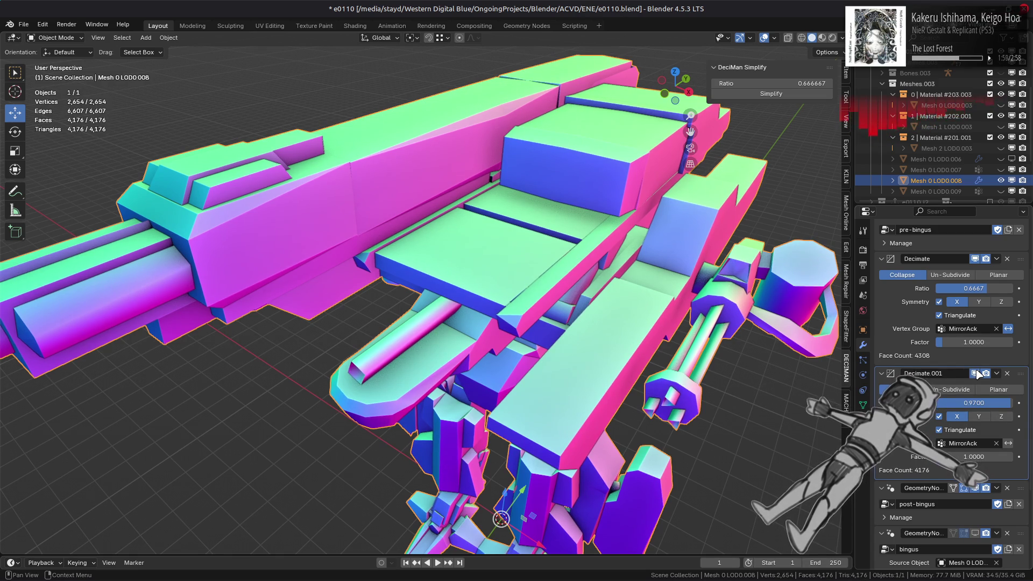
{"action": "left_click", "coordinate": [975, 374]}
{"action": "left_click", "coordinate": [976, 373]}
{"action": "left_click", "coordinate": [975, 373]}
{"action": "left_click", "coordinate": [976, 374]}
{"action": "left_click", "coordinate": [975, 374]}
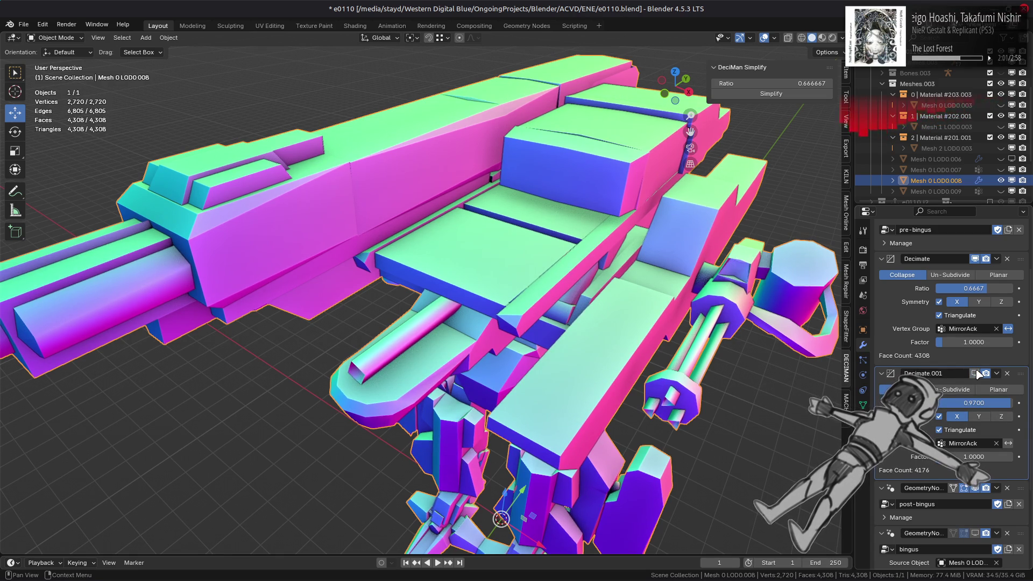
{"action": "left_click", "coordinate": [975, 374]}
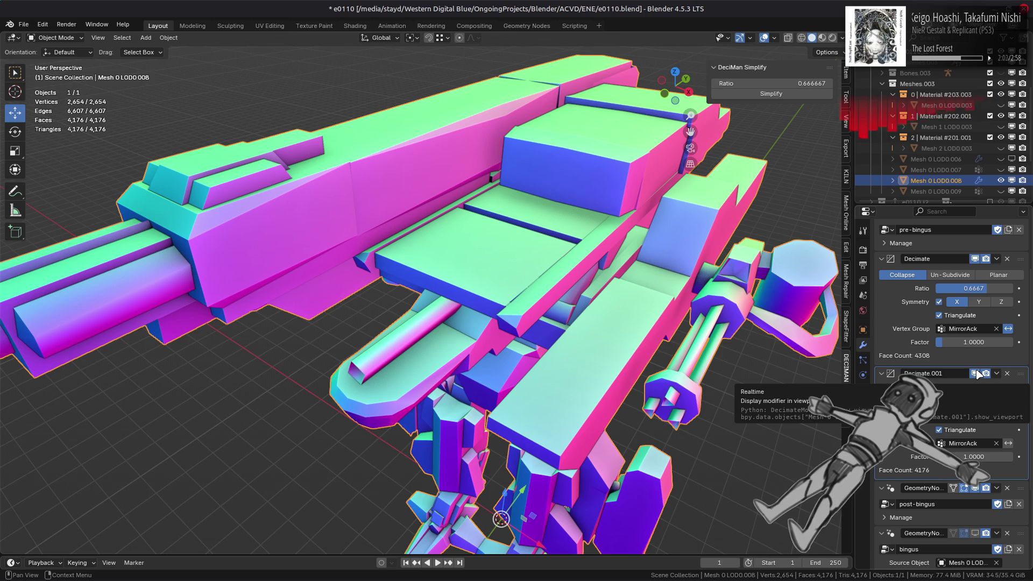
{"action": "left_click", "coordinate": [975, 374]}
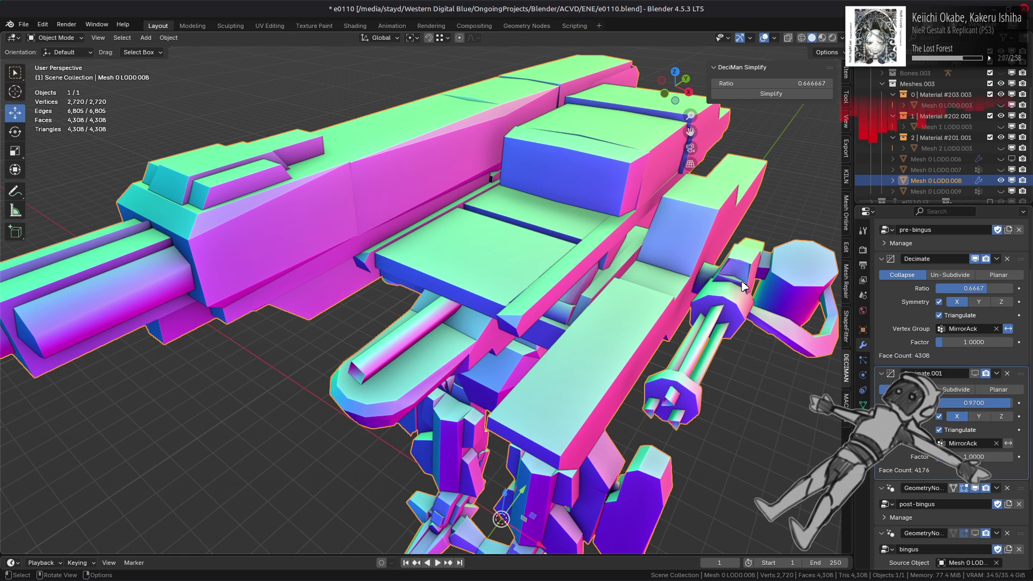
- Orbit the mech so the gun points left and switch to Material Preview shading
{"action": "mouse_move", "coordinate": [743, 286]}
{"action": "middle_mouse_down"}
{"action": "mouse_move", "coordinate": [433, 239]}
{"action": "mouse_move", "coordinate": [327, 254]}
{"action": "mouse_move", "coordinate": [433, 222]}
{"action": "middle_mouse_up"}
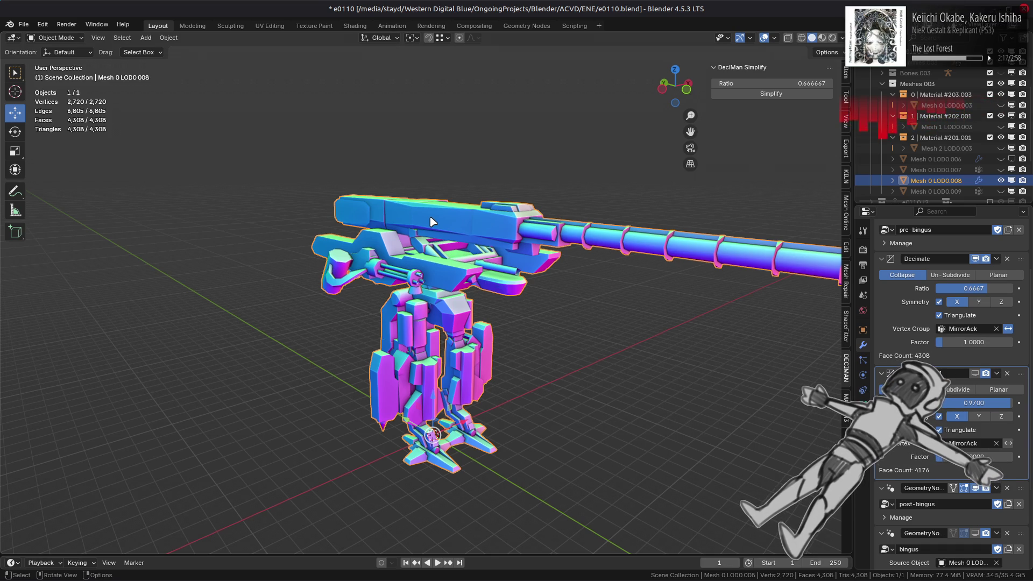
{"action": "scroll", "coordinate": [432, 222], "scroll_direction": "up", "scroll_amount": 3}
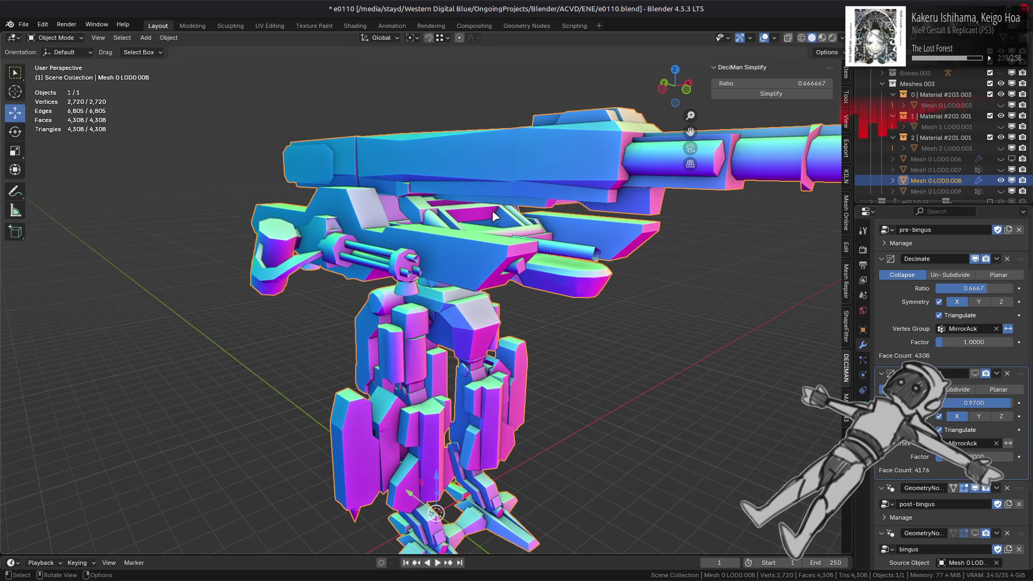
{"action": "middle_click_drag", "start_coordinate": [494, 215], "coordinate": [444, 212]}
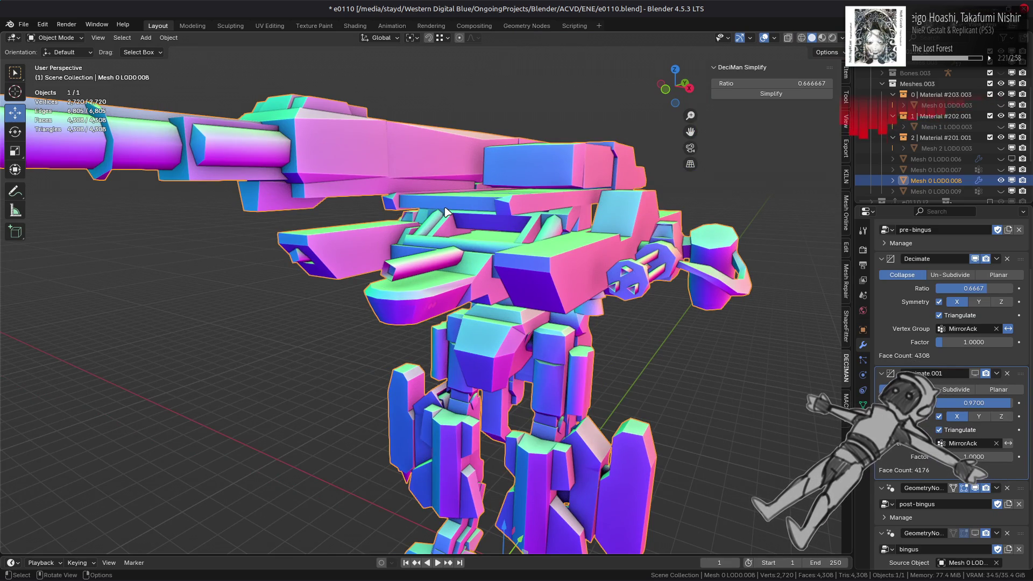
{"action": "left_click", "coordinate": [822, 37]}
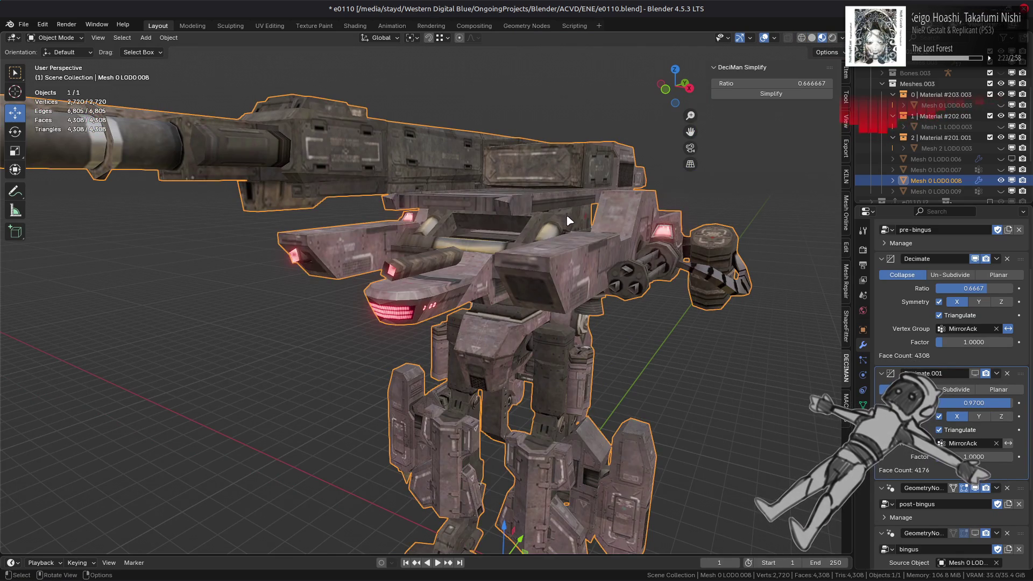
- Show Decimate.001 on the textured mech, dropping it to 4,176 faces, and tilt down onto its top
{"action": "scroll", "coordinate": [585, 264], "scroll_direction": "up", "scroll_amount": 3}
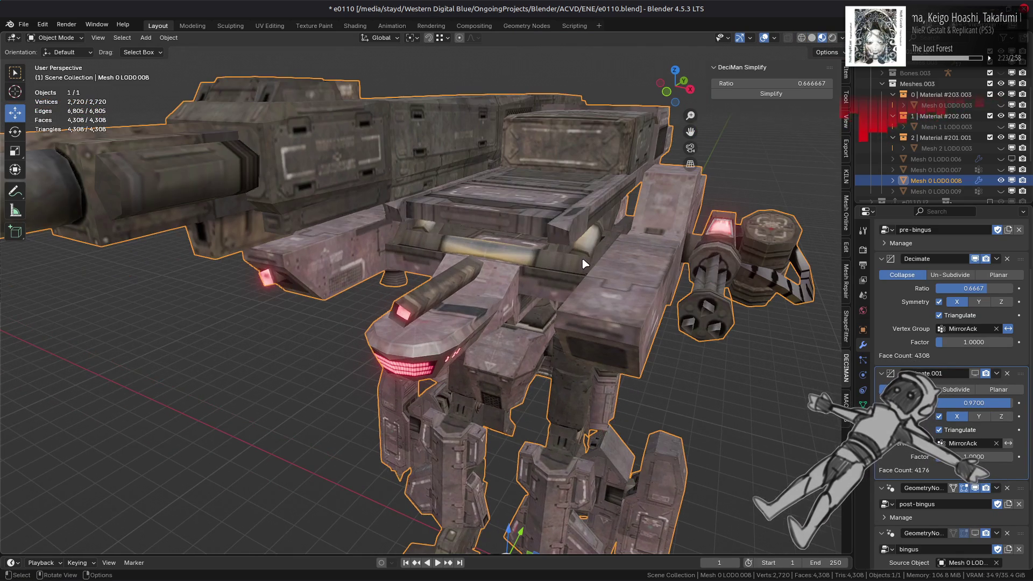
{"action": "left_click", "coordinate": [978, 377]}
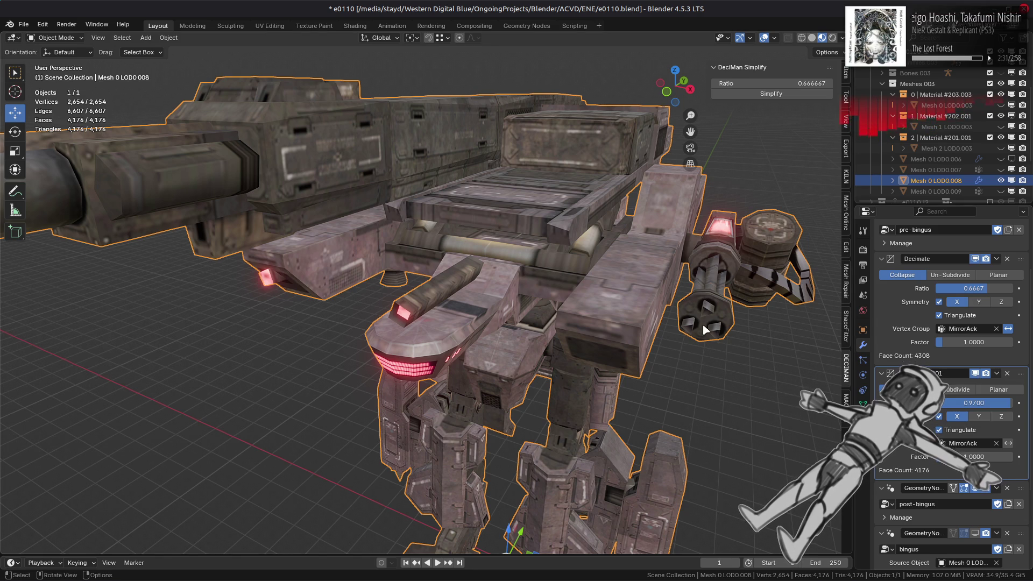
{"action": "scroll", "coordinate": [702, 323], "scroll_direction": "up", "scroll_amount": 5}
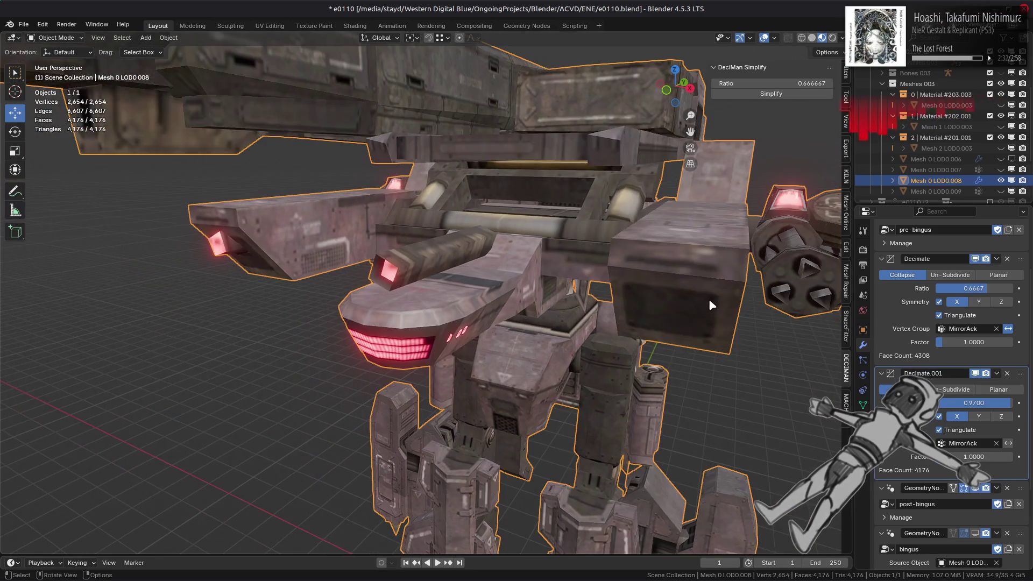
{"action": "middle_click_drag", "start_coordinate": [710, 302], "coordinate": [702, 328]}
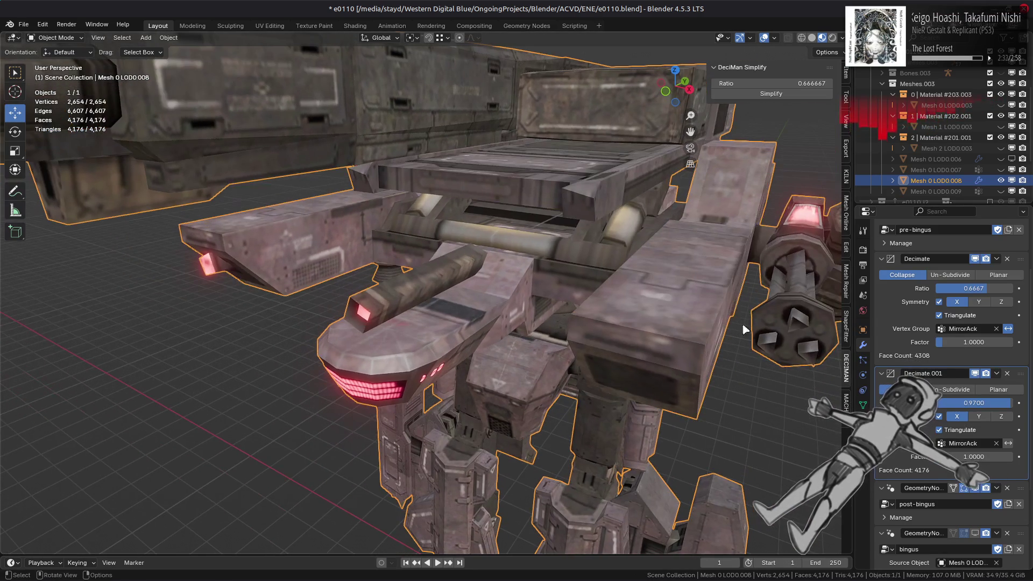
- Hide Decimate.001, flip the first Decimate on and off to compare, leave it on, and orbit out
{"action": "left_click", "coordinate": [978, 376]}
{"action": "scroll", "coordinate": [947, 366], "scroll_direction": "up", "scroll_amount": 4}
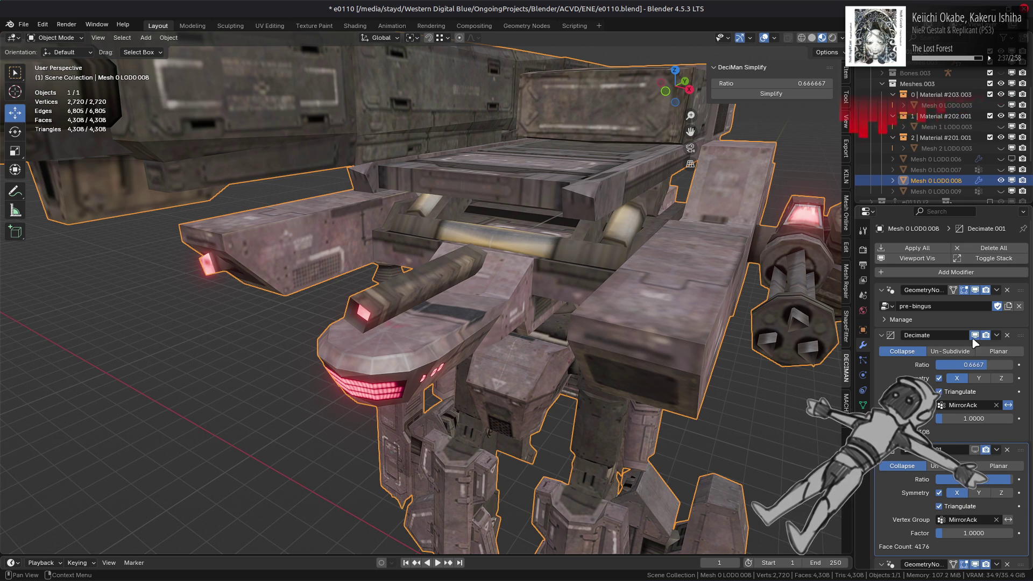
{"action": "left_click", "coordinate": [975, 336]}
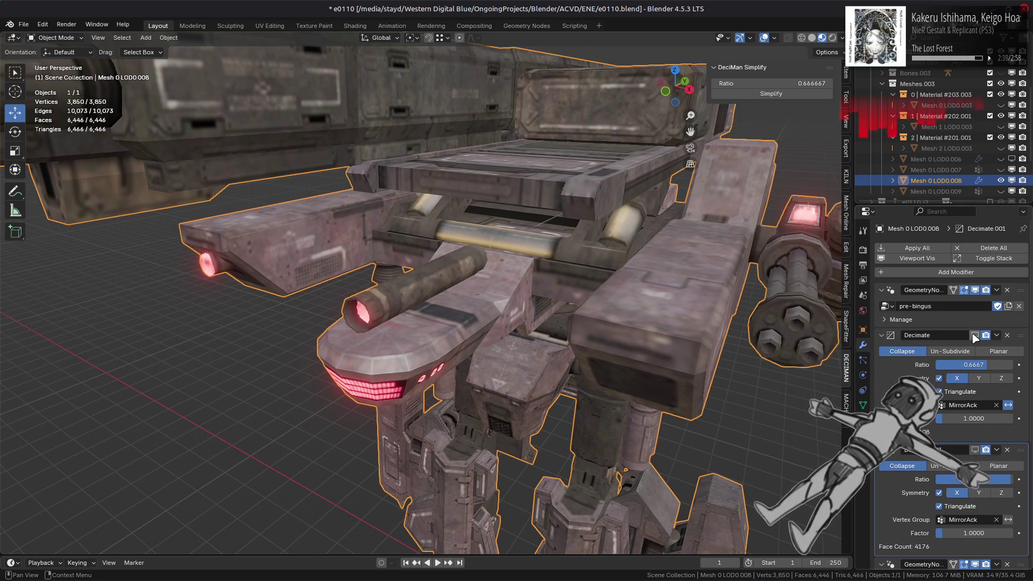
{"action": "left_click", "coordinate": [974, 336]}
{"action": "left_click", "coordinate": [975, 335]}
{"action": "left_click", "coordinate": [975, 336]}
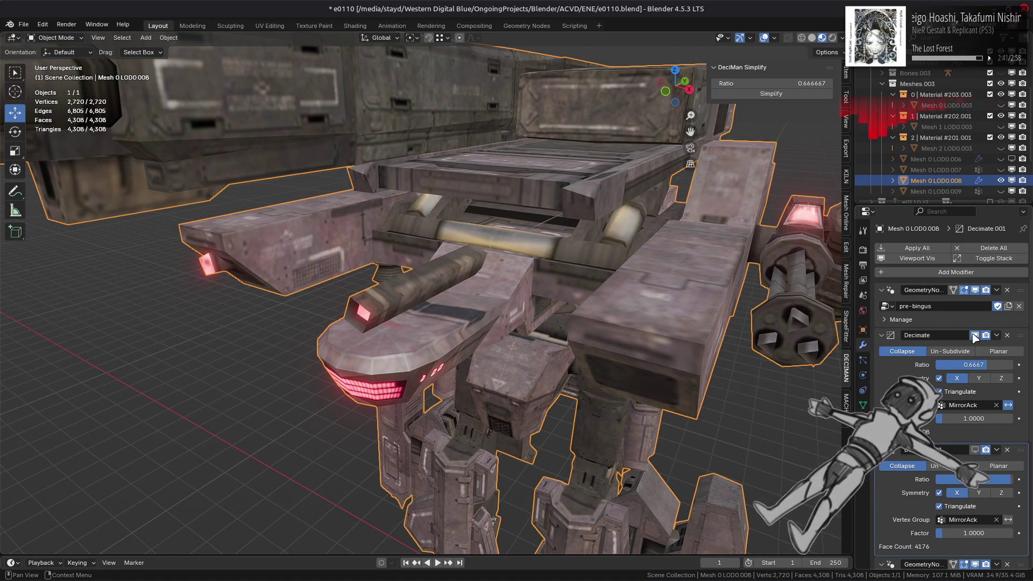
{"action": "left_click", "coordinate": [975, 336]}
{"action": "left_click", "coordinate": [975, 336]}
{"action": "left_click", "coordinate": [974, 335]}
{"action": "left_click", "coordinate": [975, 335]}
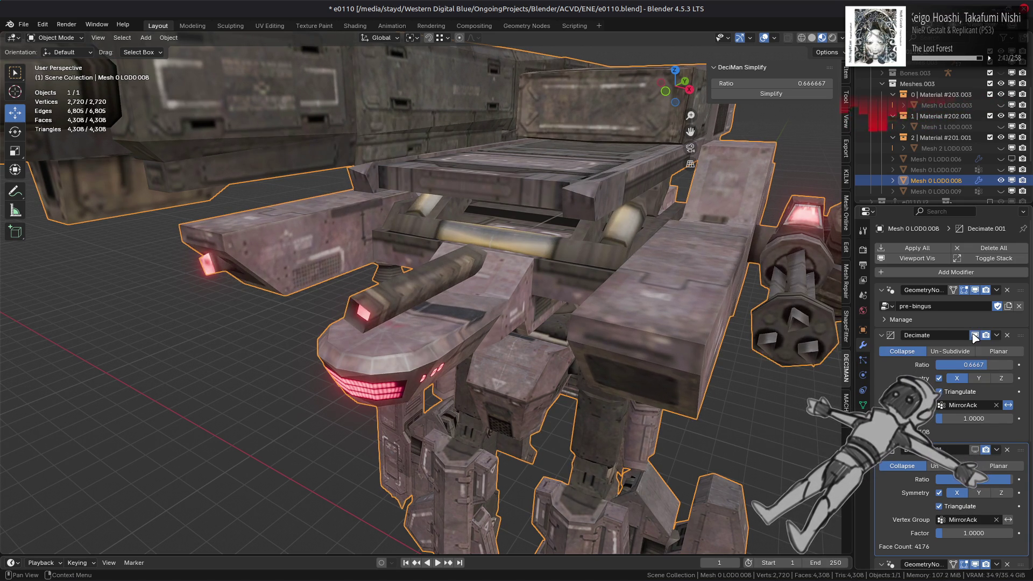
{"action": "left_click", "coordinate": [975, 336]}
{"action": "left_click", "coordinate": [975, 336]}
{"action": "left_click", "coordinate": [975, 336]}
{"action": "left_click", "coordinate": [975, 336]}
{"action": "scroll", "coordinate": [670, 395], "scroll_direction": "up", "scroll_amount": 4}
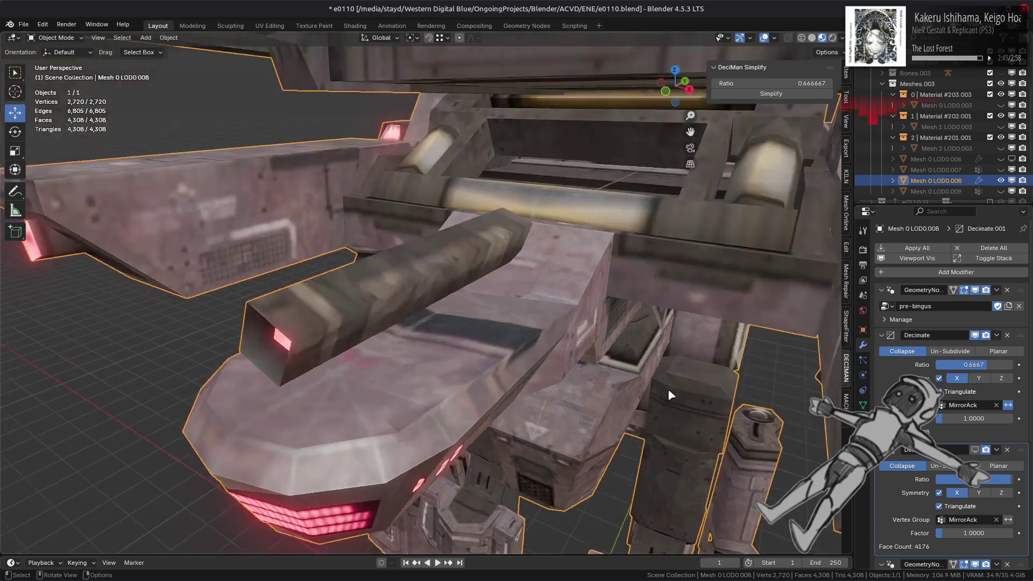
{"action": "middle_click_drag", "start_coordinate": [670, 396], "coordinate": [699, 353]}
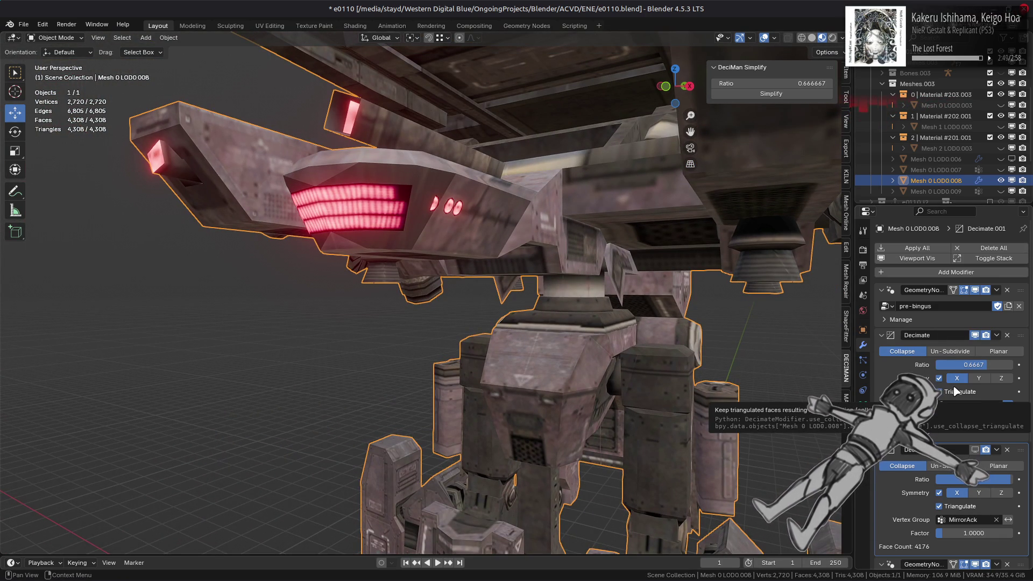
- Preview Decimate.001 on the head, then hide both Decimates to show 6,446 faces and zoom out
{"action": "left_click", "coordinate": [974, 449]}
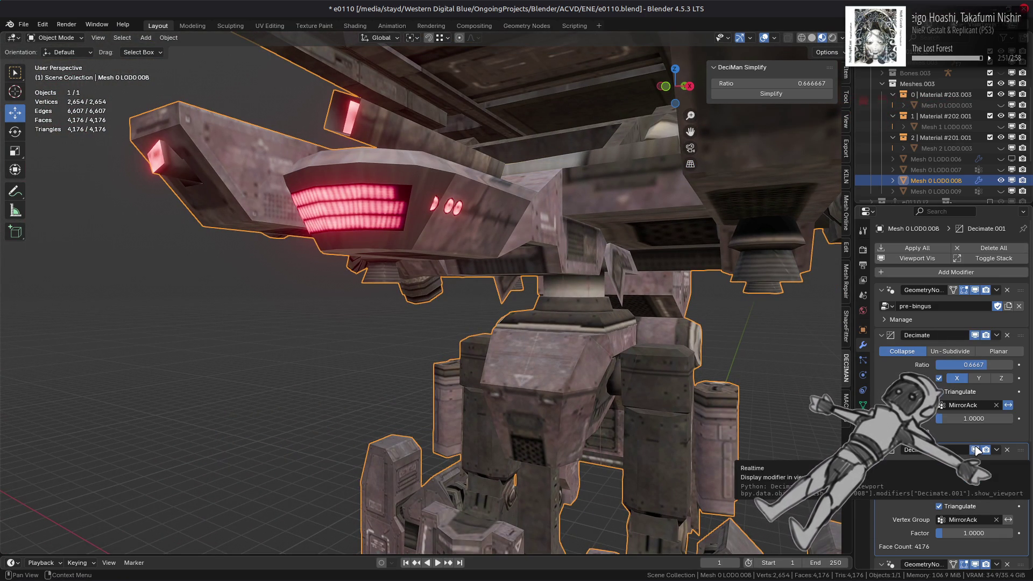
{"action": "left_click", "coordinate": [976, 450]}
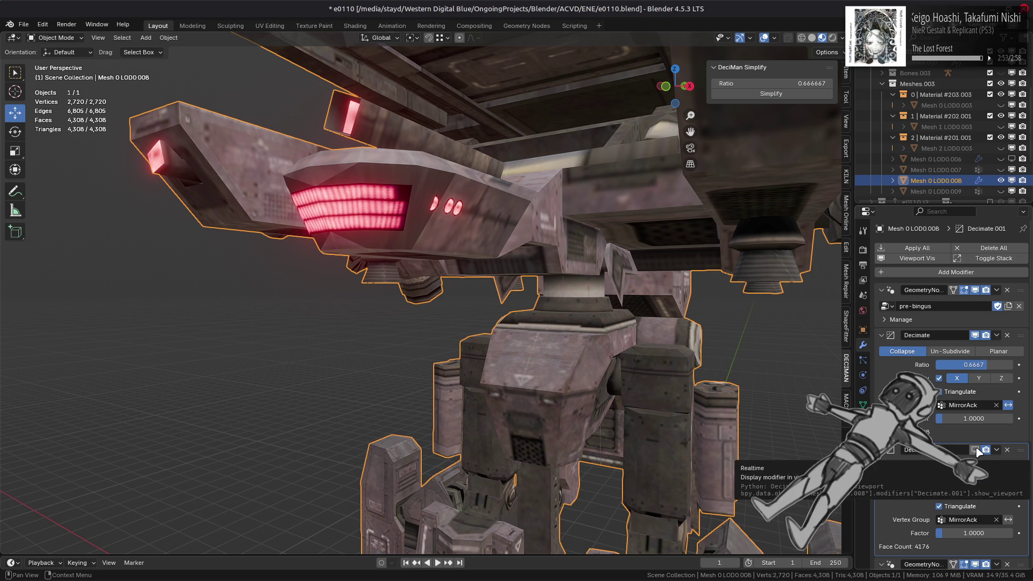
{"action": "left_click", "coordinate": [976, 450]}
{"action": "mouse_move", "coordinate": [753, 401]}
{"action": "middle_mouse_down"}
{"action": "mouse_move", "coordinate": [787, 395]}
{"action": "mouse_move", "coordinate": [749, 416]}
{"action": "mouse_move", "coordinate": [841, 406]}
{"action": "mouse_move", "coordinate": [722, 415]}
{"action": "middle_mouse_up"}
{"action": "scroll", "coordinate": [792, 395], "scroll_direction": "up", "scroll_amount": 3}
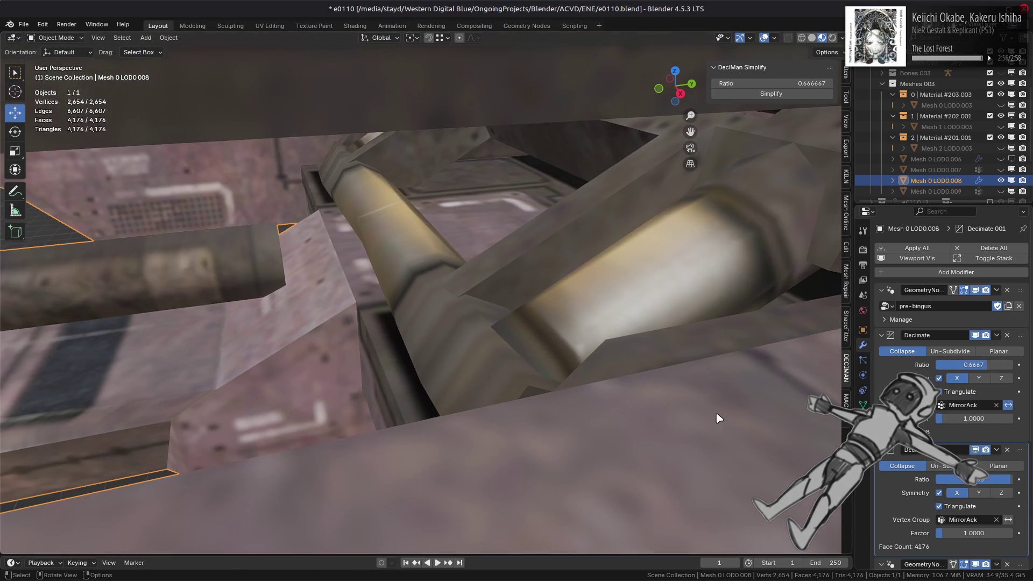
{"action": "left_click", "coordinate": [975, 450]}
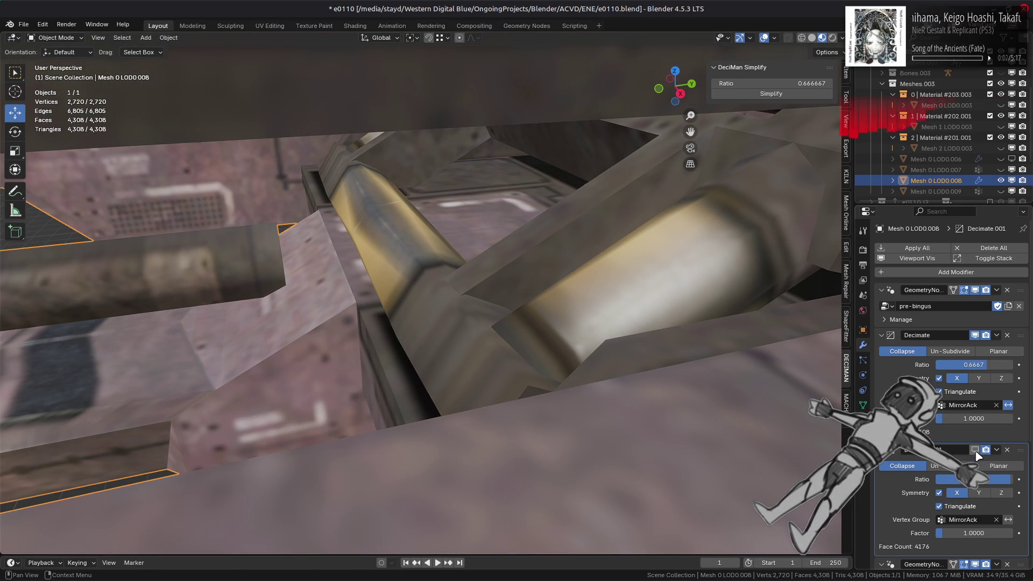
{"action": "left_click", "coordinate": [977, 335]}
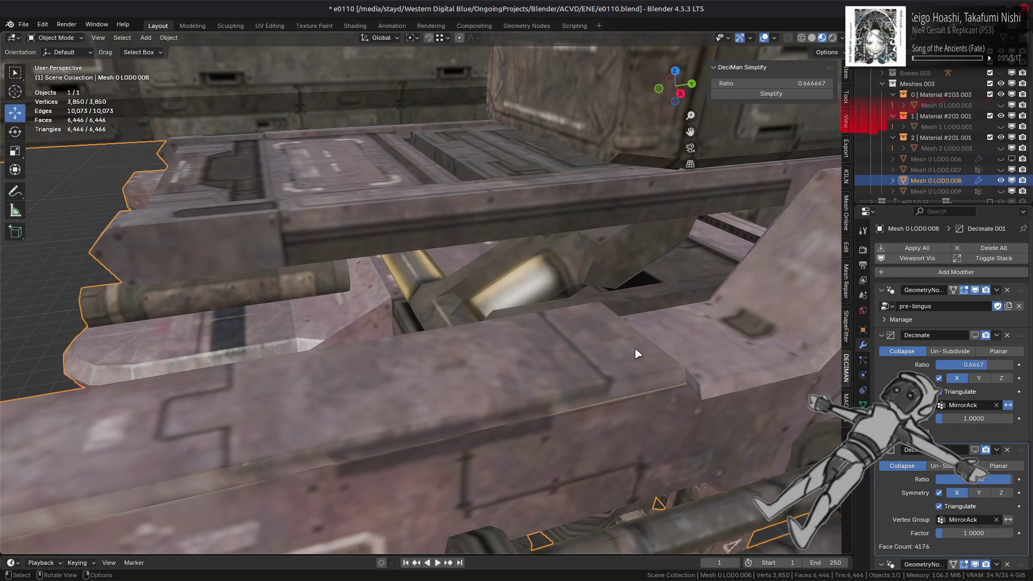
{"action": "scroll", "coordinate": [637, 354], "scroll_direction": "down", "scroll_amount": 6}
{"action": "middle_click_drag", "start_coordinate": [637, 354], "coordinate": [619, 345]}
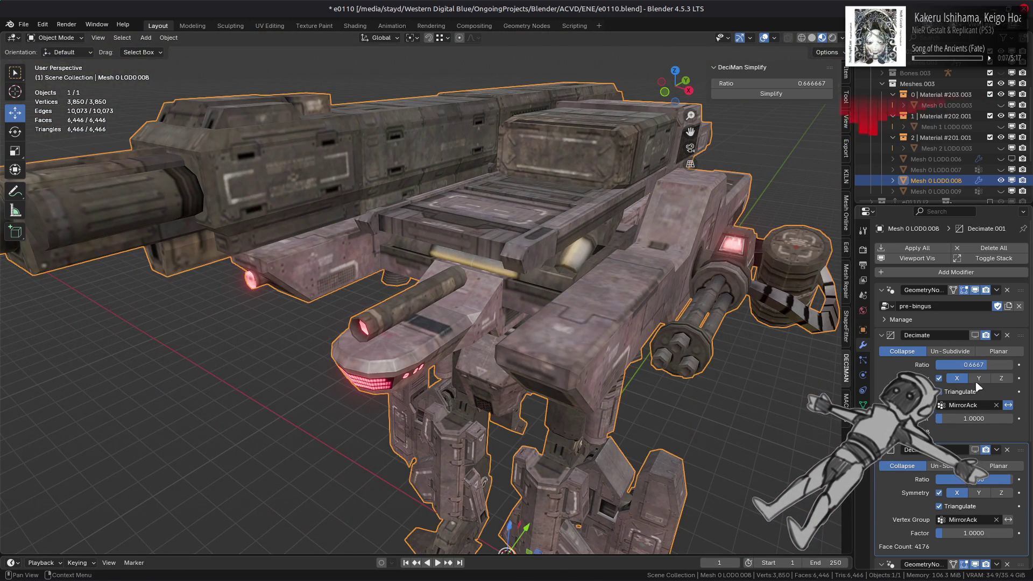
- Show the first Decimate again, clear its inverted MirrorAck vertex group, and keep Symmetry on
{"action": "left_click", "coordinate": [975, 335]}
{"action": "left_click", "coordinate": [1008, 406]}
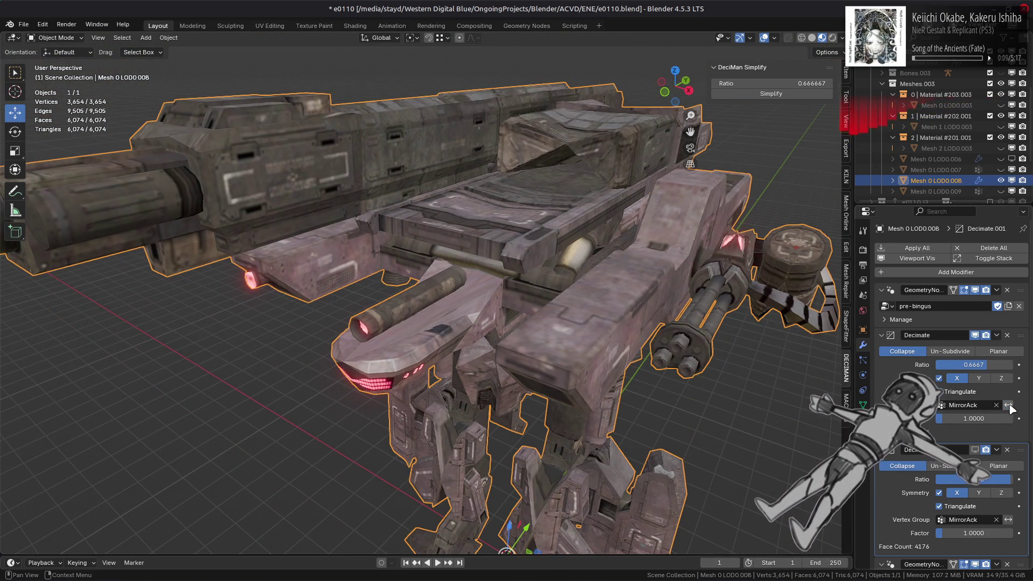
{"action": "scroll", "coordinate": [727, 359], "scroll_direction": "up", "scroll_amount": 3}
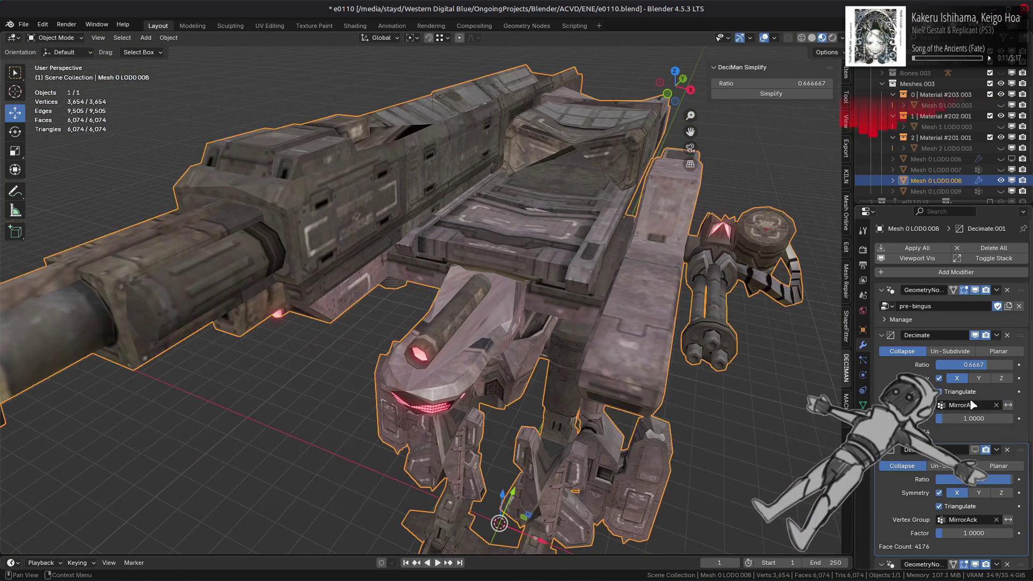
{"action": "left_click", "coordinate": [996, 405]}
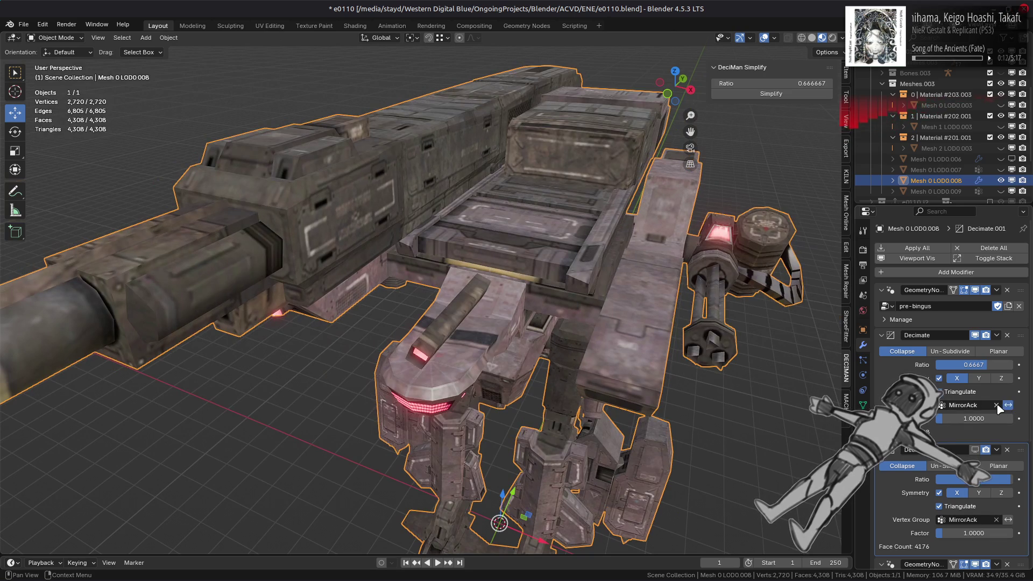
{"action": "left_click", "coordinate": [940, 378]}
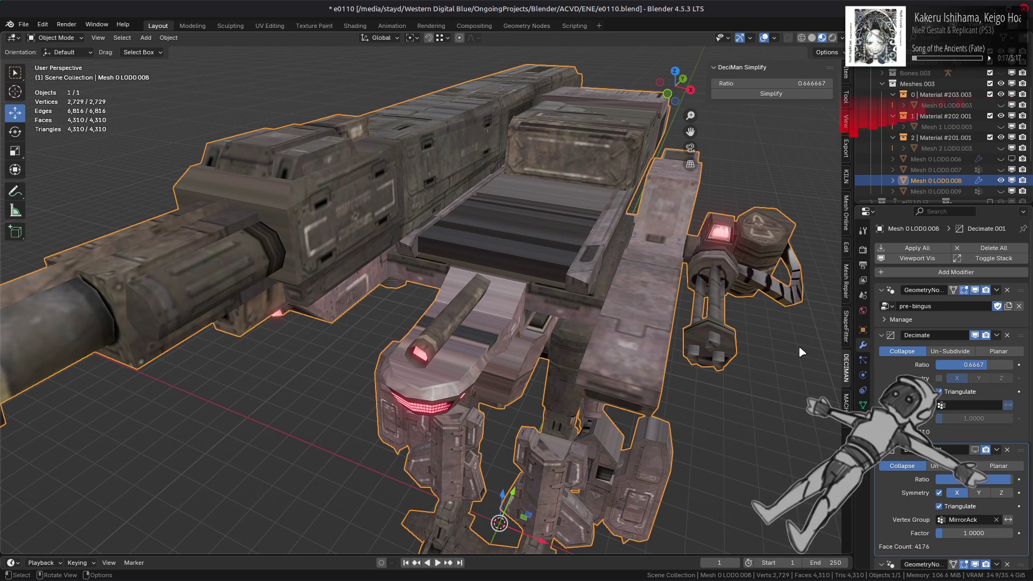
{"action": "key", "text": "ctrl+z"}
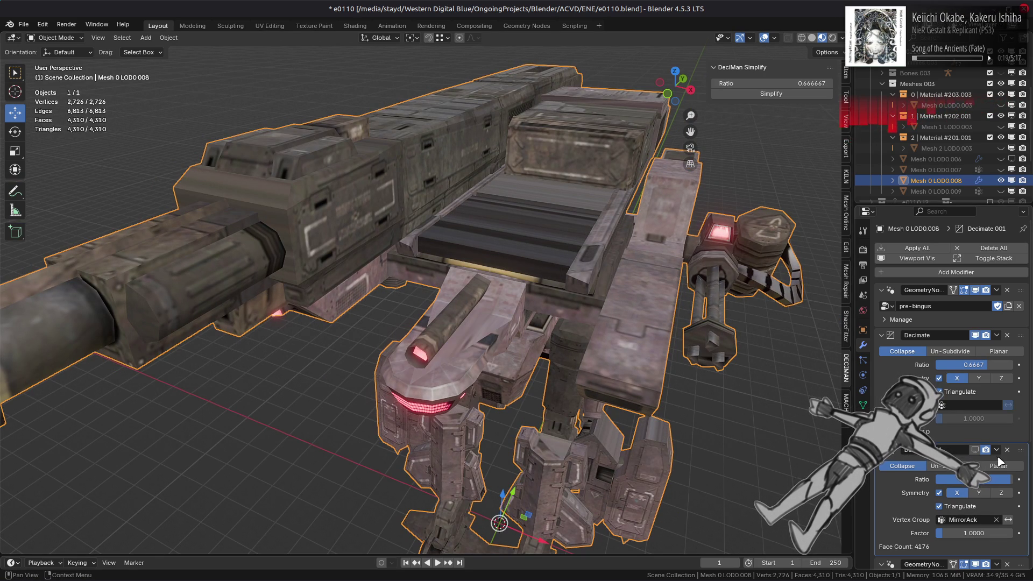
- Re-enable the second Decimate, try moving it above the first, then undo back to 4,176 faces
{"action": "left_click", "coordinate": [975, 450]}
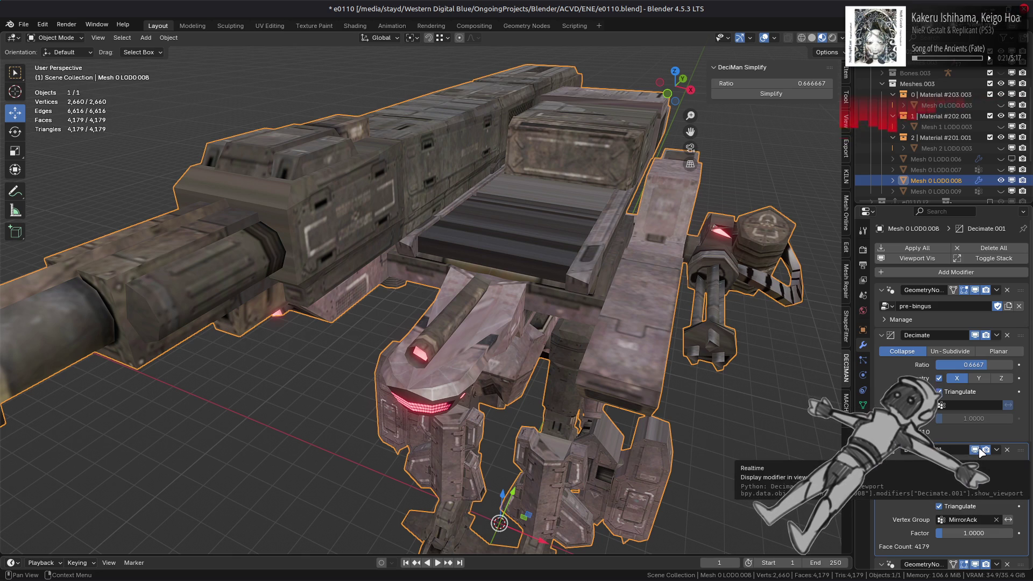
{"action": "key", "text": "ctrl+z"}
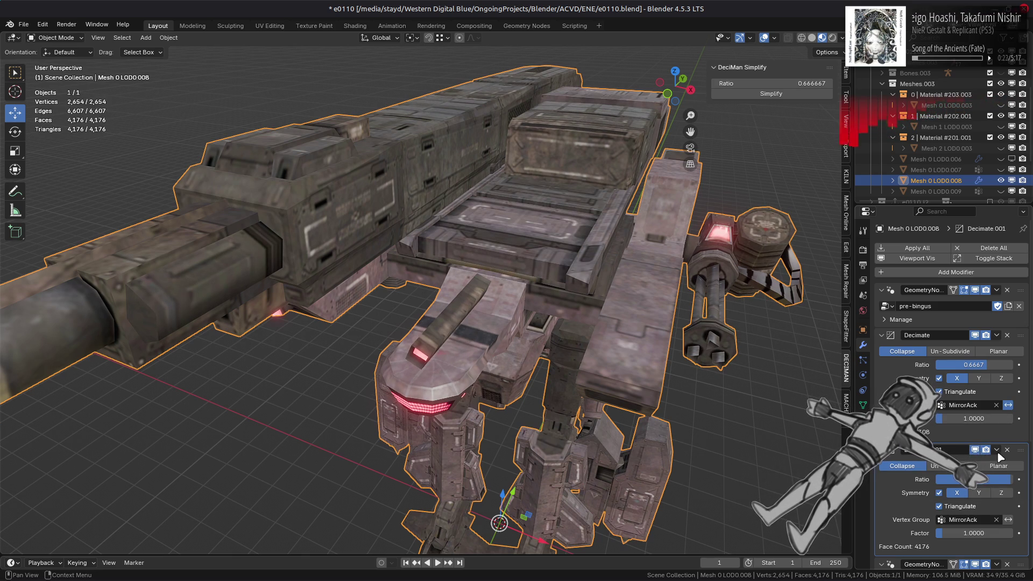
{"action": "left_click_drag", "start_coordinate": [999, 456], "coordinate": [1004, 331]}
{"action": "middle_click_drag", "start_coordinate": [727, 291], "coordinate": [726, 306]}
{"action": "key", "text": "ctrl+z"}
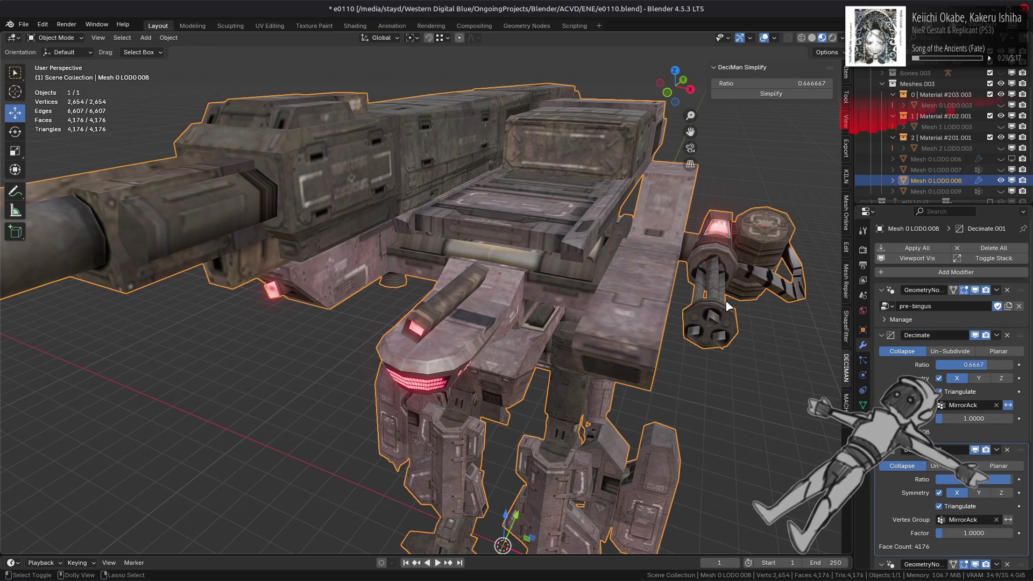
{"action": "key", "text": "ctrl+shift+z"}
{"action": "key", "text": "ctrl+z"}
{"action": "key", "text": "ctrl+shift+z"}
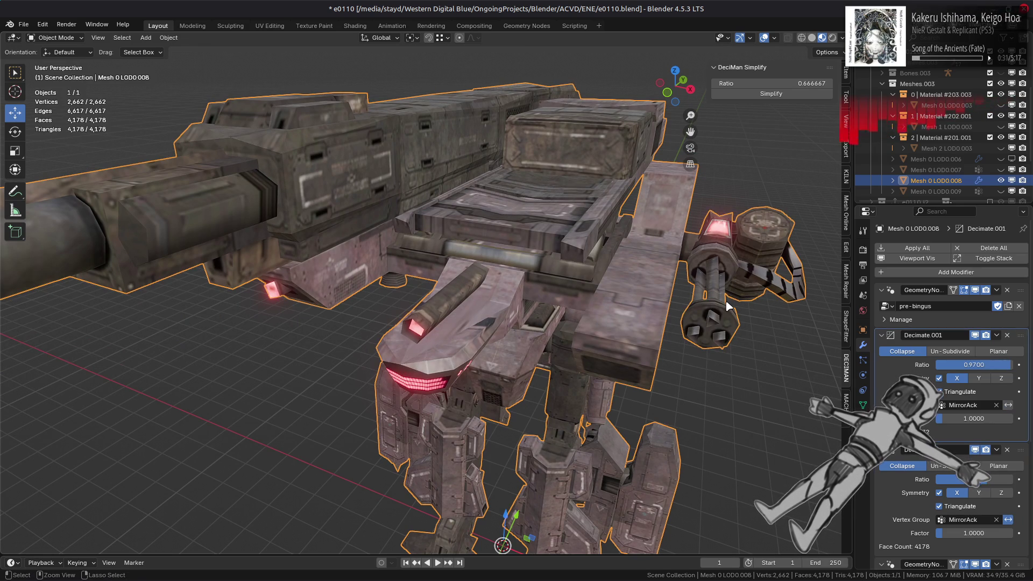
{"action": "key", "text": "ctrl+z"}
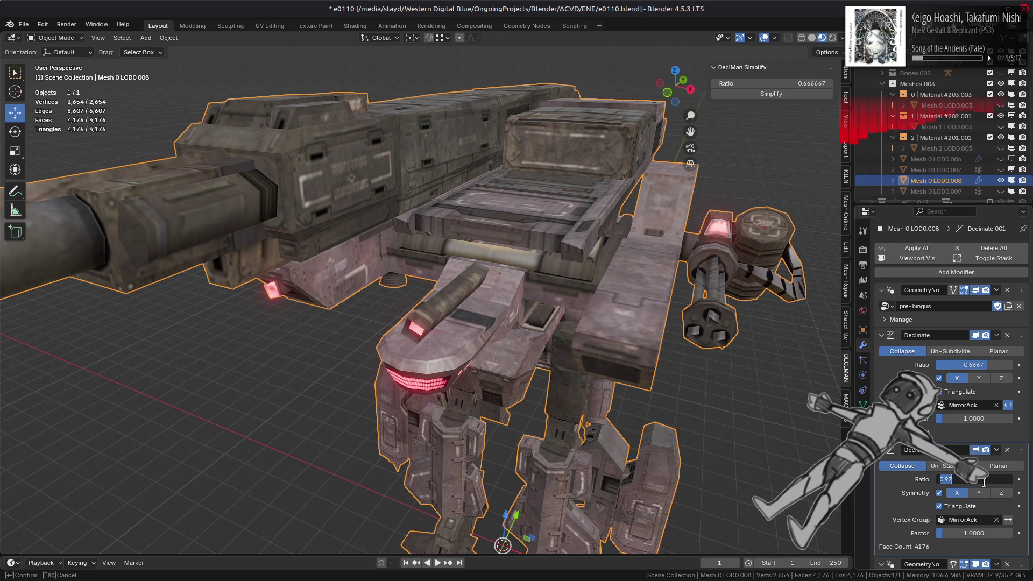
- Set the second Decimate's ratio to 1 (4,220 faces) and view the mech in normal-coloured solid shading
{"action": "type", "text": "1"}
{"action": "key", "text": "Return"}
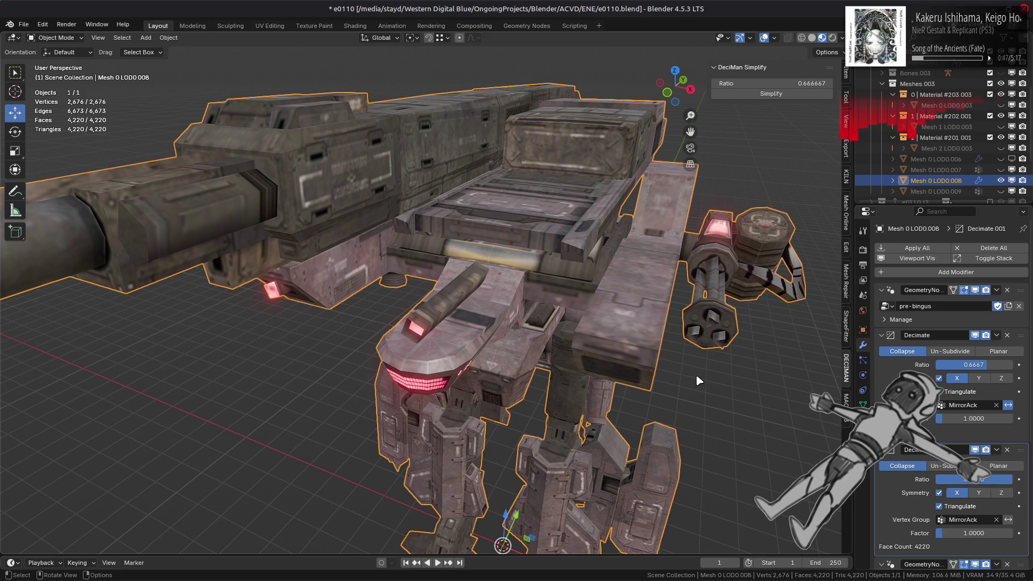
{"action": "scroll", "coordinate": [695, 373], "scroll_direction": "up", "scroll_amount": 2}
{"action": "mouse_move", "coordinate": [695, 373]}
{"action": "middle_mouse_down"}
{"action": "mouse_move", "coordinate": [702, 363]}
{"action": "mouse_move", "coordinate": [616, 403]}
{"action": "middle_mouse_up"}
{"action": "scroll", "coordinate": [712, 364], "scroll_direction": "up", "scroll_amount": 5}
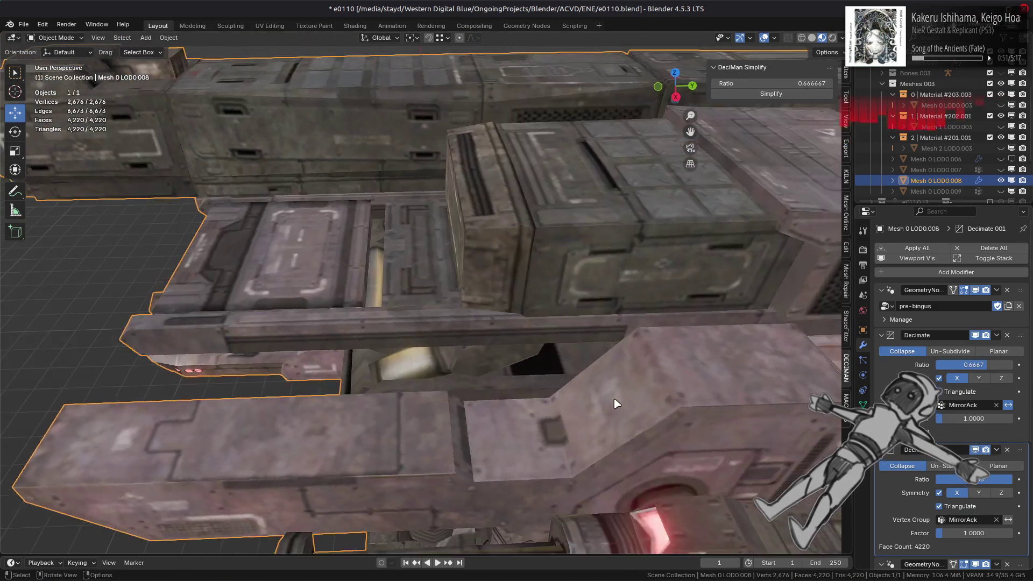
{"action": "scroll", "coordinate": [616, 404], "scroll_direction": "down", "scroll_amount": 6}
{"action": "left_click", "coordinate": [812, 38]}
{"action": "middle_click_drag", "start_coordinate": [511, 249], "coordinate": [581, 251]}
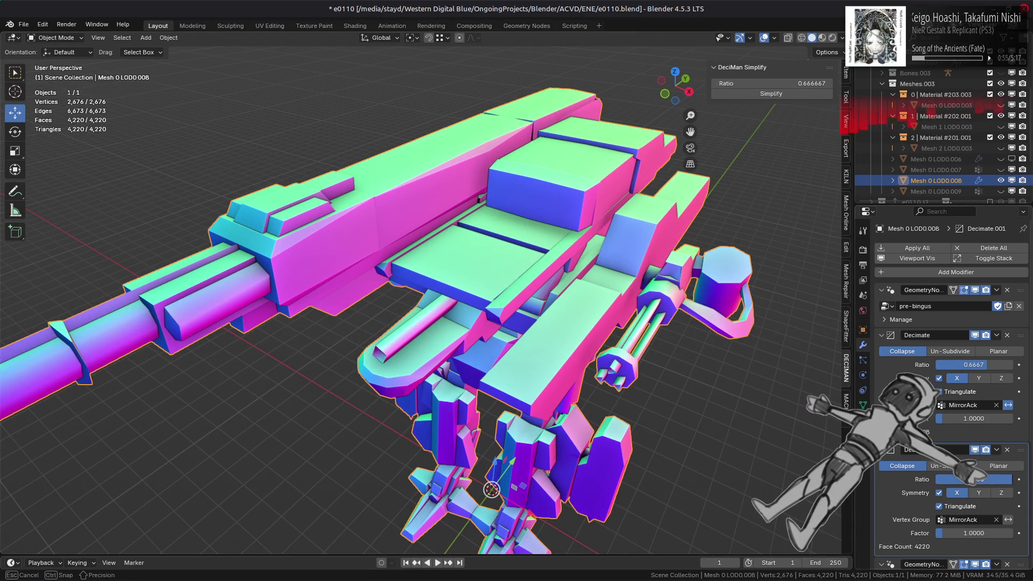
- Try second Decimate ratios 0.95 and 0.97, keep 0.97 (4,176 faces), then zero the first's vertex-group factor
{"action": "key", "text": "Return"}
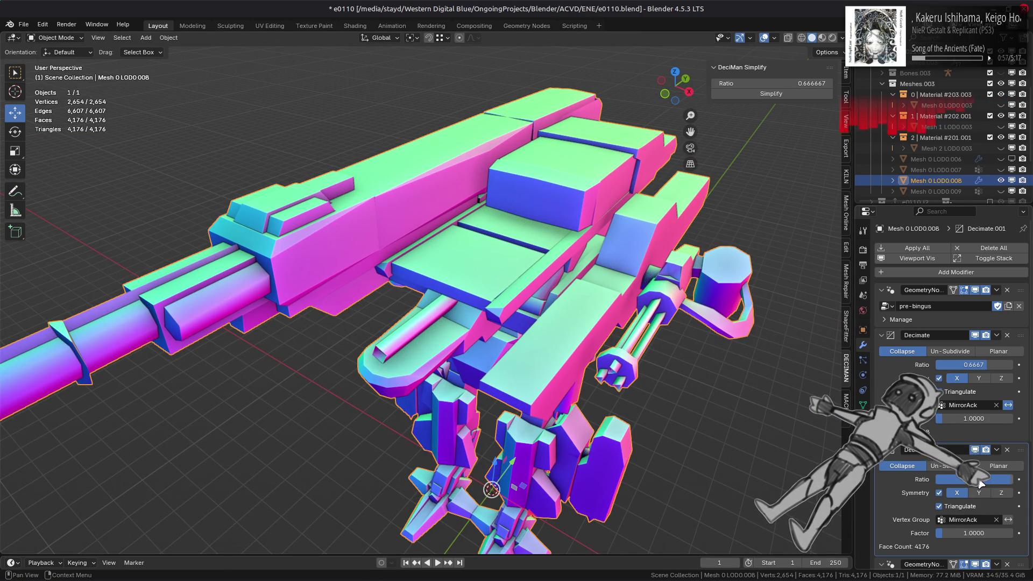
{"action": "left_click", "coordinate": [979, 481]}
{"action": "type", "text": "9"}
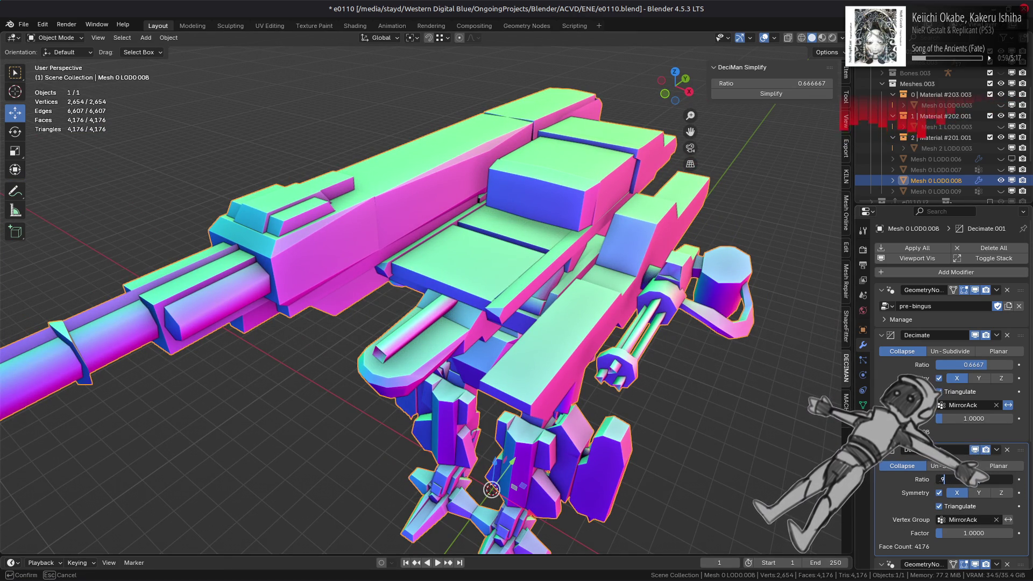
{"action": "key", "text": "Return"}
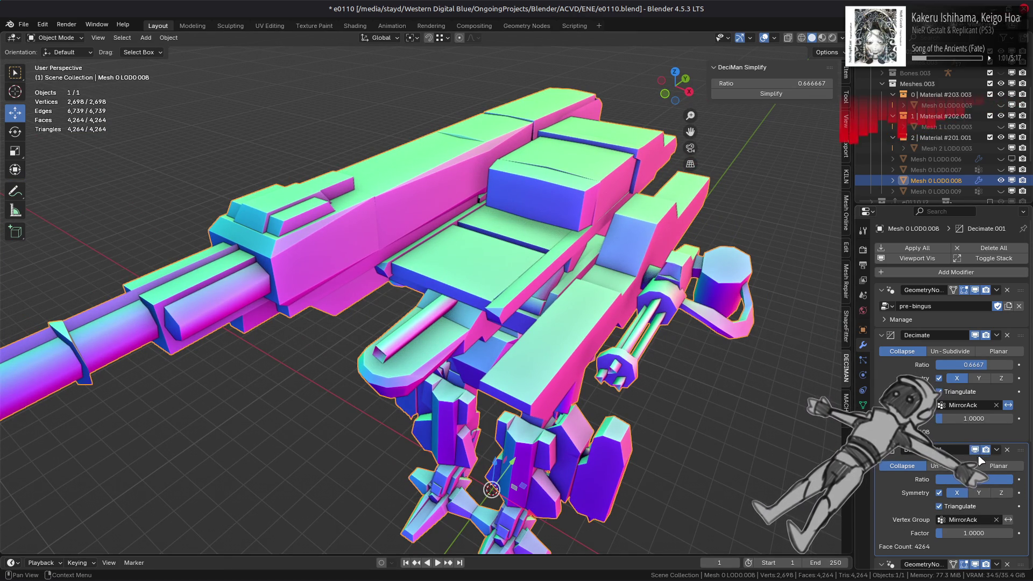
{"action": "key", "text": "Return"}
{"action": "type", "text": ".95"}
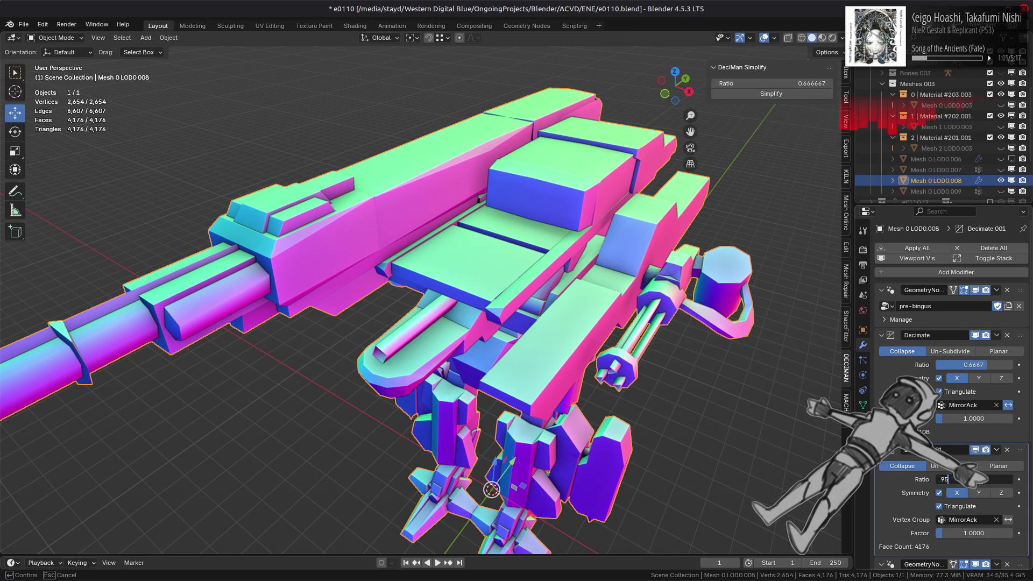
{"action": "key", "text": "Return"}
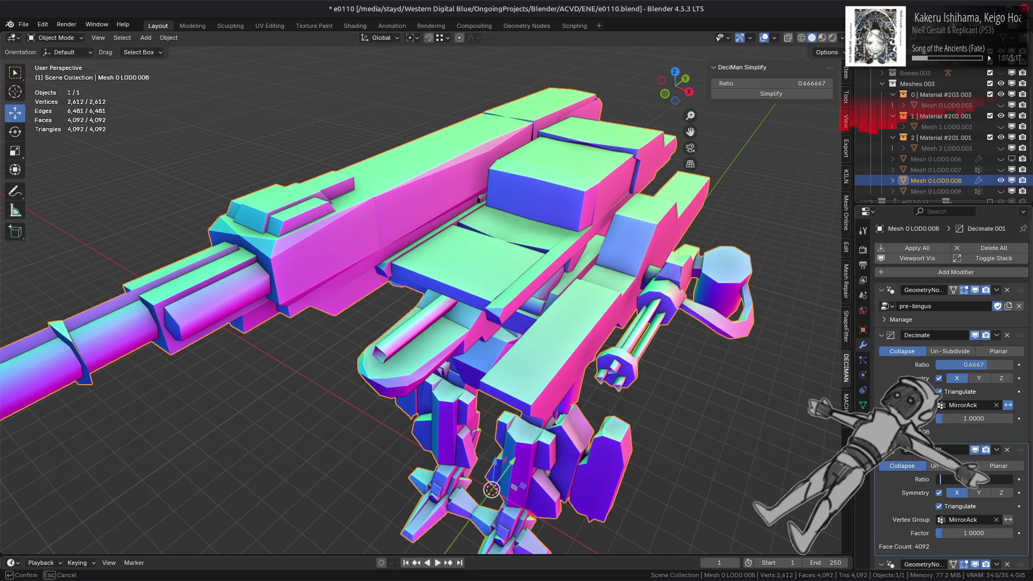
{"action": "type", "text": ".97"}
{"action": "key", "text": "Return"}
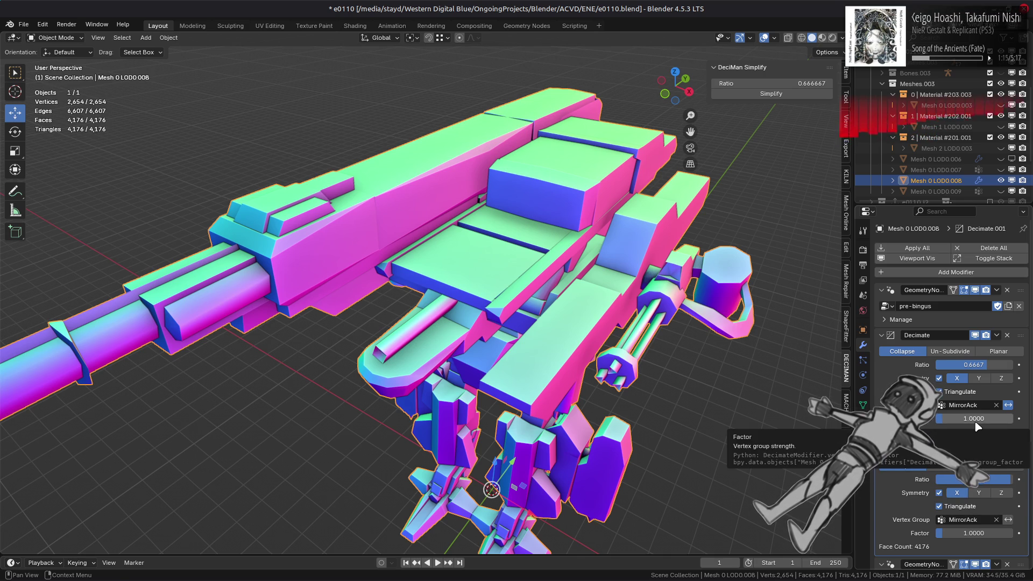
{"action": "mouse_move", "coordinate": [978, 426]}
{"action": "left_mouse_down"}
{"action": "mouse_move", "coordinate": [925, 427]}
{"action": "mouse_move", "coordinate": [1000, 422]}
{"action": "left_mouse_up"}
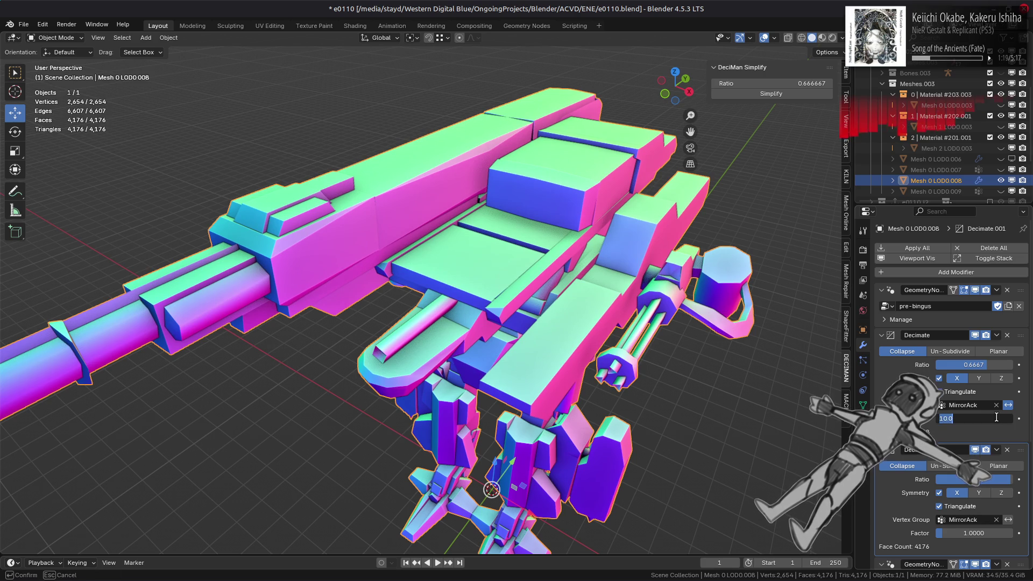
{"action": "left_click", "coordinate": [822, 38]}
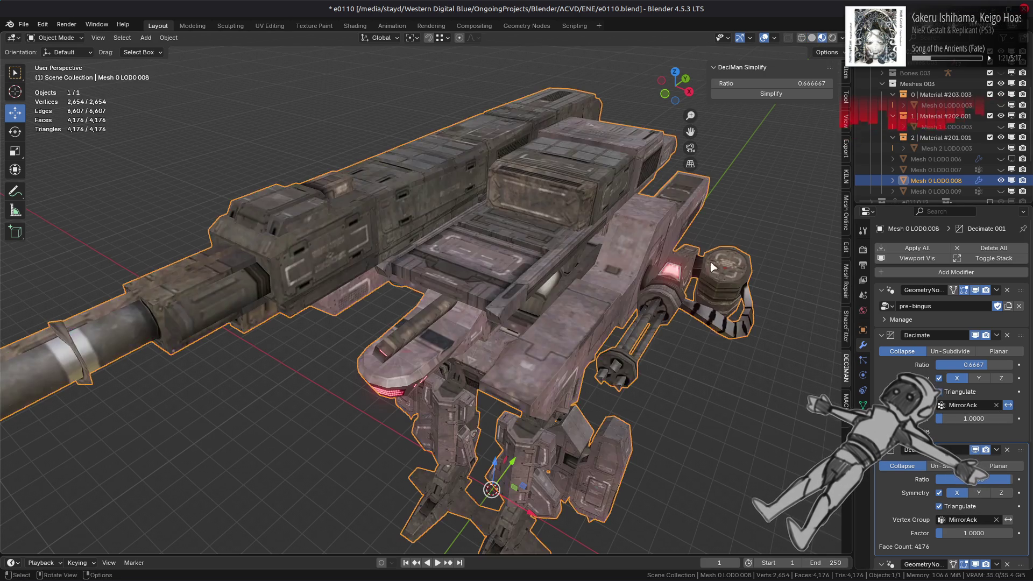
{"action": "mouse_move", "coordinate": [974, 419]}
{"action": "left_mouse_down"}
{"action": "mouse_move", "coordinate": [994, 418]}
{"action": "mouse_move", "coordinate": [972, 416]}
{"action": "left_mouse_up"}
{"action": "left_click", "coordinate": [963, 419]}
{"action": "type", "text": "1"}
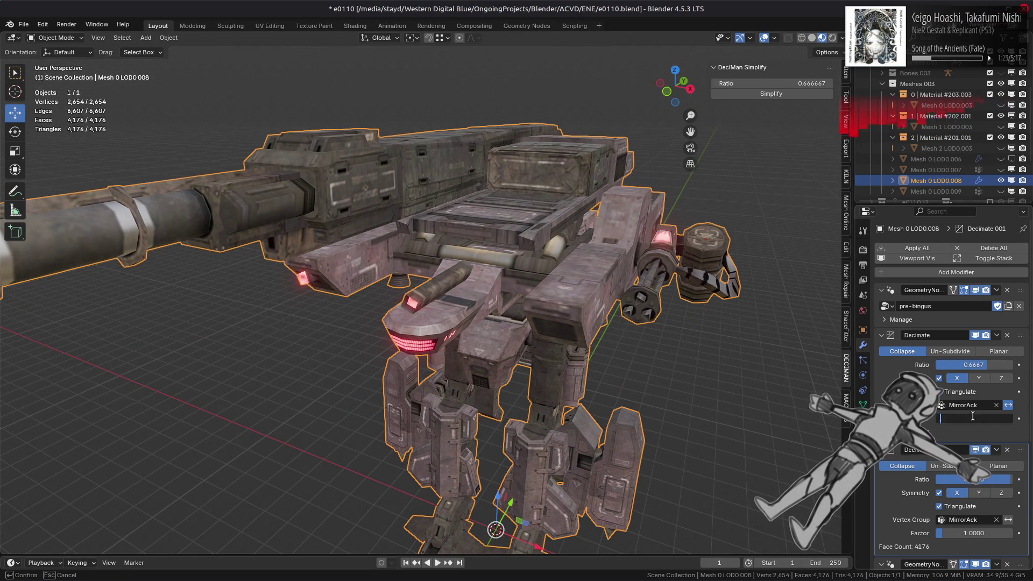
{"action": "left_click", "coordinate": [974, 419]}
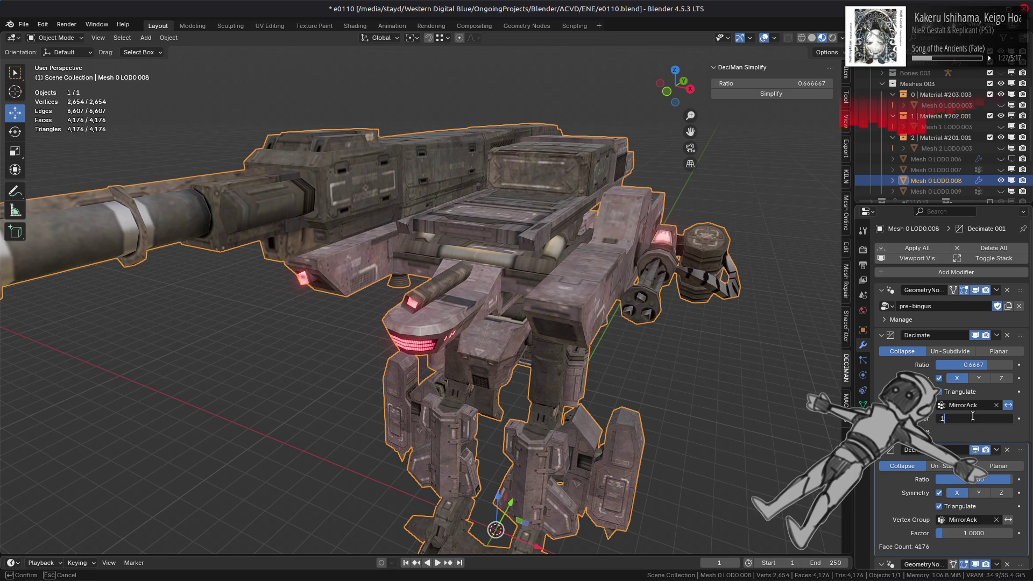
{"action": "left_click", "coordinate": [975, 420]}
{"action": "key", "text": "BackSpace"}
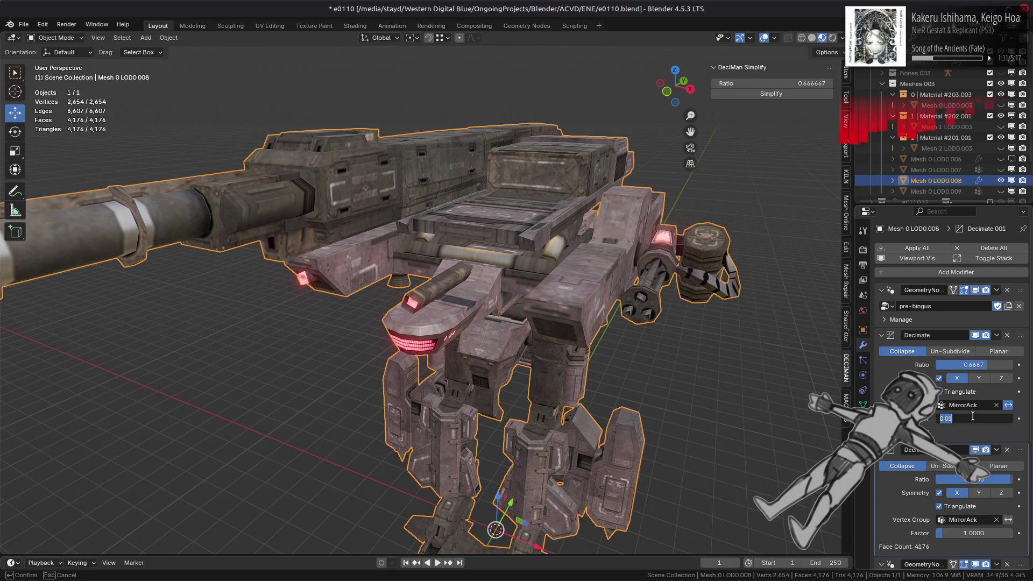
{"action": "key", "text": "Return"}
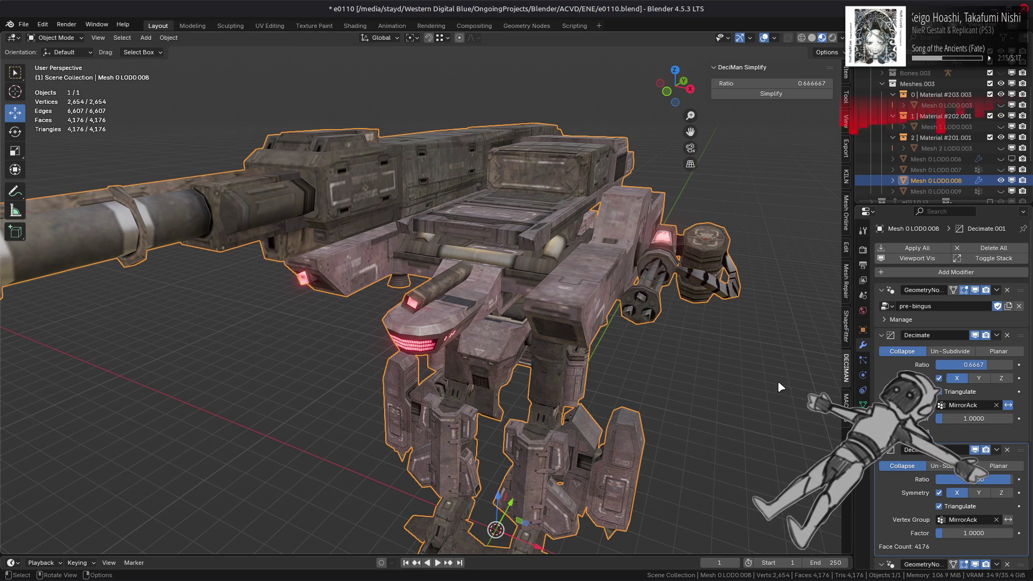
- Toggle the second Decimate's viewport display on and off to compare the head detail
{"action": "left_click", "coordinate": [975, 449]}
{"action": "left_click", "coordinate": [975, 449]}
{"action": "left_click", "coordinate": [975, 450]}
{"action": "left_click", "coordinate": [975, 451]}
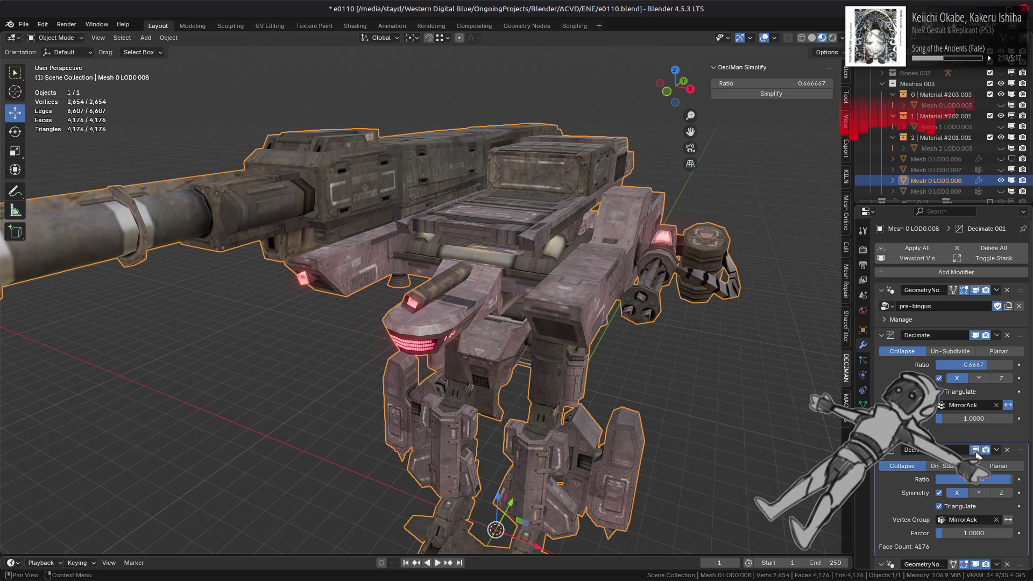
{"action": "left_click", "coordinate": [975, 450]}
{"action": "left_click", "coordinate": [975, 451]}
{"action": "left_click", "coordinate": [975, 451]}
{"action": "left_click", "coordinate": [976, 451]}
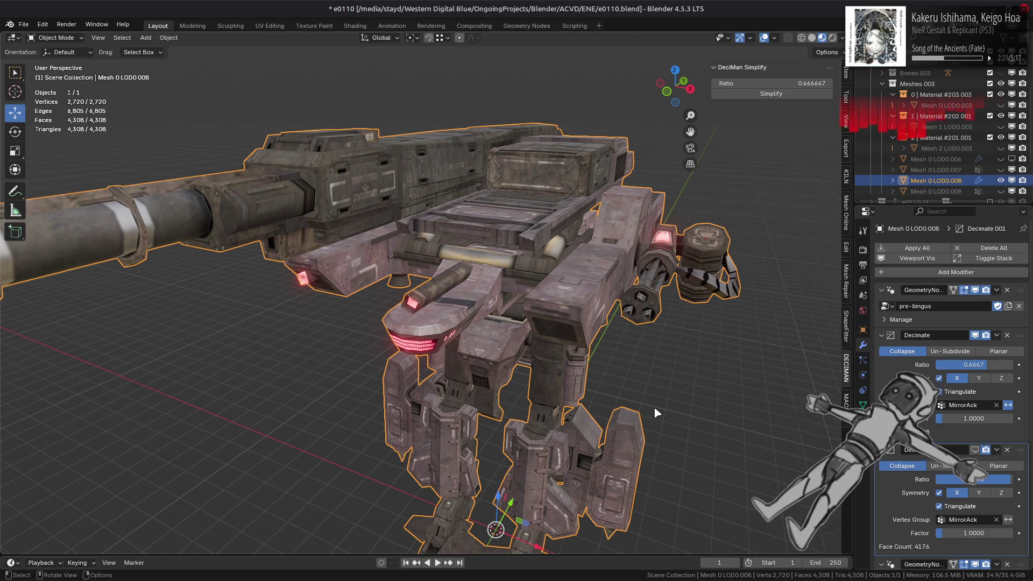
{"action": "scroll", "coordinate": [653, 406], "scroll_direction": "up", "scroll_amount": 6}
{"action": "left_click", "coordinate": [974, 449]}
{"action": "left_click", "coordinate": [974, 451]}
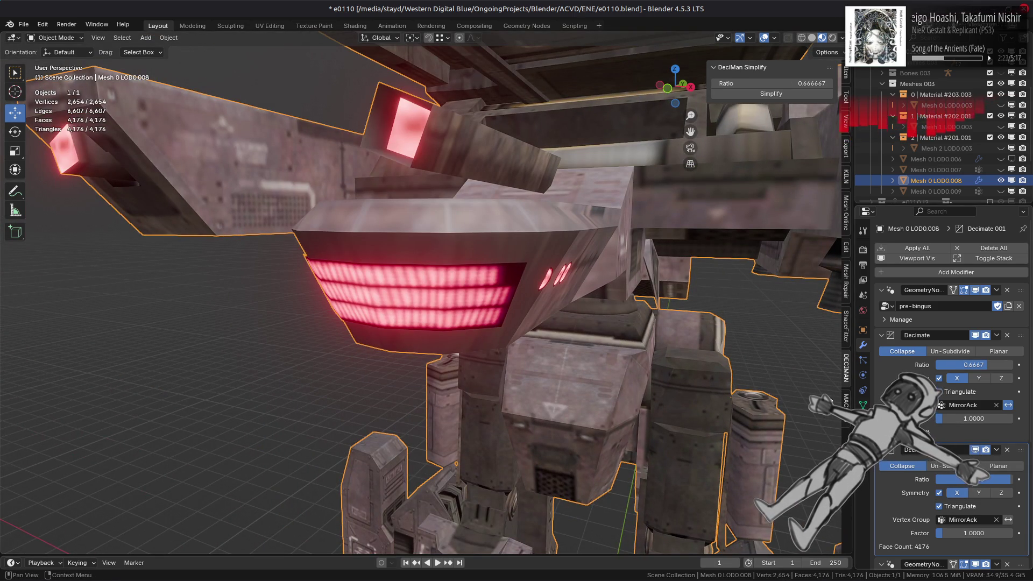
{"action": "scroll", "coordinate": [725, 369], "scroll_direction": "down", "scroll_amount": 6}
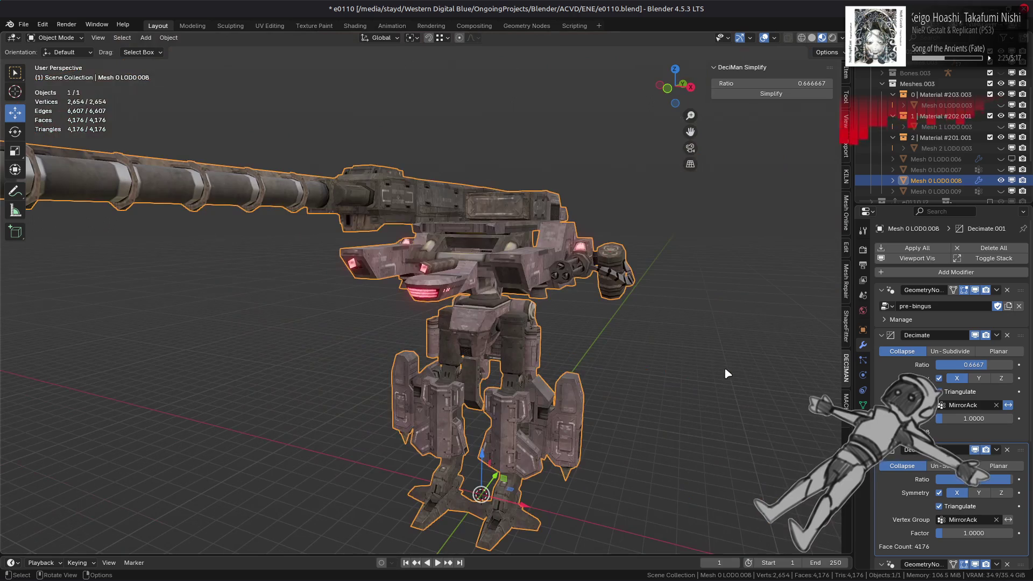
- Deselect the mech, switch to solid shading, and compare with both Decimates hidden, then shown
{"action": "left_click", "coordinate": [654, 341]}
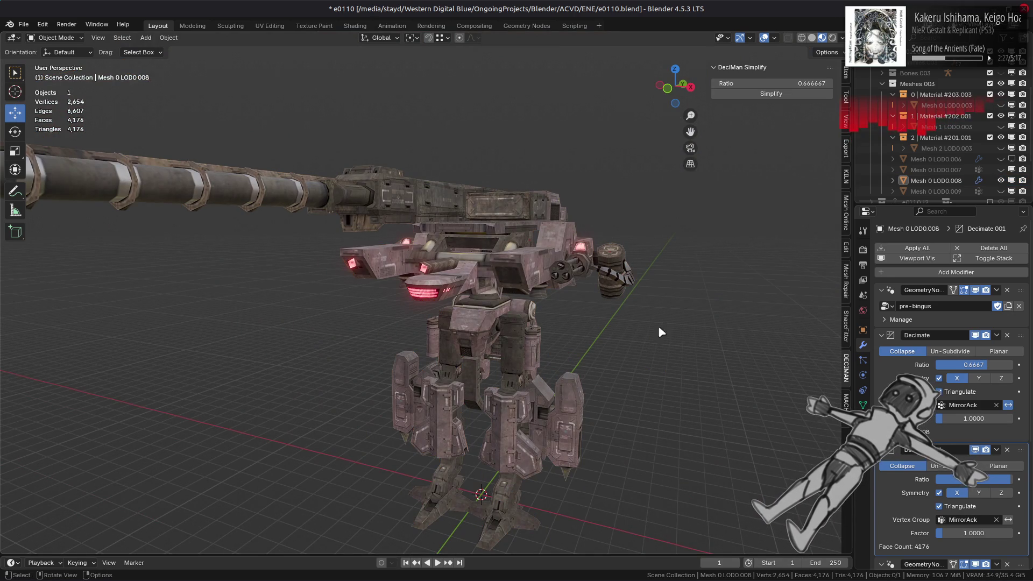
{"action": "key", "text": "z"}
{"action": "scroll", "coordinate": [580, 259], "scroll_direction": "up", "scroll_amount": 4}
{"action": "scroll", "coordinate": [580, 260], "scroll_direction": "up", "scroll_amount": 3}
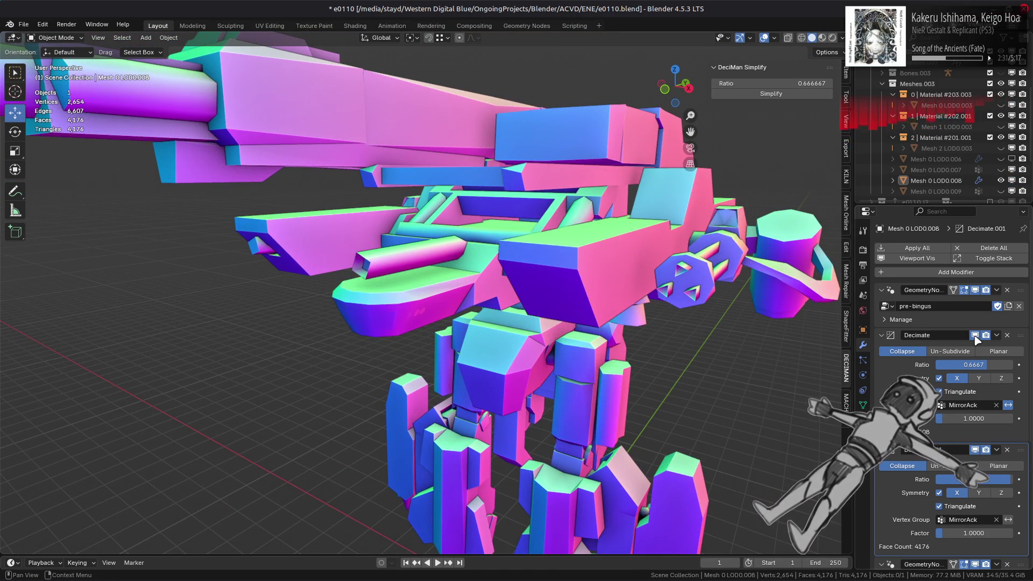
{"action": "left_click", "coordinate": [975, 335]}
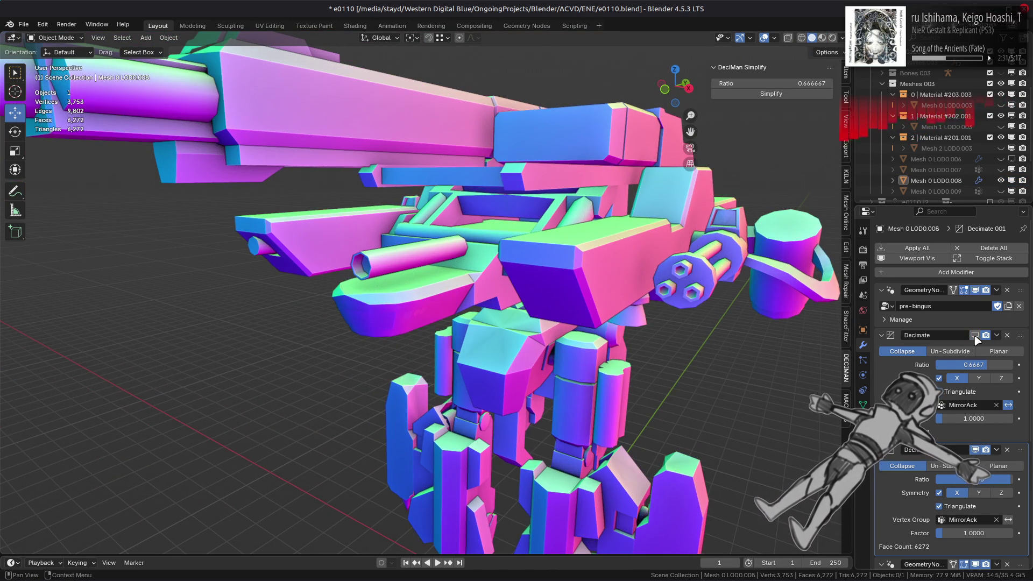
{"action": "left_click", "coordinate": [975, 449]}
{"action": "left_click", "coordinate": [975, 450]}
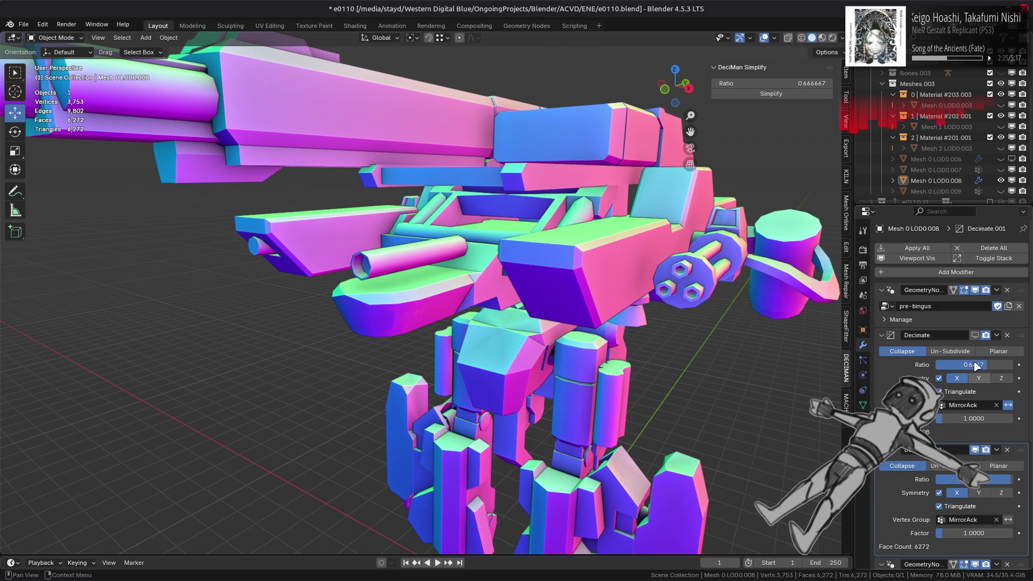
{"action": "left_click", "coordinate": [975, 335]}
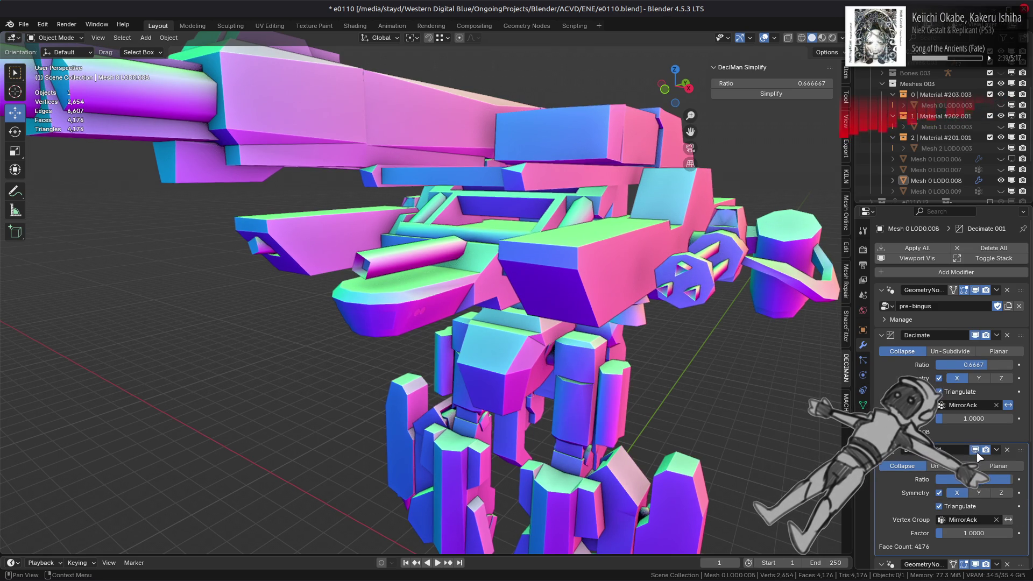
- Try a 0.96 ratio on the second Decimate, then hide and show it to compare face counts
{"action": "left_click", "coordinate": [974, 480]}
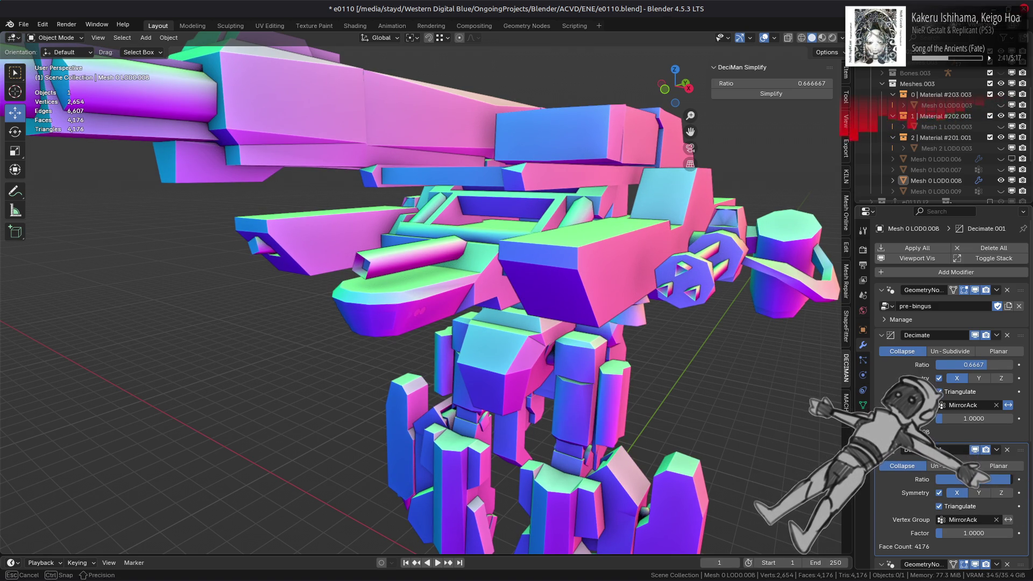
{"action": "type", "text": ".96"}
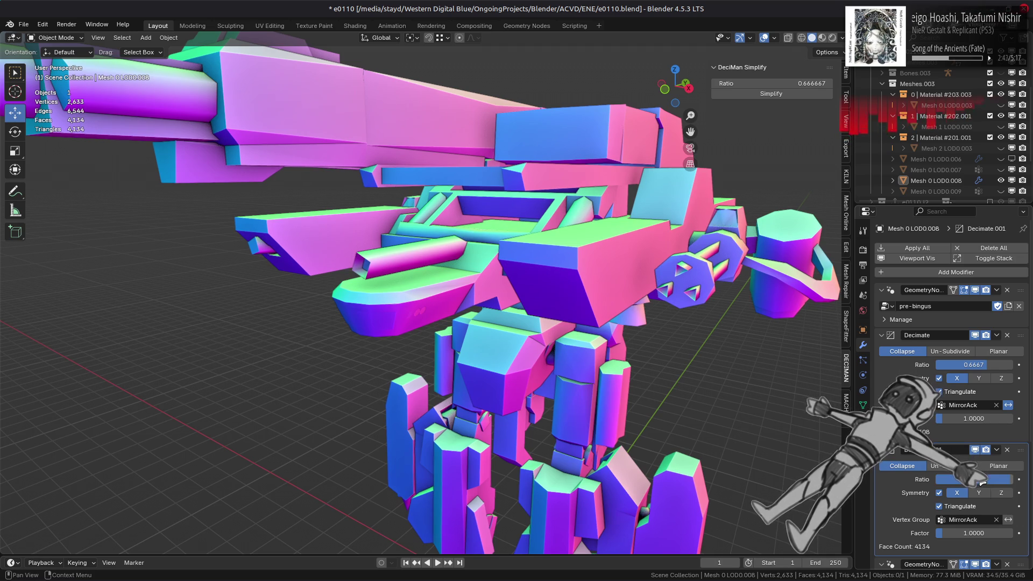
{"action": "key", "text": "Return"}
{"action": "key", "text": "Return"}
{"action": "type", "text": ".97"}
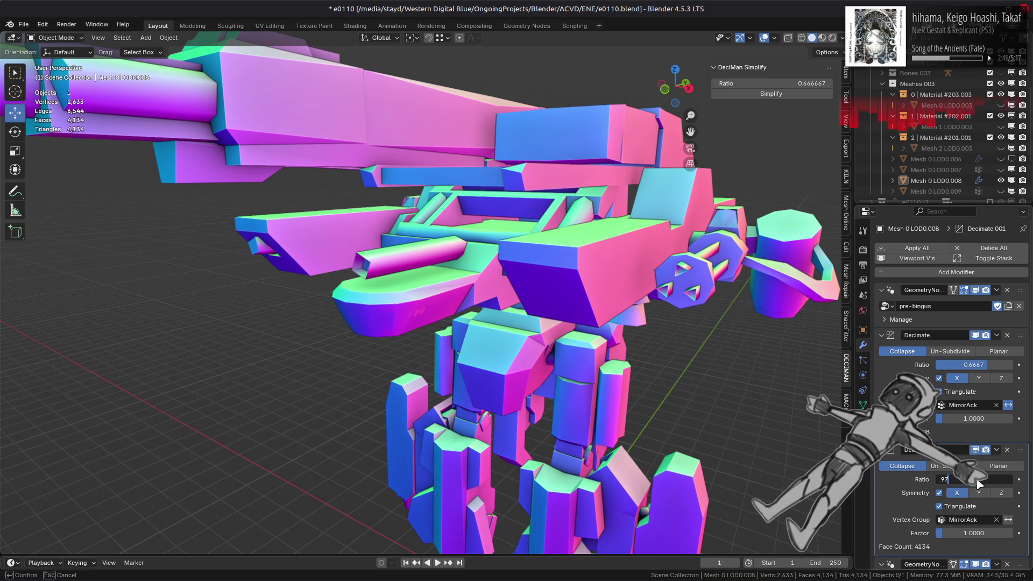
{"action": "type", "text": "1"}
{"action": "key", "text": "Return"}
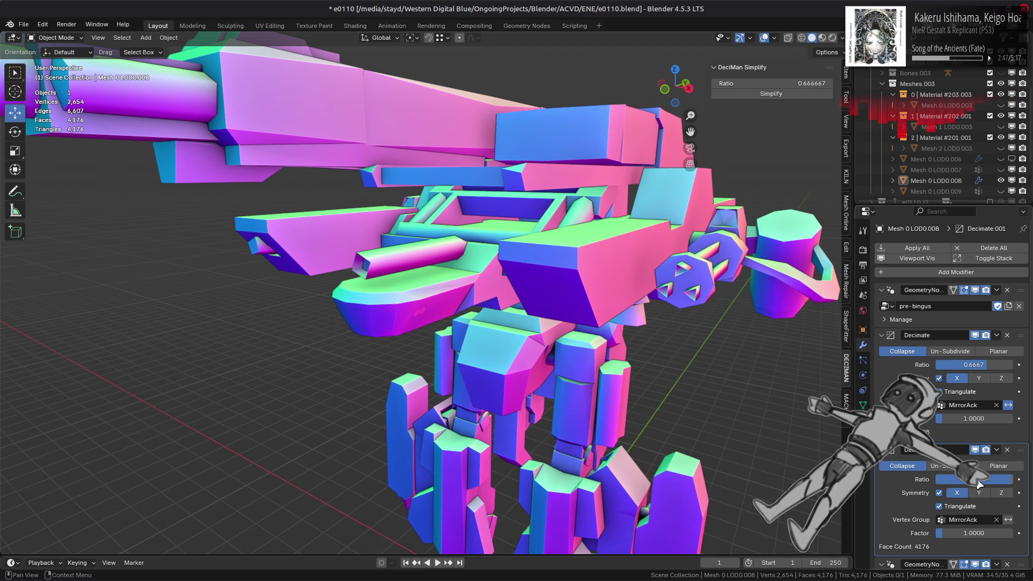
{"action": "left_click", "coordinate": [975, 450]}
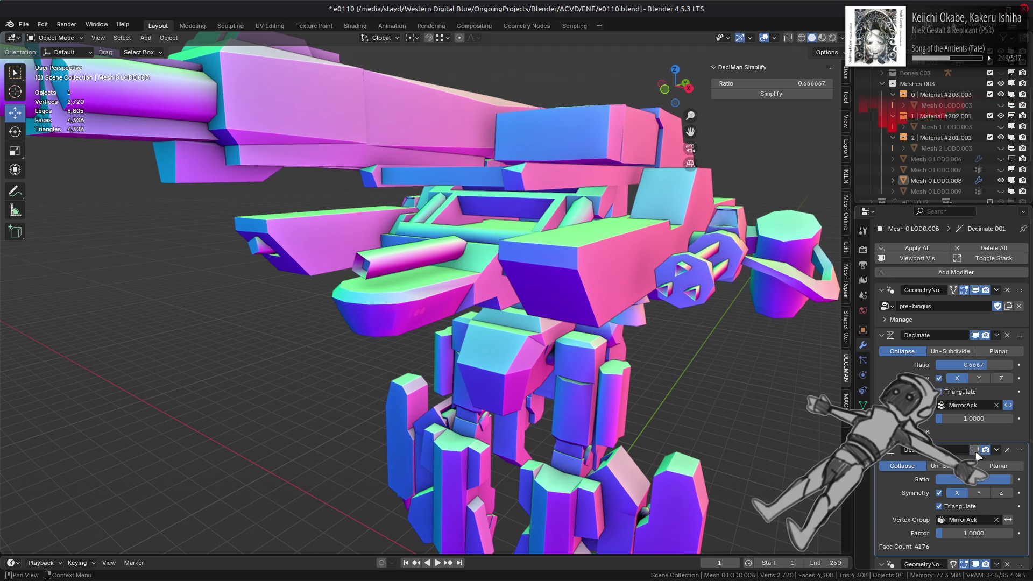
{"action": "left_click", "coordinate": [976, 451]}
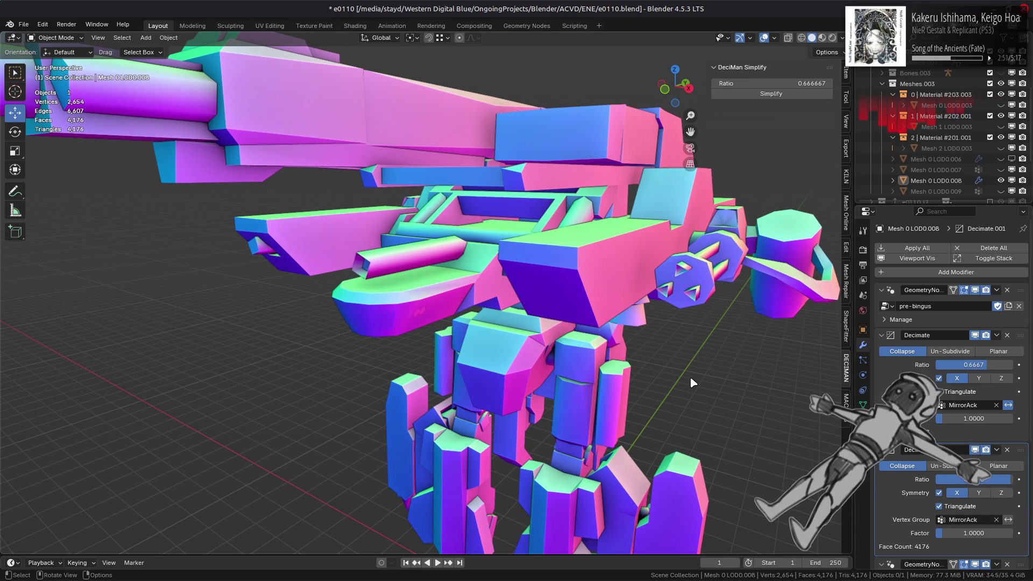
{"action": "scroll", "coordinate": [690, 376], "scroll_direction": "down", "scroll_amount": 6}
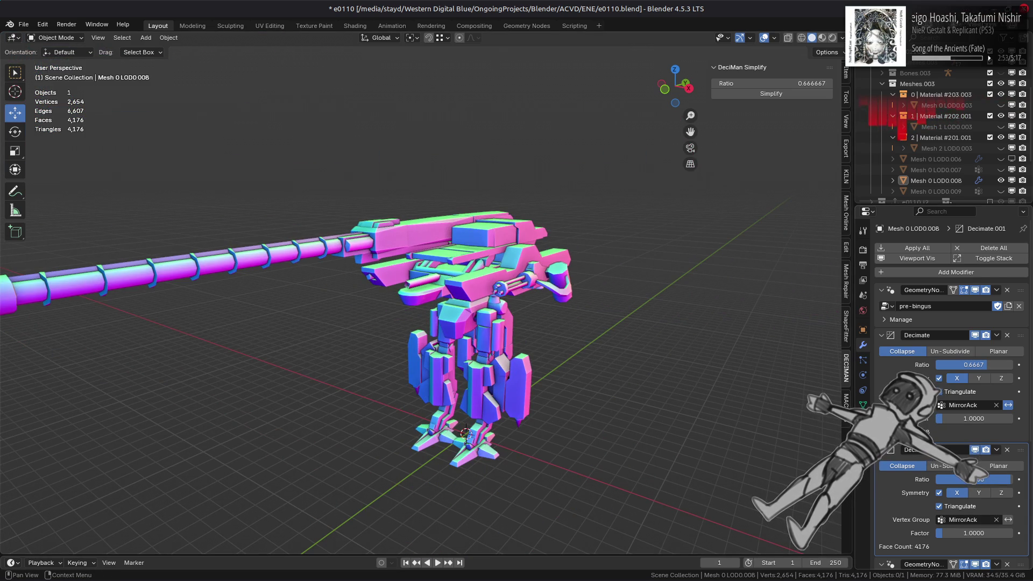
- Toggle the post-bingus modifier's viewport display repeatedly to compare shading, leaving it on
{"action": "scroll", "coordinate": [949, 387], "scroll_direction": "down", "scroll_amount": 4}
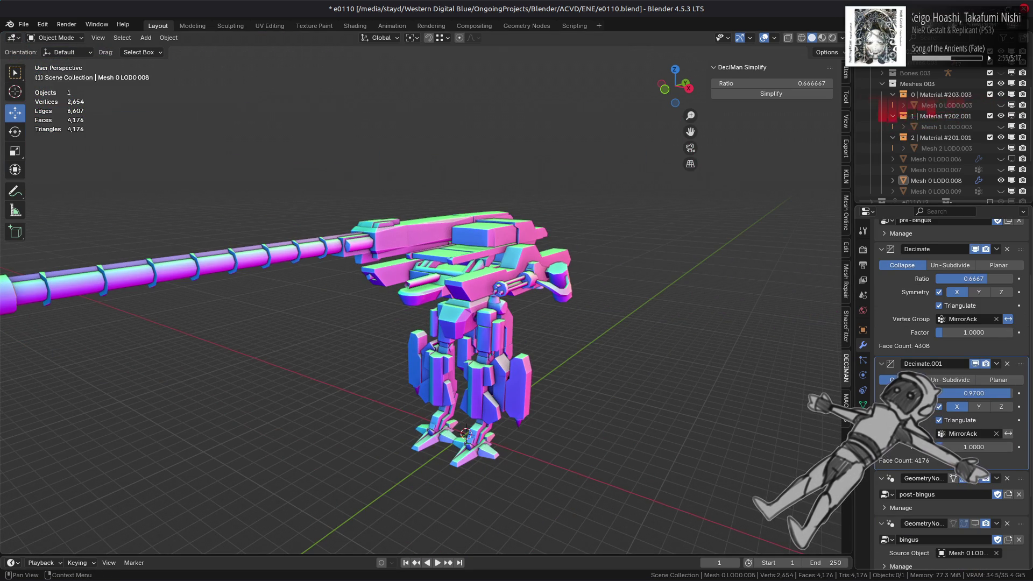
{"action": "scroll", "coordinate": [940, 418], "scroll_direction": "down", "scroll_amount": 4}
{"action": "left_click", "coordinate": [976, 393]}
{"action": "left_click", "coordinate": [976, 393]}
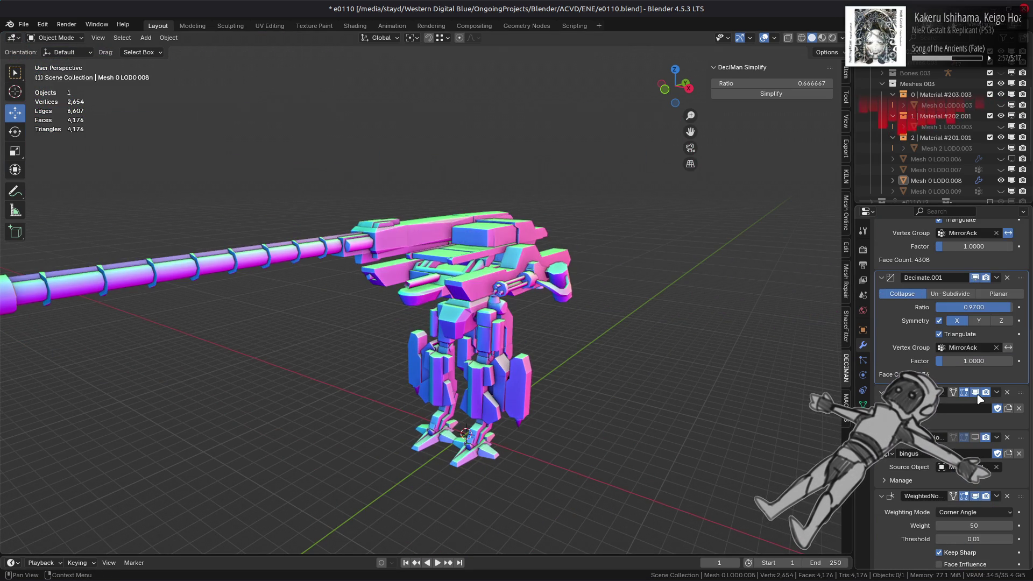
{"action": "left_click", "coordinate": [976, 393]}
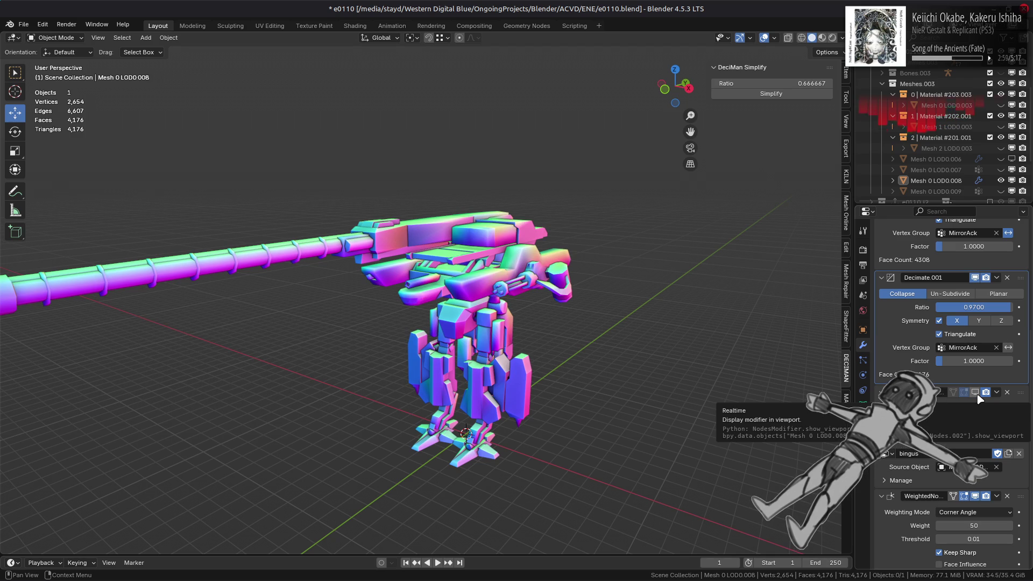
{"action": "left_click", "coordinate": [976, 393]}
{"action": "left_click", "coordinate": [976, 393]}
{"action": "left_click", "coordinate": [976, 392]}
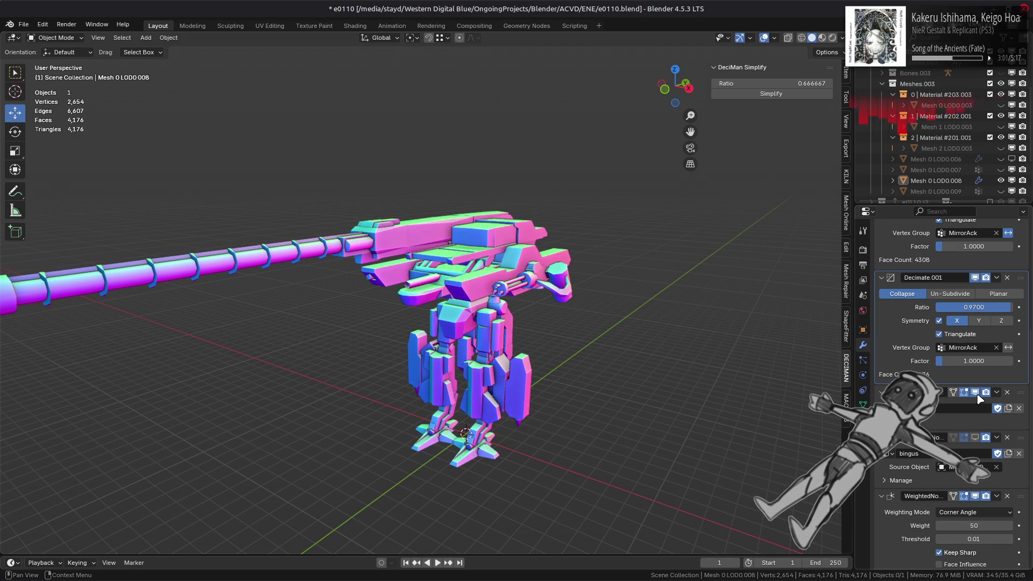
{"action": "left_click", "coordinate": [976, 392]}
{"action": "left_click", "coordinate": [976, 392]}
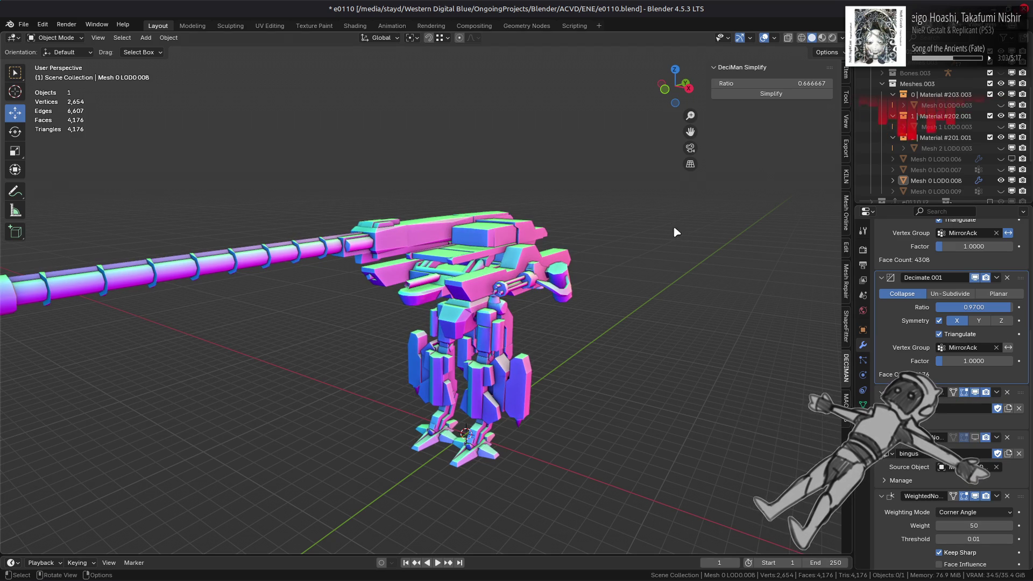
{"action": "scroll", "coordinate": [655, 211], "scroll_direction": "up", "scroll_amount": 3}
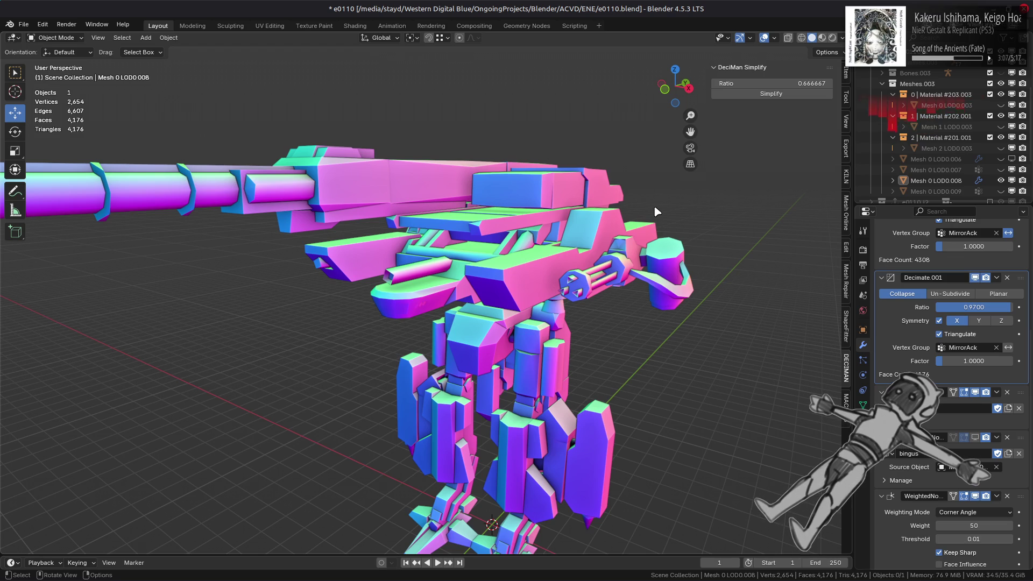
- Bring up the post-bingus node tree in Geometry Nodes and drop the Greater Than threshold to 0
{"action": "left_click", "coordinate": [525, 26]}
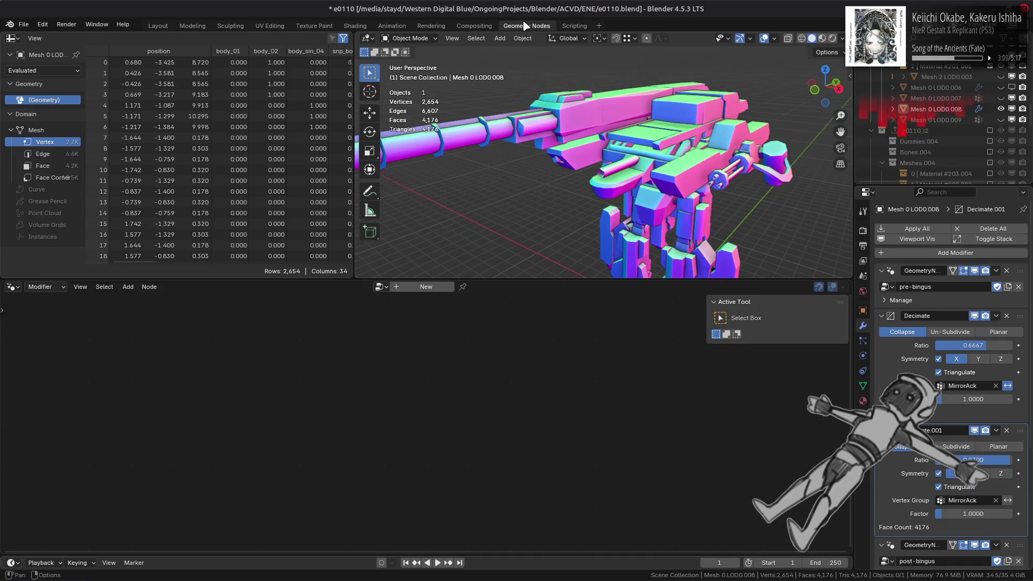
{"action": "scroll", "coordinate": [1017, 430], "scroll_direction": "down", "scroll_amount": 5}
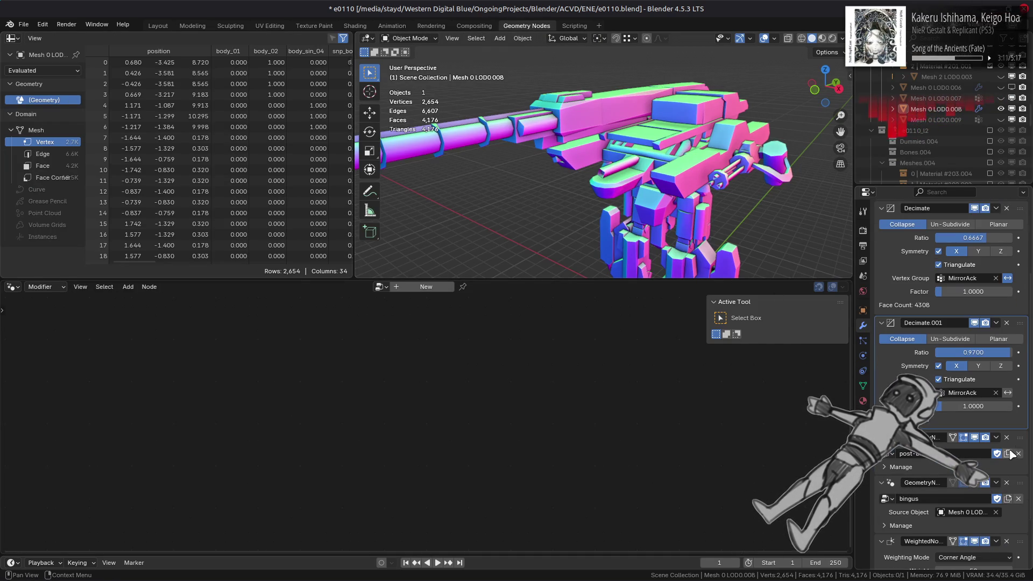
{"action": "left_click", "coordinate": [1020, 442]}
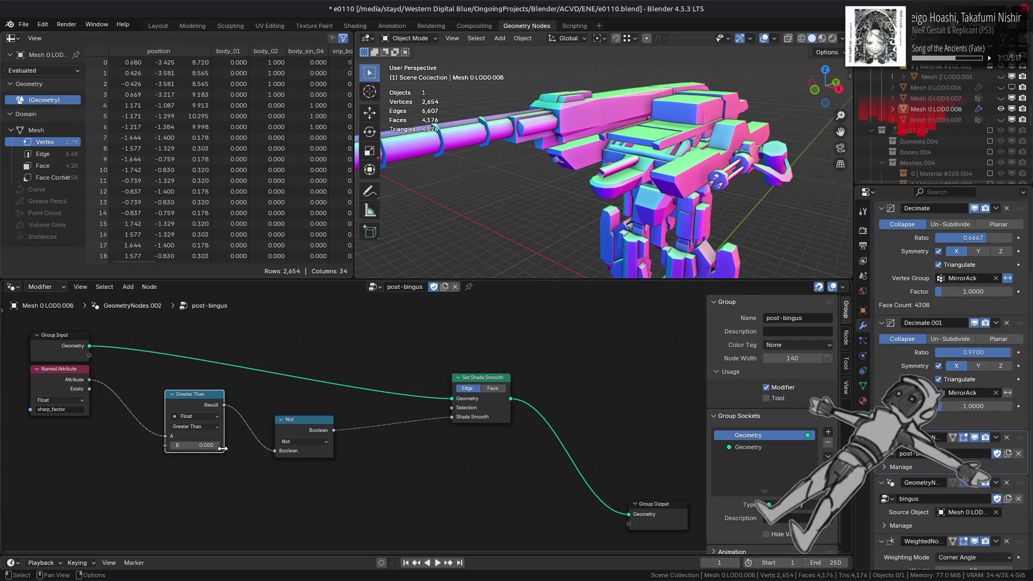
{"action": "left_click_drag", "start_coordinate": [218, 446], "coordinate": [219, 448]}
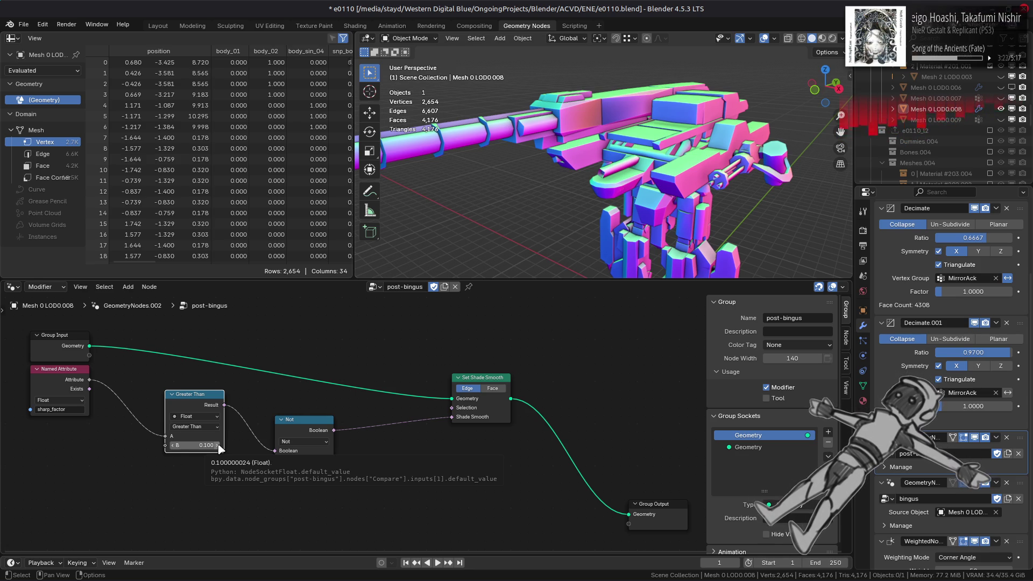
{"action": "left_click", "coordinate": [172, 446]}
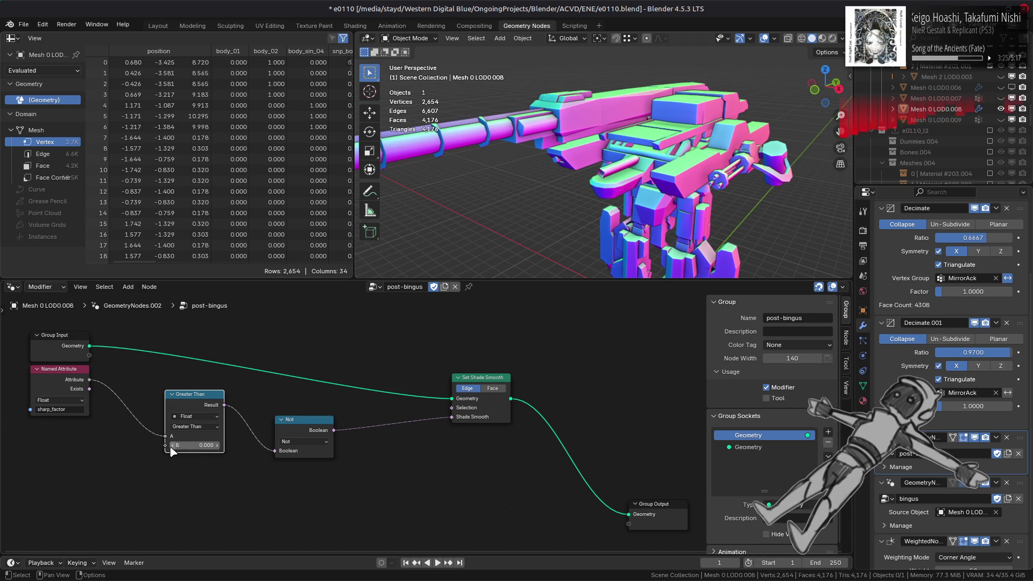
- Try typed Greater Than thresholds of 0.05 and 0.06
{"action": "left_click", "coordinate": [189, 446]}
{"action": "type", "text": ".01"}
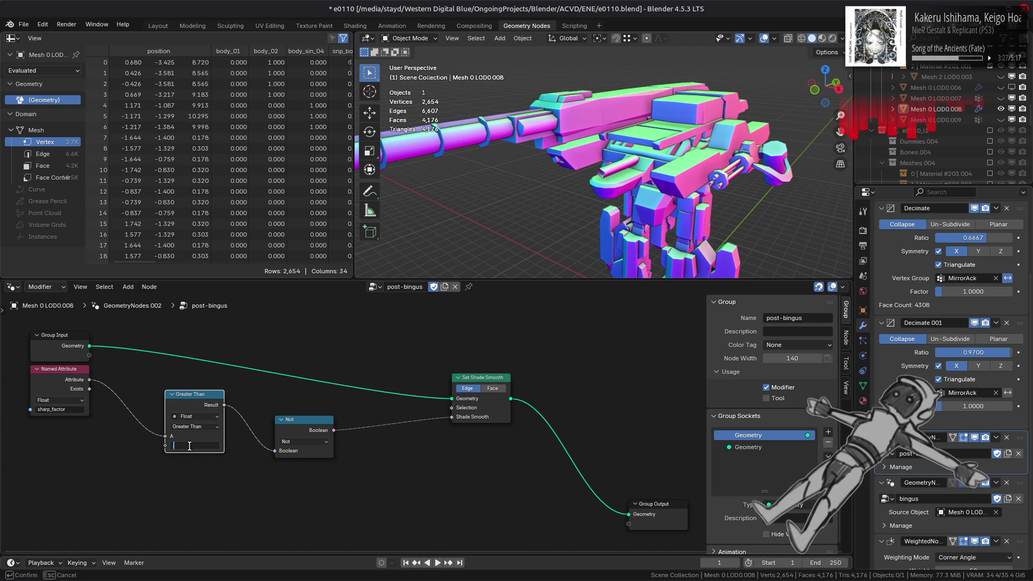
{"action": "key", "text": "ctrl+a"}
{"action": "key", "text": "BackSpace"}
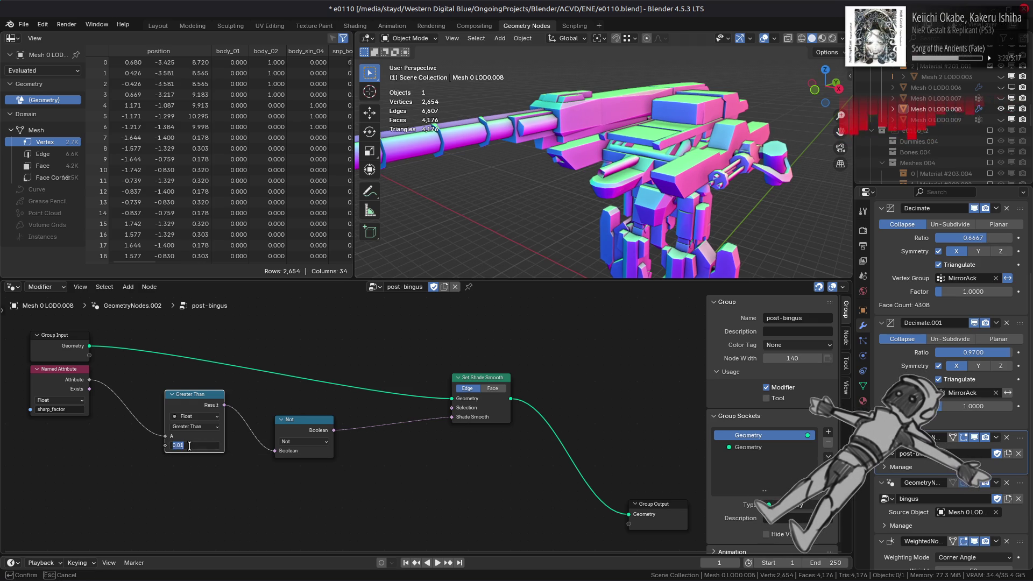
{"action": "type", "text": "0.05"}
{"action": "key", "text": "ctrl+a"}
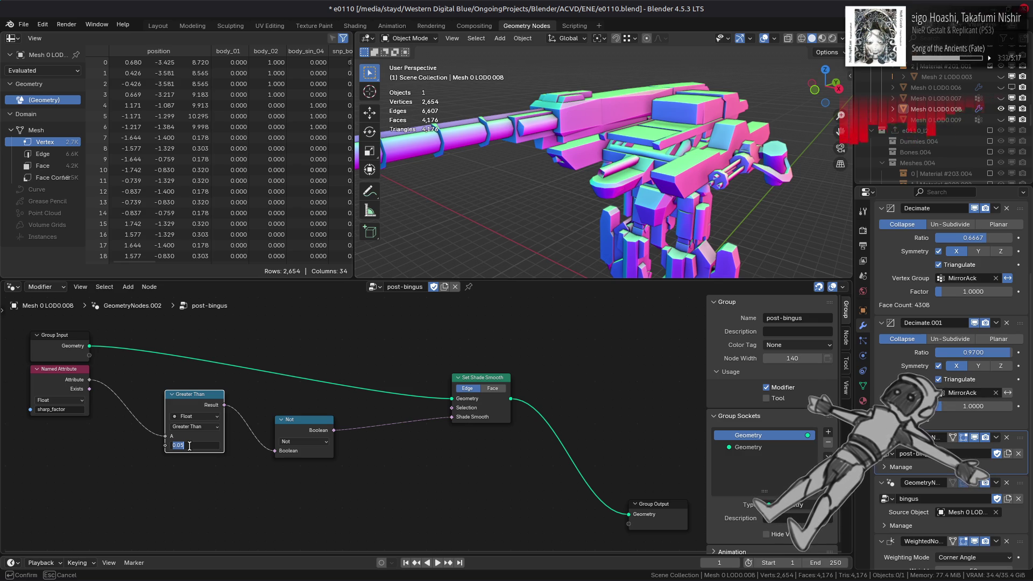
{"action": "type", "text": "0.06"}
{"action": "key", "text": "Return"}
- Try thresholds 0.062, 0.09 and 0.100, then settle the Greater Than B value on 0.01
{"action": "left_click_drag", "start_coordinate": [189, 446], "coordinate": [195, 446]}
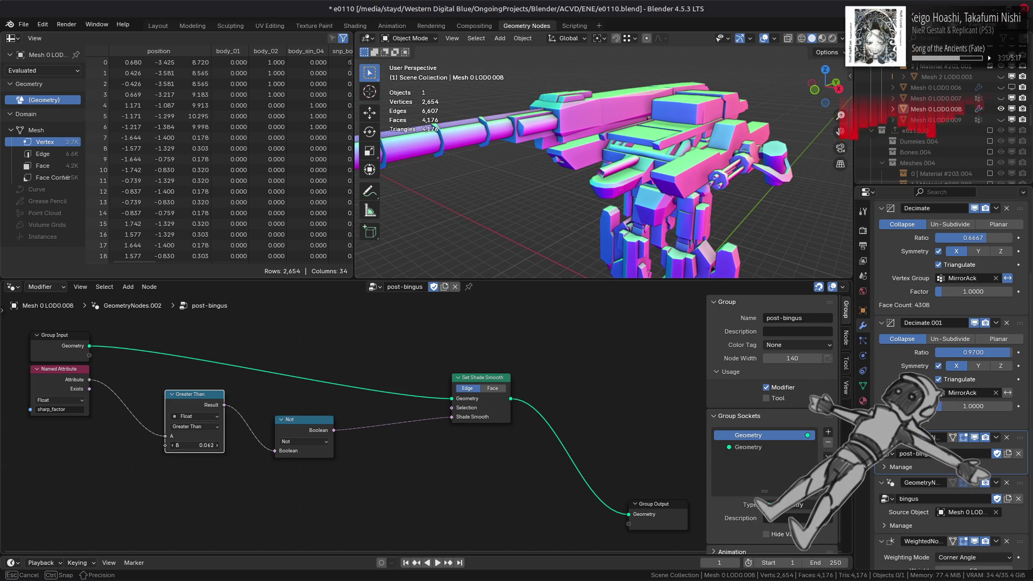
{"action": "left_click", "coordinate": [189, 445]}
{"action": "key", "text": "BackSpace"}
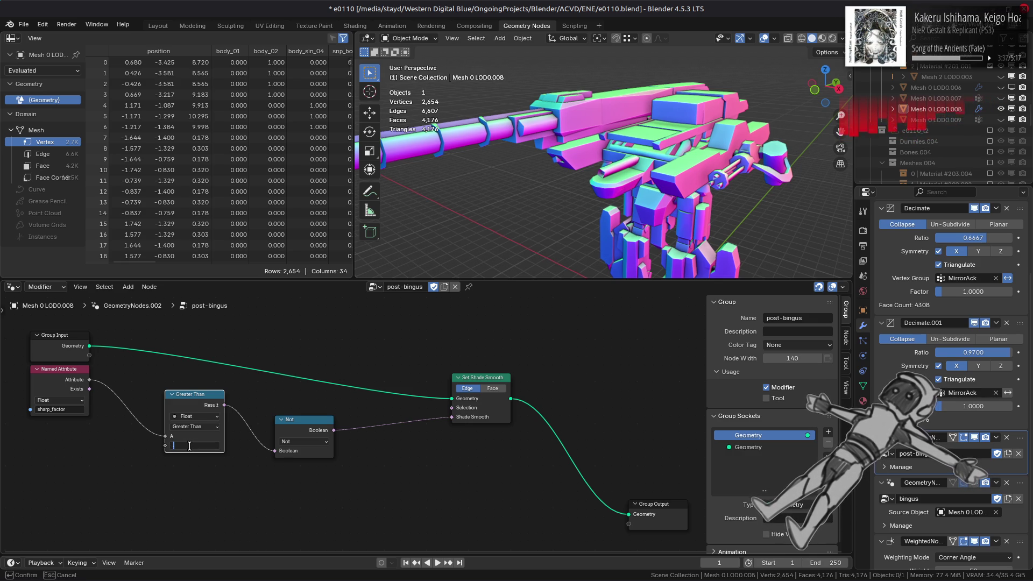
{"action": "type", "text": "0.09"}
{"action": "key", "text": "Return"}
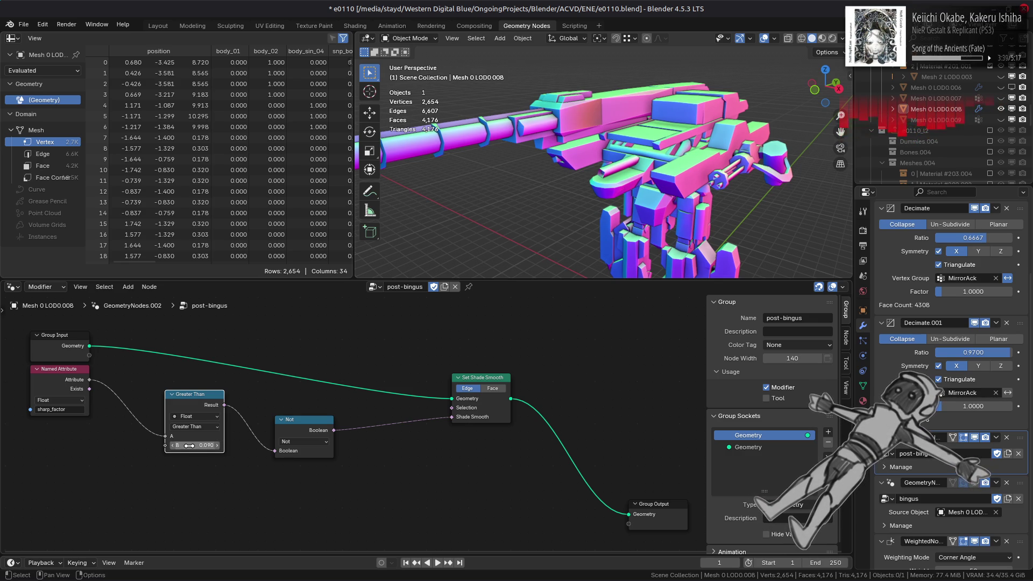
{"action": "left_click_drag", "start_coordinate": [189, 446], "coordinate": [189, 446]}
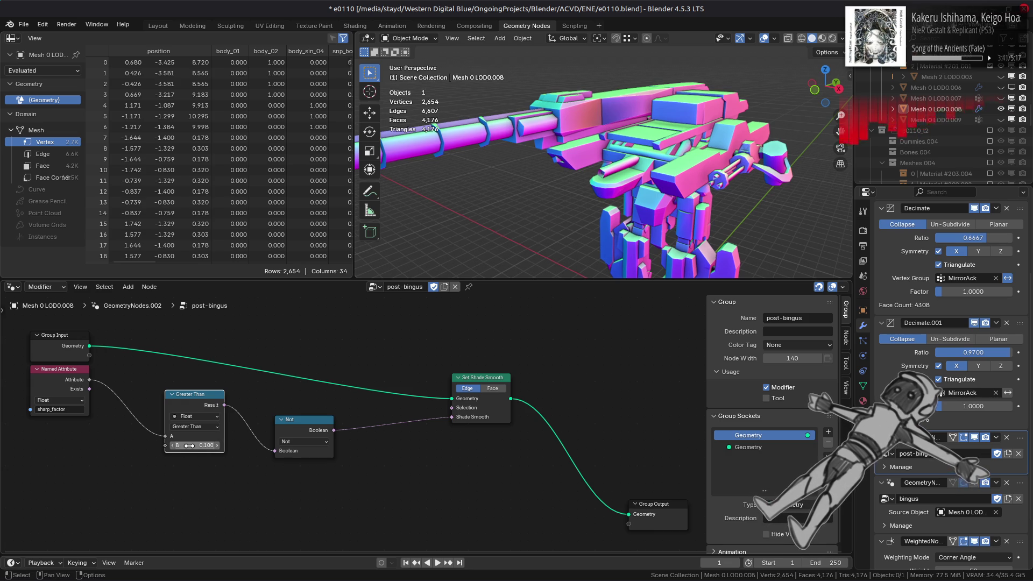
{"action": "left_click", "coordinate": [189, 445]}
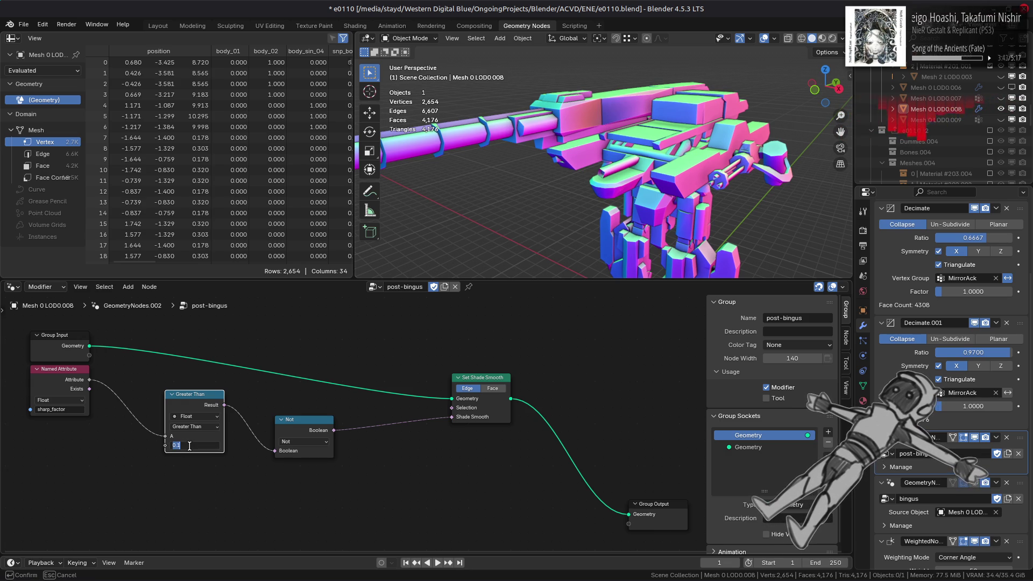
{"action": "type", "text": "0.01"}
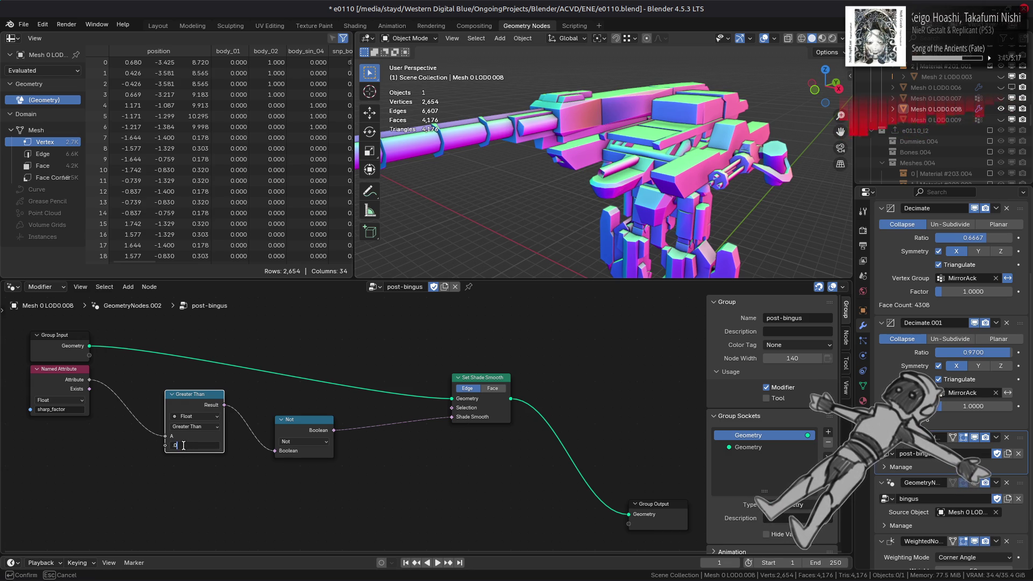
{"action": "key", "text": "Return"}
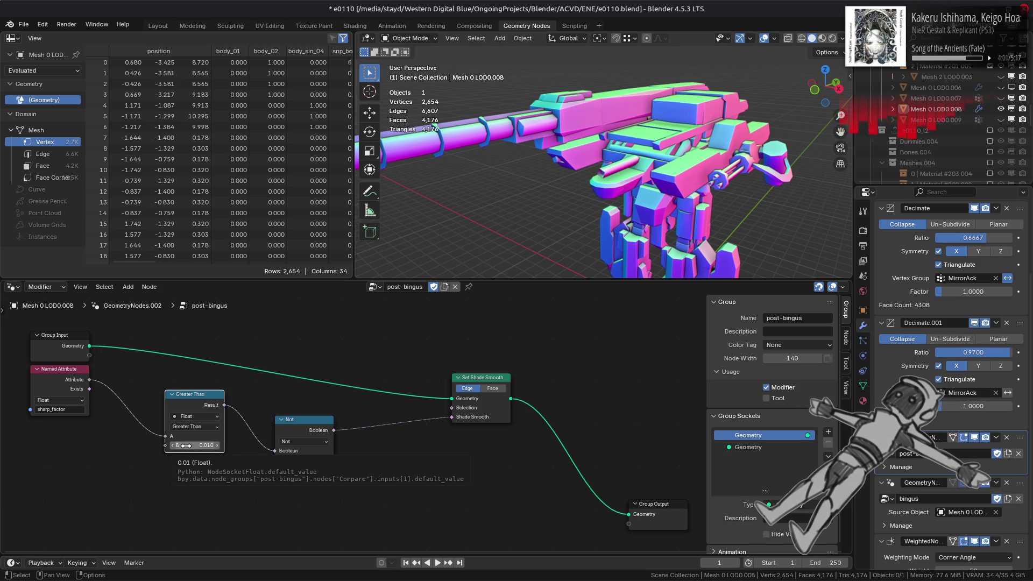
- Deselect the Greater Than node by clicking empty node canvas
{"action": "left_click", "coordinate": [409, 334]}
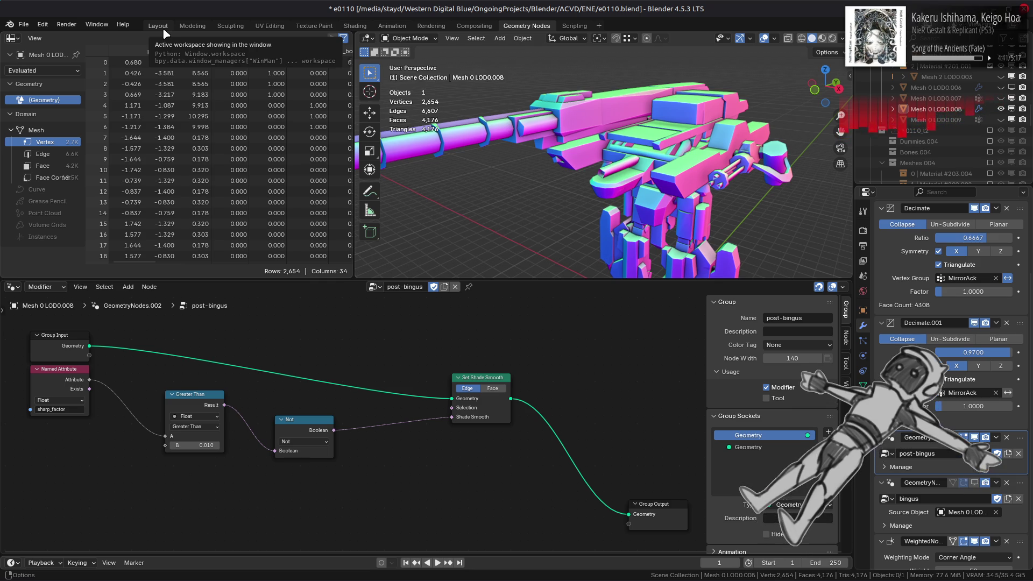
{"action": "left_click", "coordinate": [164, 31]}
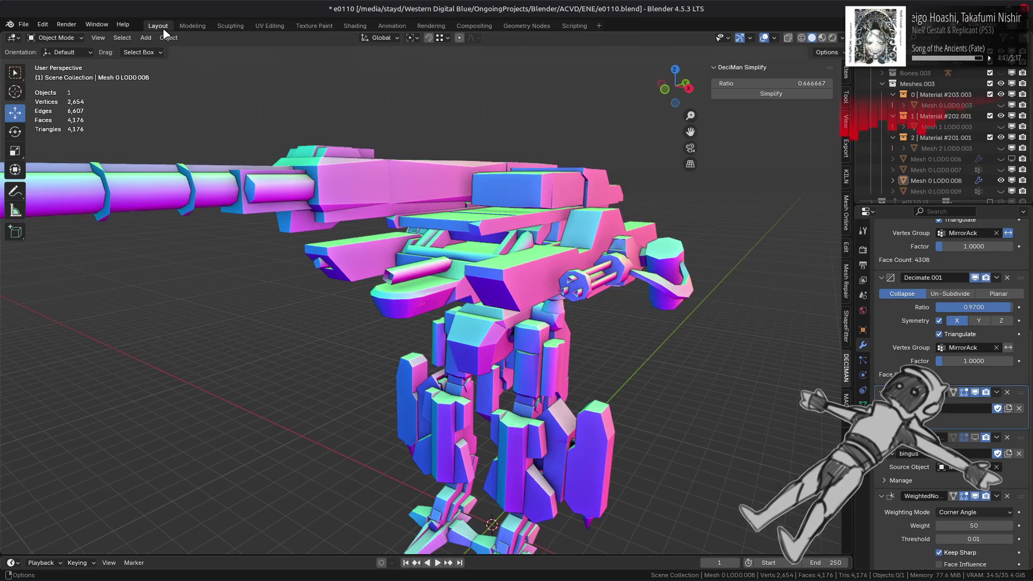
{"action": "scroll", "coordinate": [444, 200], "scroll_direction": "up", "scroll_amount": 2}
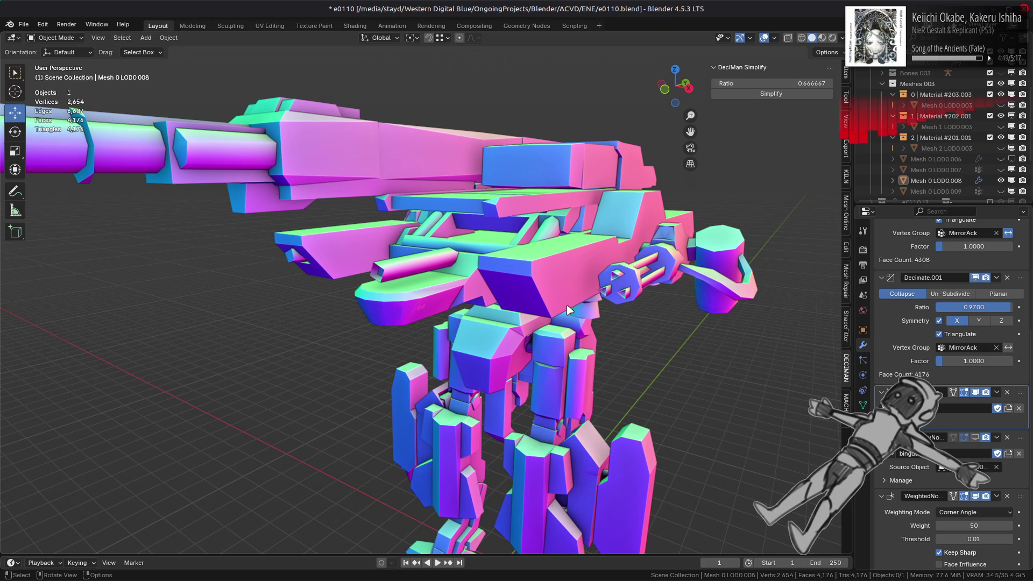
{"action": "scroll", "coordinate": [567, 306], "scroll_direction": "down", "scroll_amount": 1}
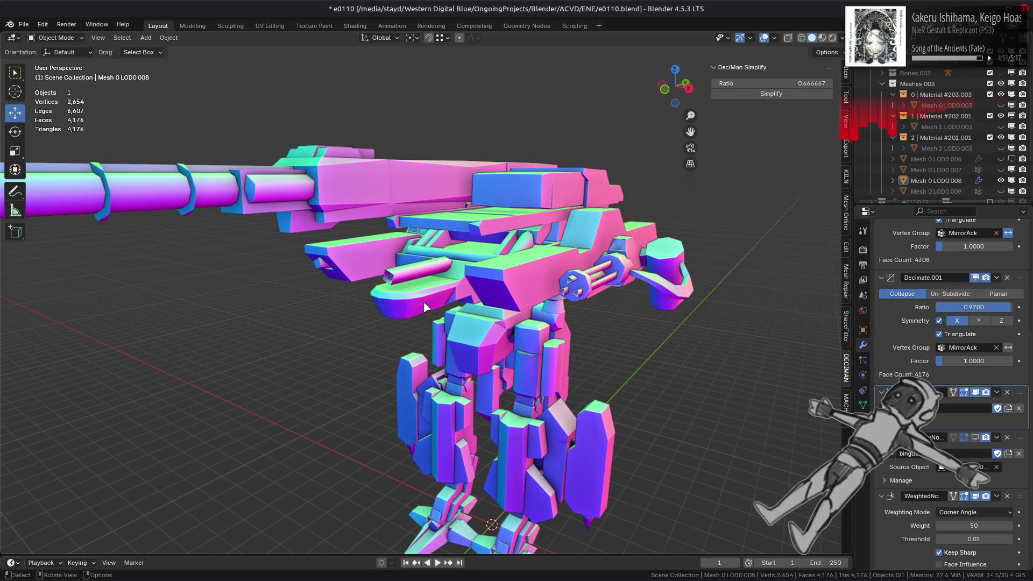
{"action": "left_click", "coordinate": [975, 392]}
{"action": "left_click", "coordinate": [975, 392]}
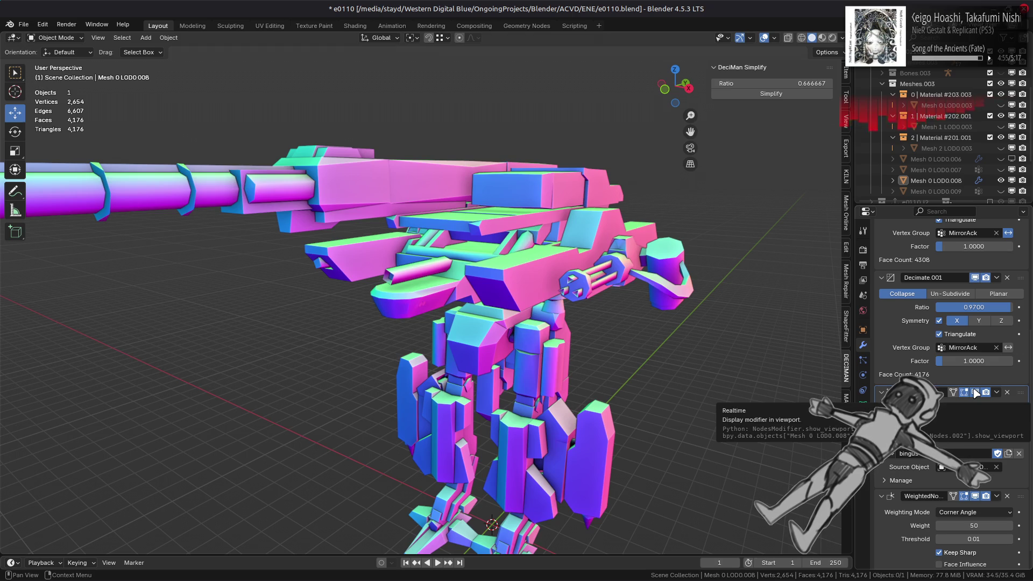
{"action": "left_click", "coordinate": [975, 392]}
{"action": "left_click", "coordinate": [975, 392]}
{"action": "left_click", "coordinate": [975, 392]}
{"action": "left_click", "coordinate": [975, 392]}
{"action": "left_click", "coordinate": [975, 393]}
{"action": "left_click", "coordinate": [974, 392]}
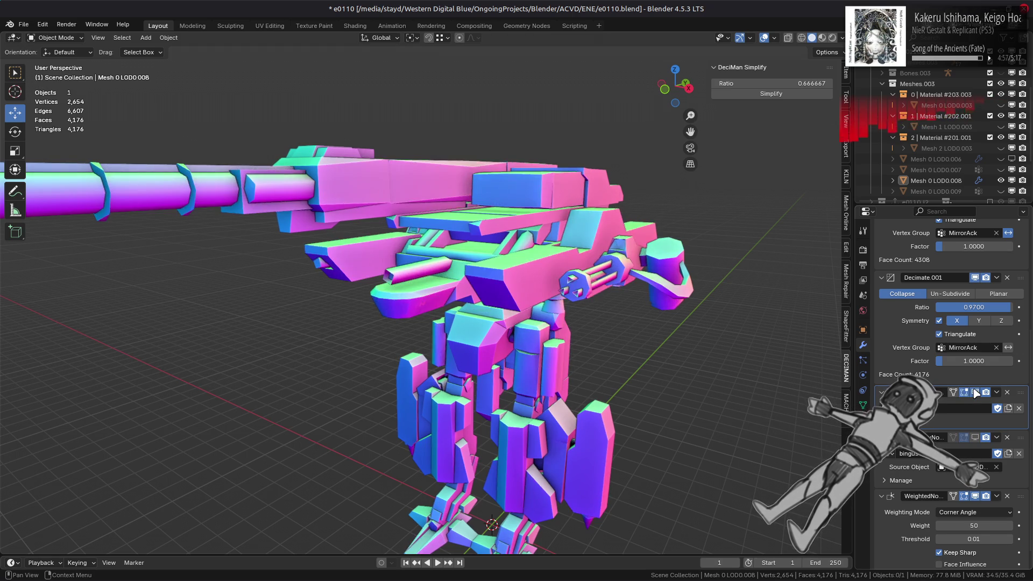
{"action": "left_click", "coordinate": [975, 392]}
{"action": "left_click", "coordinate": [975, 392]}
{"action": "left_click", "coordinate": [975, 392]}
{"action": "left_click", "coordinate": [975, 392]}
{"action": "left_click", "coordinate": [975, 392]}
{"action": "left_click", "coordinate": [975, 392]}
{"action": "left_click", "coordinate": [975, 392]}
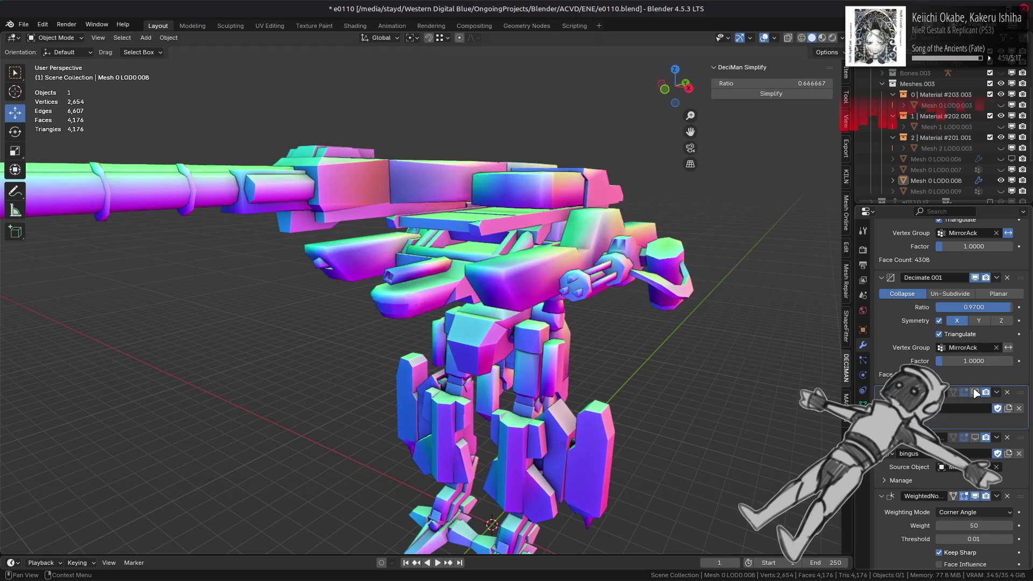
{"action": "left_click", "coordinate": [974, 392]}
{"action": "left_click", "coordinate": [975, 392]}
{"action": "left_click", "coordinate": [975, 392]}
{"action": "left_click", "coordinate": [975, 392]}
{"action": "left_click", "coordinate": [975, 392]}
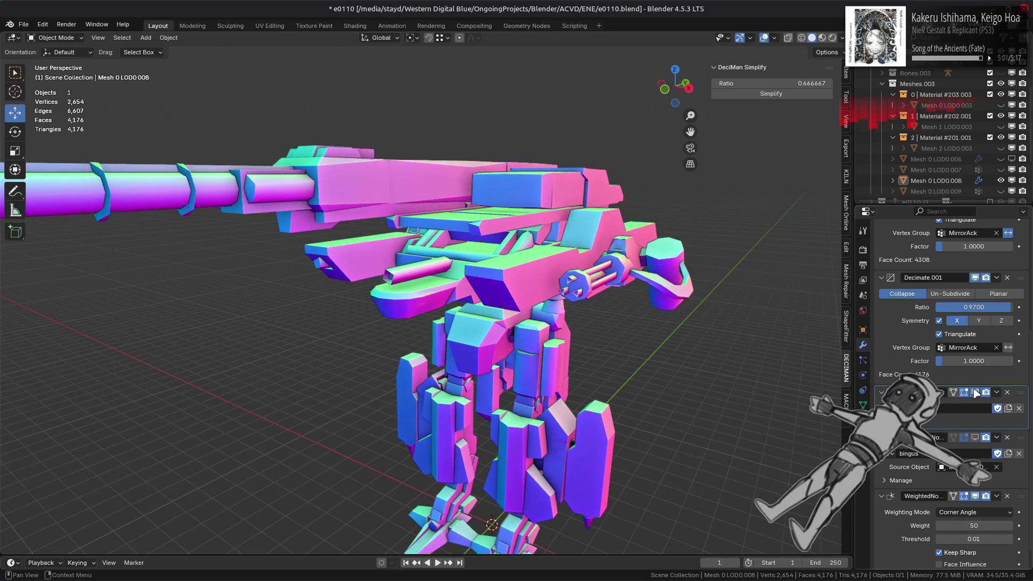
{"action": "left_click", "coordinate": [975, 392]}
{"action": "left_click", "coordinate": [975, 392]}
{"action": "left_click", "coordinate": [975, 393]}
{"action": "left_click", "coordinate": [975, 392]}
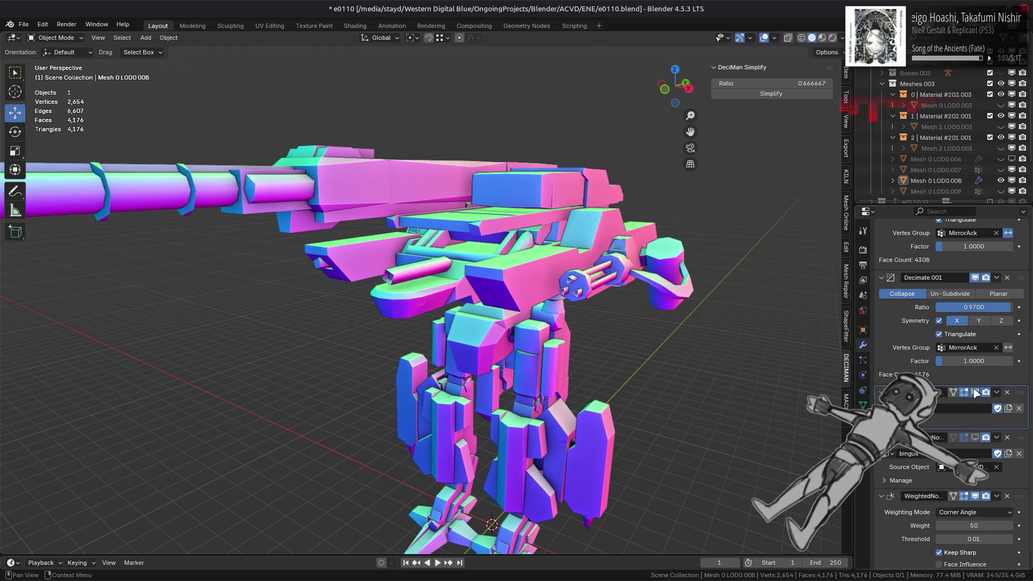
{"action": "left_click", "coordinate": [975, 392]}
{"action": "left_click", "coordinate": [975, 392]}
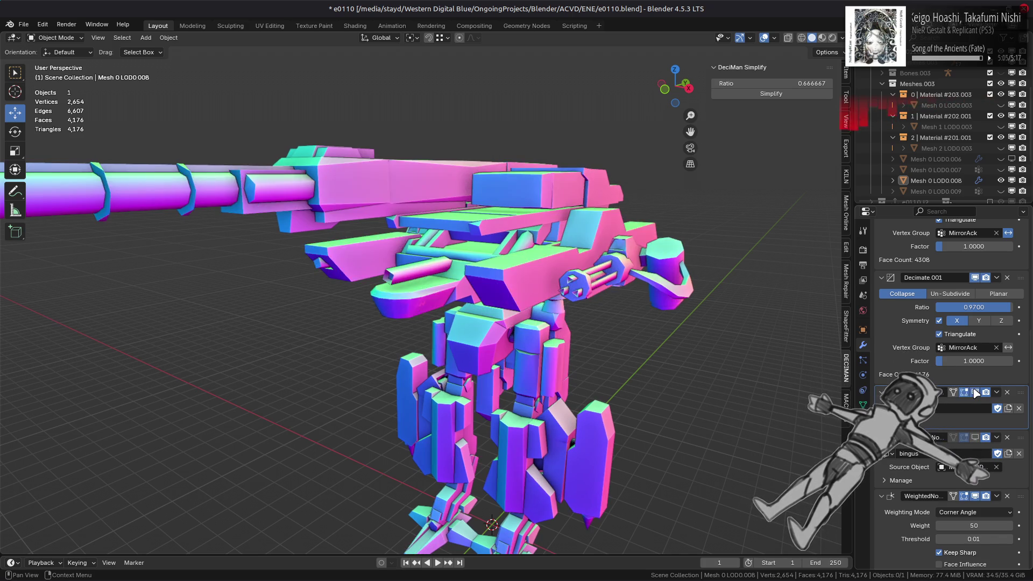
{"action": "left_click", "coordinate": [975, 392]}
{"action": "left_click", "coordinate": [975, 392]}
{"action": "left_click", "coordinate": [975, 392]}
{"action": "left_click", "coordinate": [975, 392]}
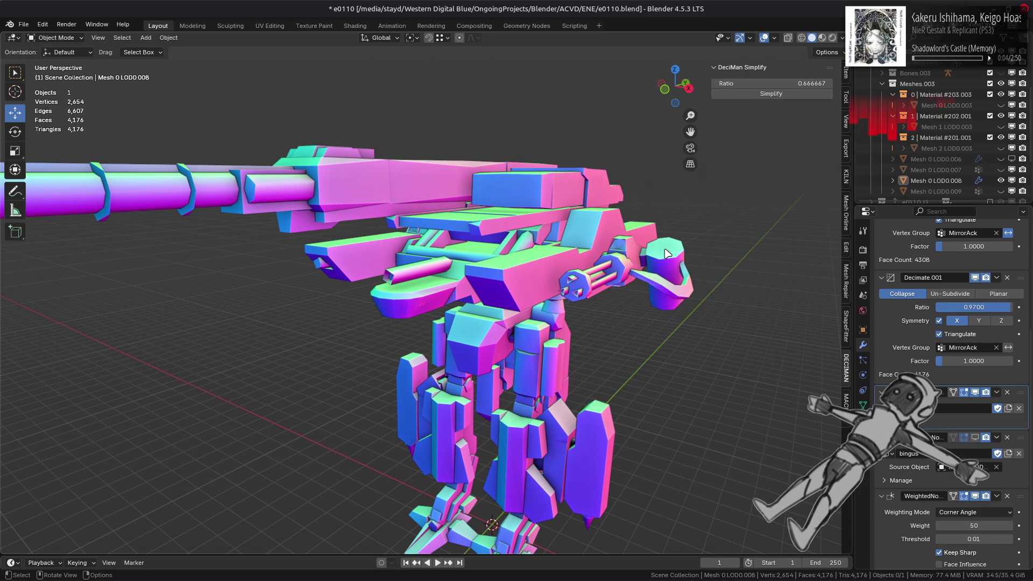
- Switch the mech to textured Material Preview shading
{"action": "scroll", "coordinate": [917, 486], "scroll_direction": "down", "scroll_amount": 1}
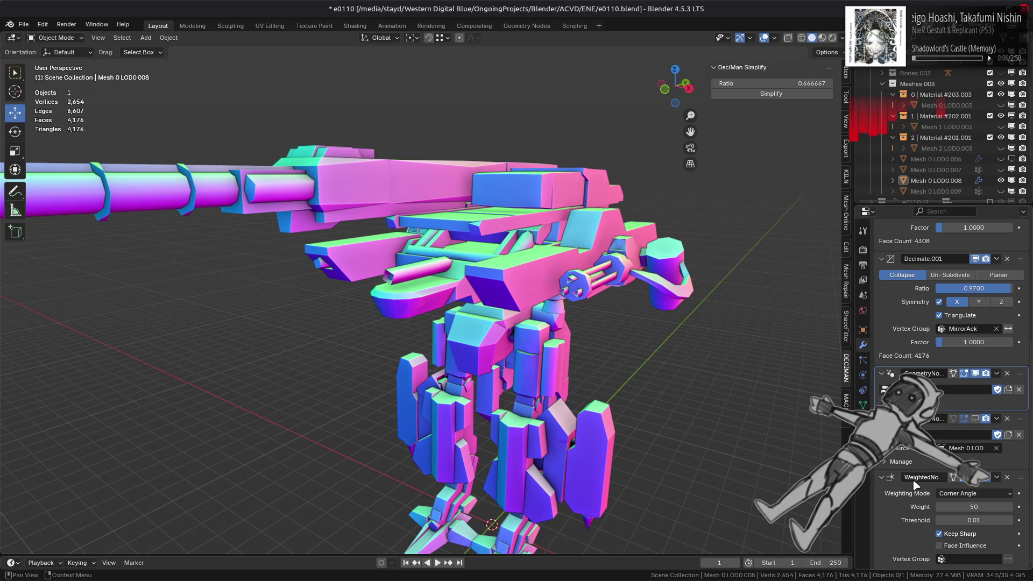
{"action": "scroll", "coordinate": [904, 489], "scroll_direction": "up", "scroll_amount": 7}
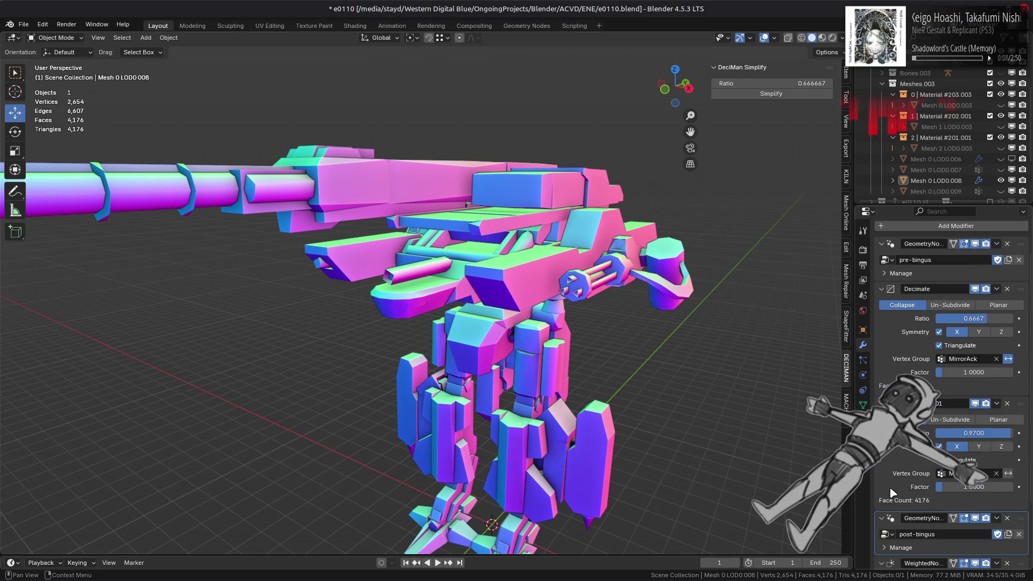
{"action": "scroll", "coordinate": [891, 493], "scroll_direction": "up", "scroll_amount": 2}
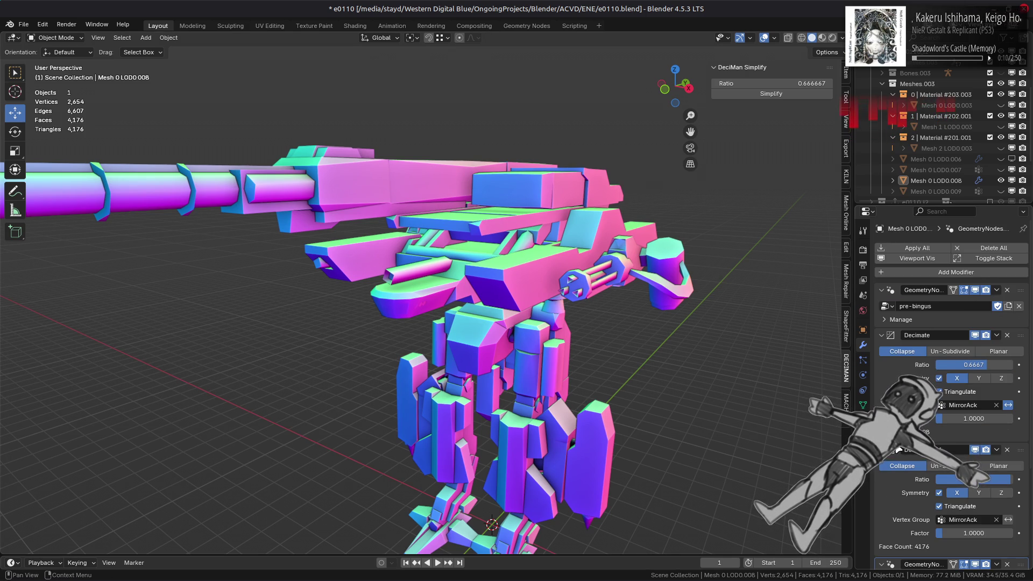
{"action": "scroll", "coordinate": [915, 484], "scroll_direction": "down", "scroll_amount": 6}
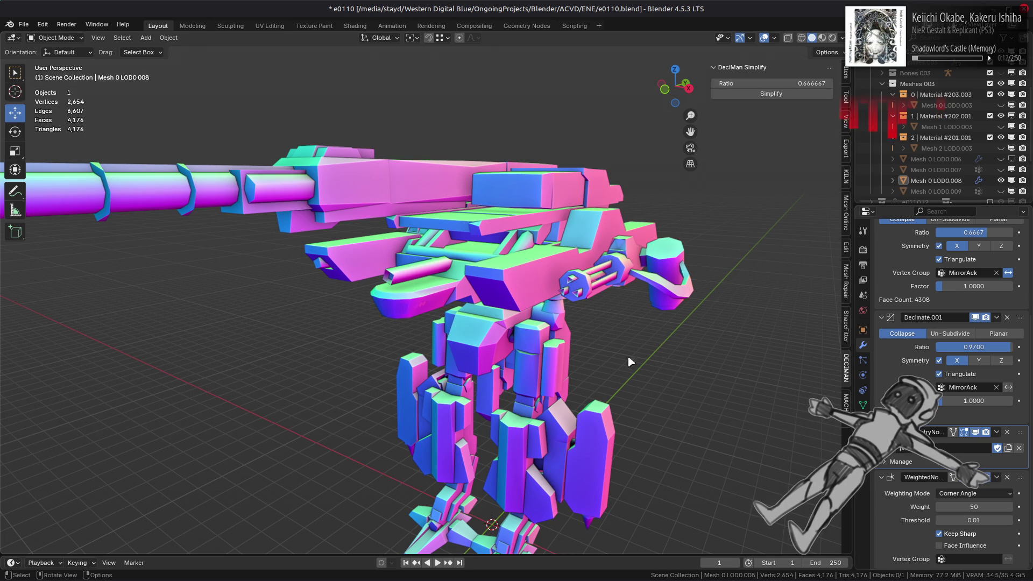
{"action": "scroll", "coordinate": [600, 232], "scroll_direction": "up", "scroll_amount": 4}
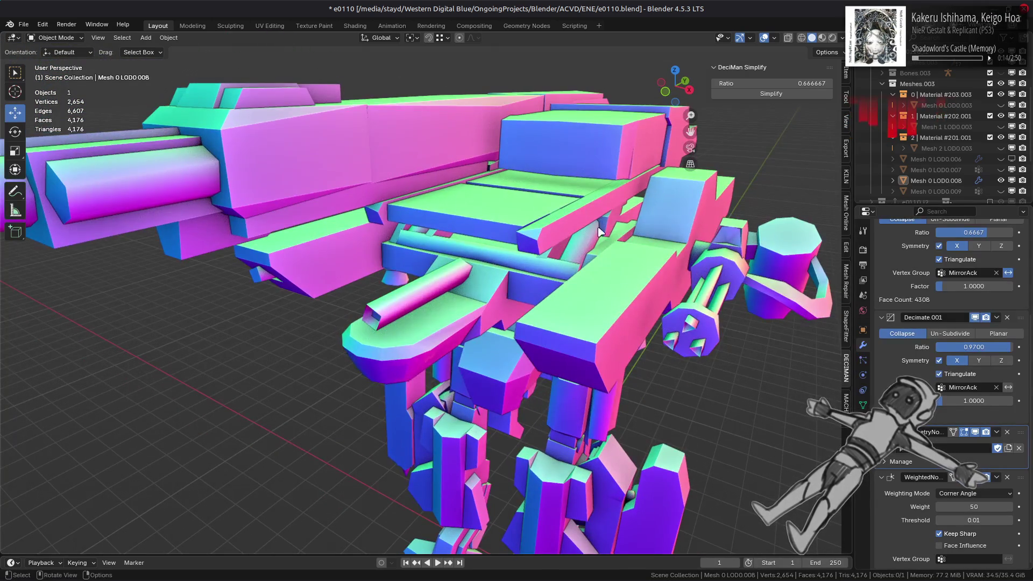
{"action": "left_click", "coordinate": [821, 38]}
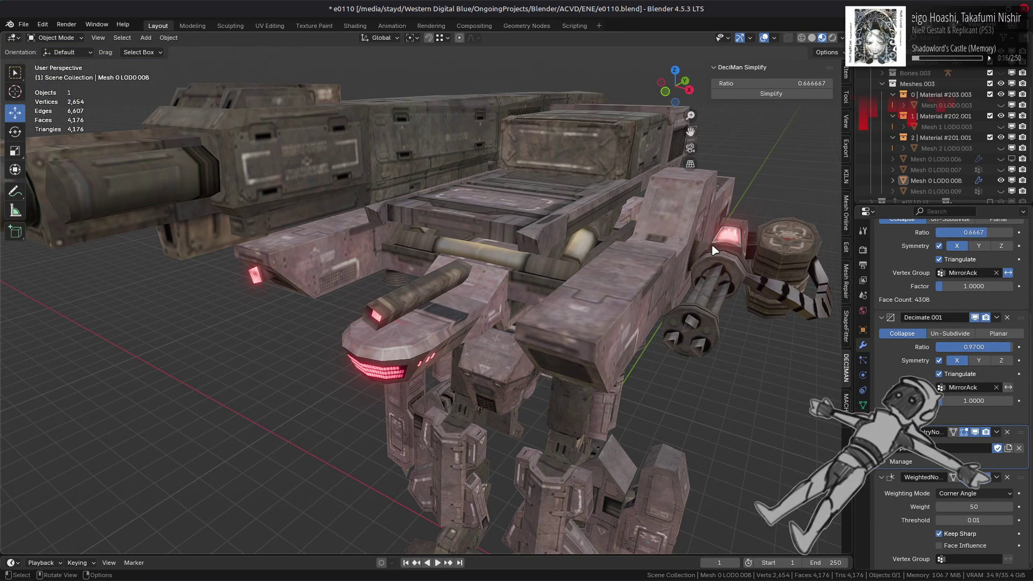
- Toggle both Decimate modifiers' viewport display to compare, ending with both on at 4,176 faces
{"action": "scroll", "coordinate": [957, 301], "scroll_direction": "up", "scroll_amount": 4}
{"action": "left_click", "coordinate": [975, 289]}
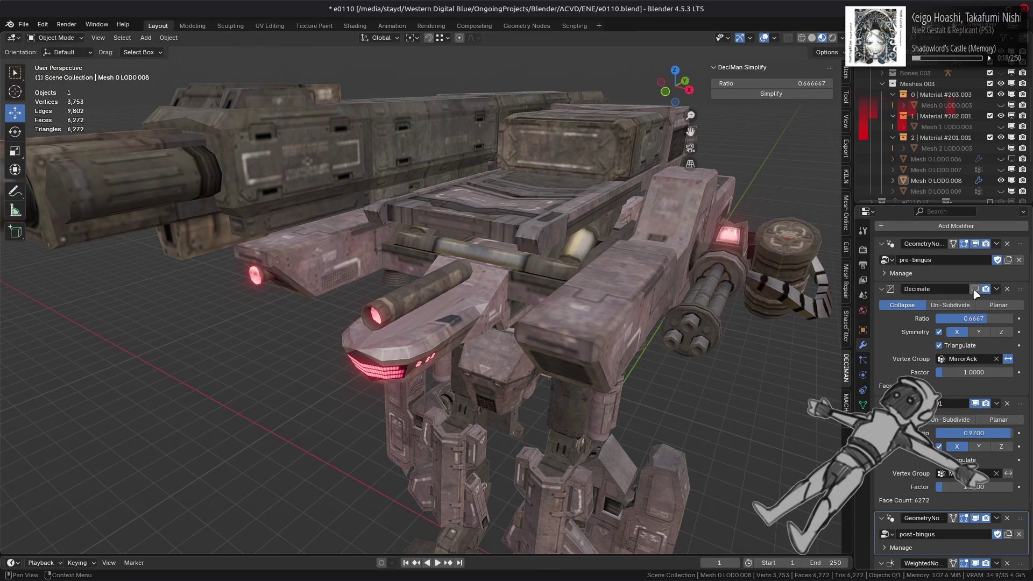
{"action": "left_click", "coordinate": [976, 403]}
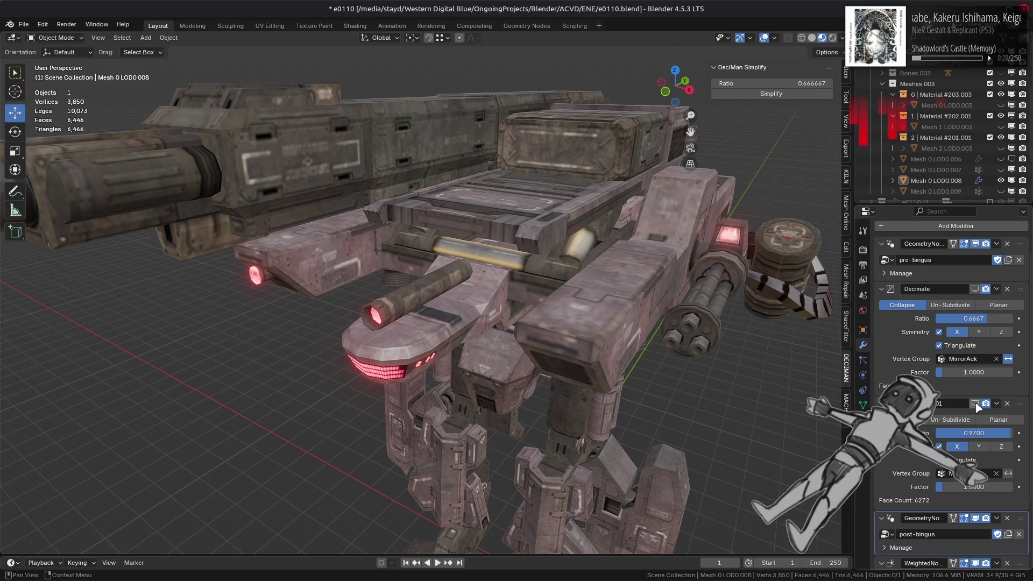
{"action": "left_click", "coordinate": [976, 289]}
{"action": "left_click", "coordinate": [975, 289]}
{"action": "left_click", "coordinate": [976, 289]}
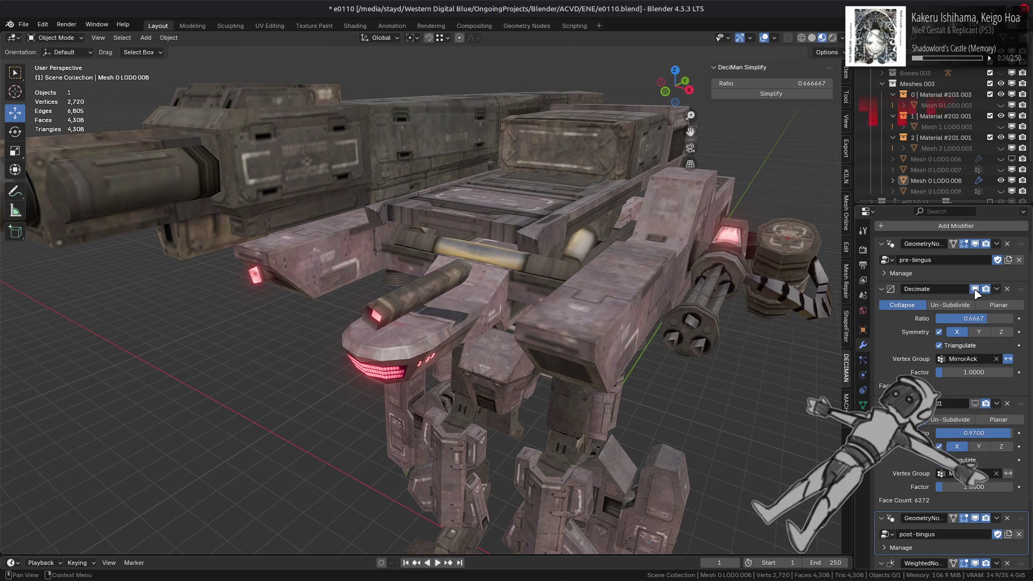
{"action": "left_click", "coordinate": [975, 289]}
{"action": "left_click", "coordinate": [975, 289]}
{"action": "left_click", "coordinate": [976, 404]}
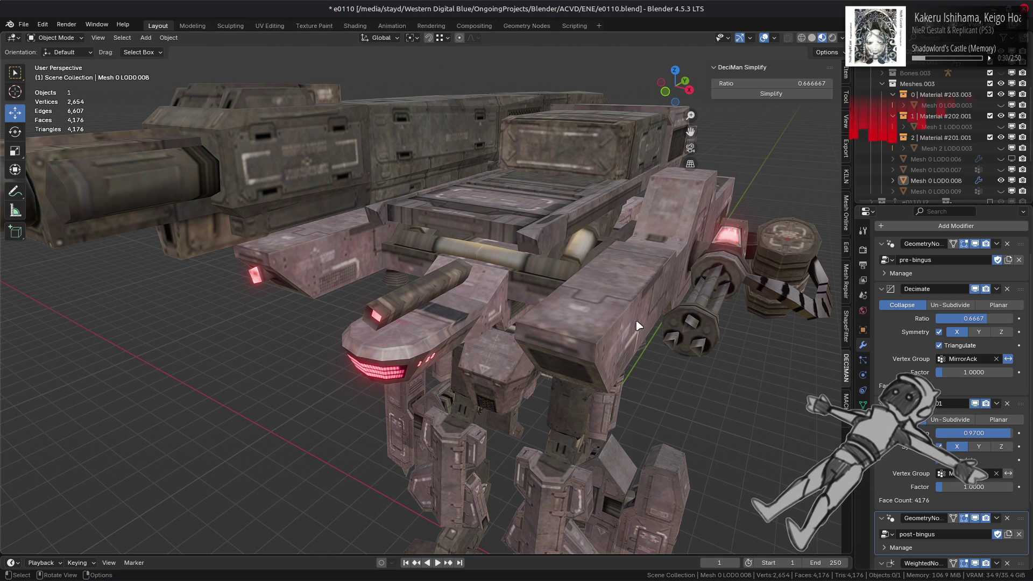
{"action": "scroll", "coordinate": [637, 325], "scroll_direction": "down", "scroll_amount": 5}
{"action": "middle_click_drag", "start_coordinate": [637, 325], "coordinate": [535, 290]}
{"action": "scroll", "coordinate": [536, 289], "scroll_direction": "up", "scroll_amount": 4}
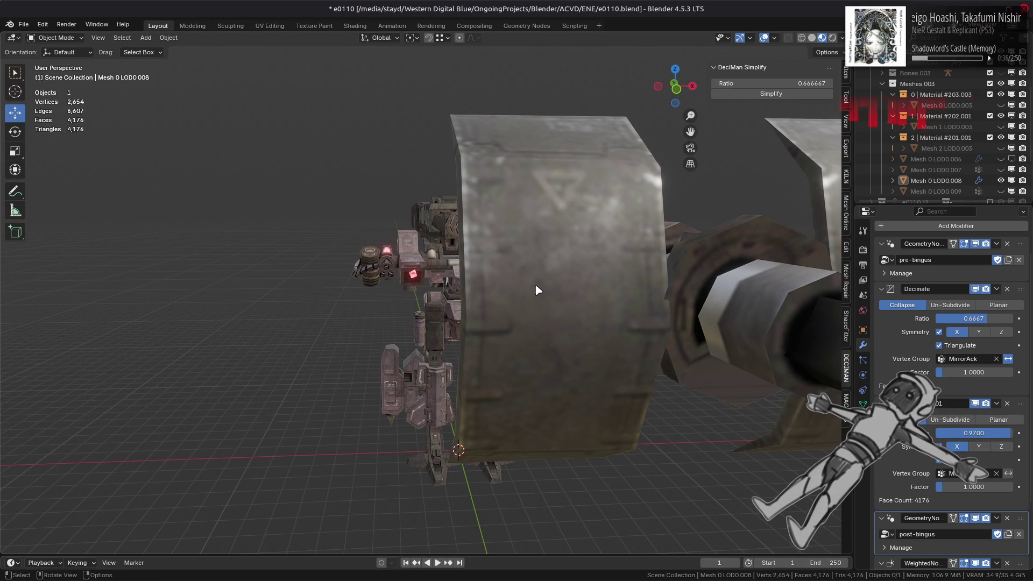
{"action": "middle_click_drag", "start_coordinate": [537, 289], "coordinate": [528, 285]}
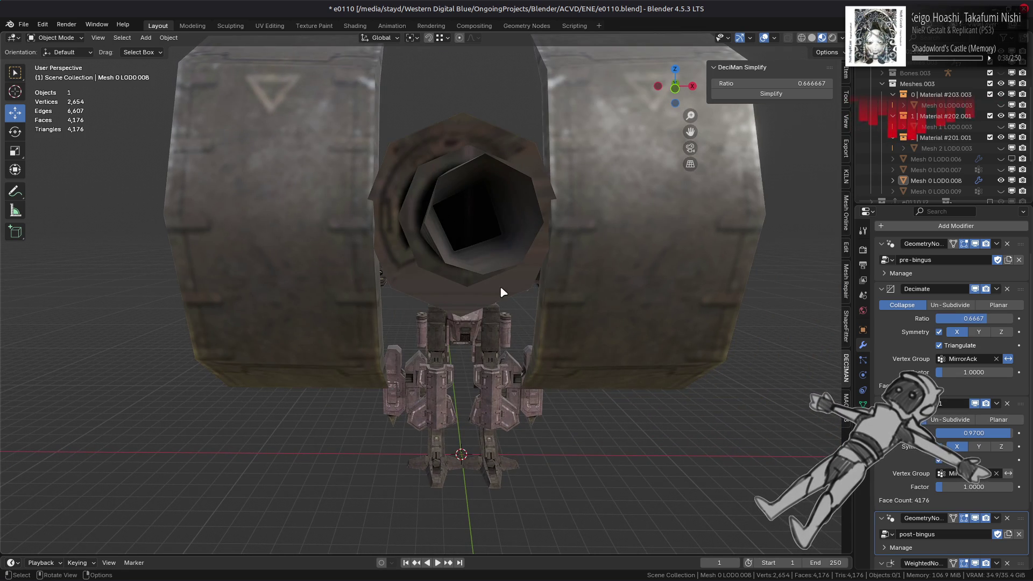
{"action": "key", "text": "Tab"}
{"action": "scroll", "coordinate": [500, 279], "scroll_direction": "up", "scroll_amount": 3}
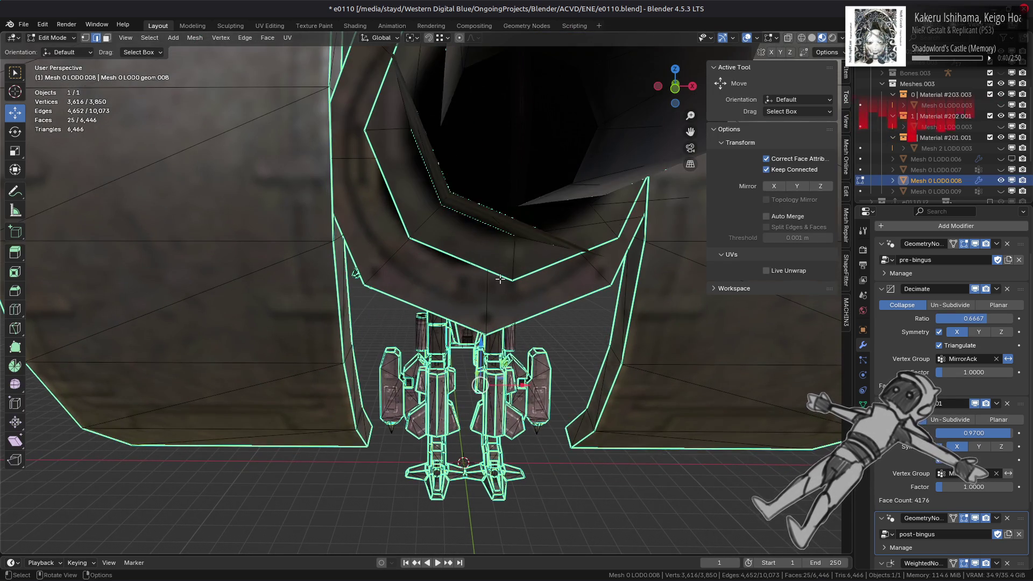
{"action": "scroll", "coordinate": [500, 279], "scroll_direction": "up", "scroll_amount": 4}
{"action": "scroll", "coordinate": [500, 277], "scroll_direction": "up", "scroll_amount": 2}
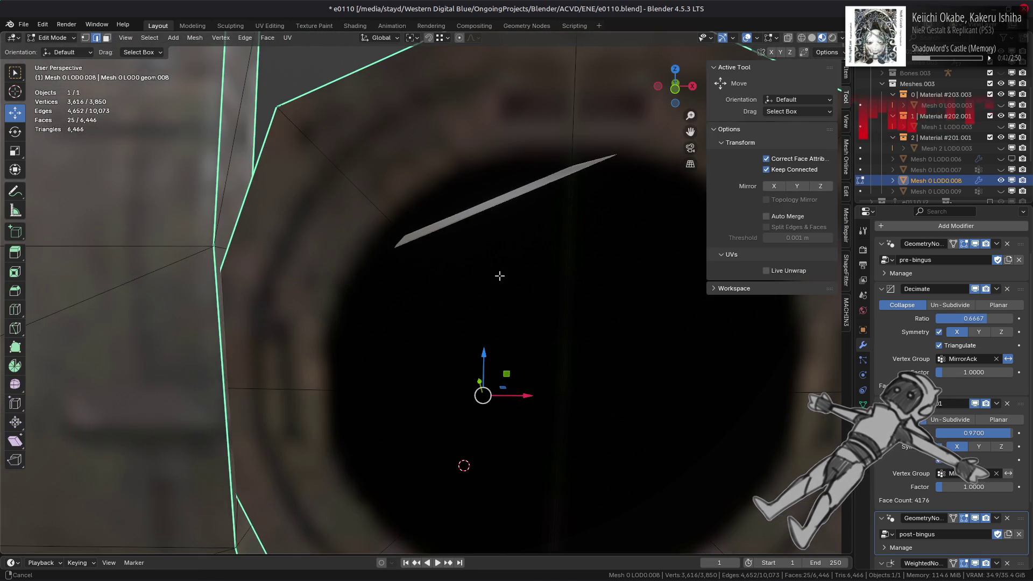
{"action": "scroll", "coordinate": [500, 276], "scroll_direction": "down", "scroll_amount": 5}
{"action": "scroll", "coordinate": [500, 277], "scroll_direction": "down", "scroll_amount": 3}
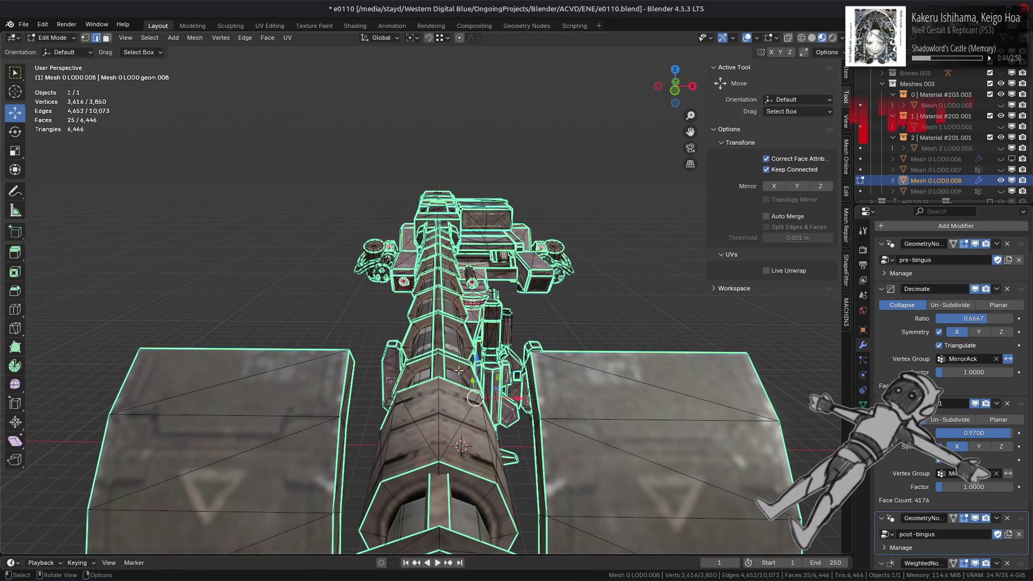
{"action": "key", "text": "Tab"}
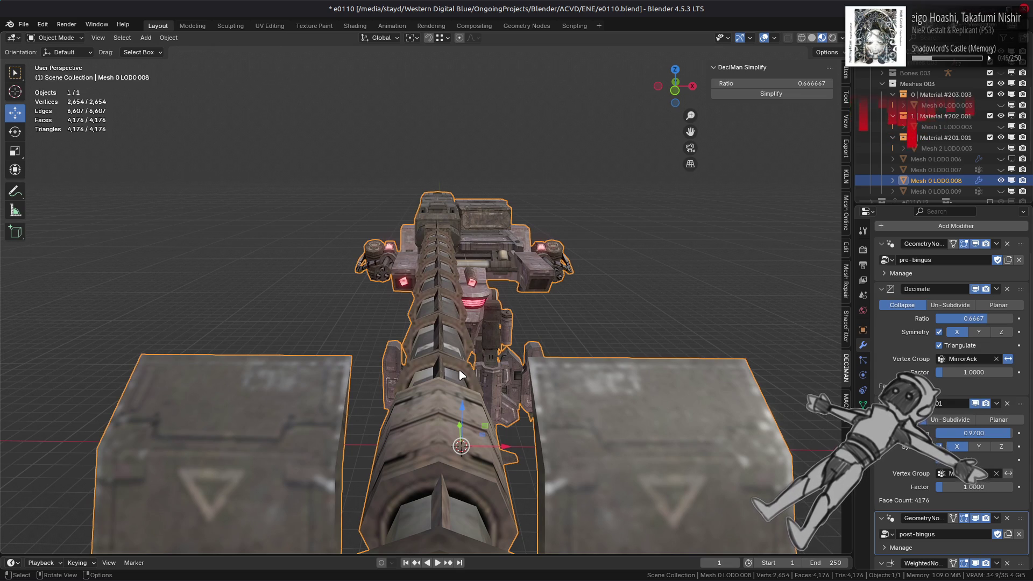
- Deselect the mech, orbit slightly, and return to untextured normal-colour solid shading
{"action": "key", "text": "alt+a"}
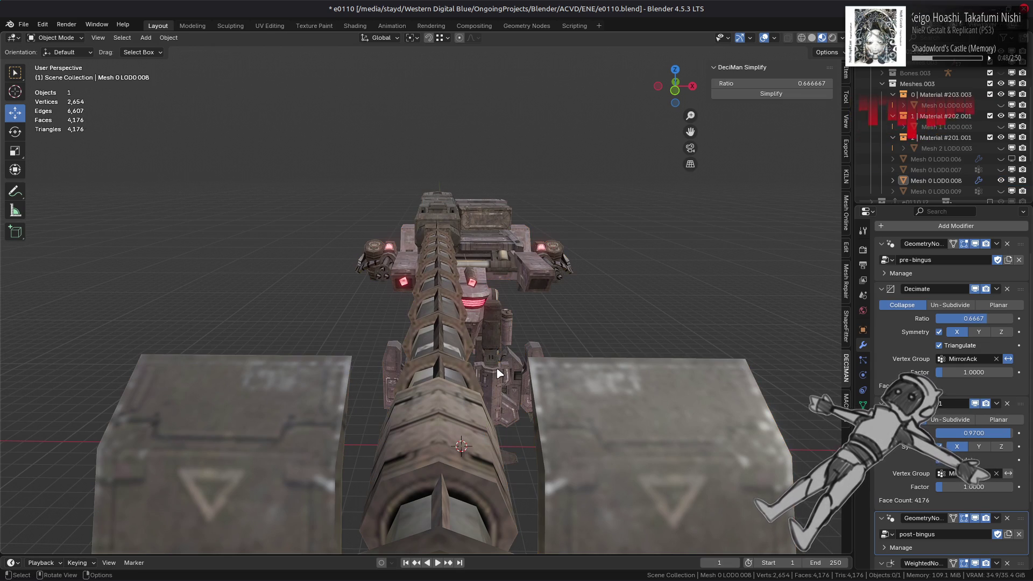
{"action": "middle_click_drag", "start_coordinate": [556, 357], "coordinate": [510, 345]}
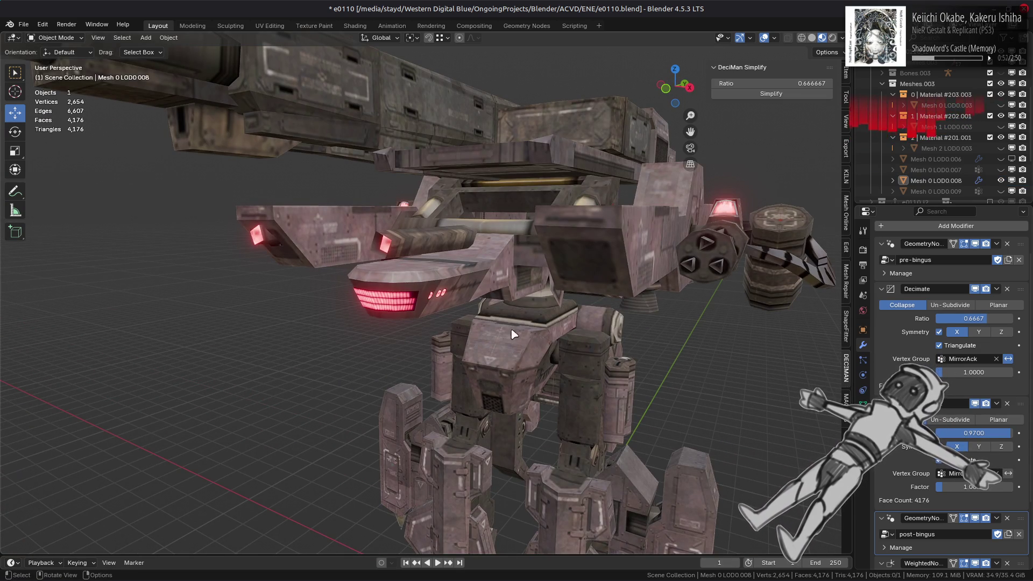
{"action": "left_click", "coordinate": [813, 38]}
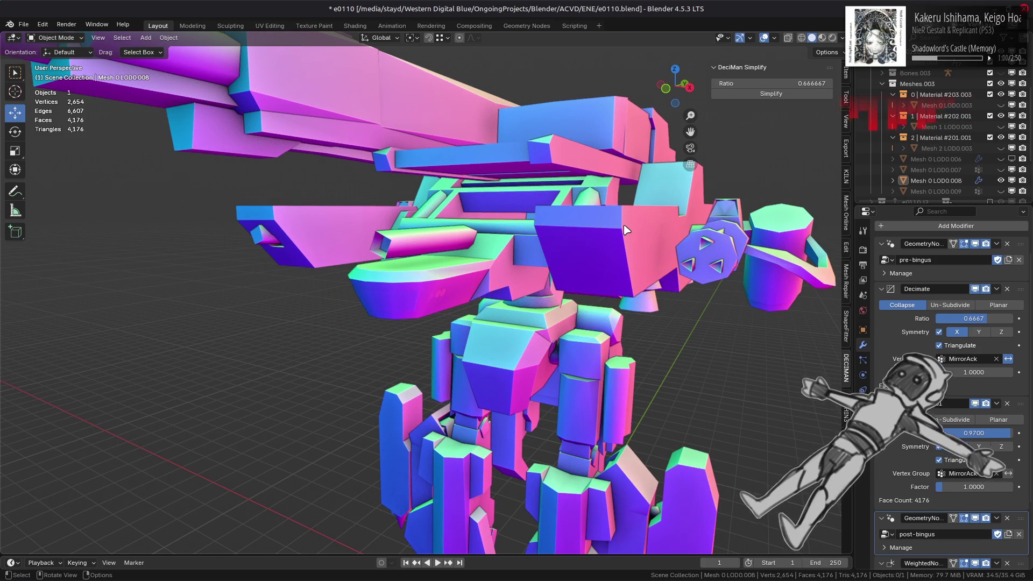
{"action": "scroll", "coordinate": [629, 233], "scroll_direction": "down", "scroll_amount": 3}
{"action": "scroll", "coordinate": [588, 280], "scroll_direction": "up", "scroll_amount": 3}
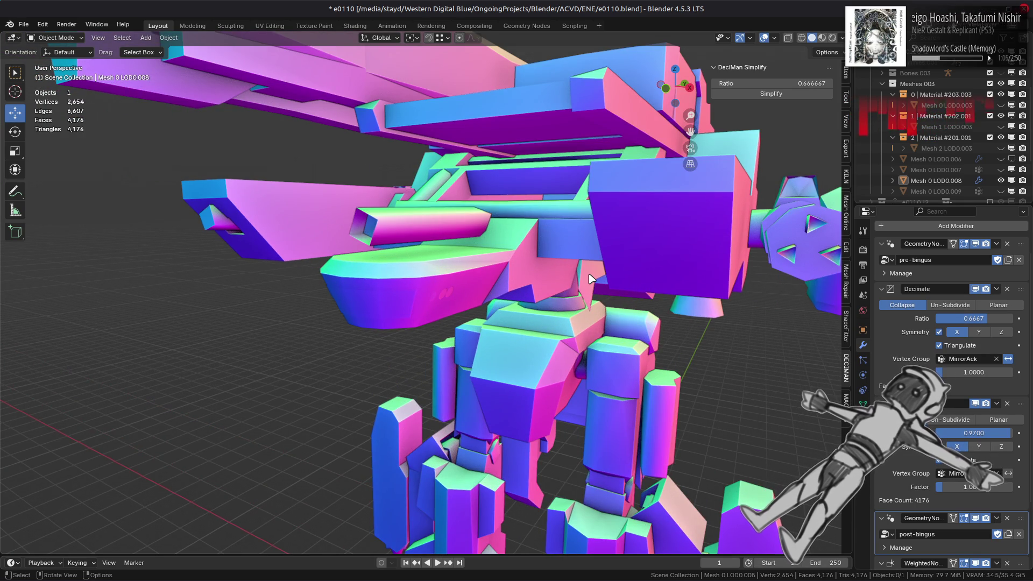
{"action": "scroll", "coordinate": [557, 319], "scroll_direction": "down", "scroll_amount": 3}
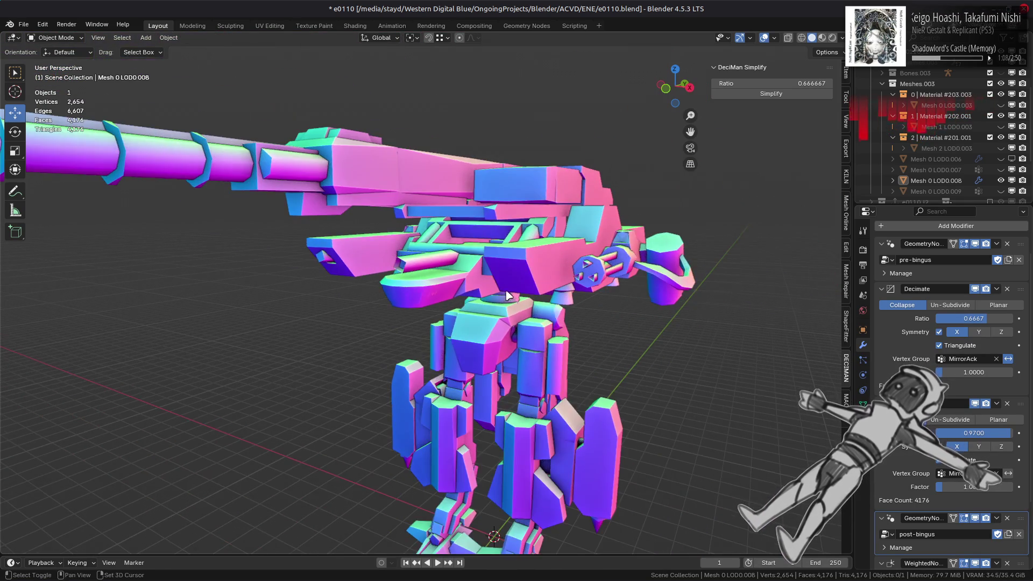
{"action": "middle_click_drag", "start_coordinate": [507, 295], "coordinate": [493, 303]}
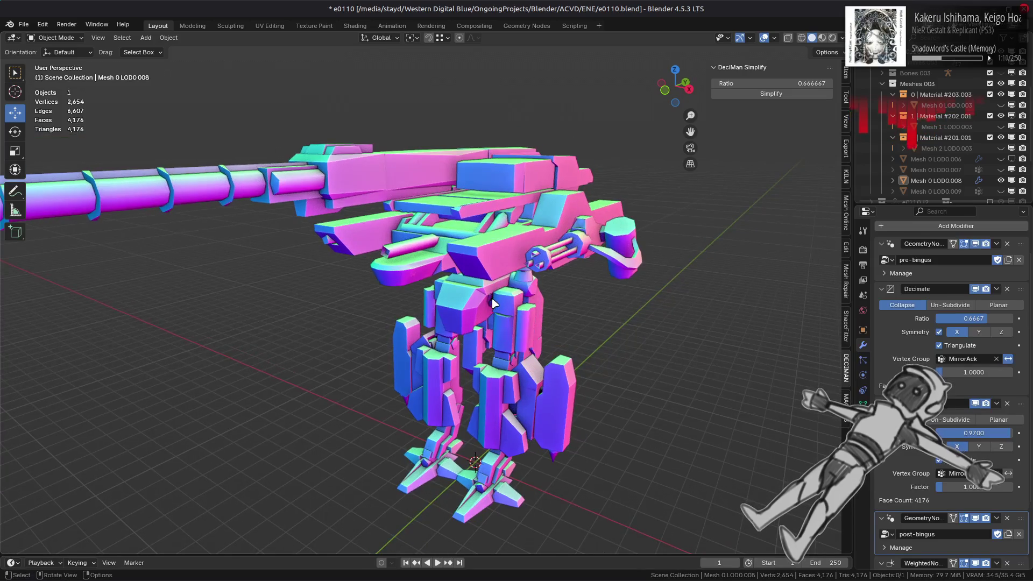
{"action": "scroll", "coordinate": [494, 302], "scroll_direction": "up", "scroll_amount": 2}
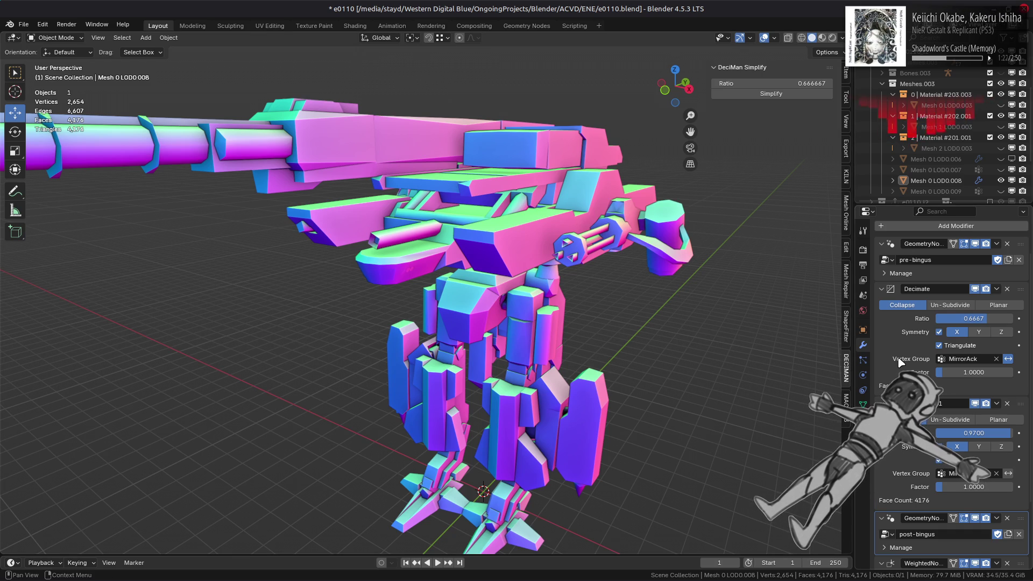
{"action": "scroll", "coordinate": [898, 362], "scroll_direction": "down", "scroll_amount": 4}
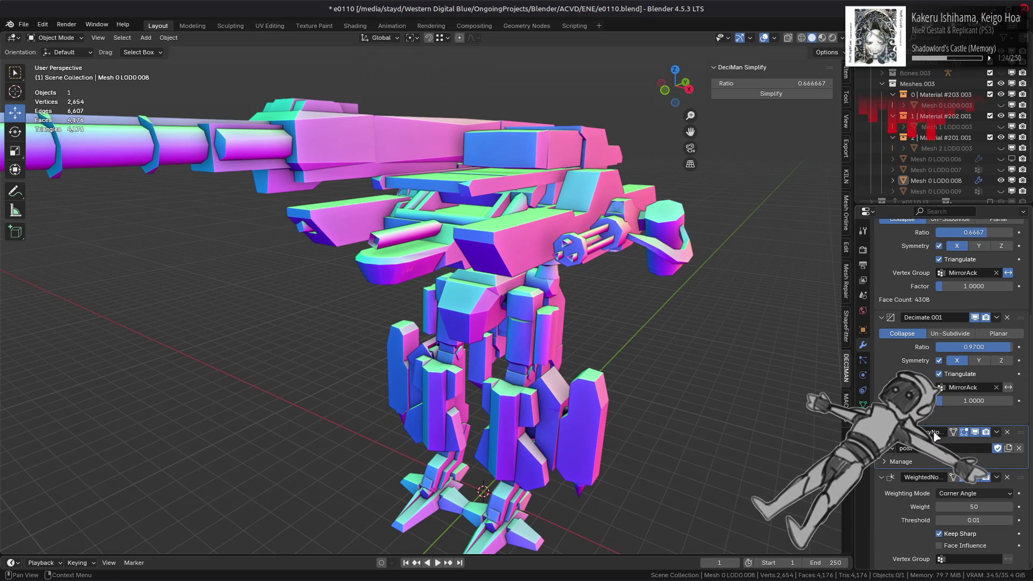
{"action": "left_click", "coordinate": [977, 478]}
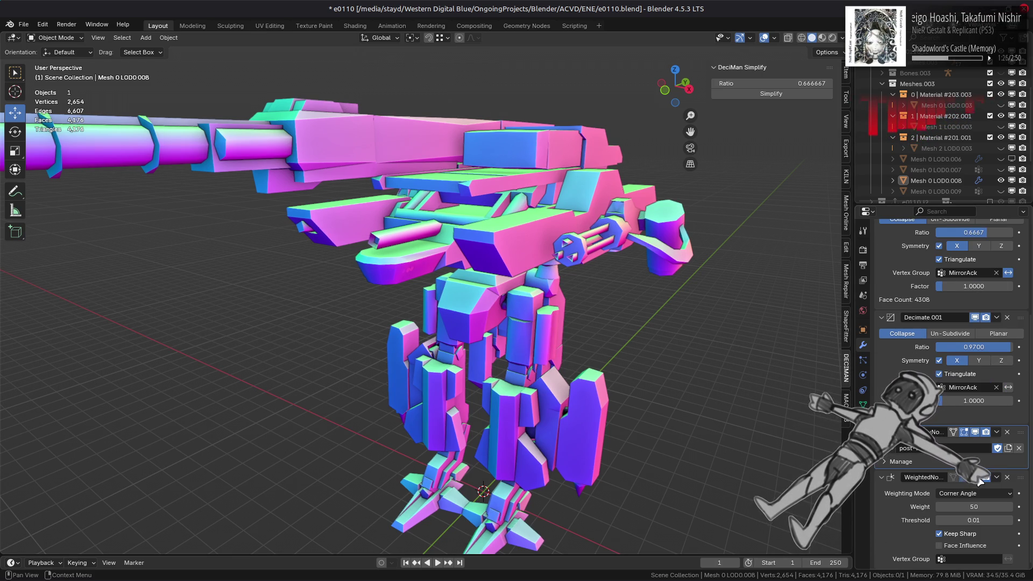
{"action": "scroll", "coordinate": [705, 416], "scroll_direction": "up", "scroll_amount": 8}
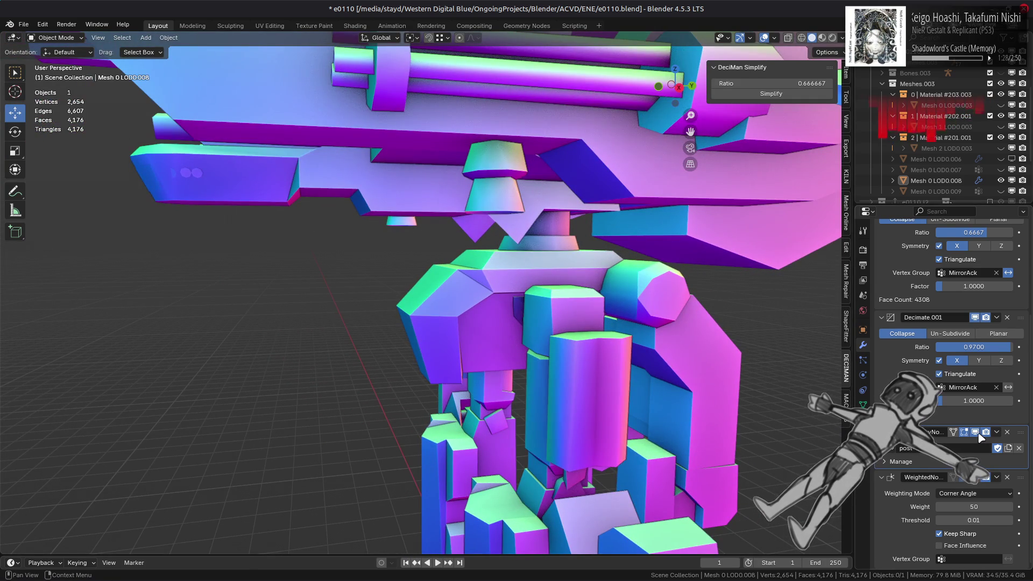
{"action": "left_click", "coordinate": [979, 434]}
{"action": "left_click", "coordinate": [978, 434]}
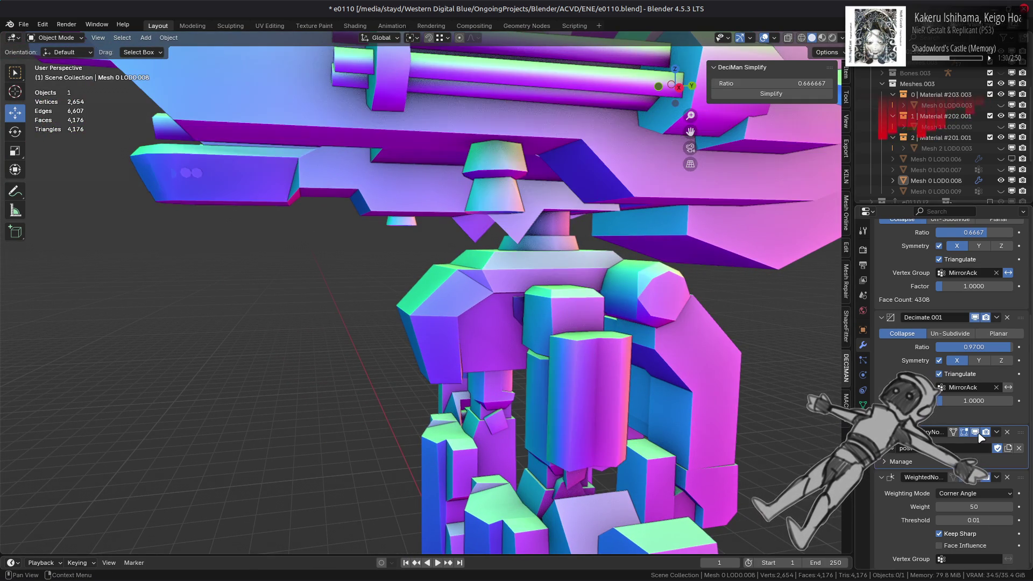
{"action": "left_click", "coordinate": [979, 434]}
{"action": "left_click", "coordinate": [978, 434]}
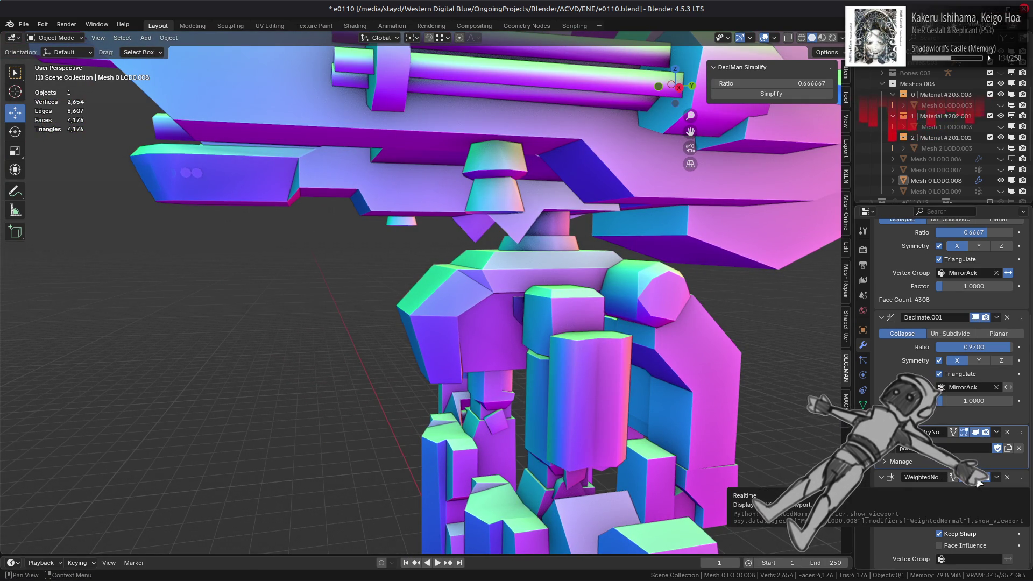
{"action": "scroll", "coordinate": [942, 350], "scroll_direction": "up", "scroll_amount": 5}
{"action": "left_click", "coordinate": [918, 258]}
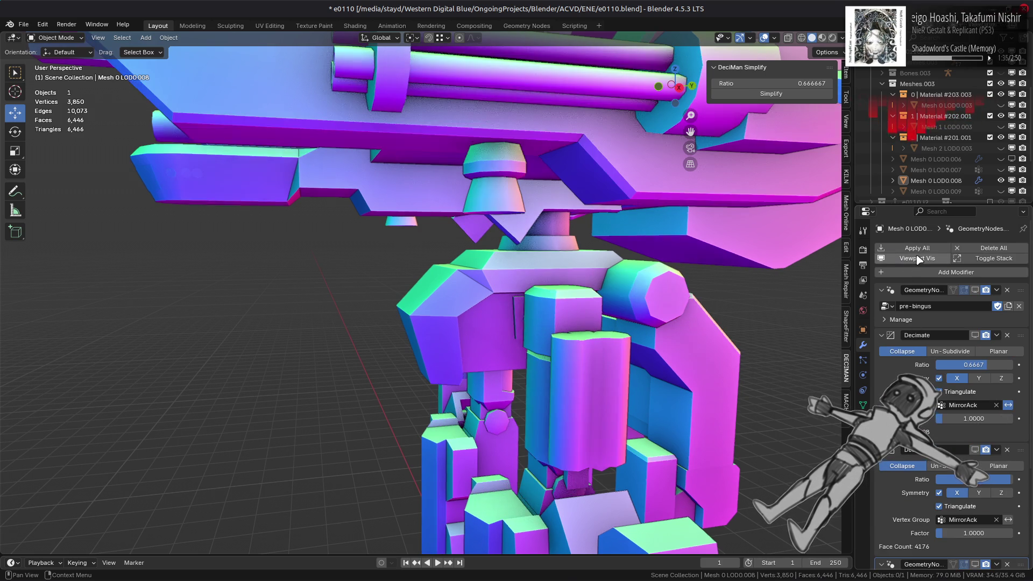
{"action": "left_click", "coordinate": [919, 258]}
{"action": "left_click", "coordinate": [918, 258]}
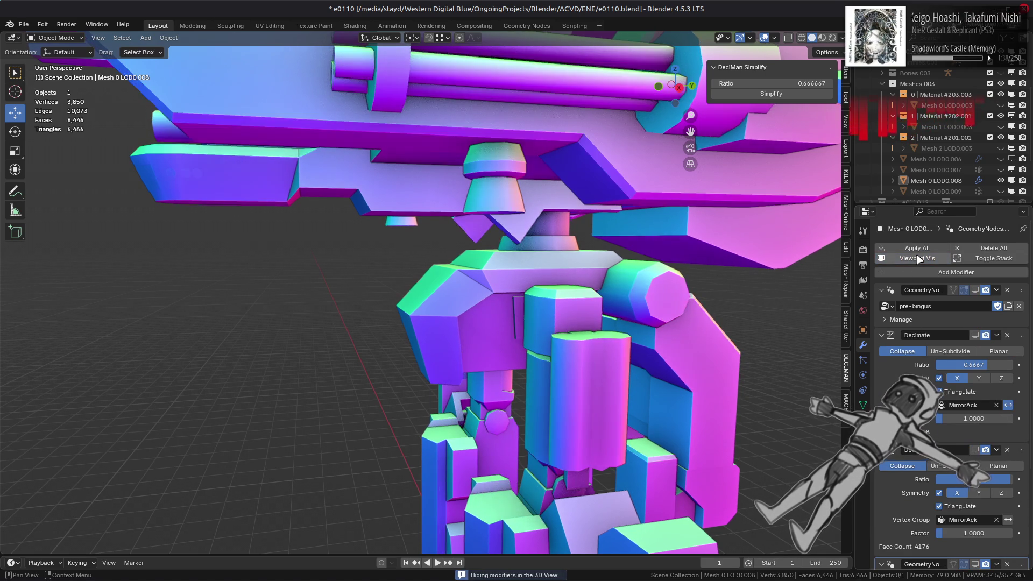
{"action": "left_click", "coordinate": [919, 258]}
{"action": "left_click", "coordinate": [918, 258]}
{"action": "left_click", "coordinate": [918, 258]}
{"action": "scroll", "coordinate": [946, 474], "scroll_direction": "down", "scroll_amount": 5}
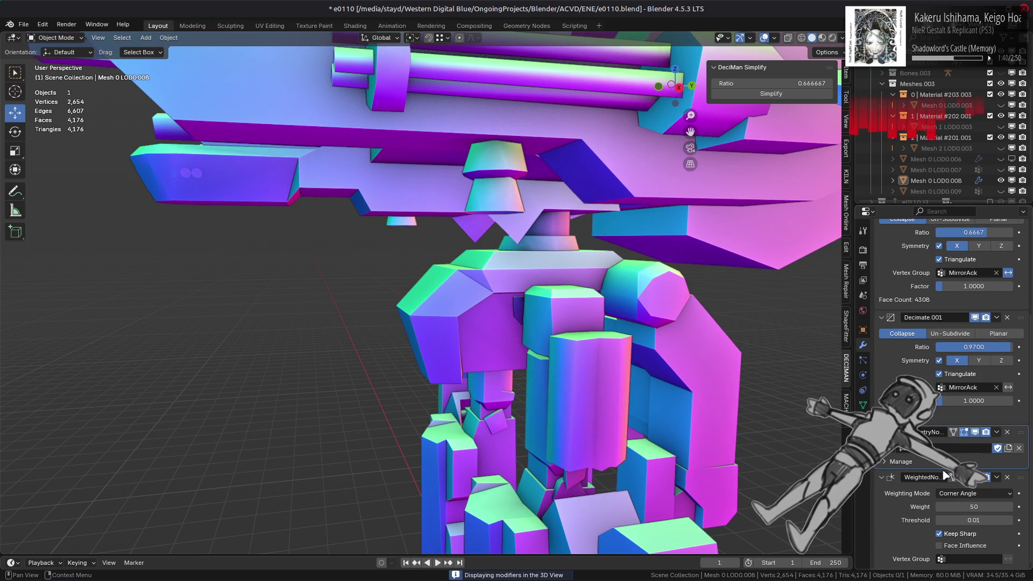
{"action": "scroll", "coordinate": [931, 323], "scroll_direction": "up", "scroll_amount": 5}
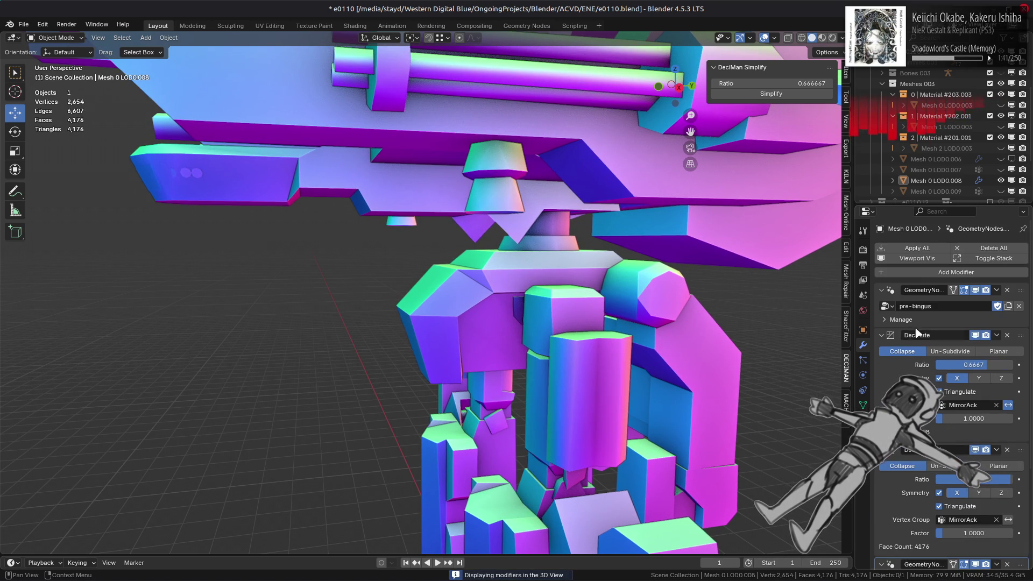
{"action": "left_click", "coordinate": [918, 258]}
{"action": "left_click", "coordinate": [919, 258]}
{"action": "scroll", "coordinate": [908, 457], "scroll_direction": "down", "scroll_amount": 5}
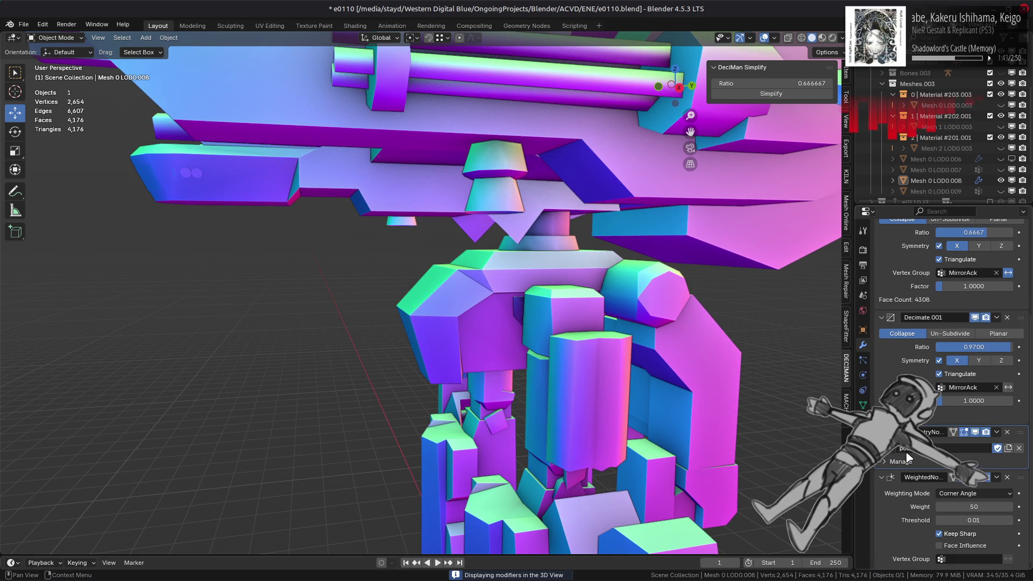
{"action": "left_click", "coordinate": [974, 480]}
{"action": "left_click", "coordinate": [974, 480]}
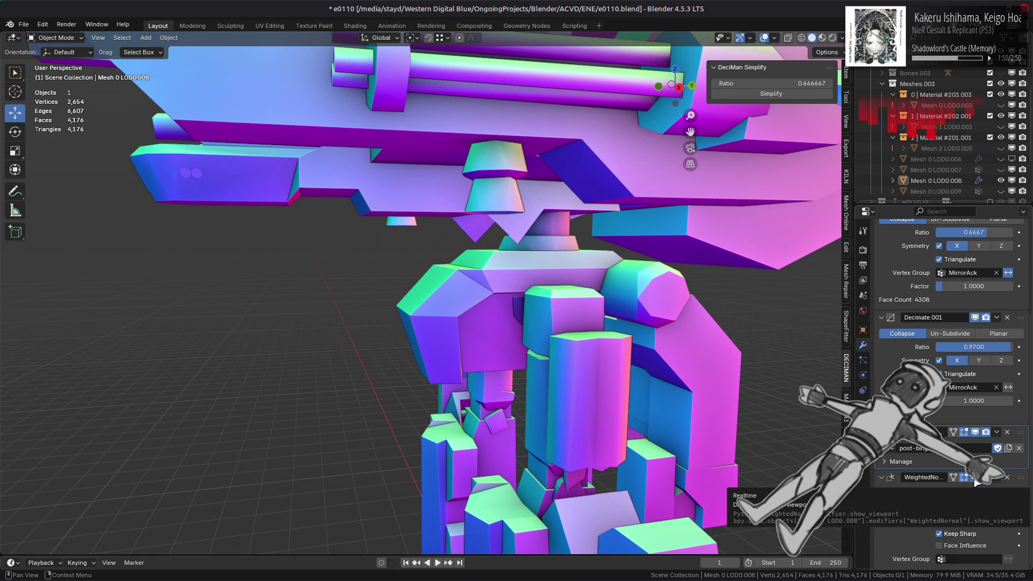
- Orbit down onto the gun mount and briefly check its wireframe in Edit Mode, then return to Object Mode
{"action": "scroll", "coordinate": [631, 306], "scroll_direction": "down", "scroll_amount": 5}
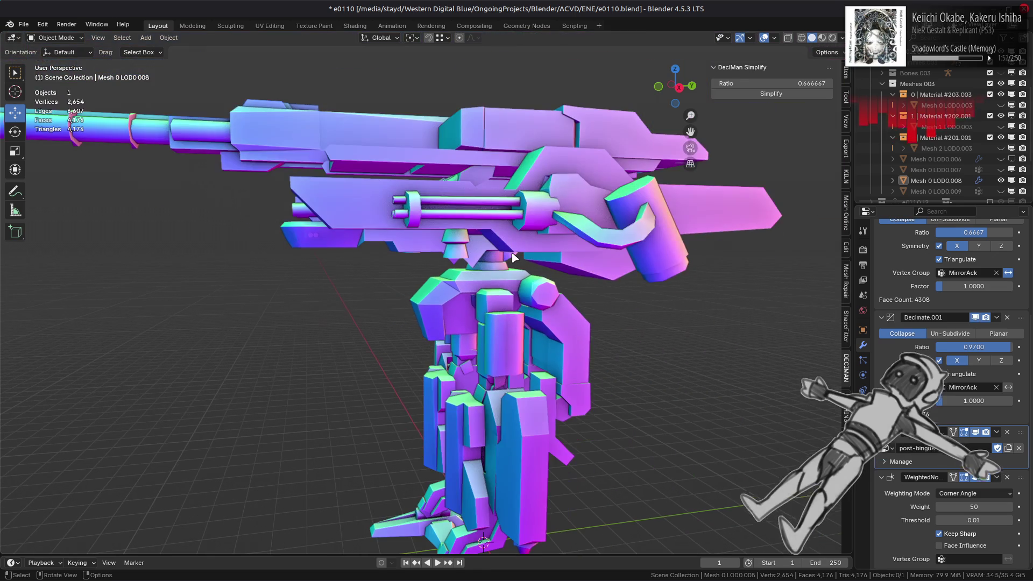
{"action": "middle_click_drag", "start_coordinate": [511, 243], "coordinate": [445, 258]}
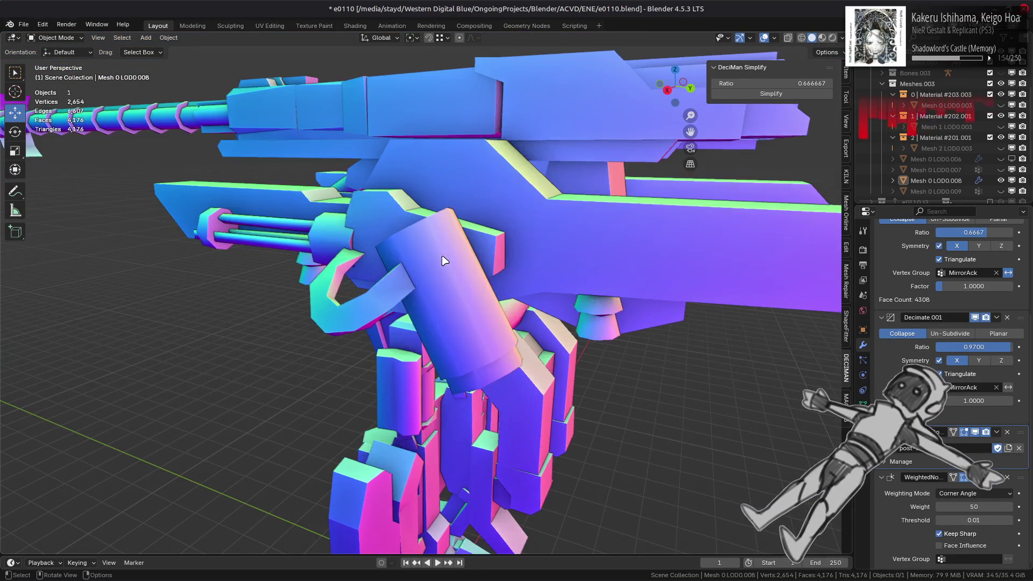
{"action": "scroll", "coordinate": [574, 236], "scroll_direction": "up", "scroll_amount": 4}
{"action": "mouse_move", "coordinate": [575, 235]}
{"action": "middle_mouse_down"}
{"action": "mouse_move", "coordinate": [468, 210]}
{"action": "mouse_move", "coordinate": [407, 310]}
{"action": "mouse_move", "coordinate": [433, 312]}
{"action": "mouse_move", "coordinate": [516, 366]}
{"action": "mouse_move", "coordinate": [537, 353]}
{"action": "mouse_move", "coordinate": [525, 307]}
{"action": "middle_mouse_up"}
{"action": "key", "text": "Tab"}
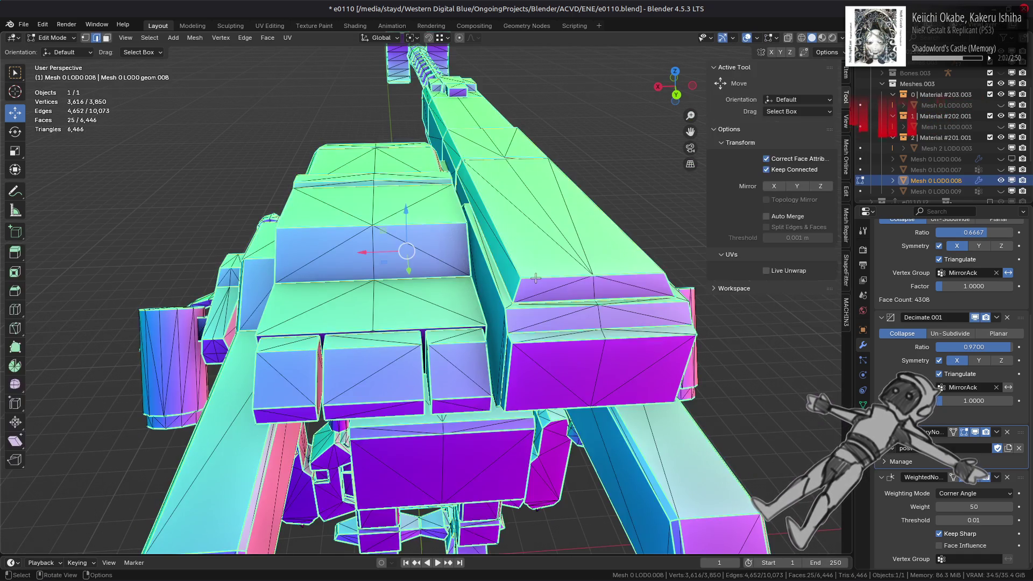
{"action": "key", "text": "Tab"}
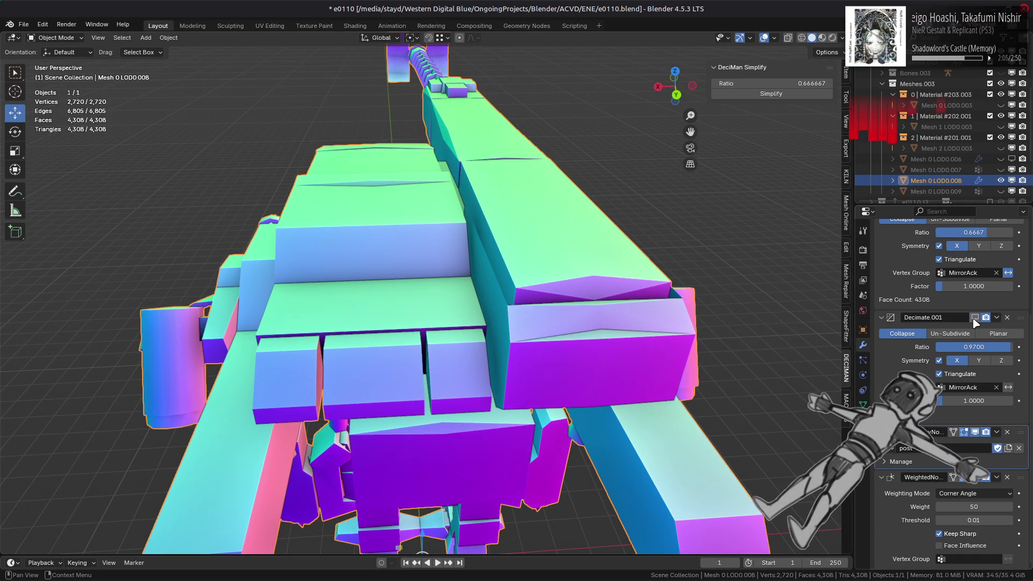
- Lower the Decimate.001 ratio to 0.96, then raise it to 0.97
{"action": "left_click_drag", "start_coordinate": [975, 349], "coordinate": [958, 349]}
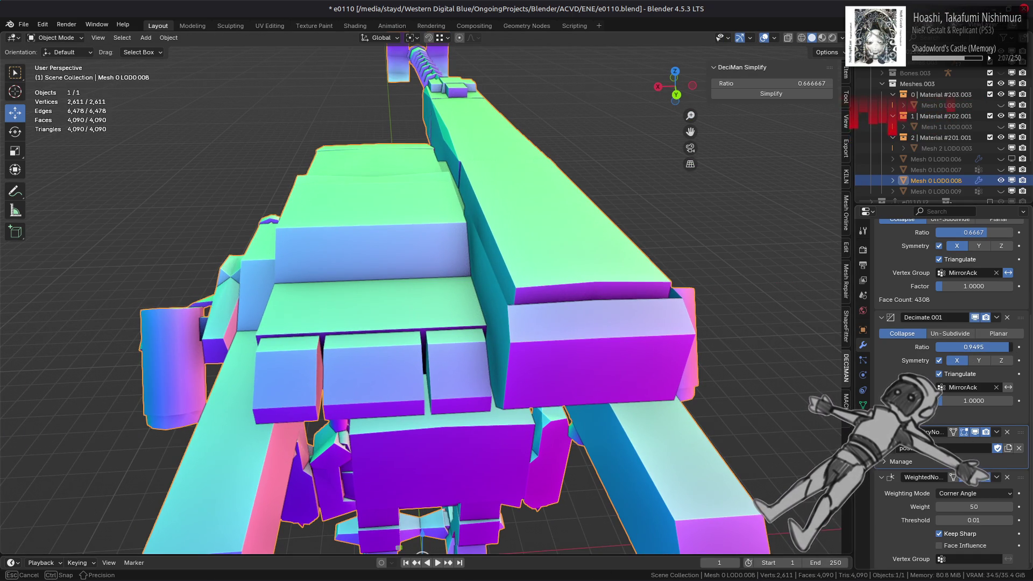
{"action": "left_click", "coordinate": [999, 346]}
{"action": "key", "text": "BackSpace"}
{"action": "type", "text": "0.6"}
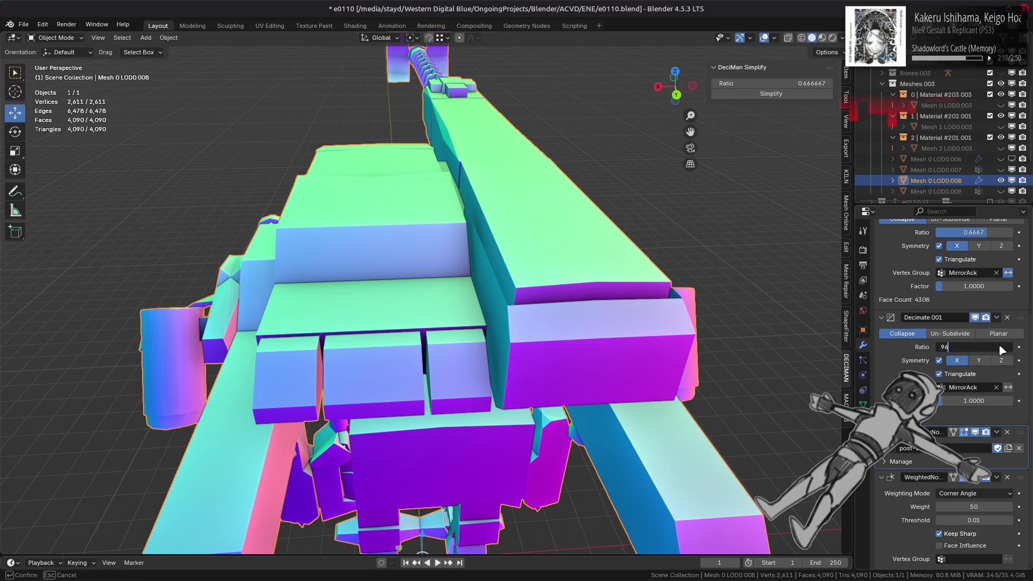
{"action": "key", "text": "Return"}
{"action": "left_click", "coordinate": [1000, 347]}
{"action": "key", "text": "BackSpace"}
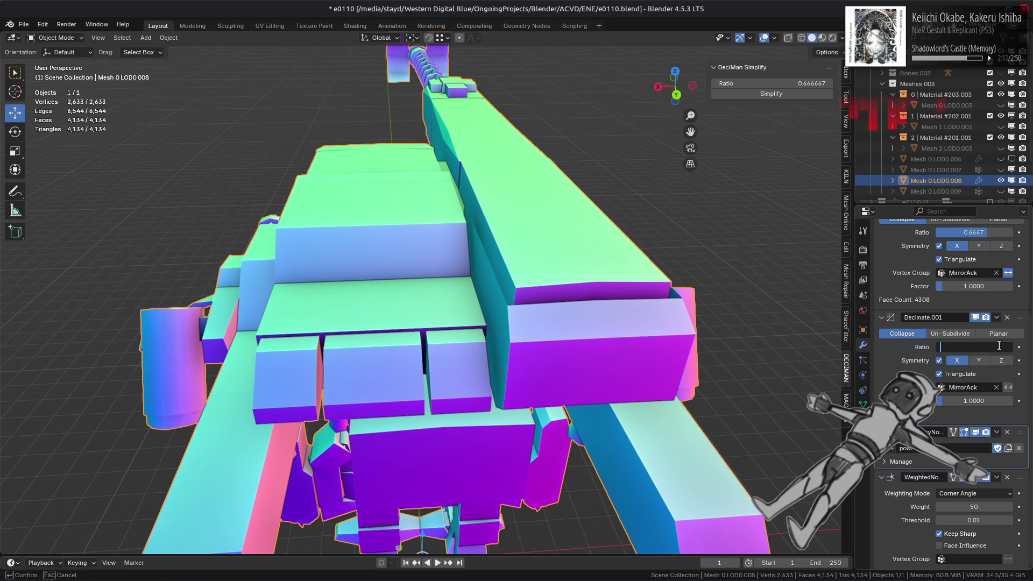
{"action": "type", "text": "0.97"}
{"action": "key", "text": "Return"}
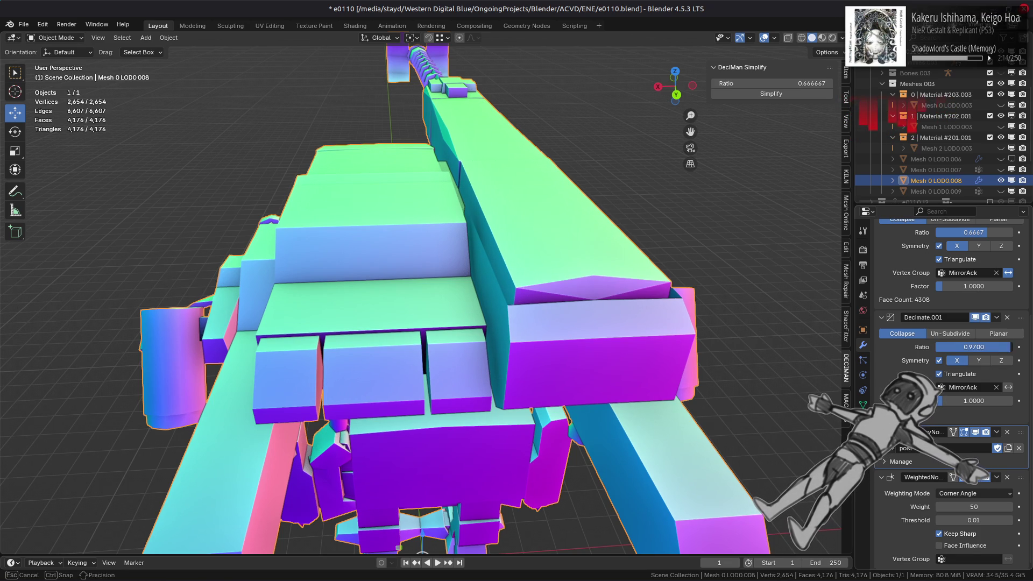
- Refine the Decimate.001 ratio to 0.965, then to 0.9625
{"action": "left_click", "coordinate": [999, 346]}
{"action": "key", "text": "BackSpace"}
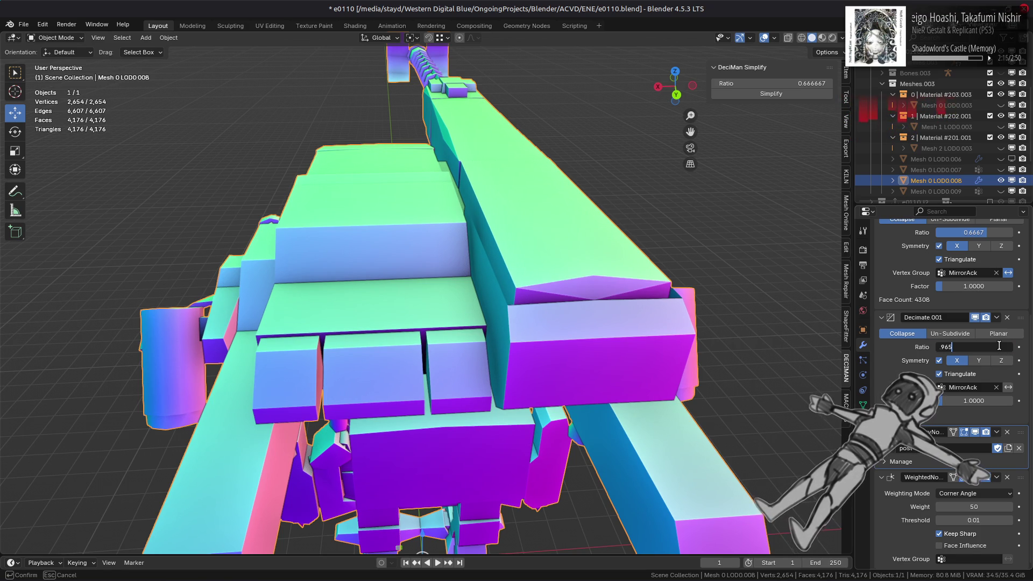
{"action": "key", "text": "Return"}
{"action": "left_click", "coordinate": [999, 346]}
{"action": "key", "text": "BackSpace"}
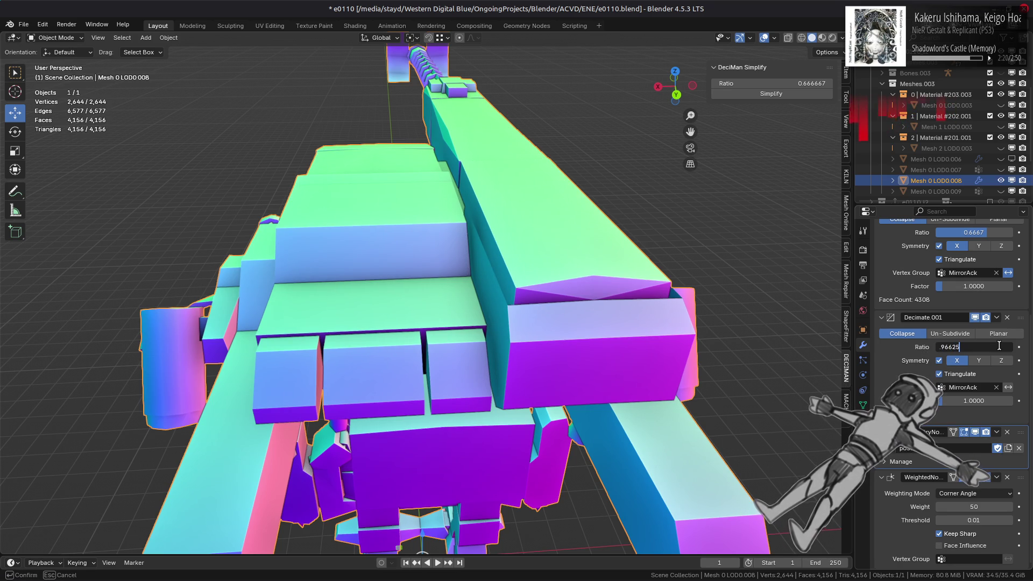
{"action": "key", "text": "Return"}
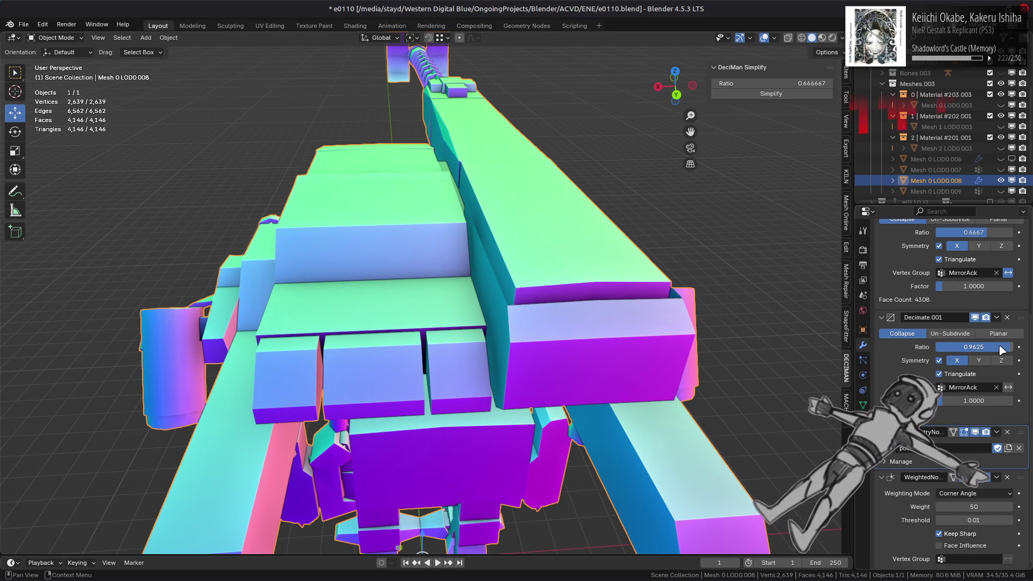
- Toggle the second Decimate's viewport display to compare the mech with and without it
{"action": "scroll", "coordinate": [675, 311], "scroll_direction": "down", "scroll_amount": 5}
{"action": "mouse_move", "coordinate": [674, 312]}
{"action": "middle_mouse_down"}
{"action": "mouse_move", "coordinate": [651, 293]}
{"action": "mouse_move", "coordinate": [676, 284]}
{"action": "mouse_move", "coordinate": [660, 270]}
{"action": "mouse_move", "coordinate": [615, 279]}
{"action": "mouse_move", "coordinate": [634, 287]}
{"action": "middle_mouse_up"}
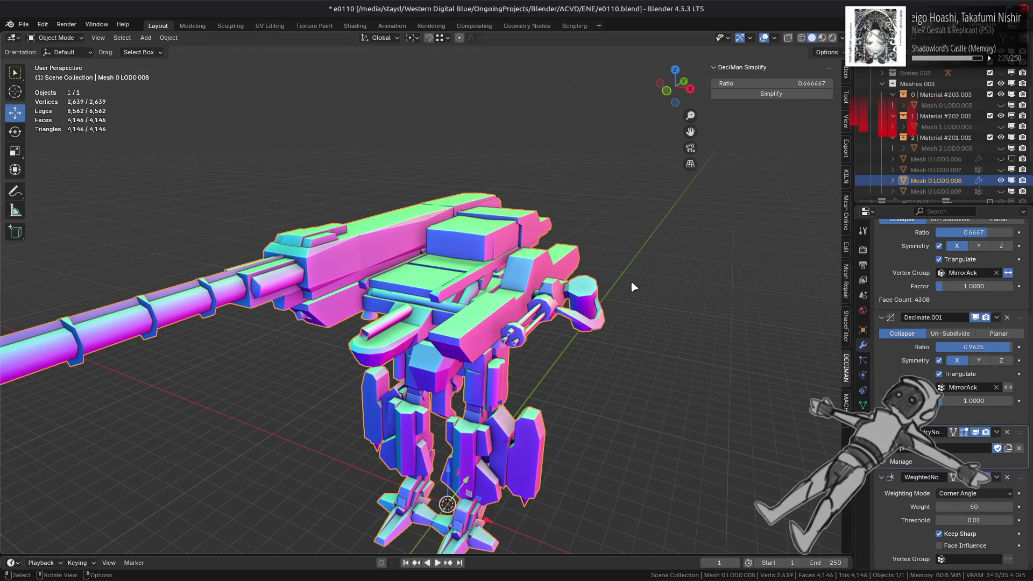
{"action": "left_click", "coordinate": [975, 317]}
{"action": "left_click", "coordinate": [975, 317]}
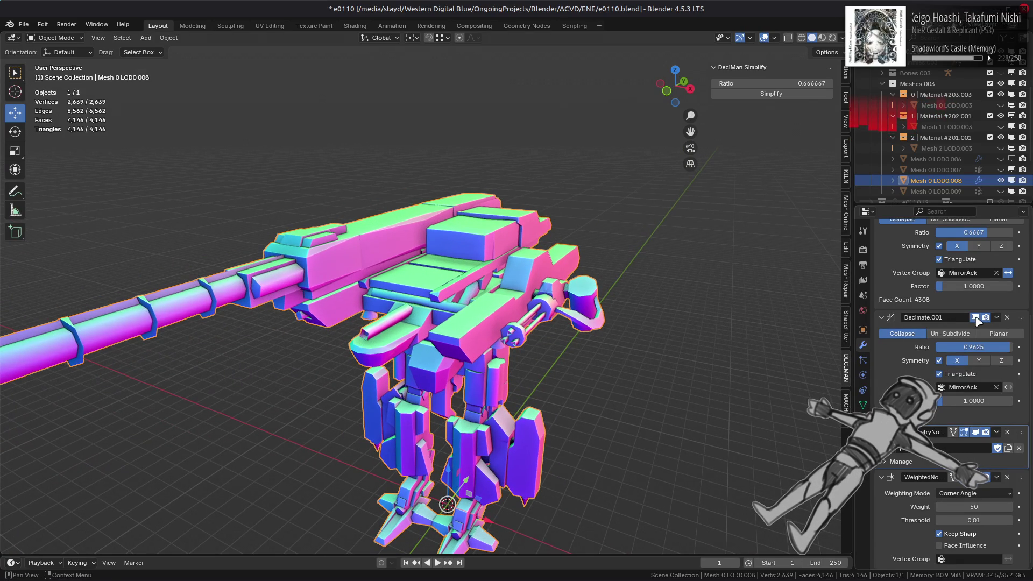
{"action": "left_click", "coordinate": [976, 318]}
{"action": "left_click", "coordinate": [976, 318]}
{"action": "left_click", "coordinate": [975, 317]}
{"action": "left_click", "coordinate": [975, 317]}
{"action": "left_click", "coordinate": [976, 318]}
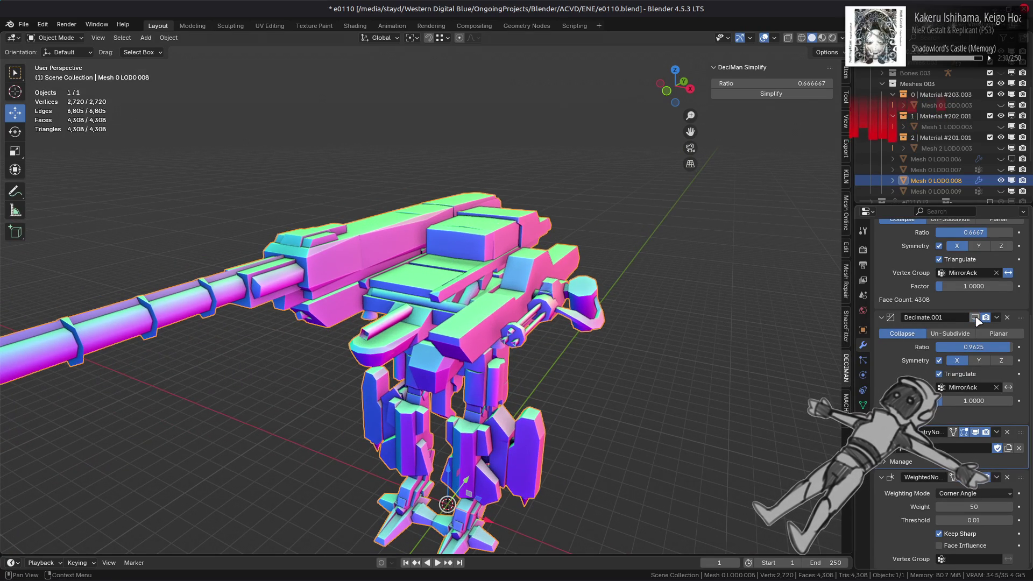
{"action": "left_click", "coordinate": [975, 318]}
{"action": "left_click", "coordinate": [976, 317]}
{"action": "left_click", "coordinate": [976, 317]}
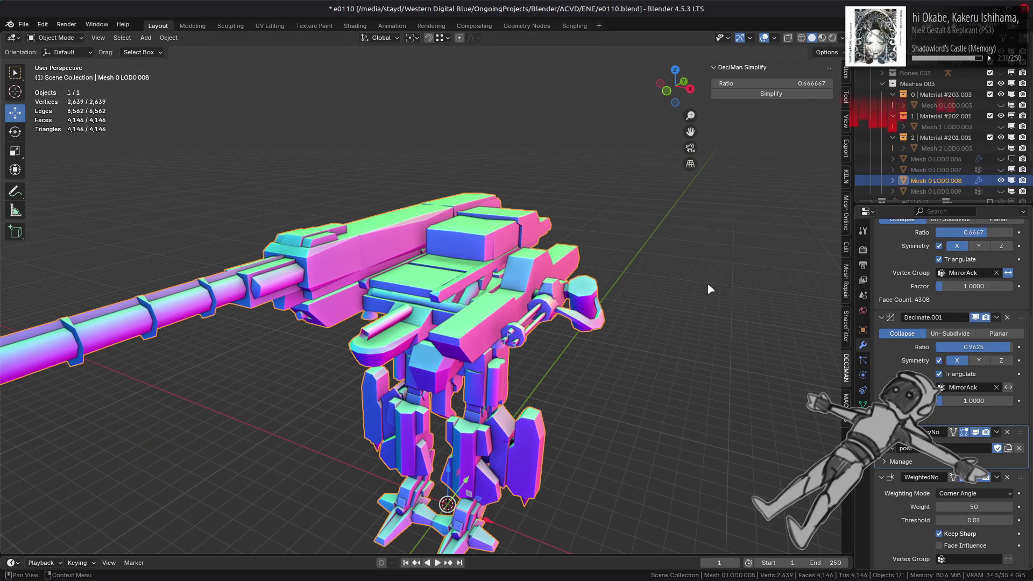
- Fine-tune the Decimate.001 ratio through 0.9625 and 0.964 to 0.965
{"action": "double_click", "coordinate": [973, 347]}
{"action": "key", "text": "BackSpace"}
{"action": "key", "text": "Return"}
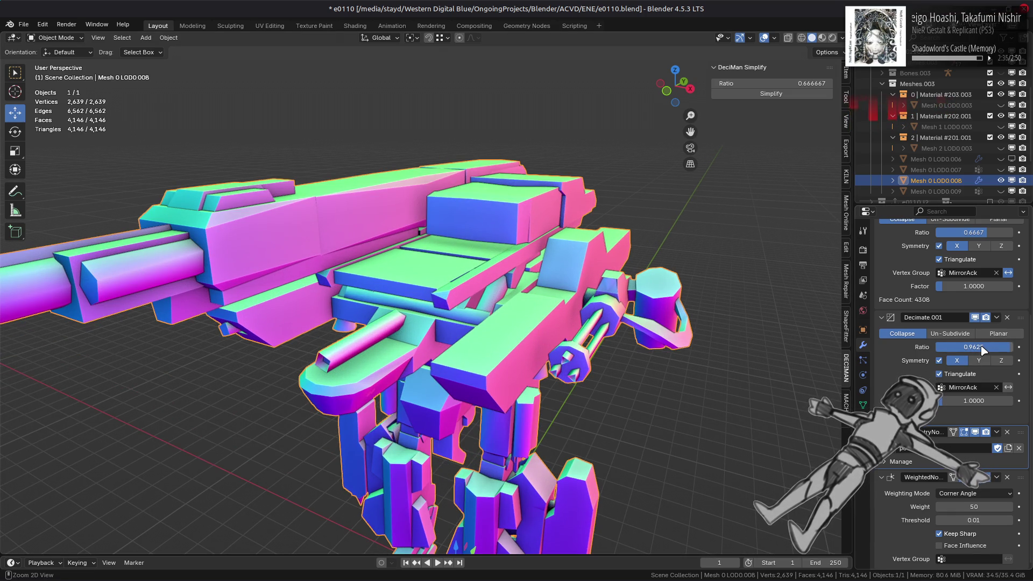
{"action": "left_click", "coordinate": [981, 349]}
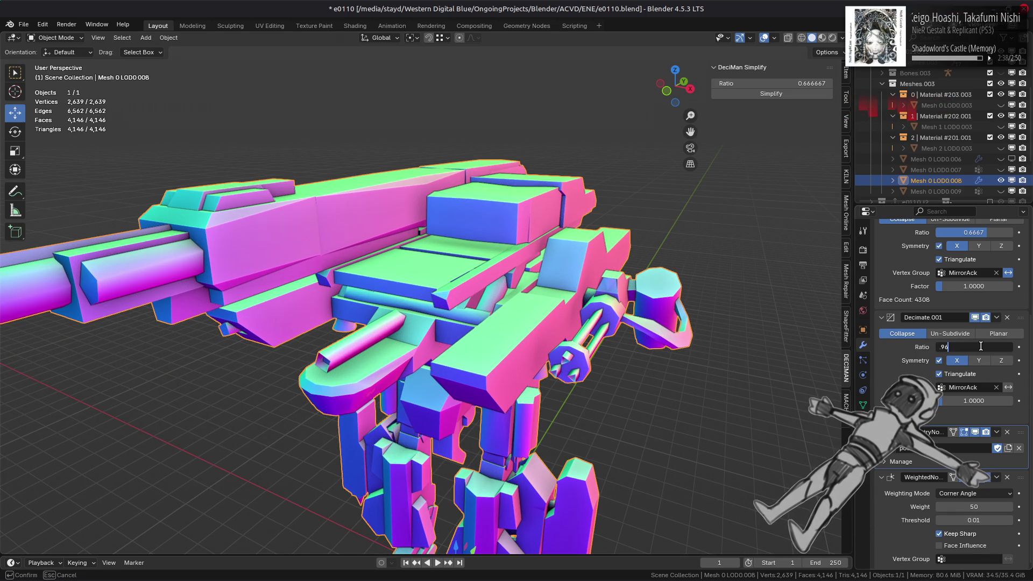
{"action": "key", "text": "Return"}
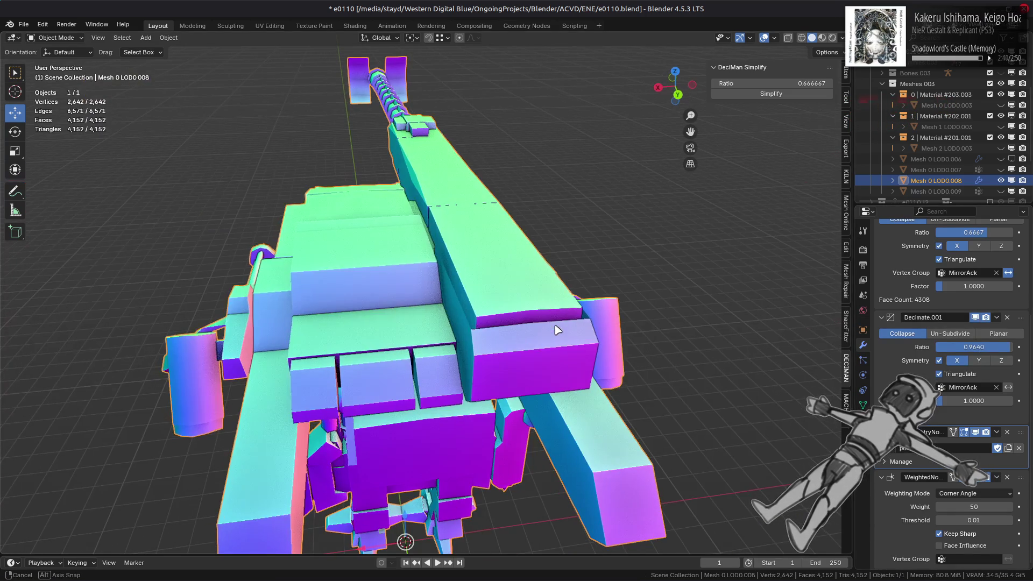
{"action": "left_click", "coordinate": [978, 348]}
{"action": "key", "text": "BackSpace"}
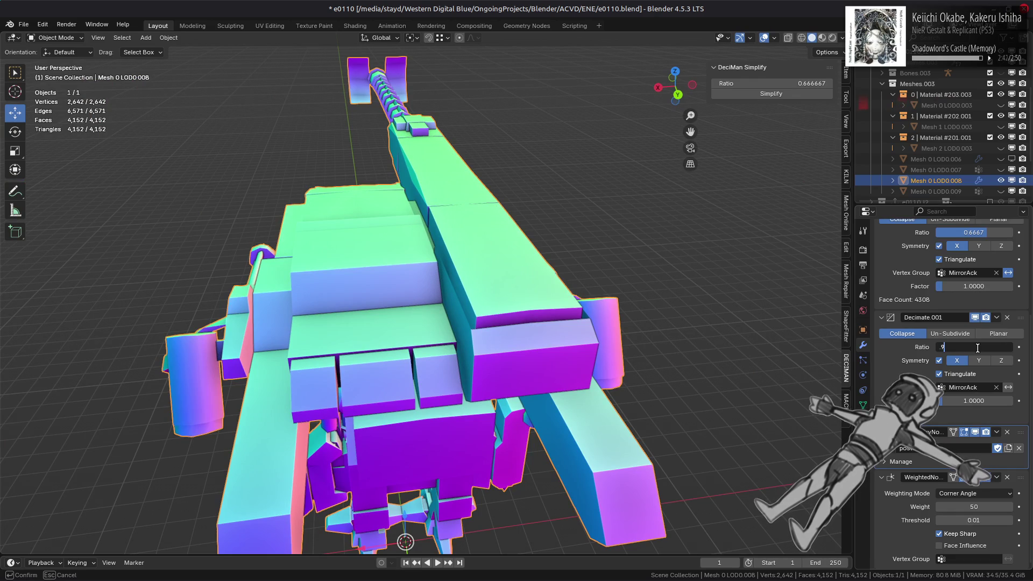
{"action": "type", "text": "65"}
{"action": "key", "text": "Return"}
{"action": "left_click", "coordinate": [977, 348]}
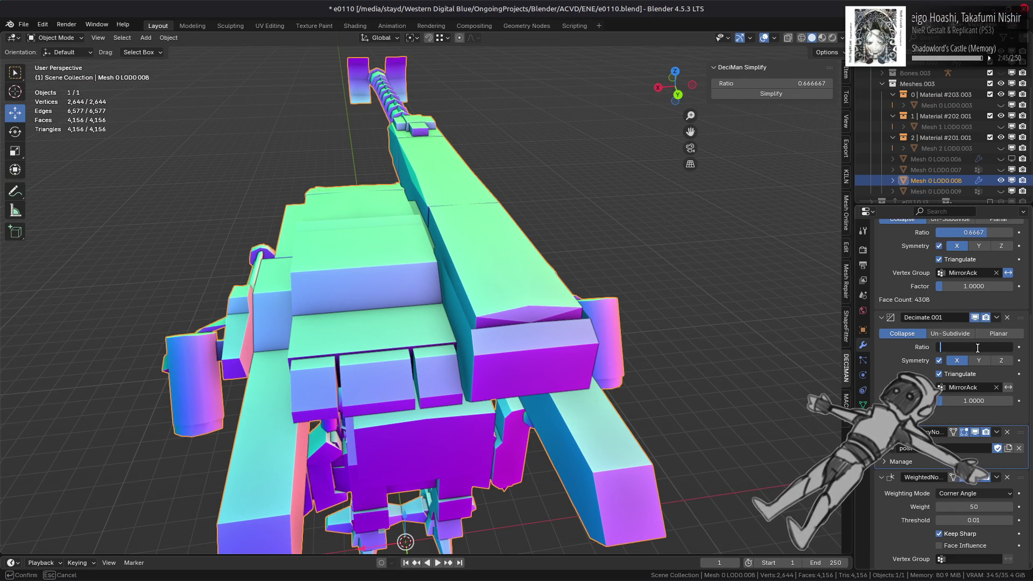
{"action": "type", "text": ".964"}
{"action": "key", "text": "Return"}
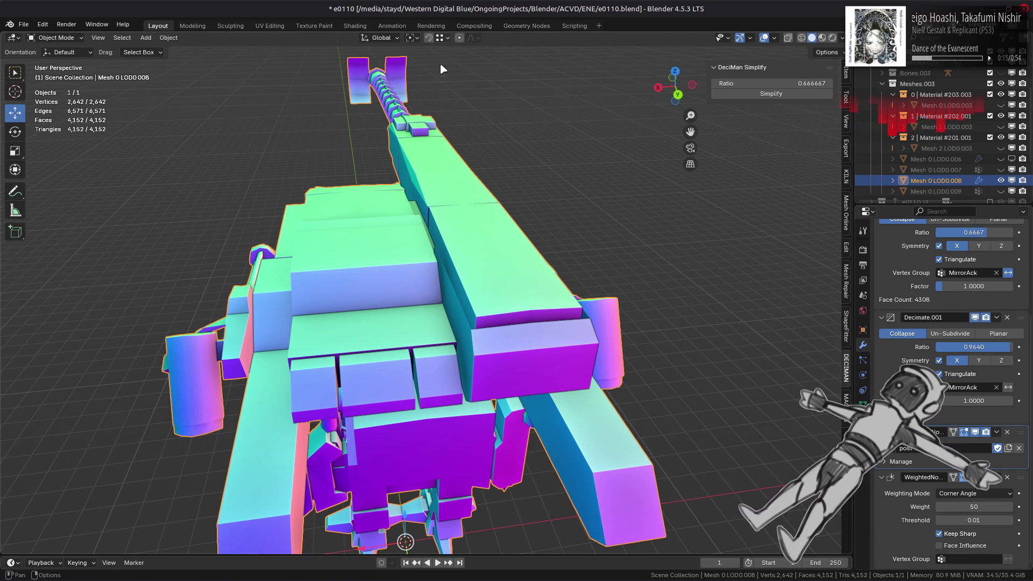
{"action": "key", "text": "alt+a"}
{"action": "middle_click_drag", "start_coordinate": [573, 265], "coordinate": [533, 260]}
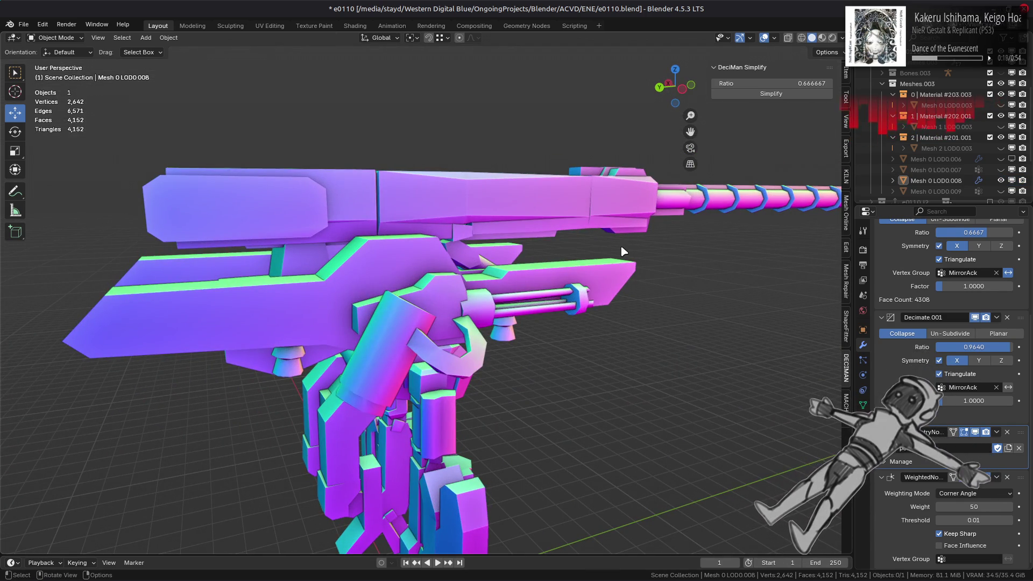
{"action": "middle_click_drag", "start_coordinate": [623, 251], "coordinate": [557, 270]}
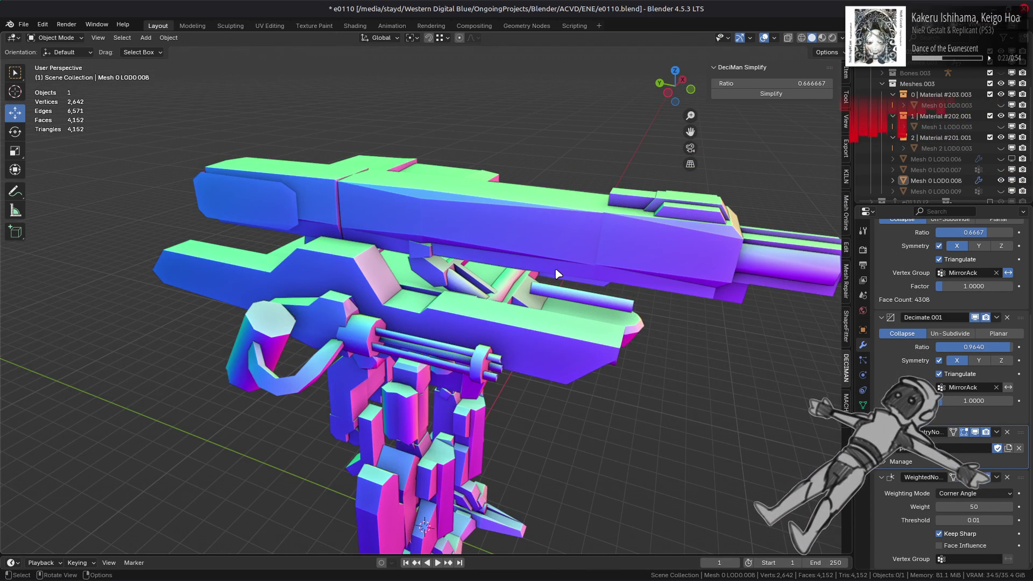
{"action": "mouse_move", "coordinate": [558, 274]}
{"action": "middle_mouse_down"}
{"action": "mouse_move", "coordinate": [586, 289]}
{"action": "mouse_move", "coordinate": [430, 274]}
{"action": "mouse_move", "coordinate": [514, 288]}
{"action": "mouse_move", "coordinate": [406, 285]}
{"action": "mouse_move", "coordinate": [473, 269]}
{"action": "mouse_move", "coordinate": [502, 241]}
{"action": "middle_mouse_up"}
{"action": "scroll", "coordinate": [501, 241], "scroll_direction": "up", "scroll_amount": 5}
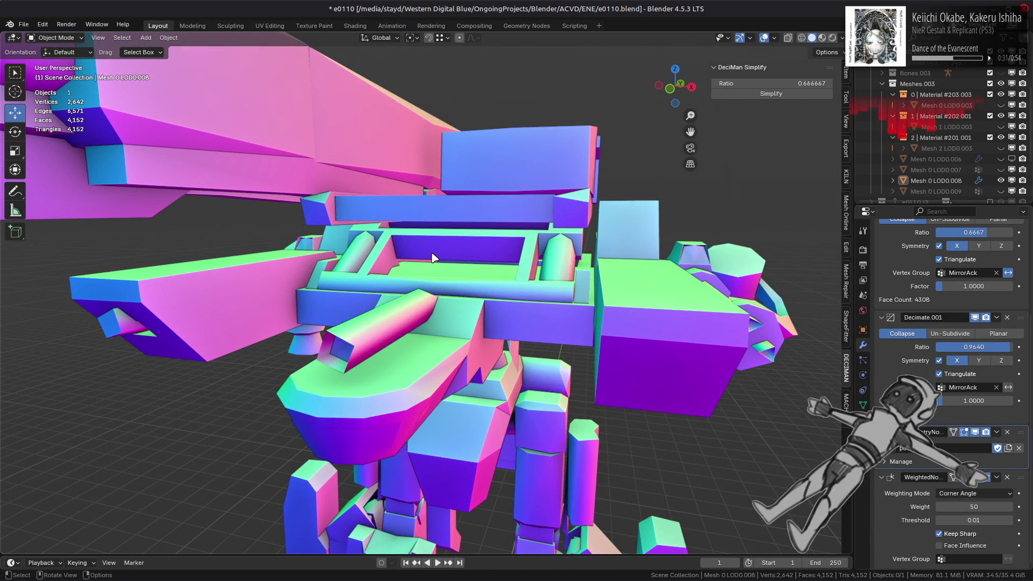
{"action": "scroll", "coordinate": [474, 284], "scroll_direction": "down", "scroll_amount": 5}
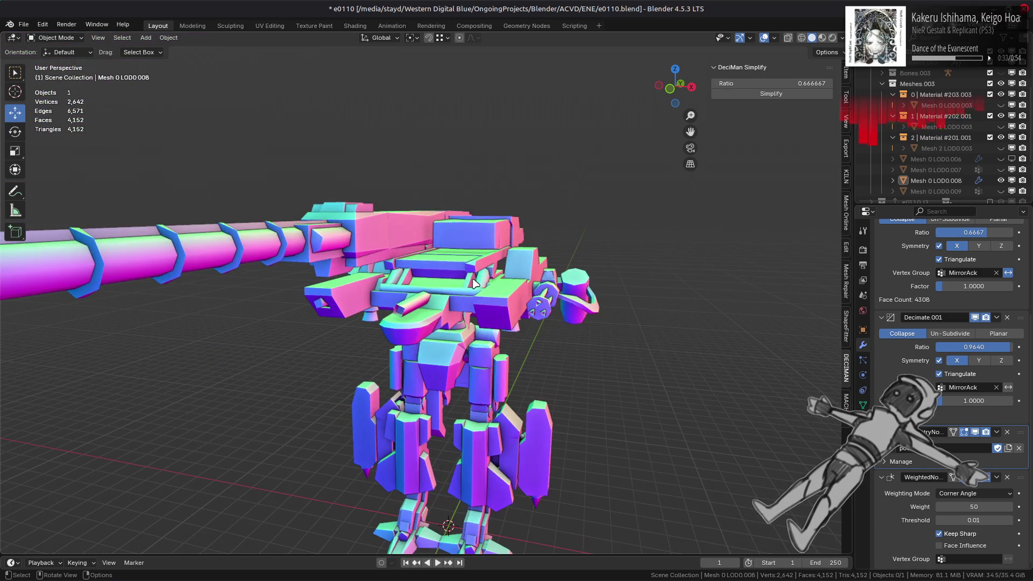
{"action": "middle_click_drag", "start_coordinate": [473, 283], "coordinate": [455, 226]}
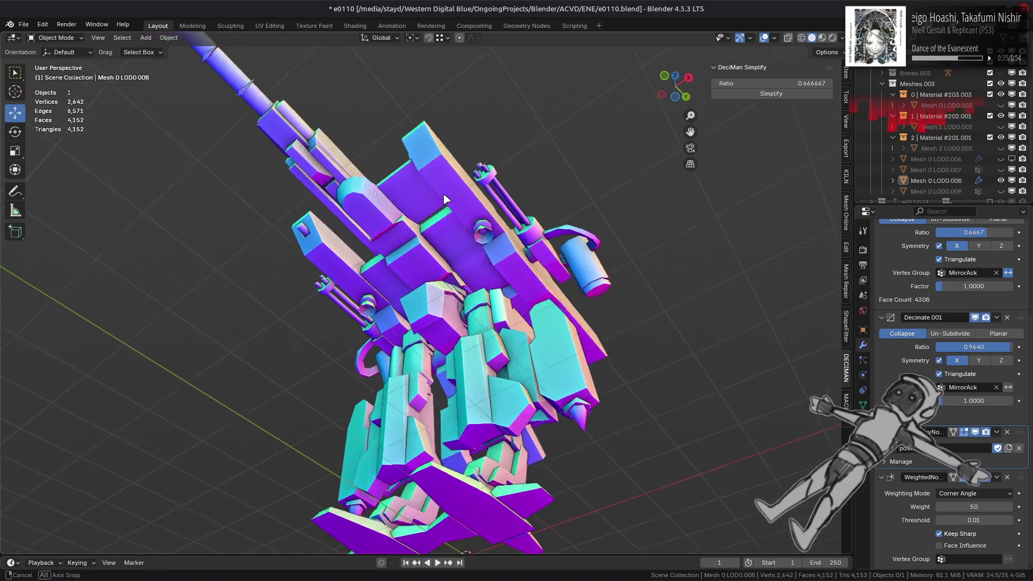
{"action": "scroll", "coordinate": [451, 221], "scroll_direction": "up", "scroll_amount": 5}
{"action": "scroll", "coordinate": [480, 246], "scroll_direction": "down", "scroll_amount": 2}
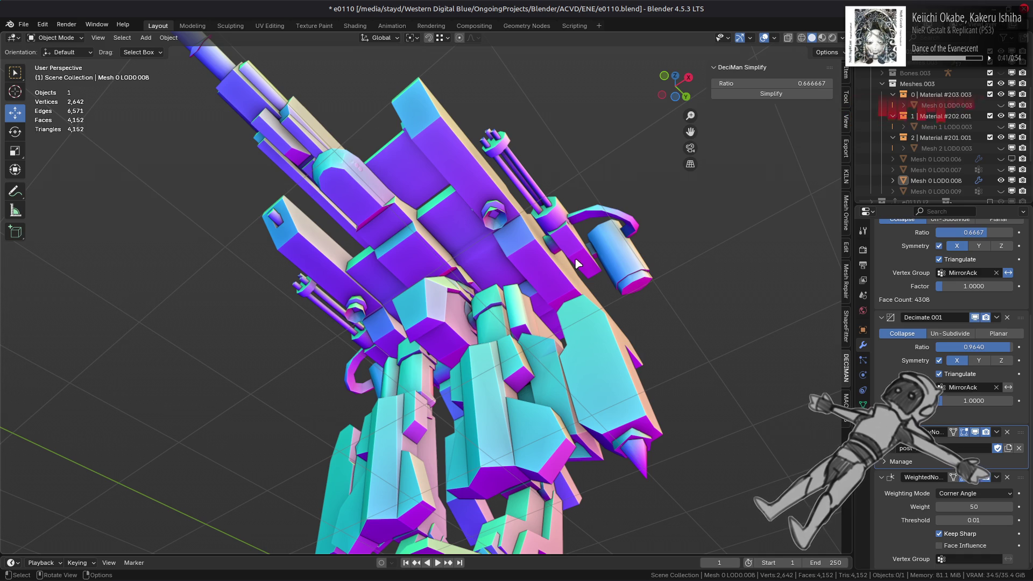
{"action": "middle_click_drag", "start_coordinate": [580, 263], "coordinate": [577, 325]}
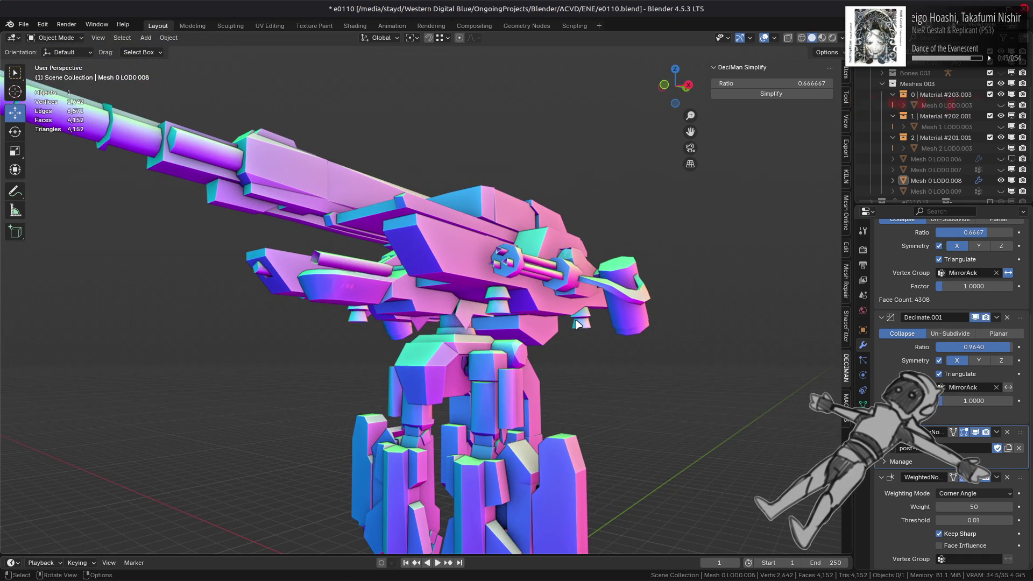
{"action": "middle_click_drag", "start_coordinate": [576, 323], "coordinate": [627, 328]}
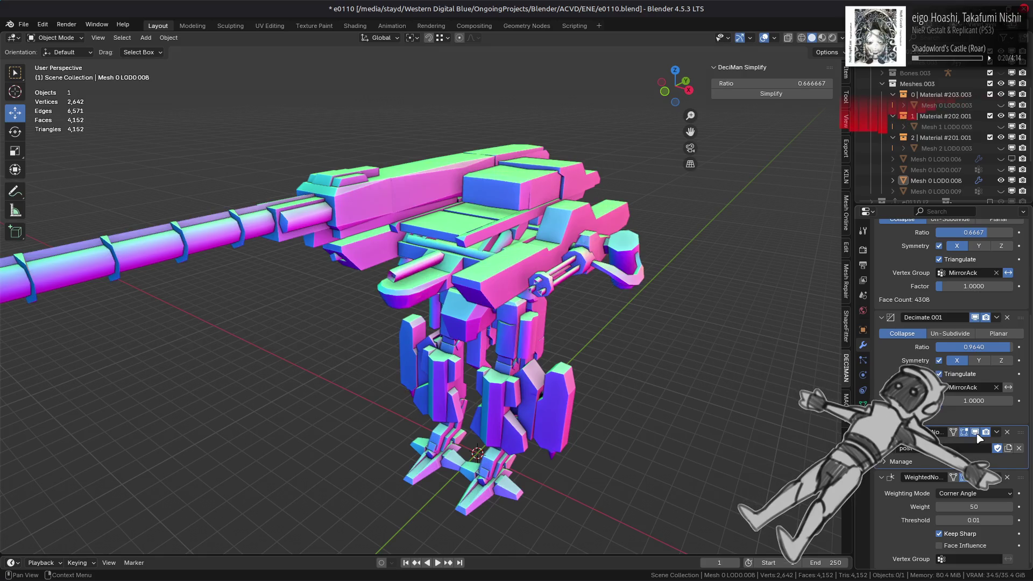
{"action": "left_click", "coordinate": [979, 435]}
{"action": "left_click", "coordinate": [978, 435]}
{"action": "left_click", "coordinate": [978, 436]}
{"action": "left_click", "coordinate": [978, 436]}
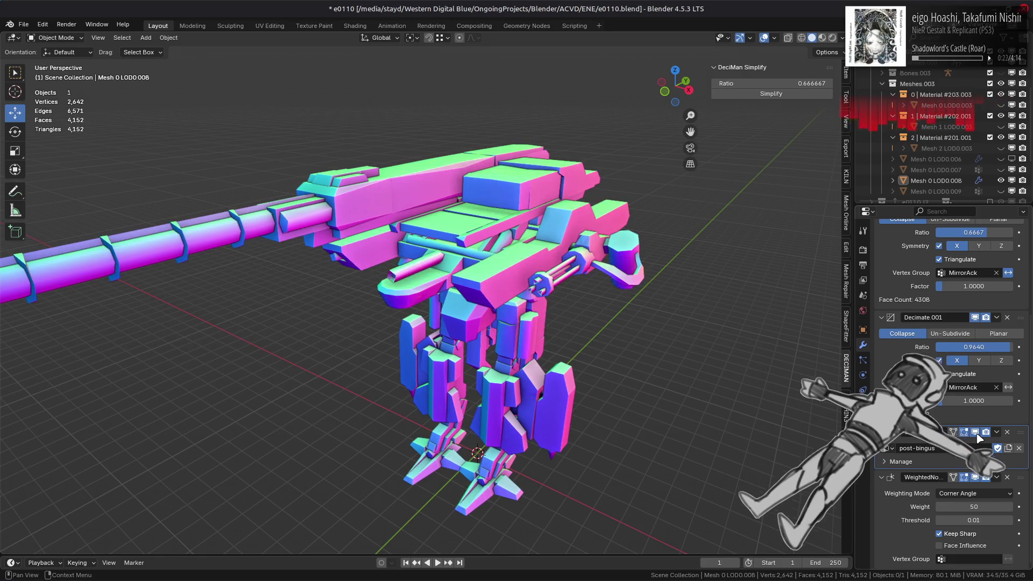
{"action": "left_click", "coordinate": [978, 436]}
{"action": "left_click", "coordinate": [978, 436]}
{"action": "left_click", "coordinate": [978, 436]}
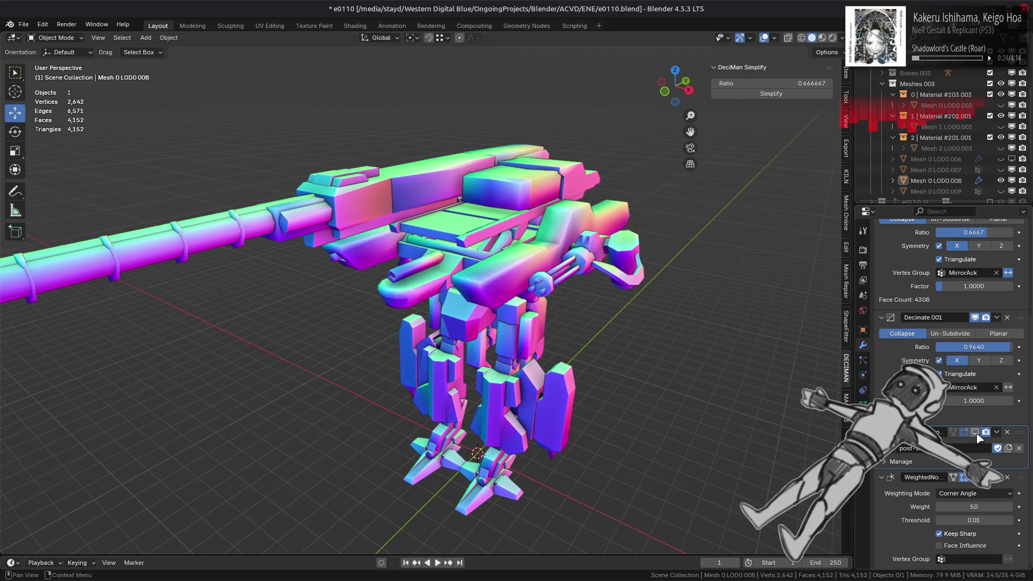
{"action": "left_click", "coordinate": [978, 435]}
{"action": "left_click", "coordinate": [978, 436]}
{"action": "left_click", "coordinate": [978, 436]}
{"action": "left_click", "coordinate": [978, 436]}
{"action": "left_click", "coordinate": [979, 435]}
{"action": "left_click", "coordinate": [978, 436]}
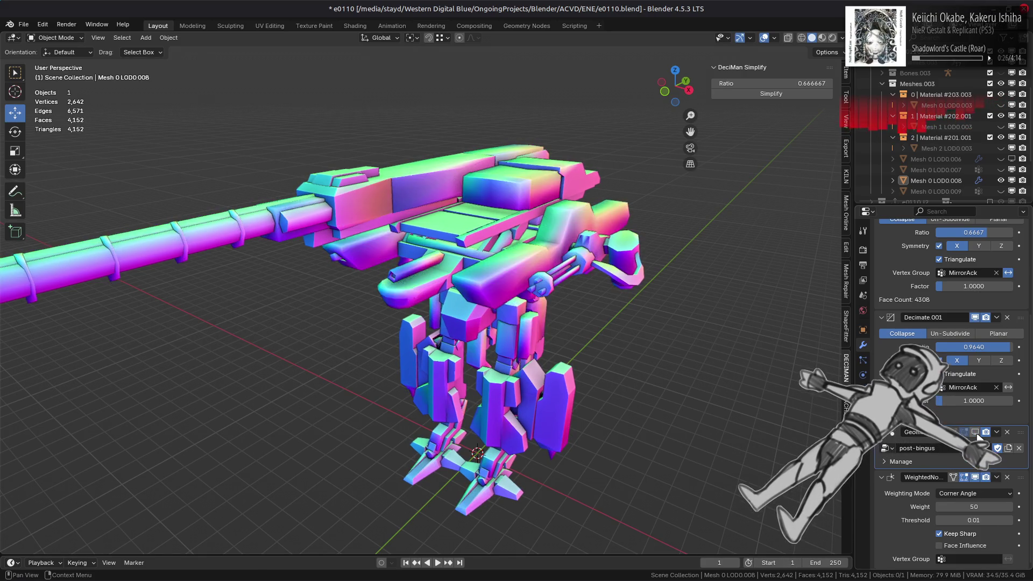
{"action": "left_click", "coordinate": [978, 435]}
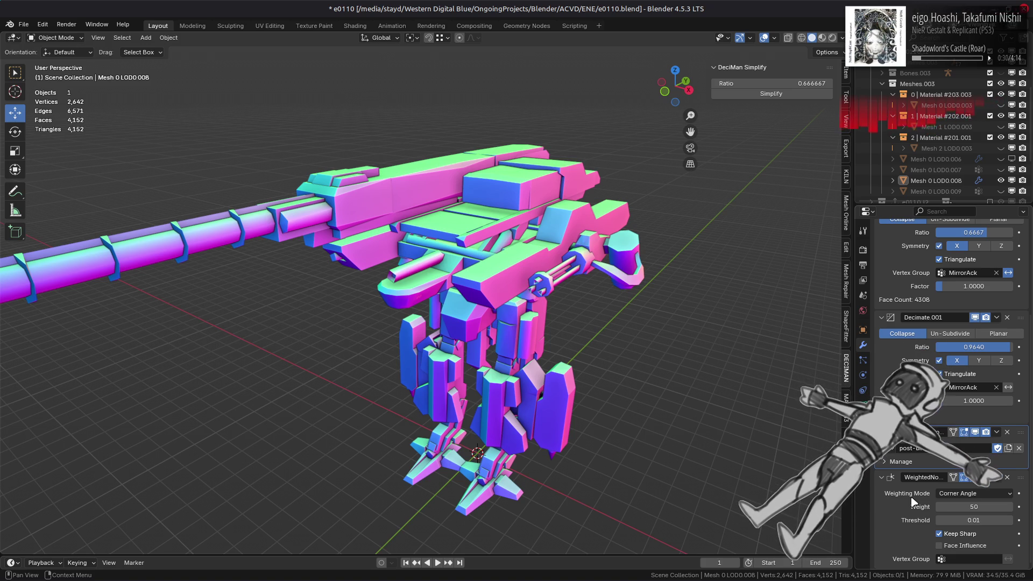
{"action": "scroll", "coordinate": [646, 335], "scroll_direction": "up", "scroll_amount": 3}
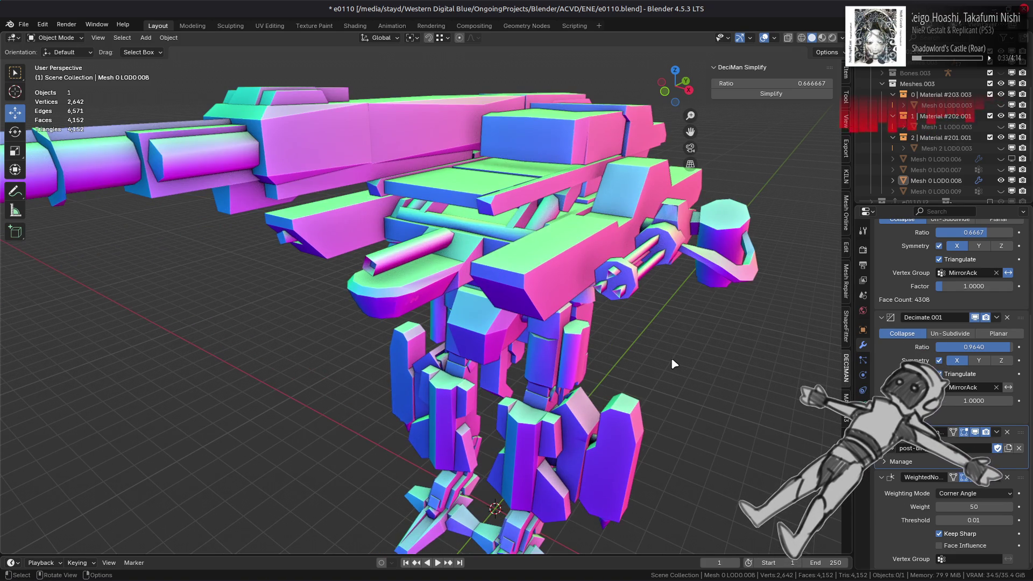
{"action": "left_click", "coordinate": [975, 432]}
{"action": "left_click", "coordinate": [975, 432]}
{"action": "scroll", "coordinate": [914, 485], "scroll_direction": "up", "scroll_amount": 4}
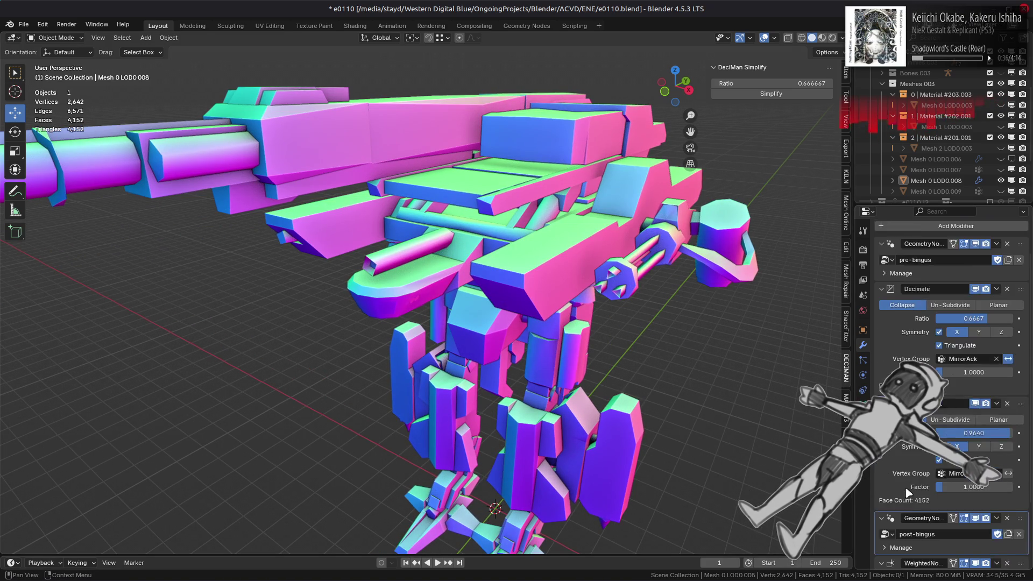
{"action": "scroll", "coordinate": [908, 490], "scroll_direction": "down", "scroll_amount": 4}
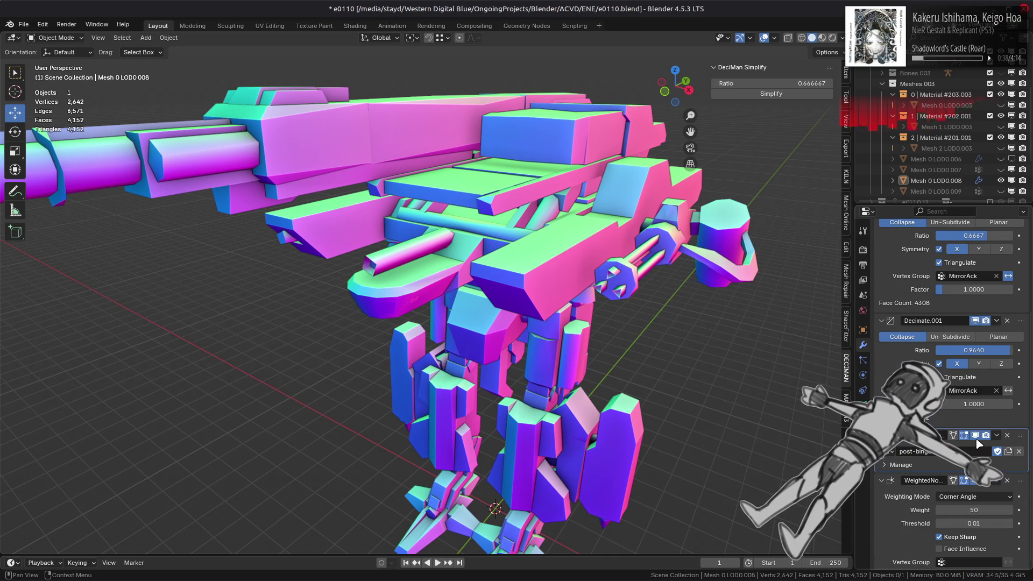
{"action": "left_click", "coordinate": [975, 435]}
{"action": "left_click", "coordinate": [975, 436]}
{"action": "left_click", "coordinate": [976, 436]}
{"action": "left_click", "coordinate": [975, 435]}
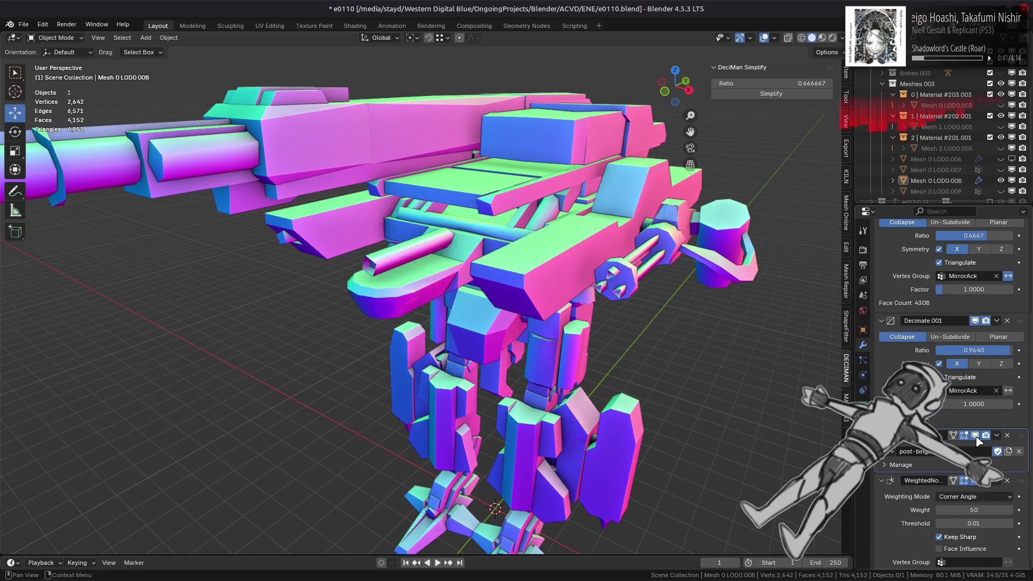
{"action": "left_click", "coordinate": [975, 436]}
{"action": "left_click", "coordinate": [975, 435]}
{"action": "mouse_move", "coordinate": [711, 395]}
{"action": "middle_mouse_down"}
{"action": "mouse_move", "coordinate": [686, 351]}
{"action": "mouse_move", "coordinate": [628, 328]}
{"action": "middle_mouse_up"}
{"action": "scroll", "coordinate": [629, 328], "scroll_direction": "up", "scroll_amount": 4}
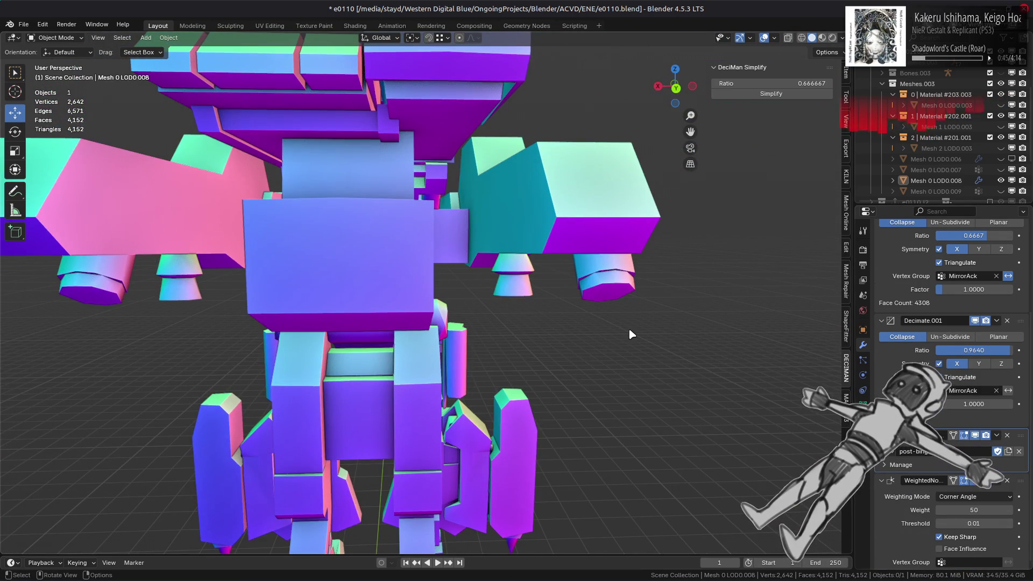
{"action": "scroll", "coordinate": [331, 336], "scroll_direction": "down", "scroll_amount": 5}
{"action": "middle_click_drag", "start_coordinate": [331, 336], "coordinate": [522, 349]}
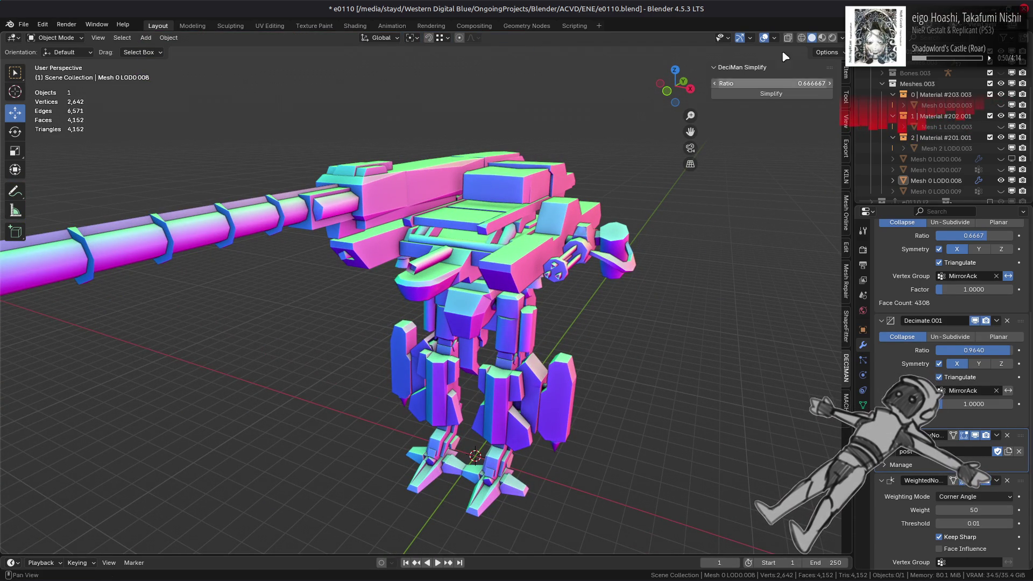
- Switch the viewport to textured shading and hide the side panel
{"action": "left_click", "coordinate": [823, 39]}
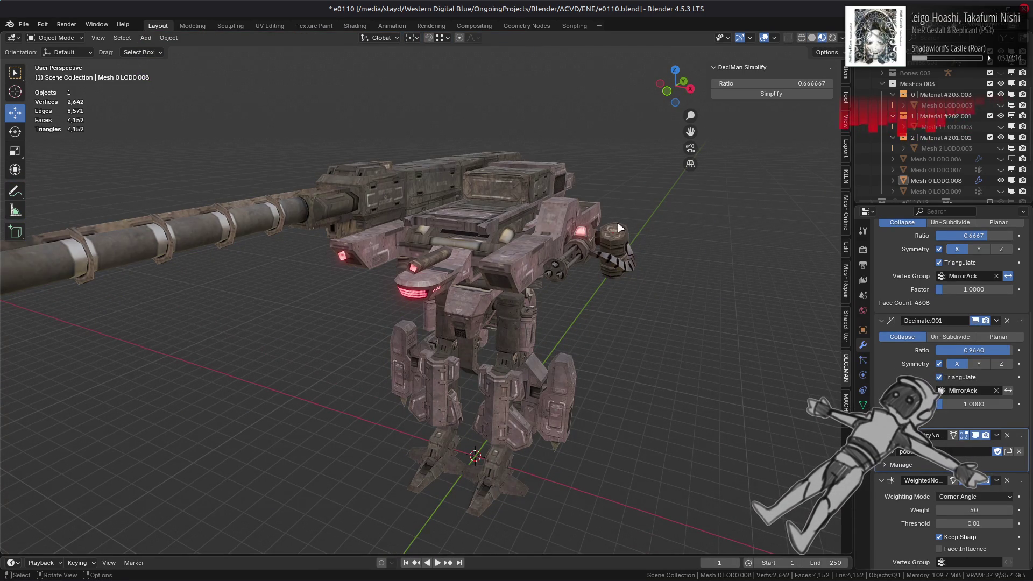
{"action": "scroll", "coordinate": [590, 238], "scroll_direction": "up", "scroll_amount": 3}
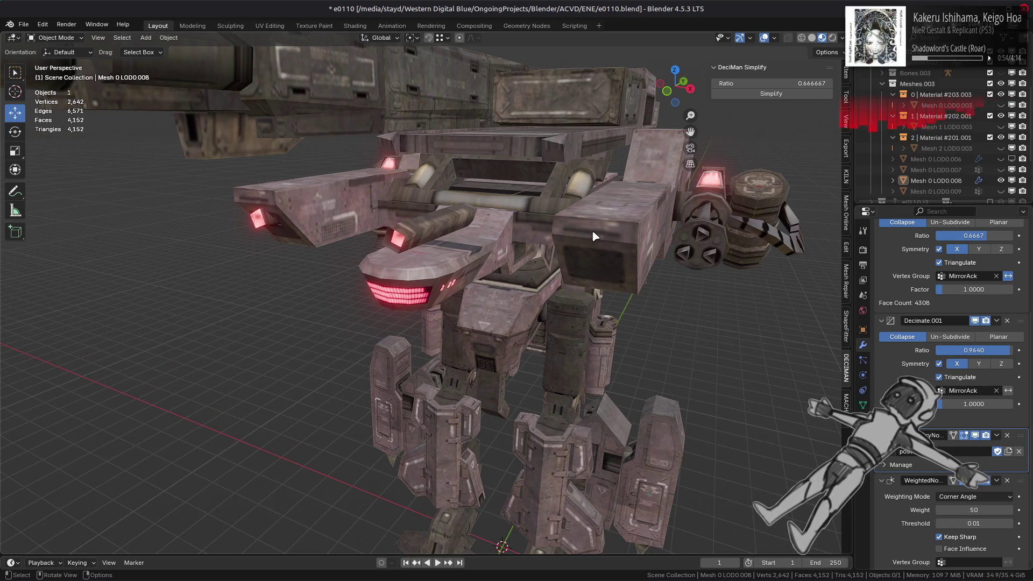
{"action": "key", "text": "n"}
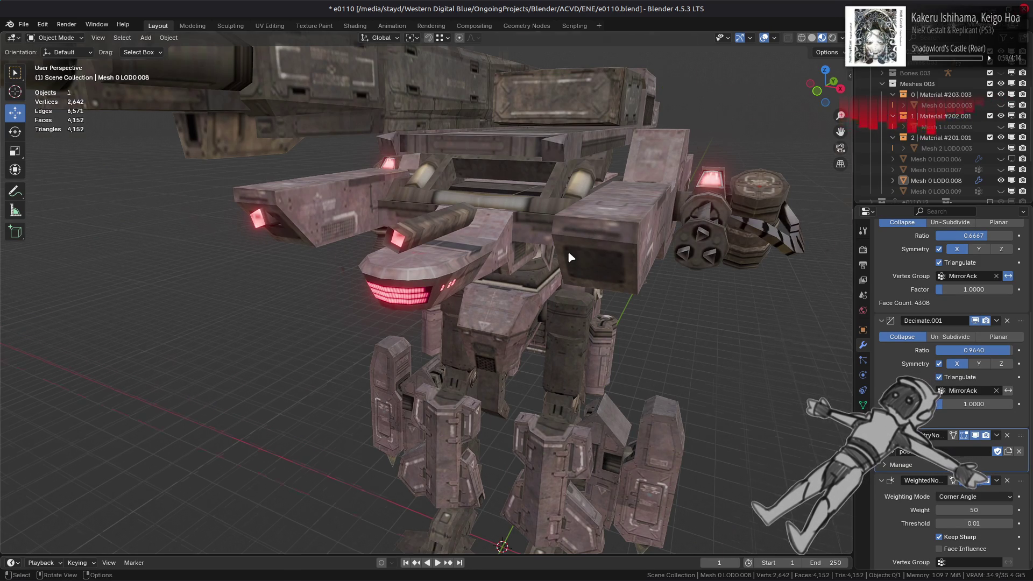
{"action": "scroll", "coordinate": [567, 251], "scroll_direction": "up", "scroll_amount": 5}
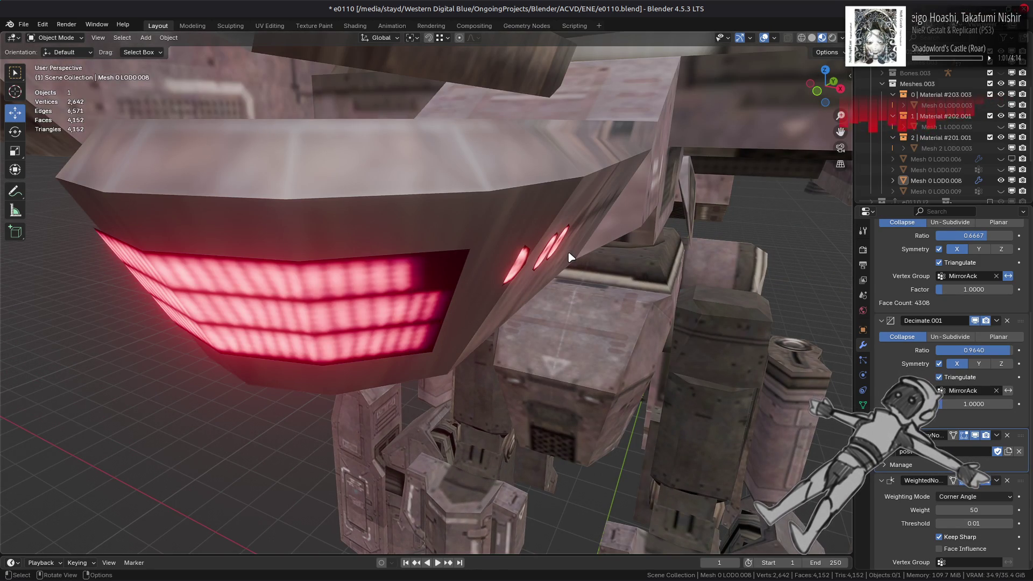
- Toggle Edit Mode and back, then deselect the mech with Alt+A and orbit around it
{"action": "key", "text": "Tab"}
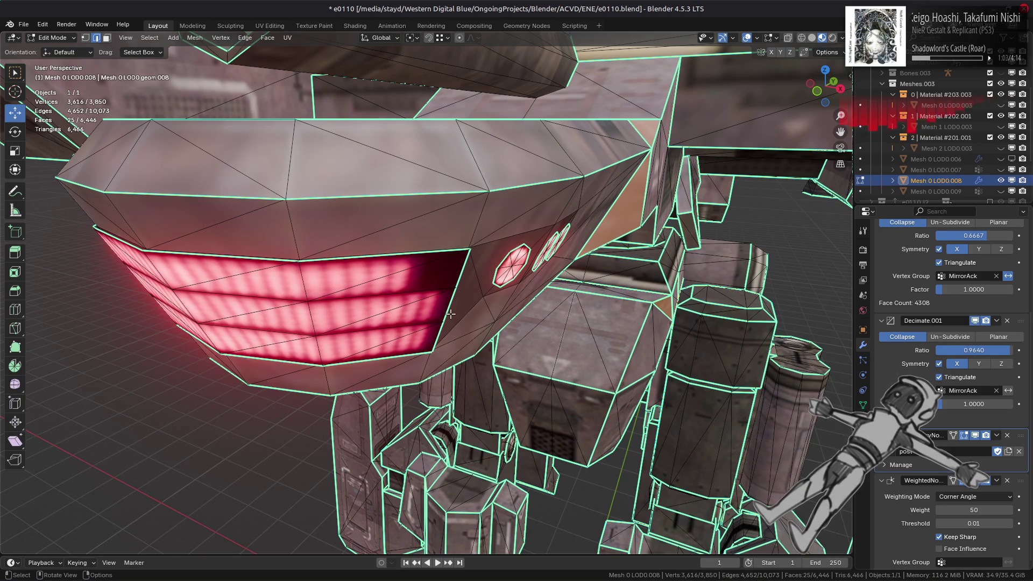
{"action": "key", "text": "Tab"}
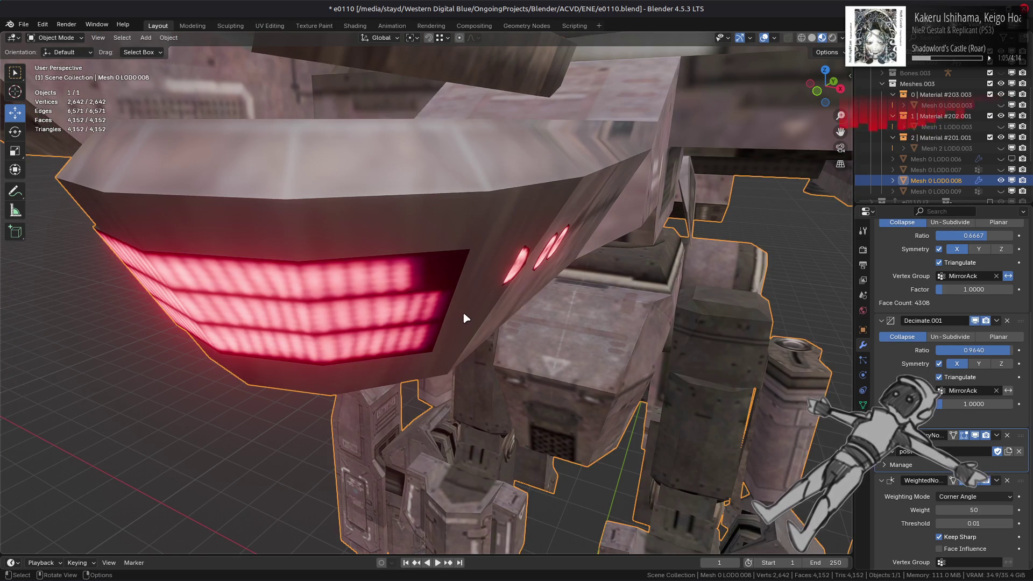
{"action": "scroll", "coordinate": [463, 311], "scroll_direction": "up", "scroll_amount": 3}
{"action": "key", "text": "alt+a"}
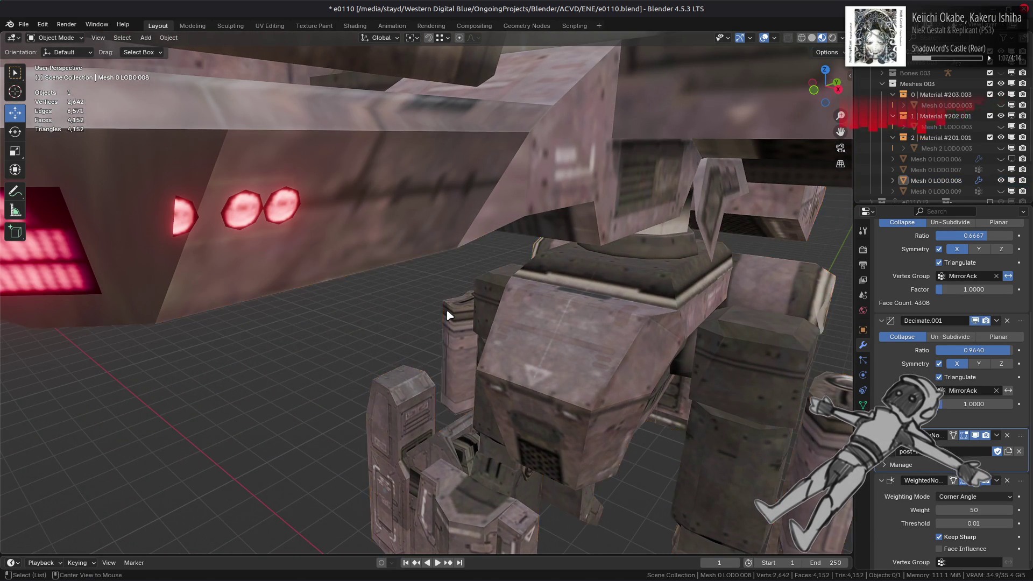
{"action": "scroll", "coordinate": [451, 316], "scroll_direction": "down", "scroll_amount": 6}
{"action": "mouse_move", "coordinate": [451, 315]}
{"action": "middle_mouse_down"}
{"action": "mouse_move", "coordinate": [549, 311]}
{"action": "mouse_move", "coordinate": [527, 321]}
{"action": "mouse_move", "coordinate": [549, 324]}
{"action": "mouse_move", "coordinate": [507, 316]}
{"action": "middle_mouse_up"}
{"action": "scroll", "coordinate": [523, 323], "scroll_direction": "up", "scroll_amount": 3}
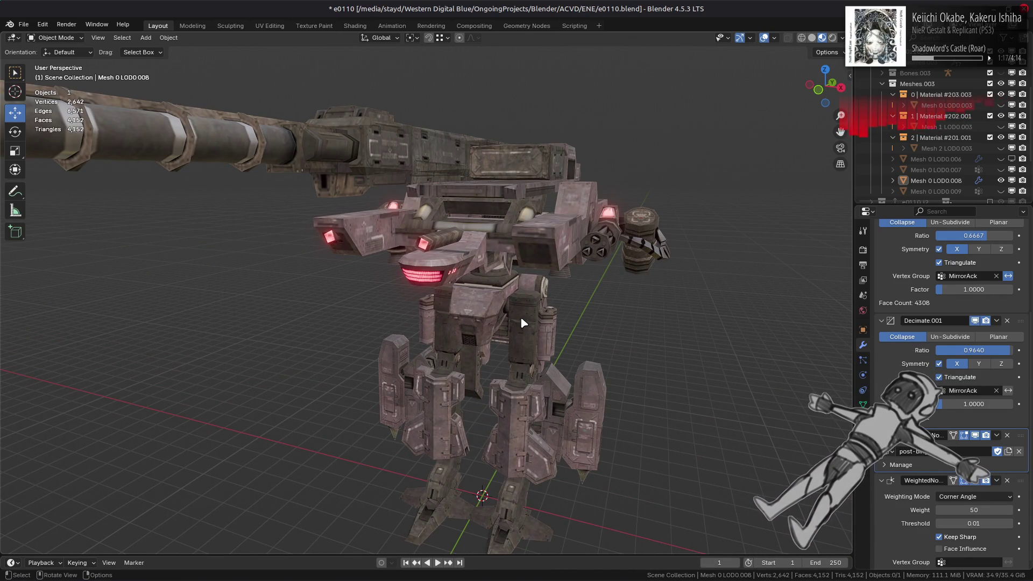
- Hide Mesh 0 LOD0.008, reveal Mesh 0 LOD0.009 and delete it
{"action": "left_click", "coordinate": [1000, 180]}
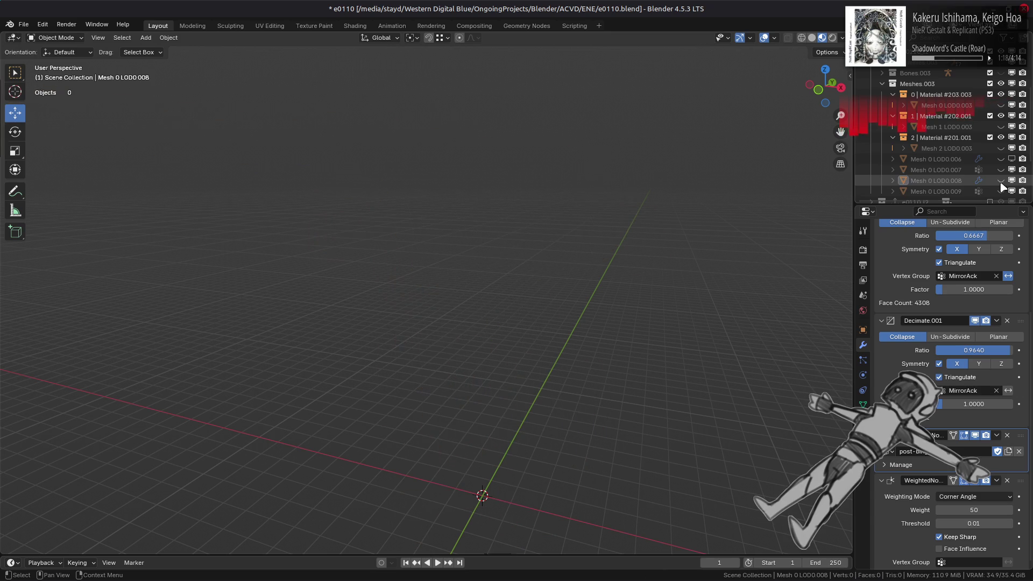
{"action": "left_click", "coordinate": [1001, 191]}
{"action": "left_click", "coordinate": [968, 192]}
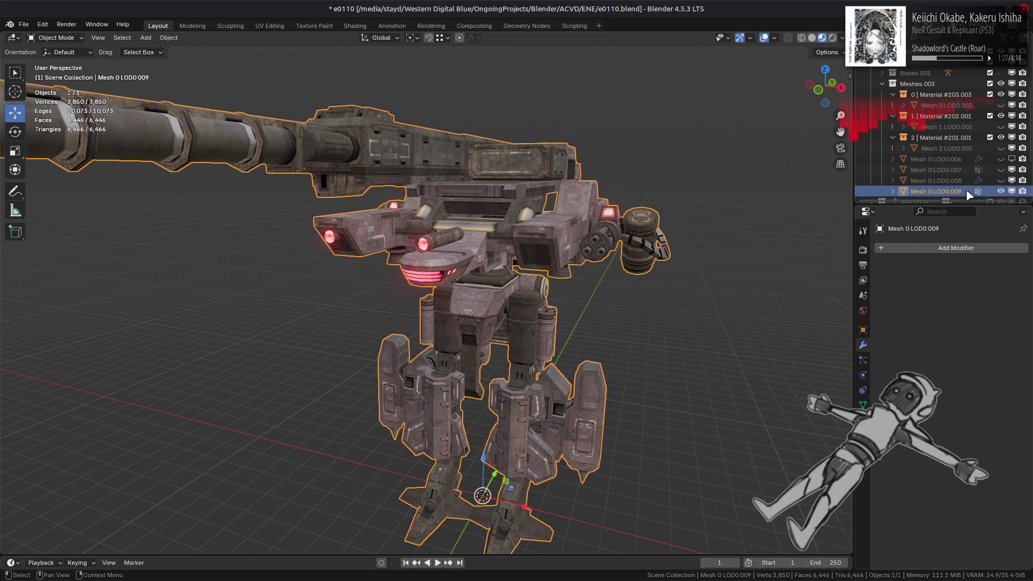
{"action": "key", "text": "Delete"}
- Check Mesh 0 LOD0.007's visibility, then select and delete Mesh 0 LOD0.006
{"action": "left_click", "coordinate": [1000, 170]}
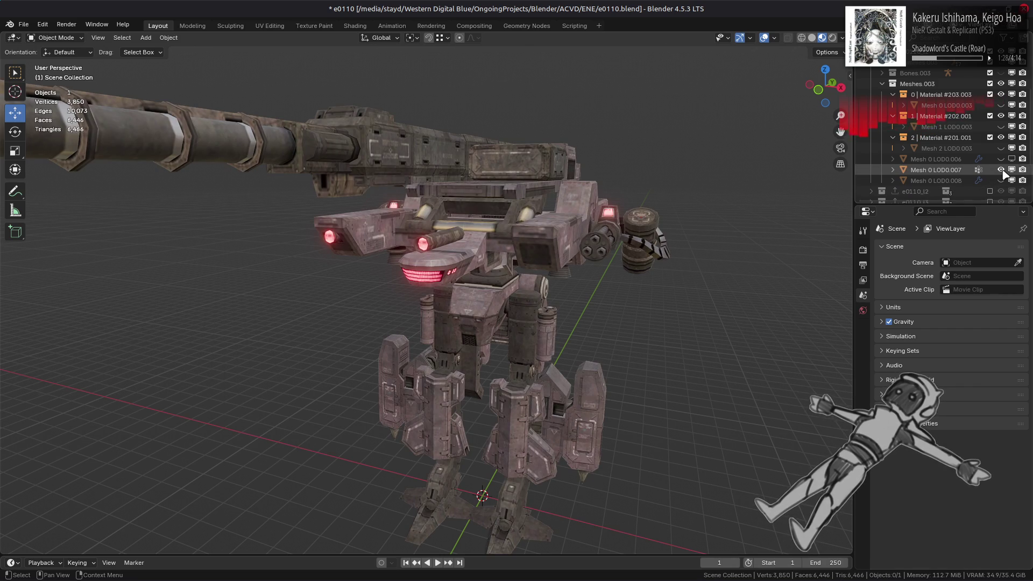
{"action": "left_click", "coordinate": [1001, 170]}
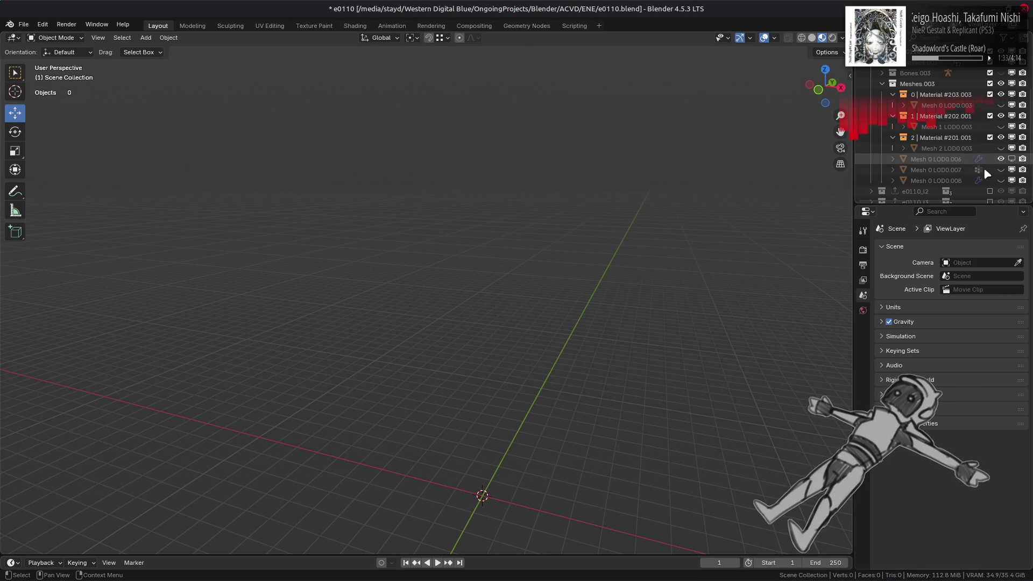
{"action": "left_click", "coordinate": [944, 160]}
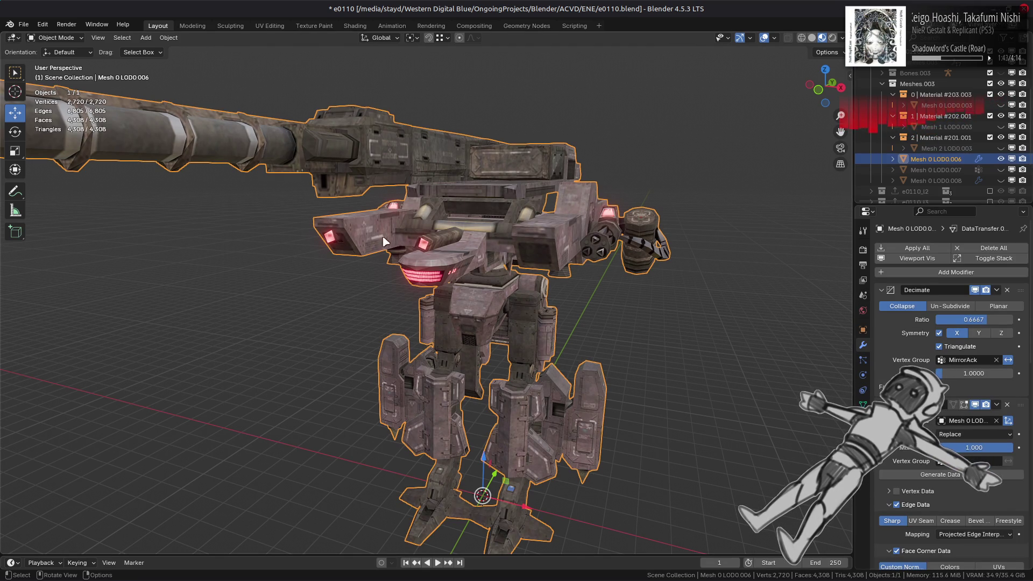
{"action": "scroll", "coordinate": [978, 252], "scroll_direction": "down", "scroll_amount": 5}
{"action": "scroll", "coordinate": [978, 252], "scroll_direction": "up", "scroll_amount": 5}
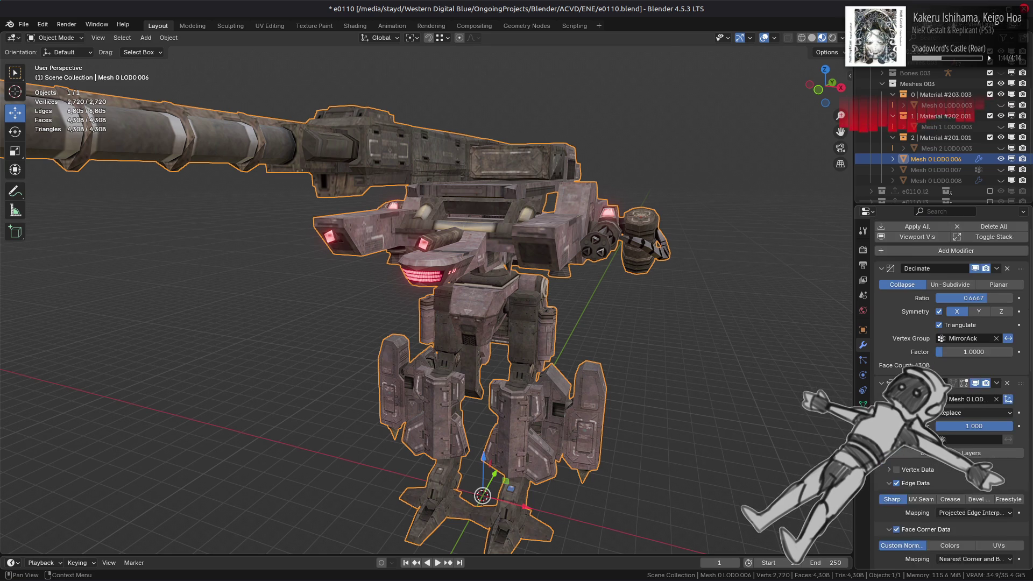
{"action": "key", "text": "Delete"}
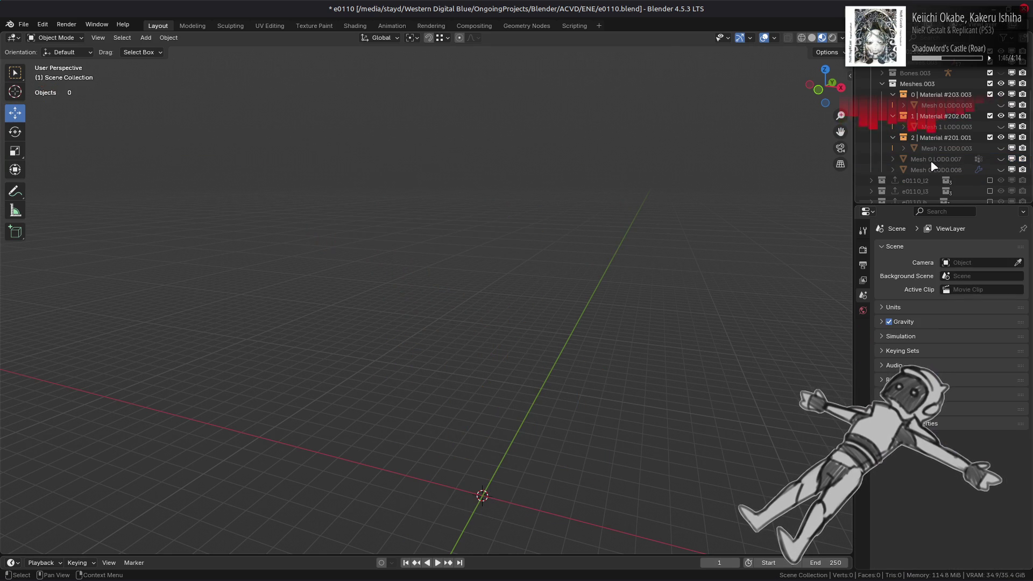
- Show Mesh 0 LOD0.007 and LOD0.008 together and bring up LOD0.008's modifiers
{"action": "left_click", "coordinate": [1001, 159]}
{"action": "left_click", "coordinate": [1001, 159]}
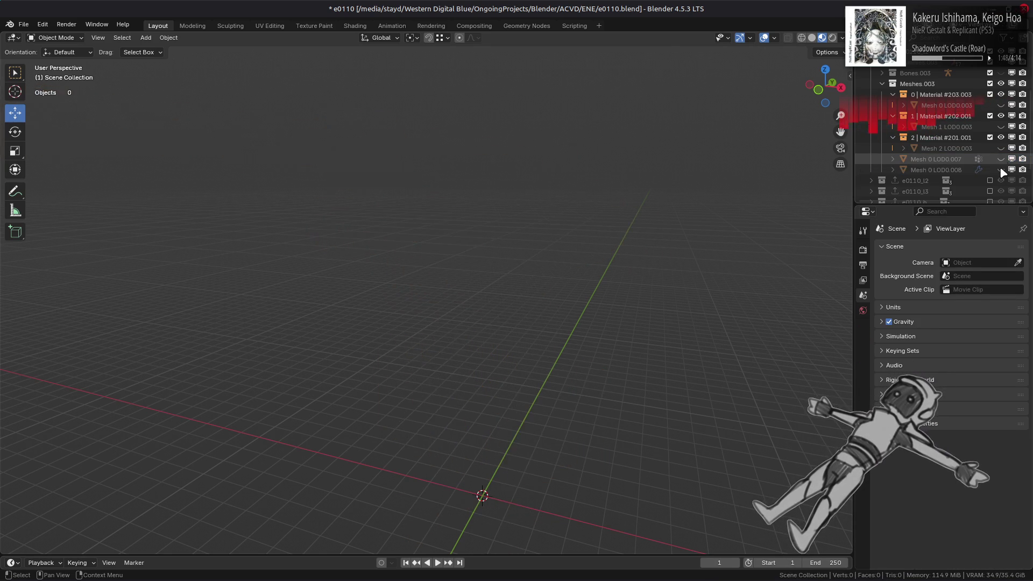
{"action": "left_click", "coordinate": [1001, 169]}
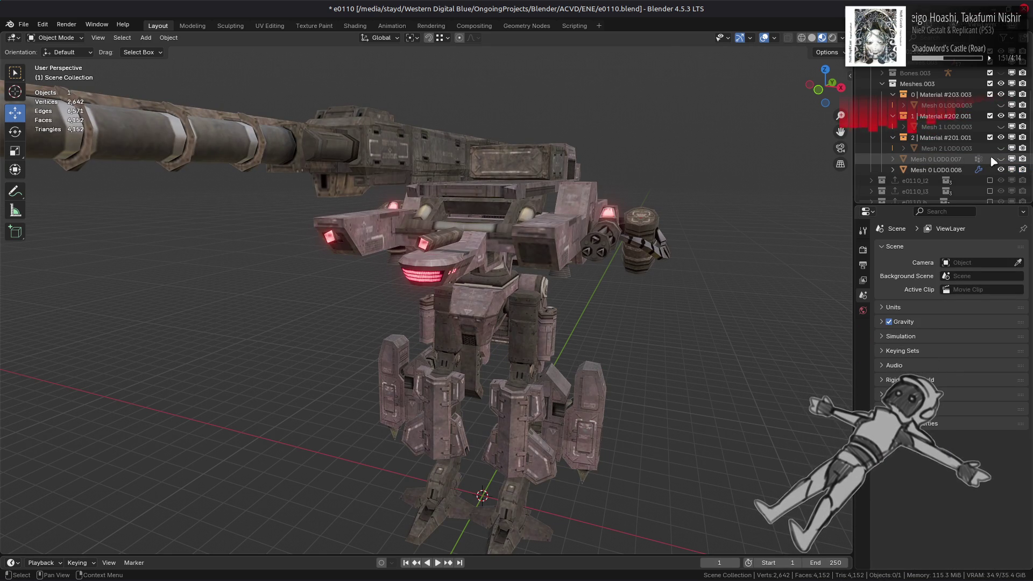
{"action": "left_click", "coordinate": [1001, 160]}
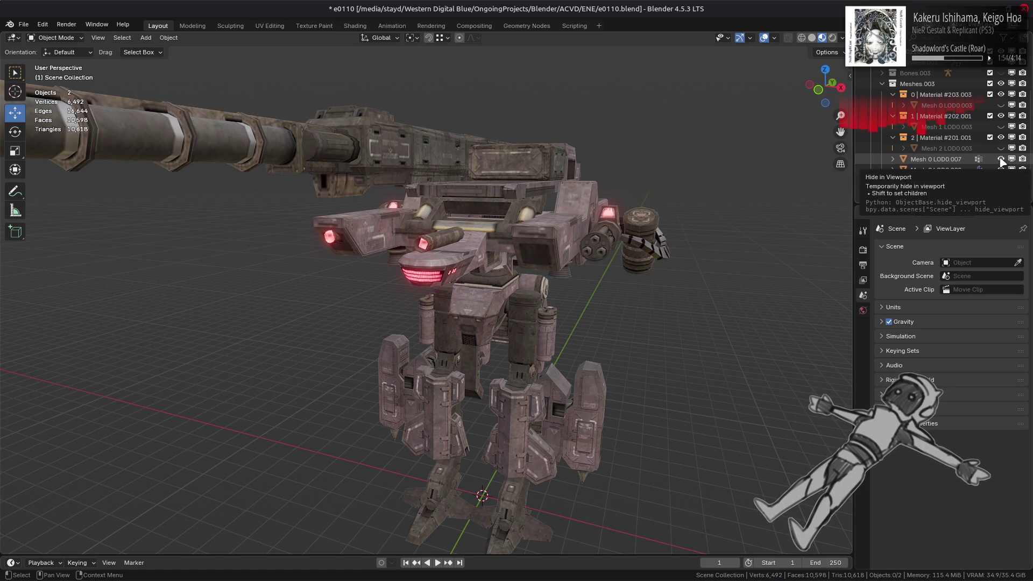
{"action": "left_click", "coordinate": [978, 170]}
- Hide LOD0.008's modifiers, delete Mesh 0 LOD0.007, and reselect Mesh 0 LOD0.008
{"action": "left_click", "coordinate": [915, 258]}
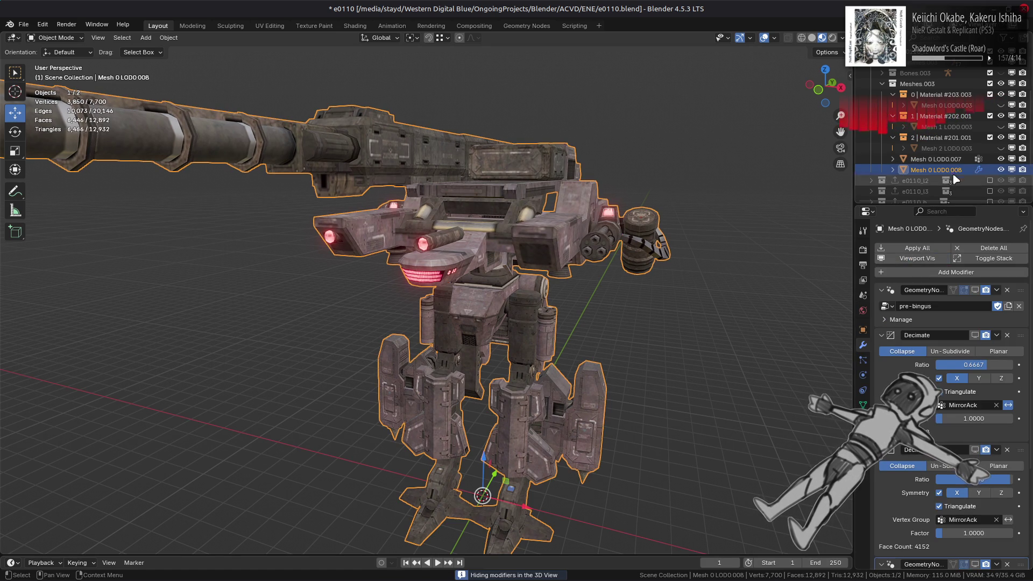
{"action": "left_click", "coordinate": [942, 159]}
{"action": "left_click", "coordinate": [945, 170]}
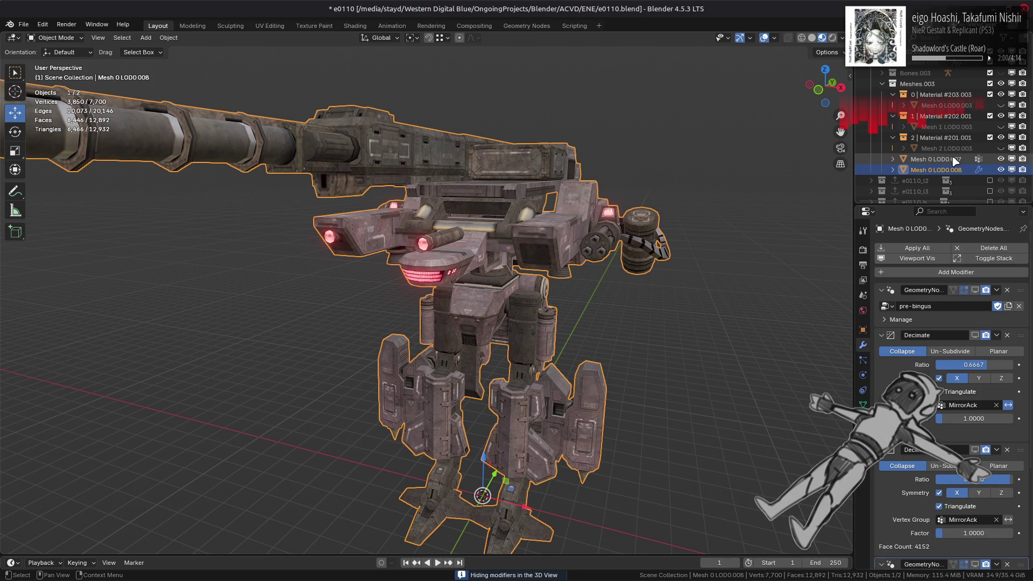
{"action": "left_click", "coordinate": [954, 159]}
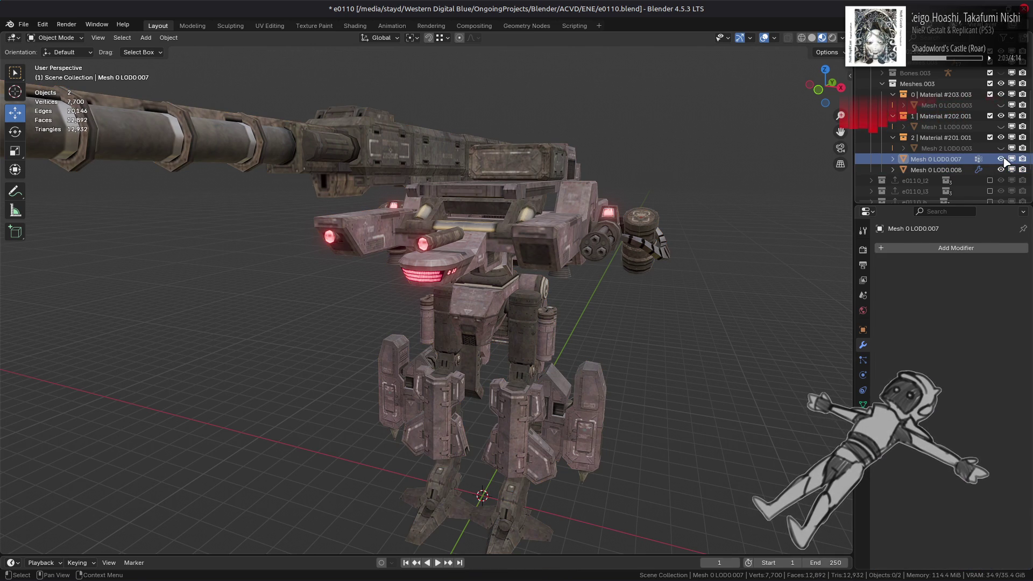
{"action": "key", "text": "x"}
{"action": "left_click", "coordinate": [936, 159]}
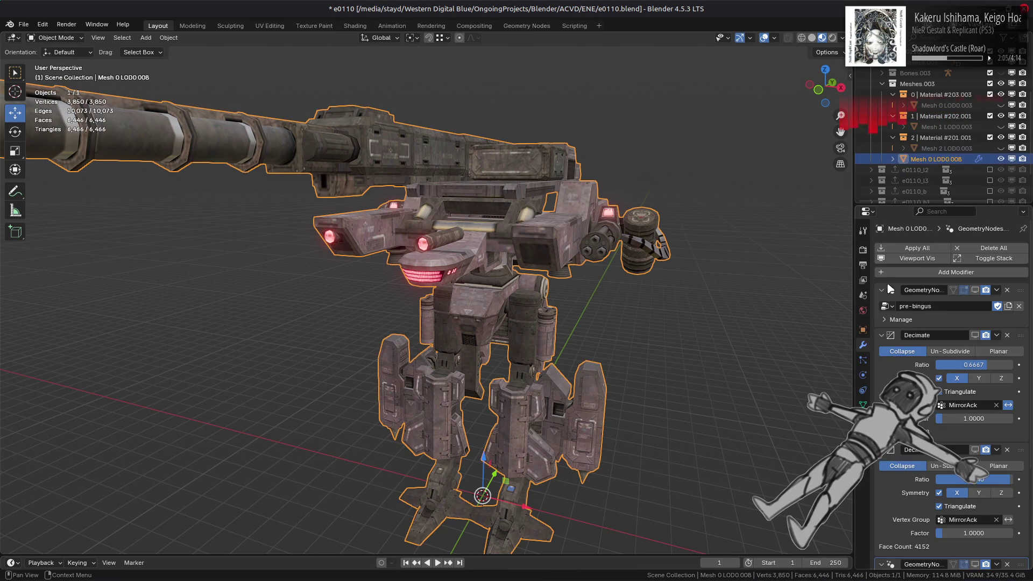
- Repeatedly toggle LOD0.008's modifier viewport display to compare decimated and original mesh
{"action": "left_click", "coordinate": [915, 258]}
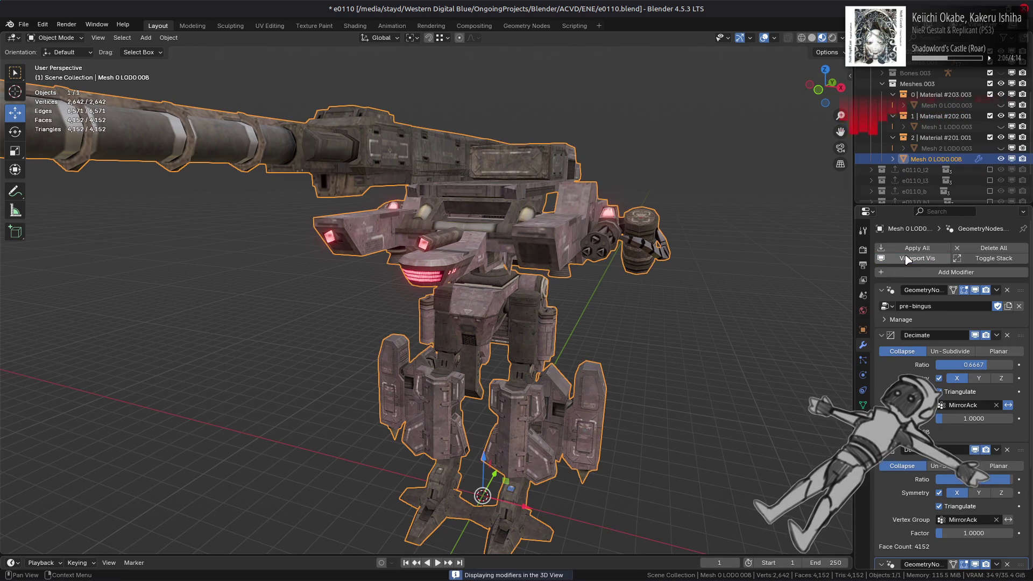
{"action": "left_click", "coordinate": [674, 259]}
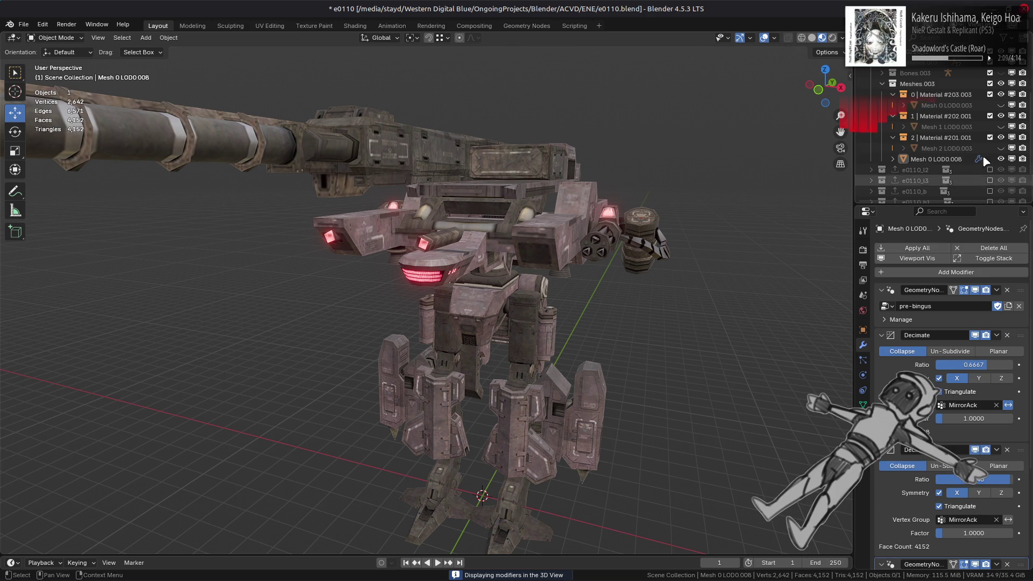
{"action": "left_click", "coordinate": [917, 259]}
{"action": "left_click", "coordinate": [920, 261]}
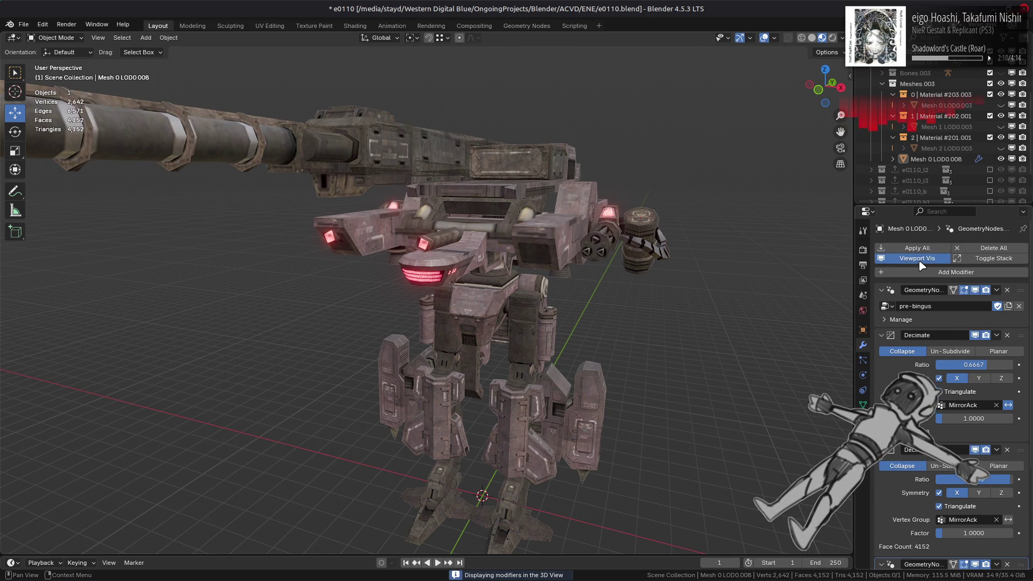
{"action": "left_click", "coordinate": [921, 265]}
{"action": "left_click", "coordinate": [922, 266]}
{"action": "left_click", "coordinate": [922, 265]}
{"action": "left_click", "coordinate": [922, 265]}
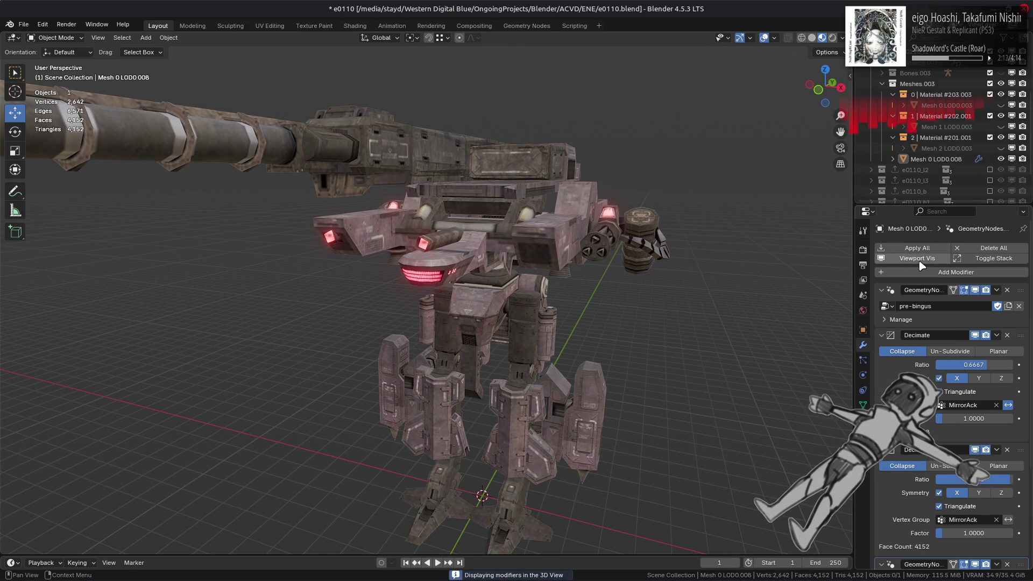
{"action": "left_click", "coordinate": [921, 266]}
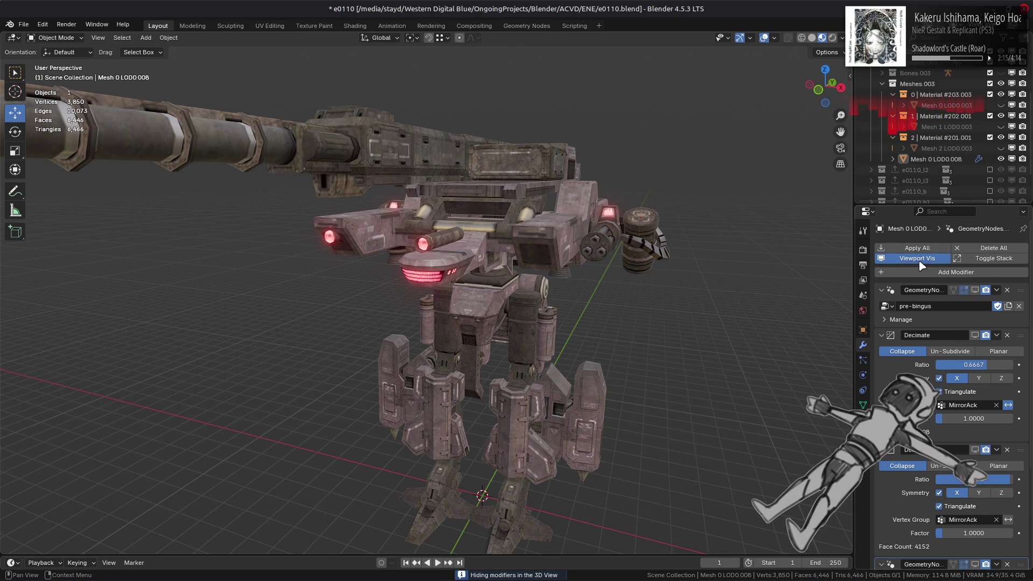
{"action": "left_click", "coordinate": [922, 265]}
{"action": "left_click", "coordinate": [922, 265]}
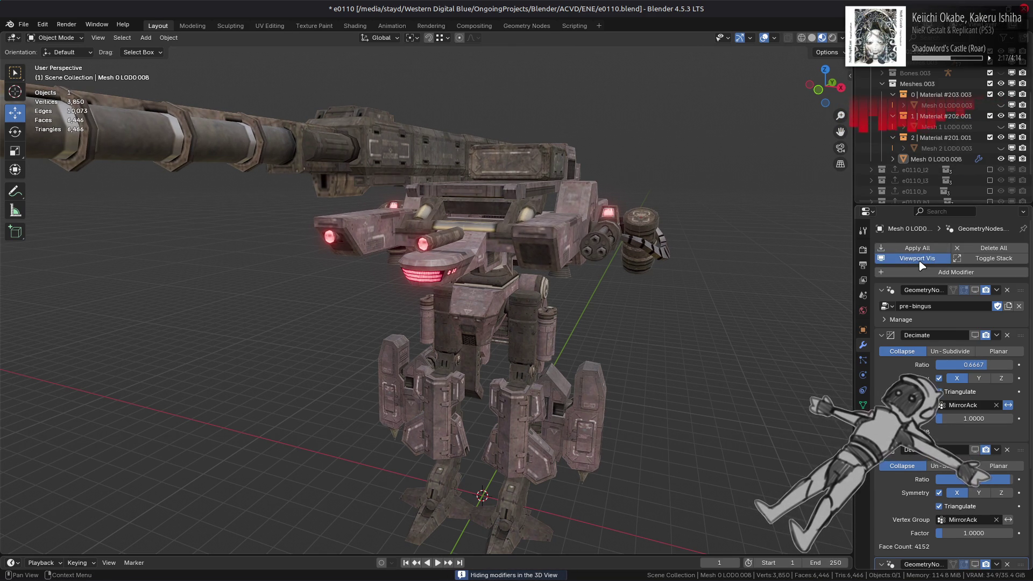
{"action": "left_click", "coordinate": [921, 265]}
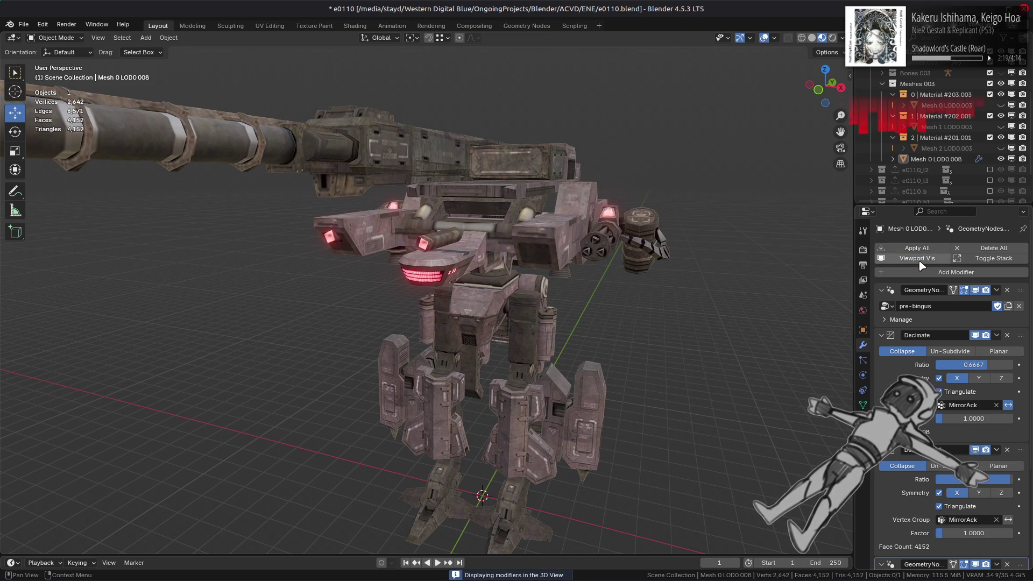
{"action": "left_click", "coordinate": [921, 265]}
{"action": "left_click", "coordinate": [921, 265]}
{"action": "left_click", "coordinate": [922, 265]}
{"action": "left_click", "coordinate": [921, 266]}
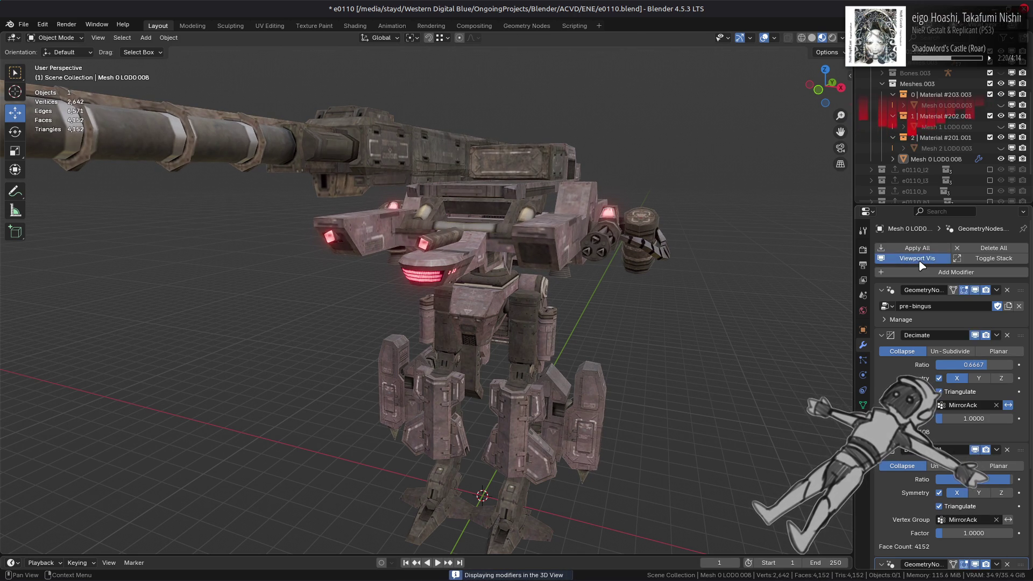
- Zoom in on the crate atop the mech and compare its detail, leaving modifiers hidden
{"action": "middle_click_drag", "start_coordinate": [484, 322], "coordinate": [561, 314]}
{"action": "scroll", "coordinate": [427, 310], "scroll_direction": "up", "scroll_amount": 5}
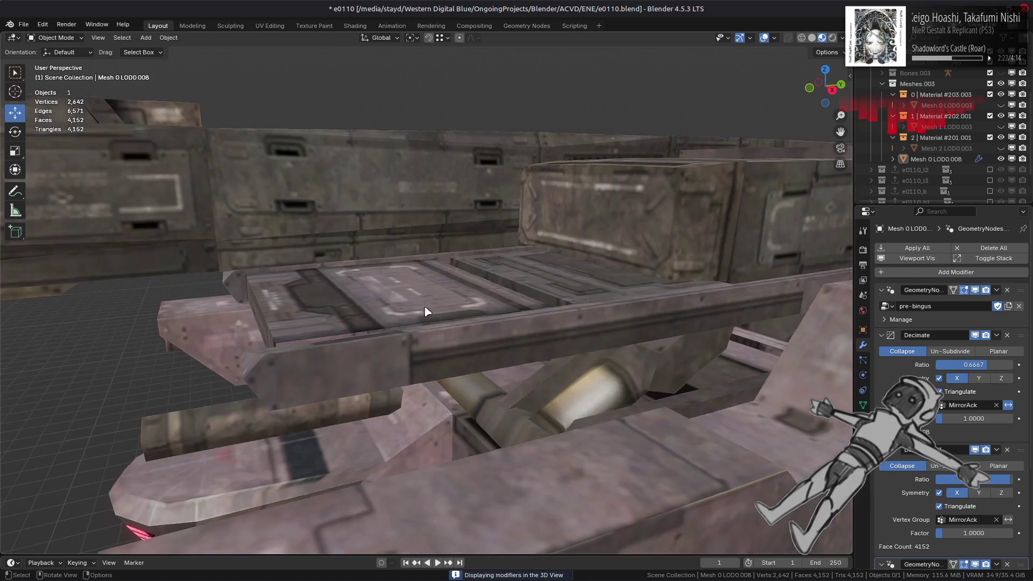
{"action": "middle_click_drag", "start_coordinate": [425, 311], "coordinate": [415, 292]}
{"action": "scroll", "coordinate": [415, 292], "scroll_direction": "up", "scroll_amount": 4}
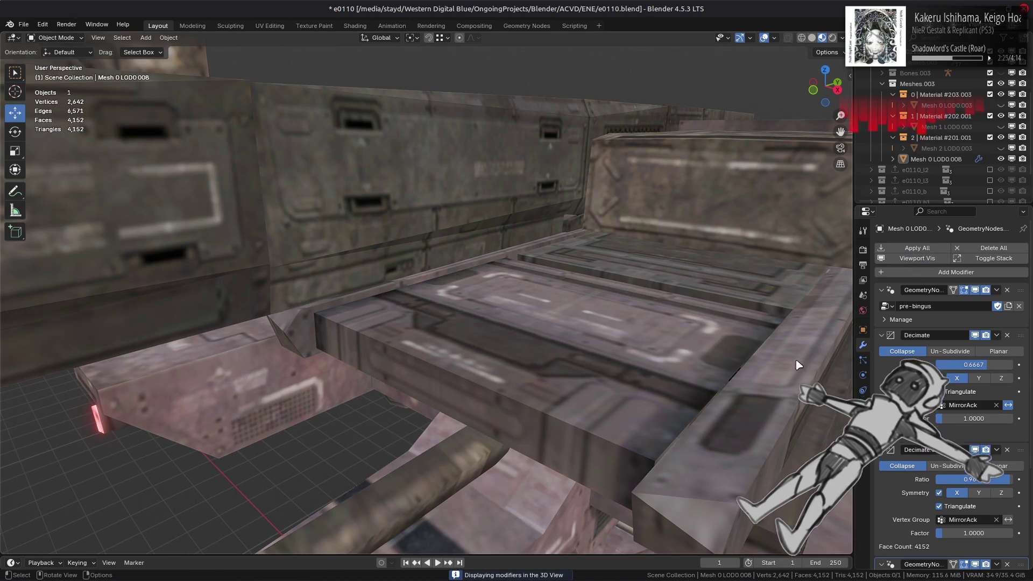
{"action": "left_click", "coordinate": [917, 263]}
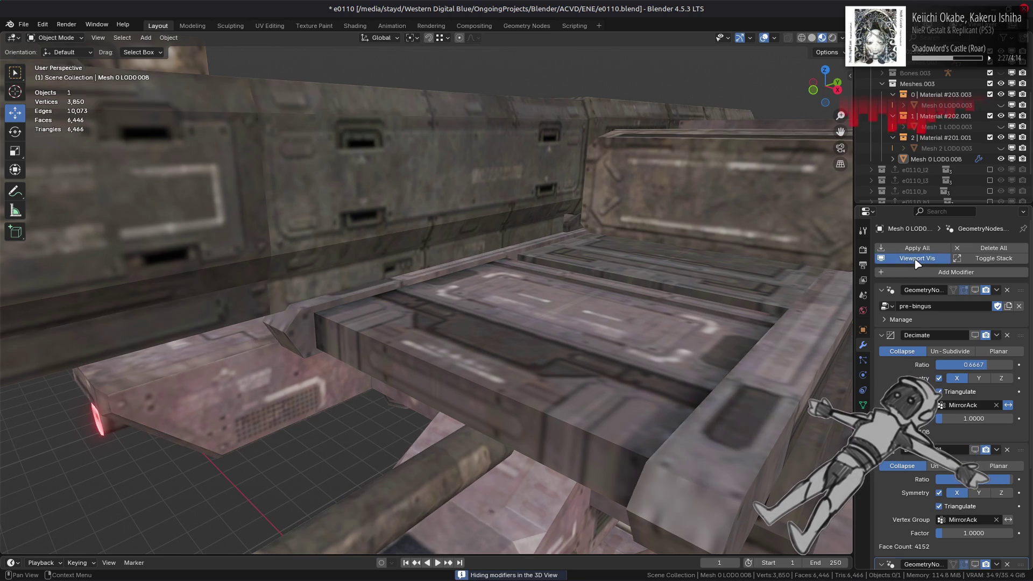
{"action": "left_click", "coordinate": [917, 264]}
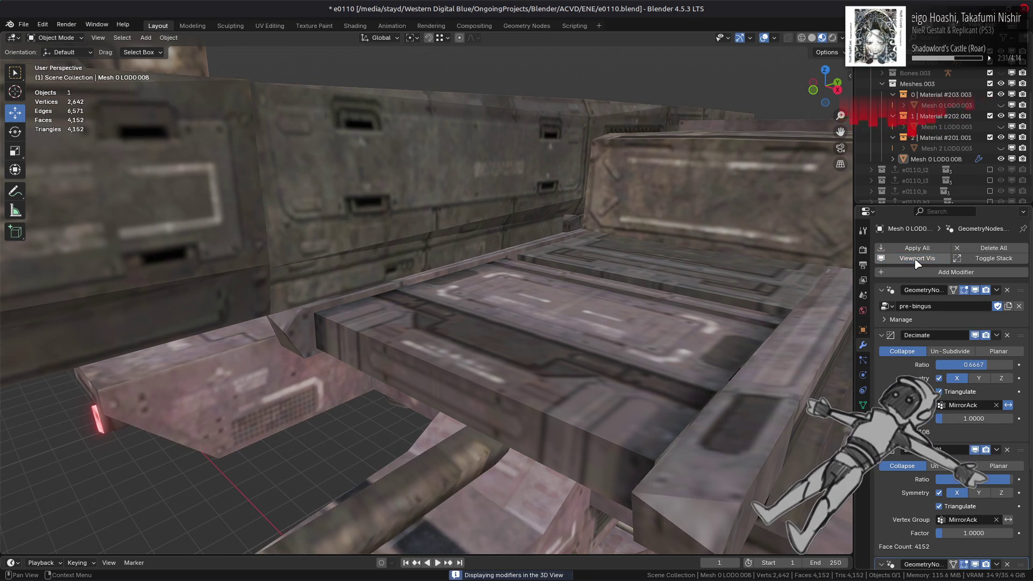
{"action": "left_click", "coordinate": [917, 264]}
{"action": "left_click", "coordinate": [917, 264]}
{"action": "left_click", "coordinate": [917, 264]}
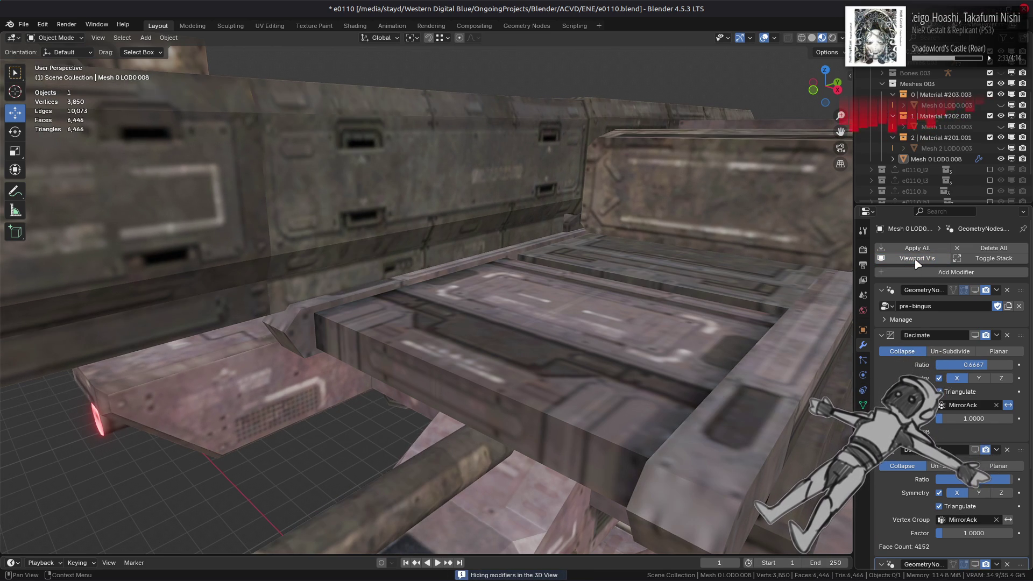
- Hide Mesh 0 LOD0.008 and unhide Mesh 2, Mesh 1 and Mesh 0 LOD0.003
{"action": "left_click", "coordinate": [1003, 157]}
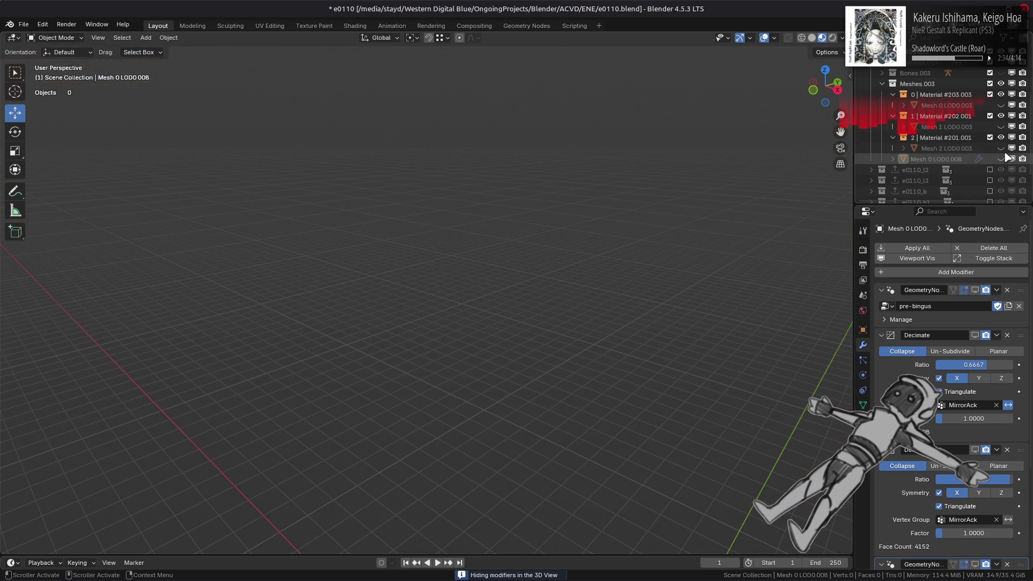
{"action": "left_click", "coordinate": [1001, 148]}
{"action": "left_click", "coordinate": [1001, 126]}
{"action": "left_click", "coordinate": [1000, 105]}
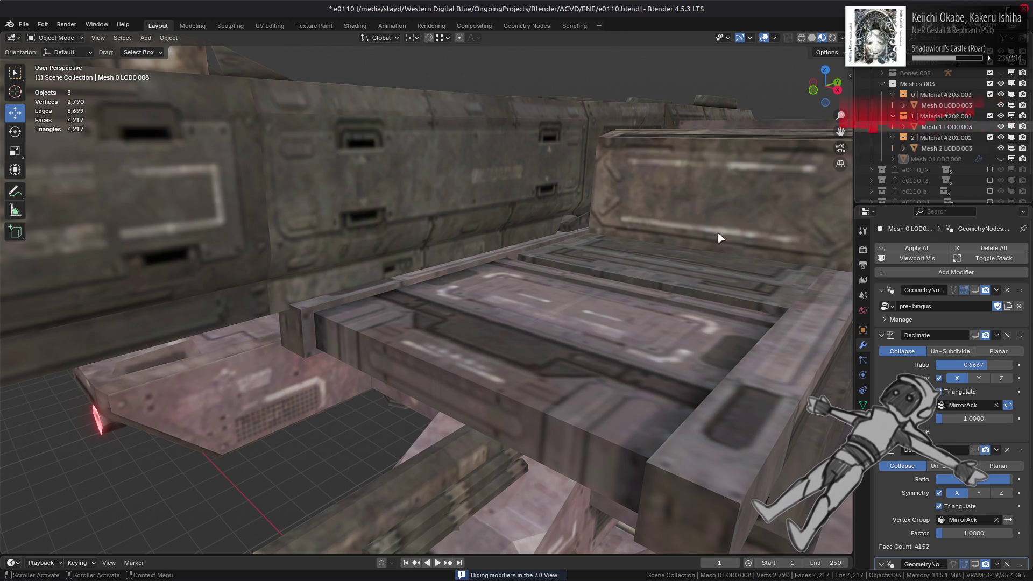
- Orbit and zoom around the original mech, ending with the cannon pointing right
{"action": "scroll", "coordinate": [540, 286], "scroll_direction": "down", "scroll_amount": 6}
{"action": "mouse_move", "coordinate": [526, 299]}
{"action": "middle_mouse_down"}
{"action": "mouse_move", "coordinate": [536, 311]}
{"action": "mouse_move", "coordinate": [558, 248]}
{"action": "middle_mouse_up"}
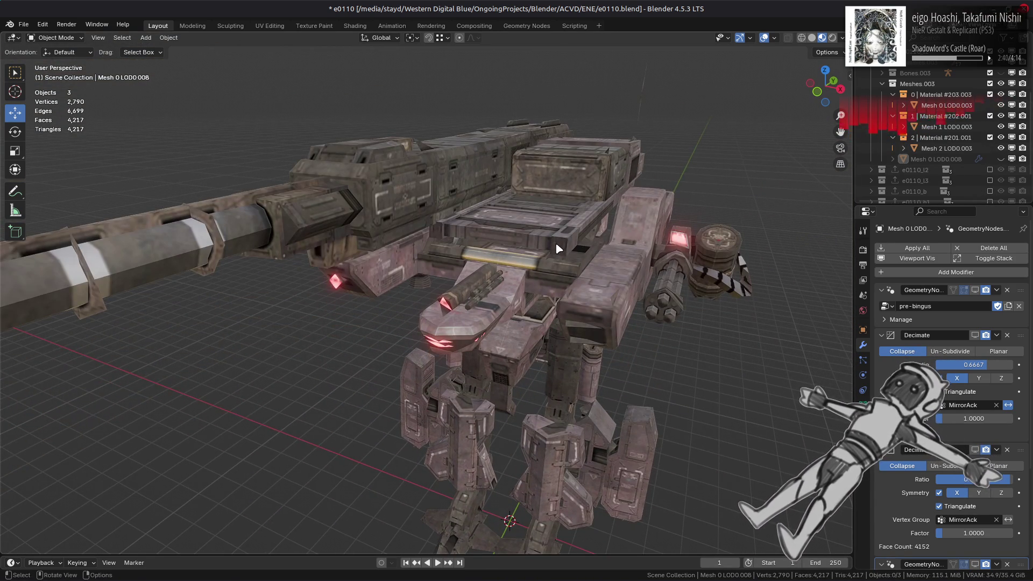
{"action": "scroll", "coordinate": [558, 249], "scroll_direction": "up", "scroll_amount": 2}
{"action": "scroll", "coordinate": [564, 252], "scroll_direction": "up", "scroll_amount": 2}
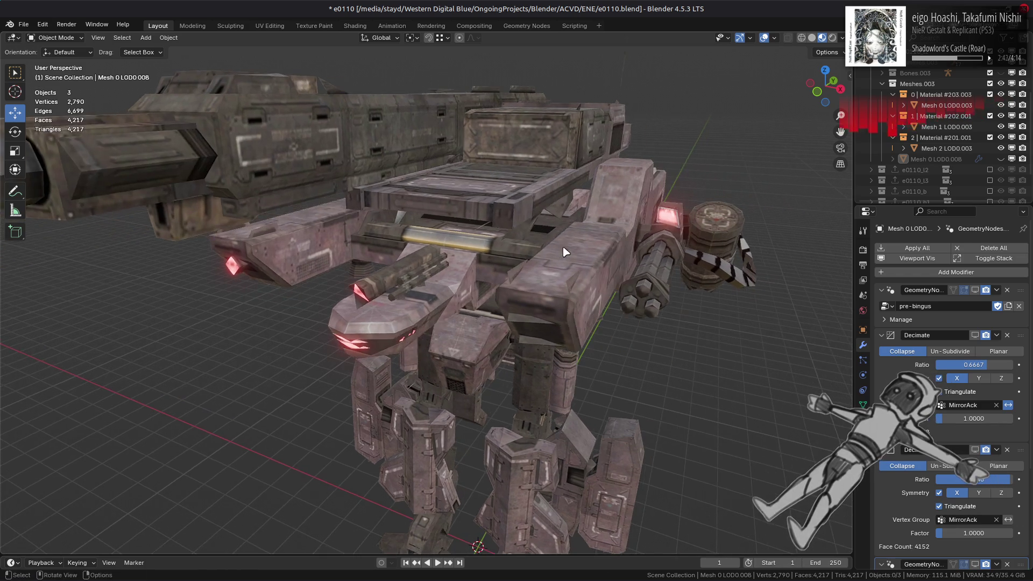
{"action": "scroll", "coordinate": [565, 252], "scroll_direction": "up", "scroll_amount": 5}
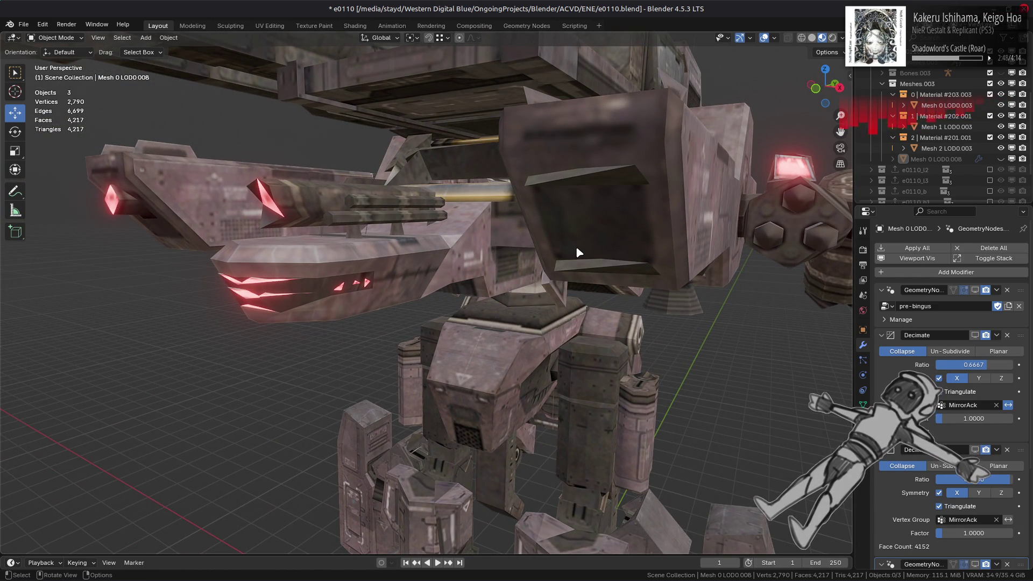
{"action": "scroll", "coordinate": [578, 253], "scroll_direction": "down", "scroll_amount": 8}
{"action": "mouse_move", "coordinate": [578, 253]}
{"action": "middle_mouse_down"}
{"action": "mouse_move", "coordinate": [548, 264]}
{"action": "mouse_move", "coordinate": [589, 265]}
{"action": "mouse_move", "coordinate": [549, 201]}
{"action": "mouse_move", "coordinate": [498, 190]}
{"action": "mouse_move", "coordinate": [407, 244]}
{"action": "mouse_move", "coordinate": [391, 275]}
{"action": "middle_mouse_up"}
{"action": "scroll", "coordinate": [499, 190], "scroll_direction": "up", "scroll_amount": 8}
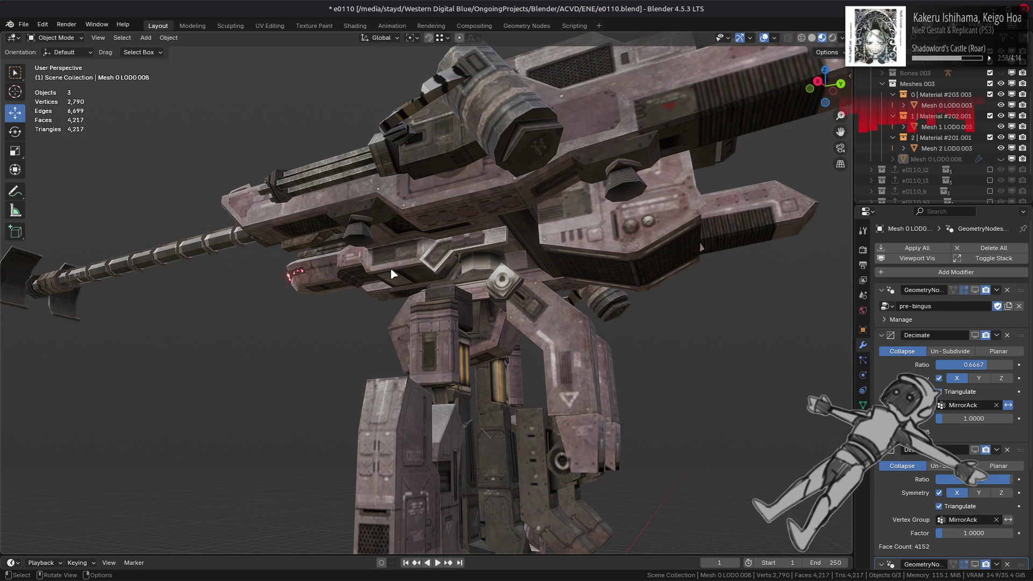
{"action": "scroll", "coordinate": [376, 242], "scroll_direction": "down", "scroll_amount": 5}
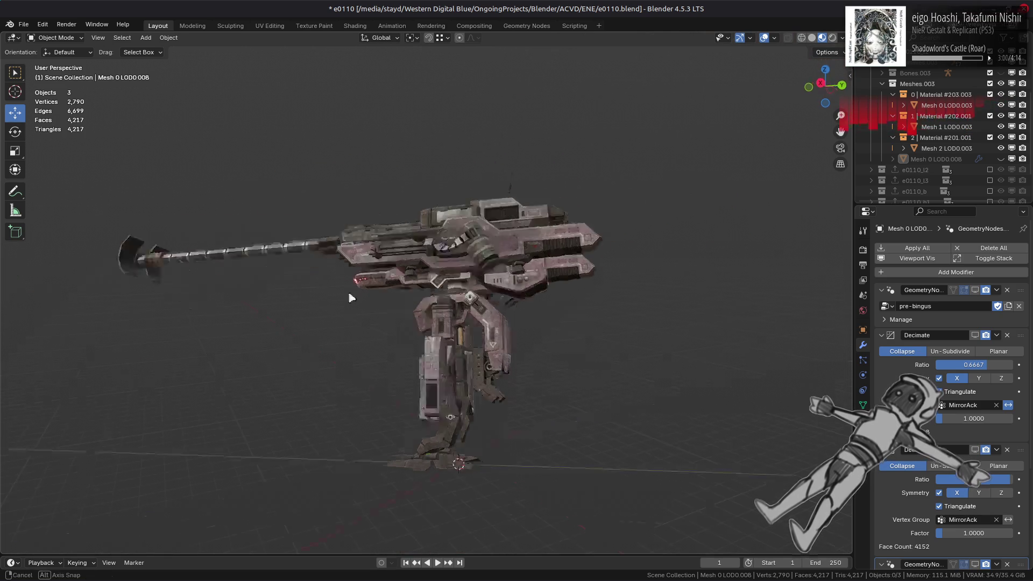
{"action": "mouse_move", "coordinate": [353, 295]}
{"action": "middle_mouse_down"}
{"action": "mouse_move", "coordinate": [425, 296]}
{"action": "mouse_move", "coordinate": [405, 305]}
{"action": "middle_mouse_up"}
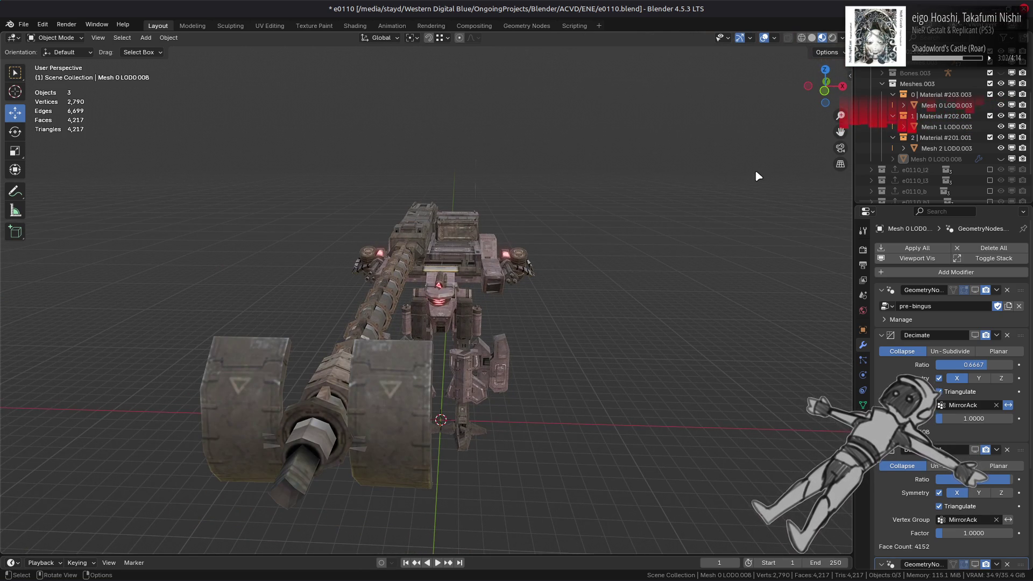
{"action": "middle_click_drag", "start_coordinate": [714, 171], "coordinate": [728, 167]}
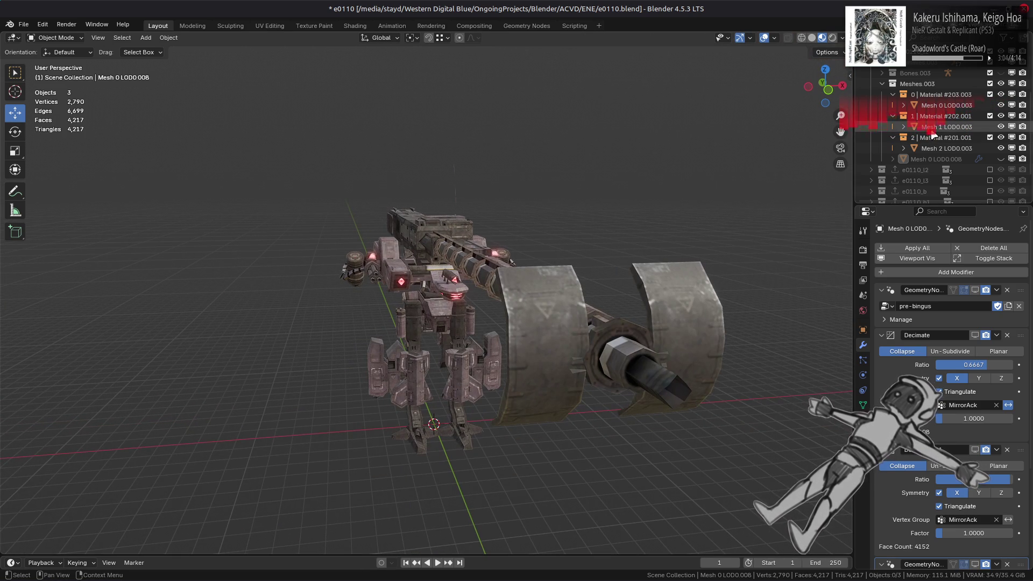
- Unhide and select Mesh 0 LOD0.008, hiding the three LOD0.003 parts
{"action": "left_click", "coordinate": [1001, 159]}
{"action": "left_click", "coordinate": [1001, 148]}
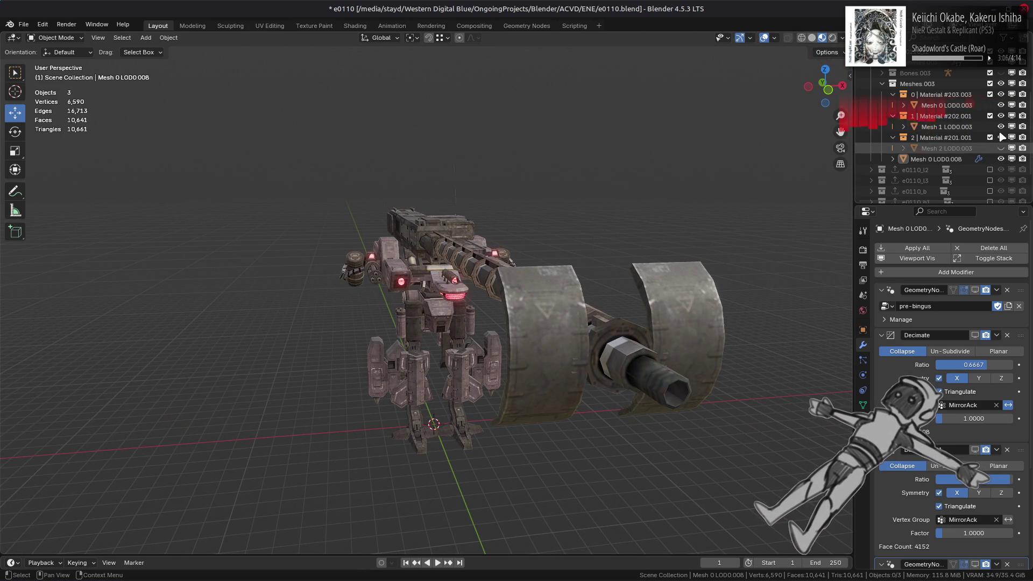
{"action": "left_click", "coordinate": [1001, 126]}
{"action": "left_click", "coordinate": [1000, 105]}
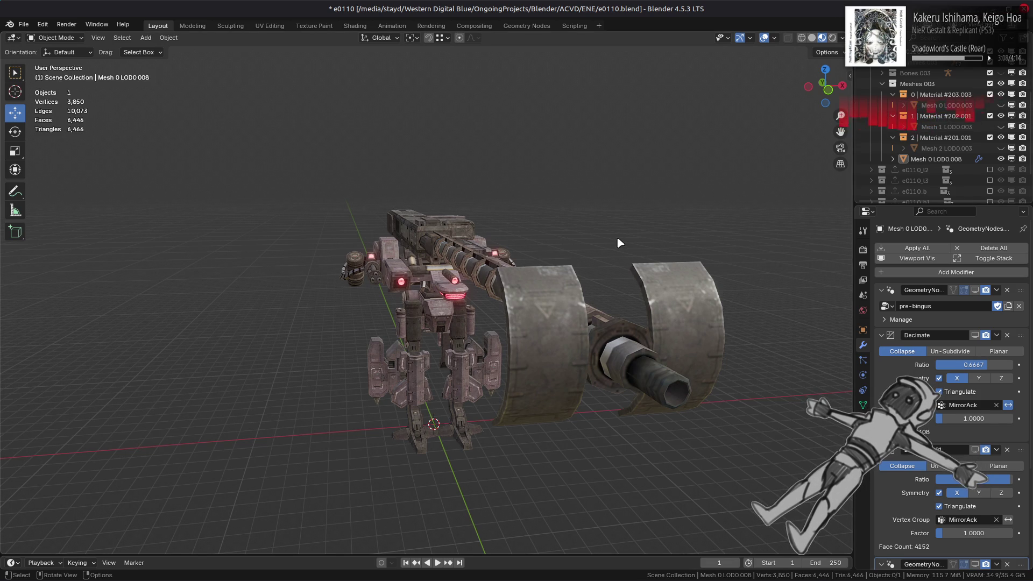
{"action": "left_click", "coordinate": [943, 159]}
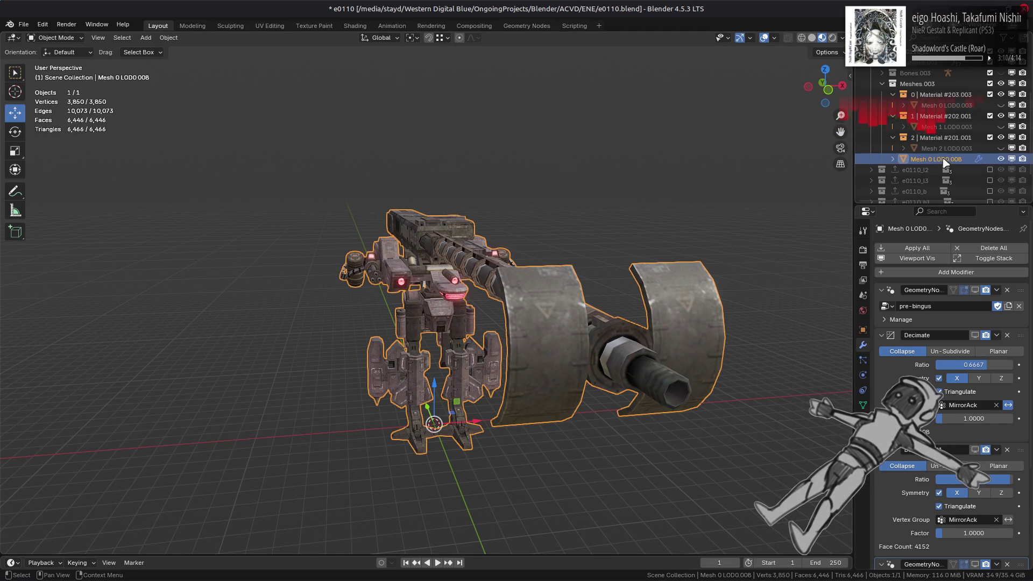
- Toggle LOD0.008's modifier display to compare, then enter Edit Mode facing the cannon
{"action": "left_click", "coordinate": [917, 259]}
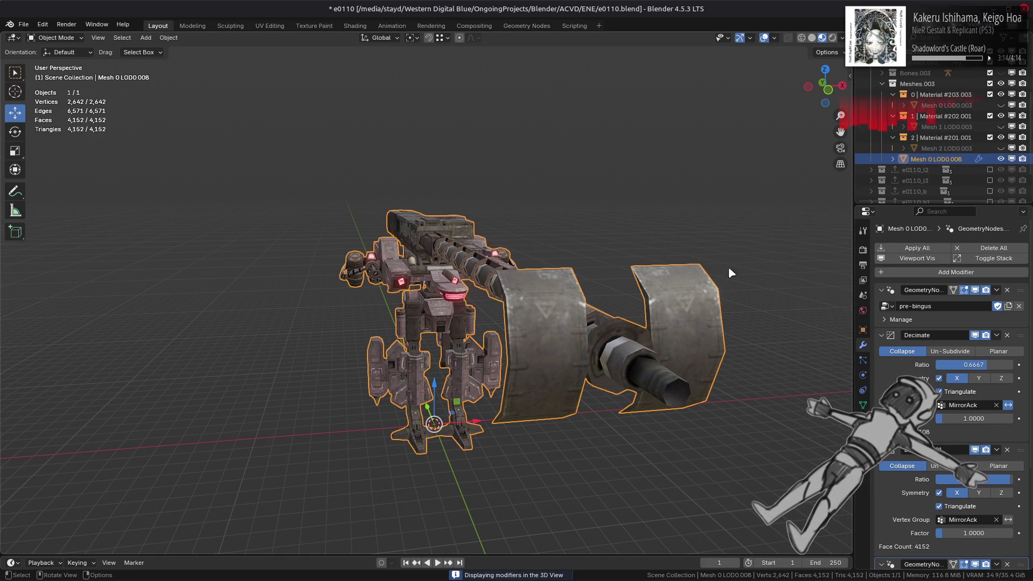
{"action": "left_click", "coordinate": [911, 260]}
{"action": "left_click", "coordinate": [909, 261]}
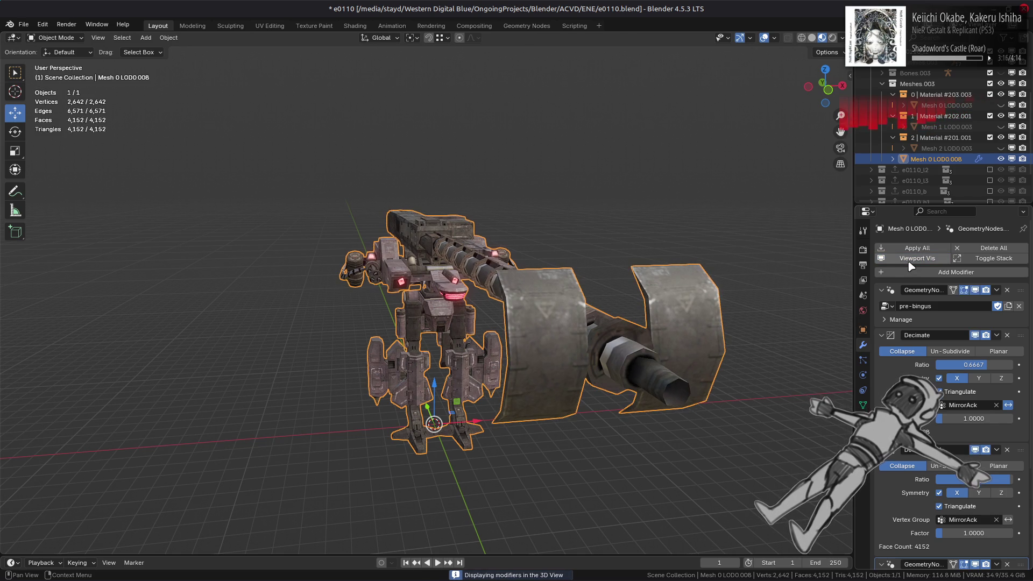
{"action": "left_click", "coordinate": [909, 260]}
{"action": "left_click", "coordinate": [910, 261]}
{"action": "middle_click_drag", "start_coordinate": [532, 268], "coordinate": [519, 251]}
{"action": "scroll", "coordinate": [521, 258], "scroll_direction": "up", "scroll_amount": 2}
{"action": "key", "text": "Tab"}
{"action": "scroll", "coordinate": [517, 249], "scroll_direction": "up", "scroll_amount": 5}
- Leave Edit Mode and orbit the view to look along the cannon
{"action": "scroll", "coordinate": [516, 248], "scroll_direction": "down", "scroll_amount": 1}
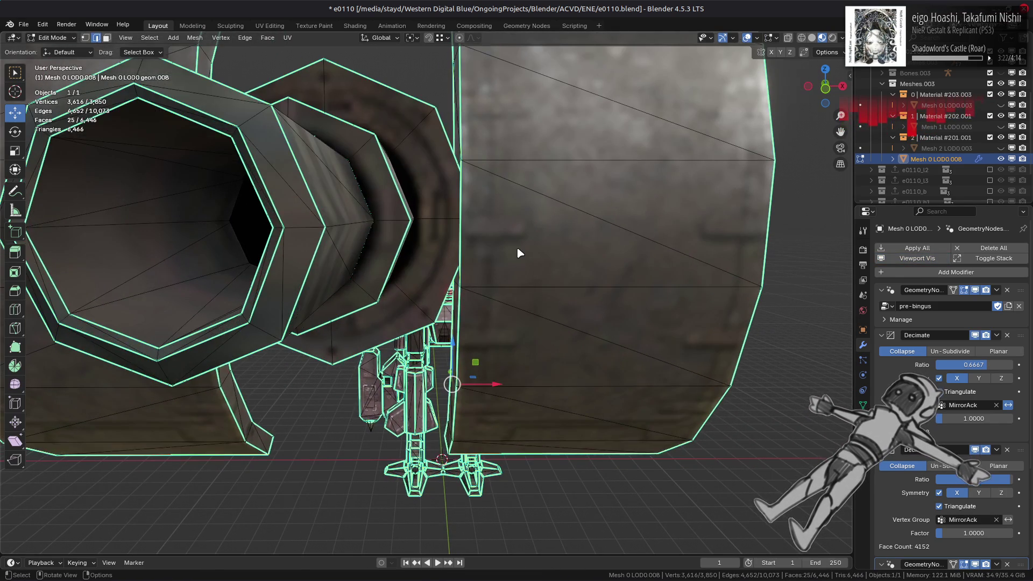
{"action": "key", "text": "Tab"}
{"action": "scroll", "coordinate": [519, 250], "scroll_direction": "down", "scroll_amount": 1}
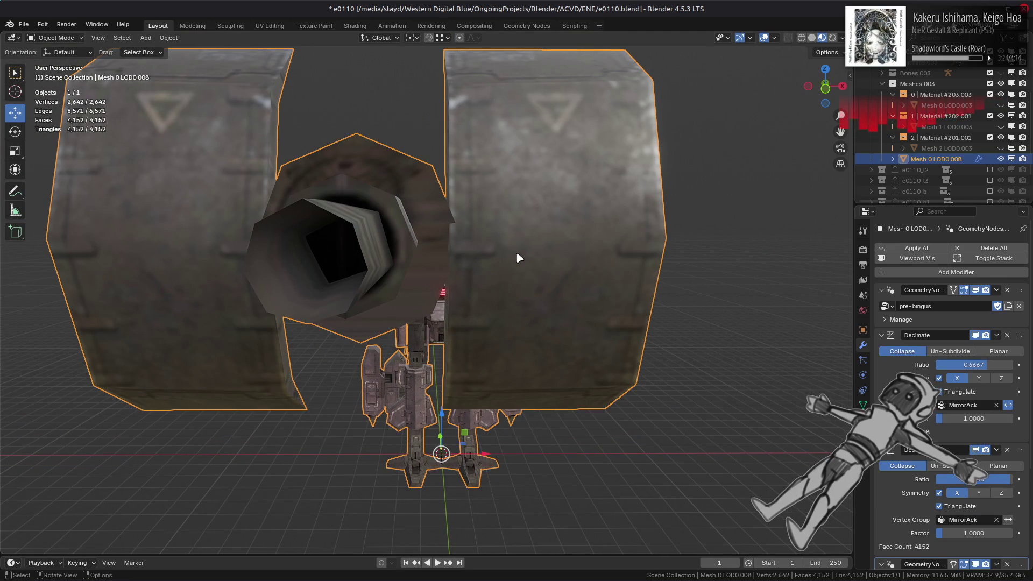
{"action": "middle_click_drag", "start_coordinate": [517, 259], "coordinate": [574, 272]}
- In Edit Mode, delete the MirrorL, MirrorR and MirrorM vertex groups, keeping MirrorAck
{"action": "key", "text": "Tab"}
{"action": "key", "text": "3"}
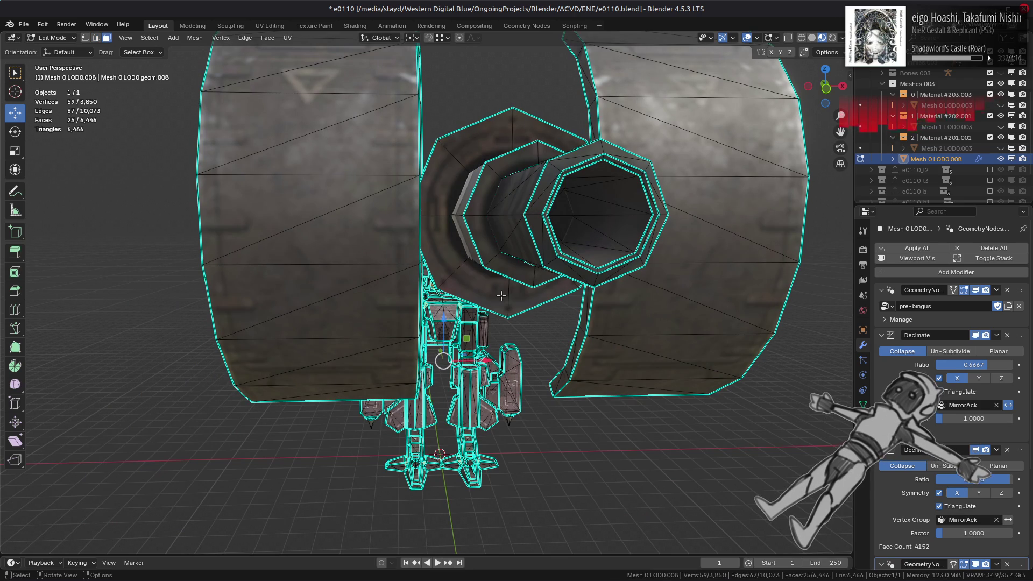
{"action": "left_click", "coordinate": [863, 404]}
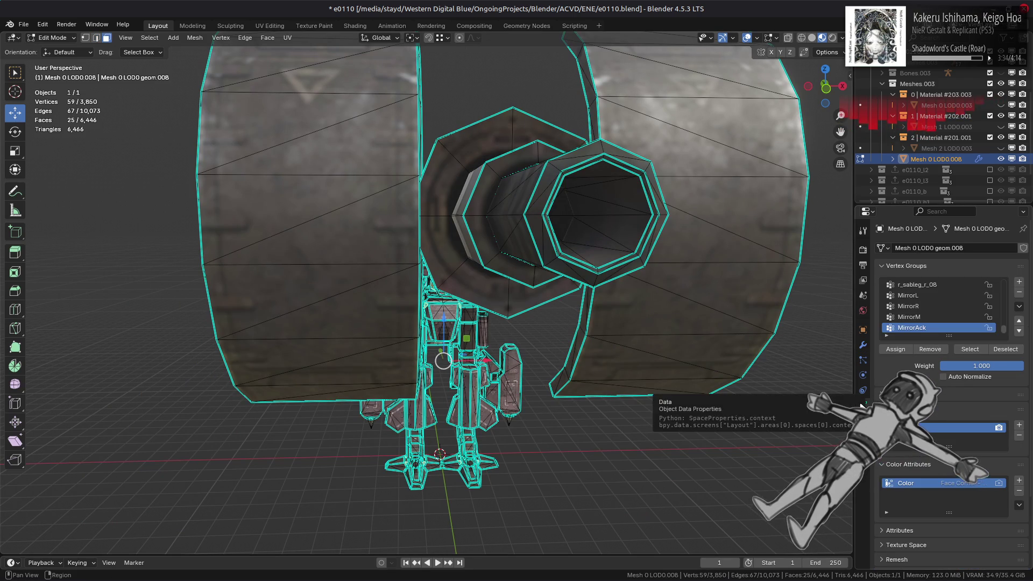
{"action": "left_click", "coordinate": [924, 330]}
{"action": "left_click", "coordinate": [914, 296]}
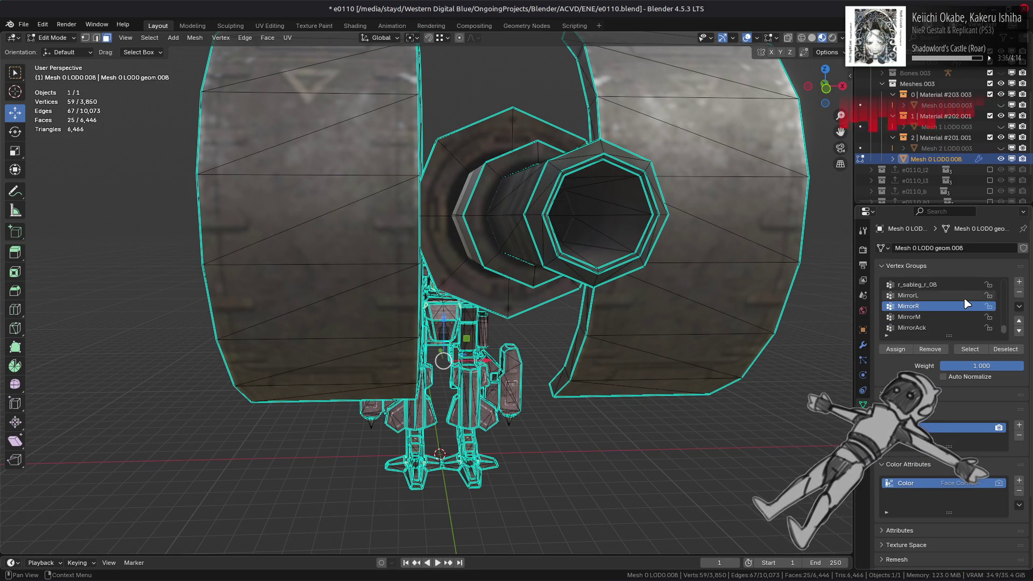
{"action": "left_click", "coordinate": [1020, 293]}
{"action": "left_click", "coordinate": [946, 318]}
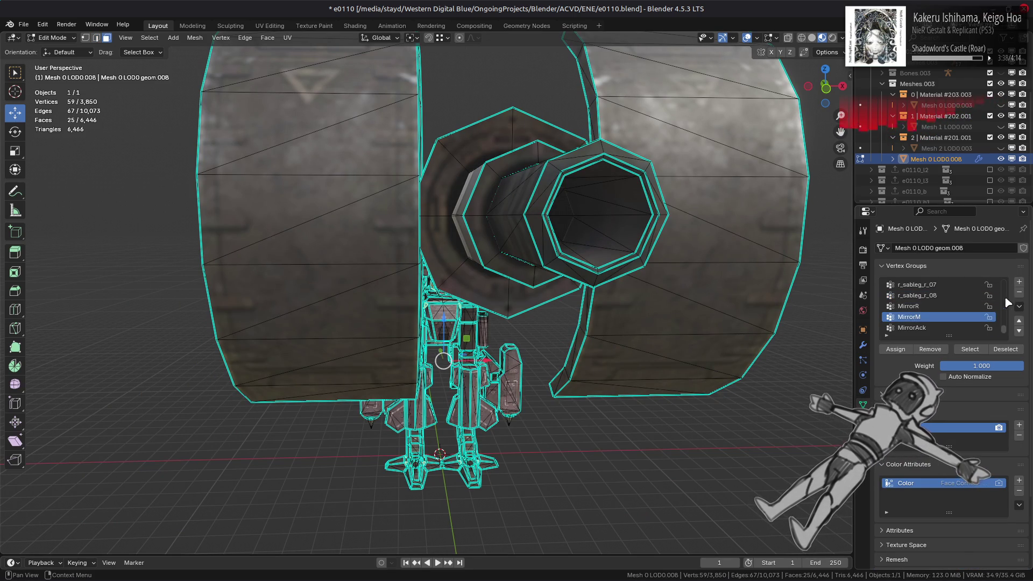
{"action": "left_click", "coordinate": [922, 329]}
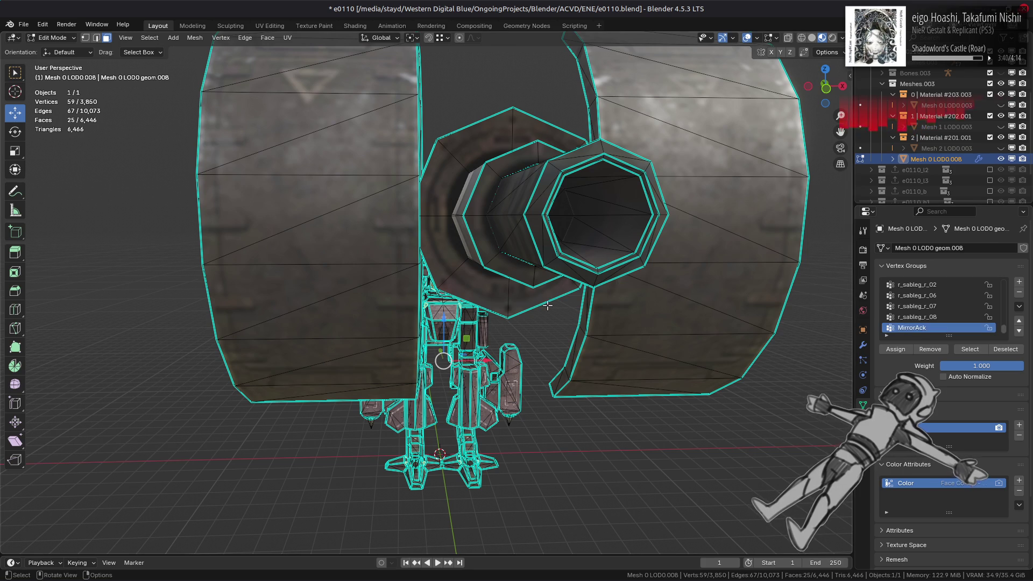
- Isolate the connected cannon muzzle ring and select a column of 6 muzzle vertices in front view
{"action": "left_click", "coordinate": [503, 296]}
{"action": "key", "text": "ctrl+l"}
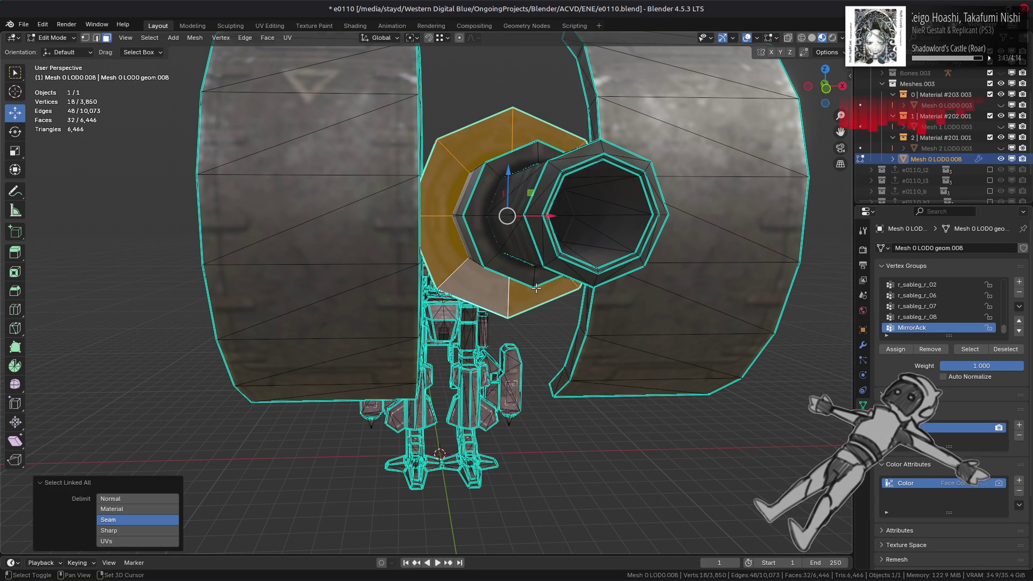
{"action": "key", "text": "shift+h"}
{"action": "scroll", "coordinate": [524, 288], "scroll_direction": "down", "scroll_amount": 5}
{"action": "key", "text": "1"}
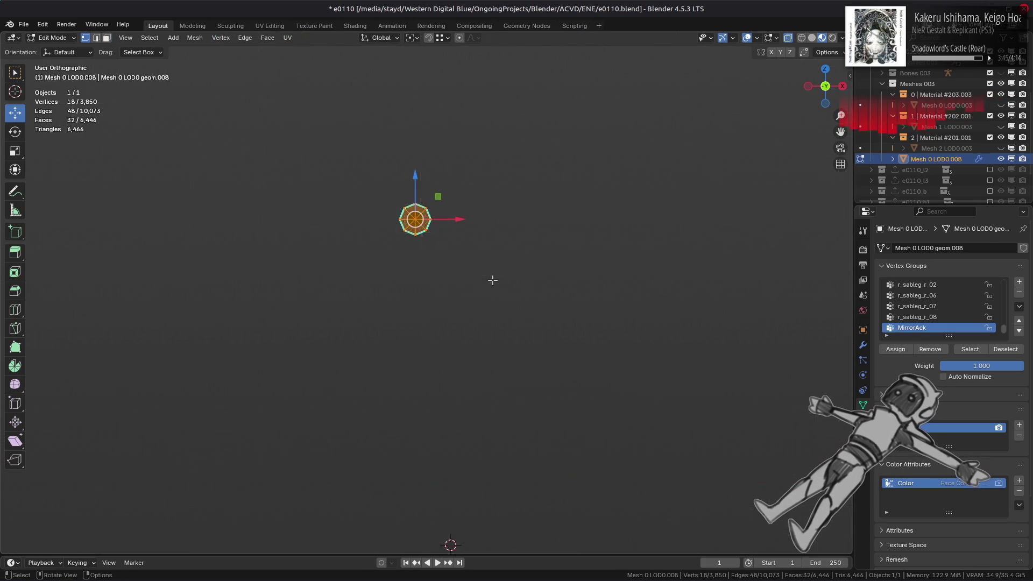
{"action": "key", "text": "KP_Decimal"}
{"action": "key", "text": "KP_1"}
{"action": "mouse_move", "coordinate": [399, 83]}
{"action": "left_mouse_down"}
{"action": "mouse_move", "coordinate": [449, 346]}
{"action": "mouse_move", "coordinate": [456, 524]}
{"action": "left_mouse_up"}
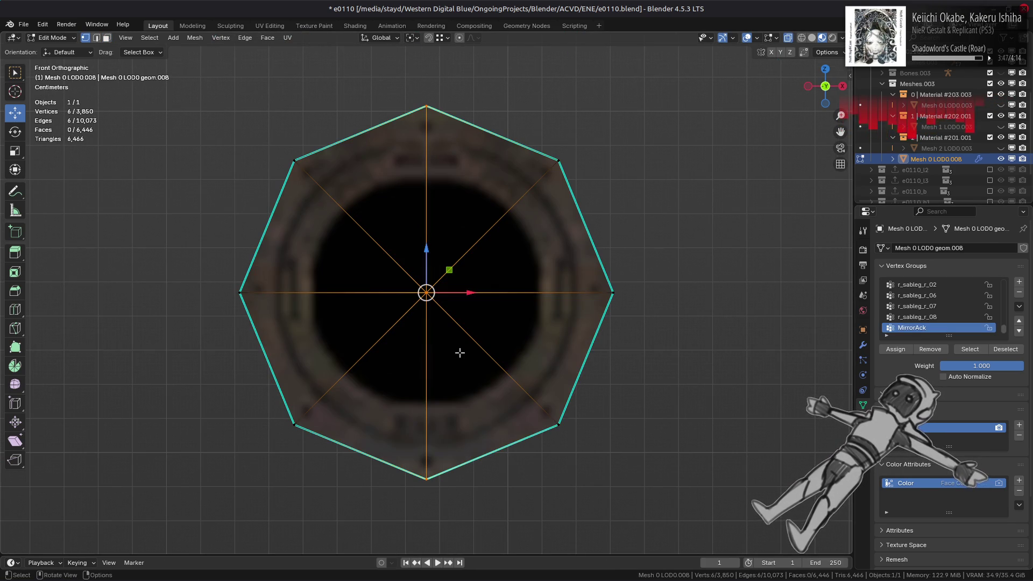
{"action": "middle_click_drag", "start_coordinate": [461, 350], "coordinate": [467, 351]}
{"action": "scroll", "coordinate": [467, 350], "scroll_direction": "down", "scroll_amount": 1}
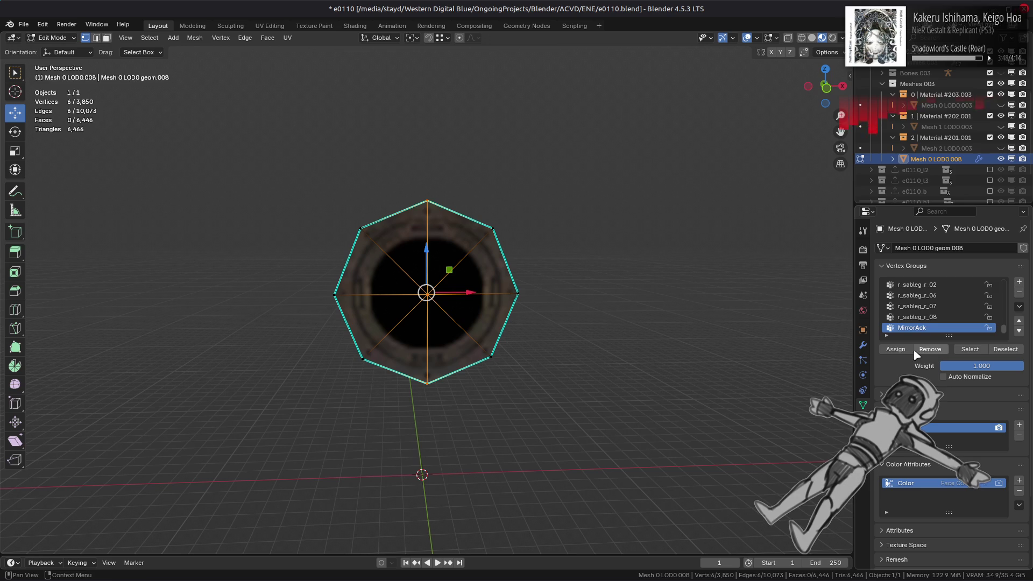
- Unhide all geometry, deselect it, and return to Object Mode with the modifier stack showing
{"action": "key", "text": "Tab"}
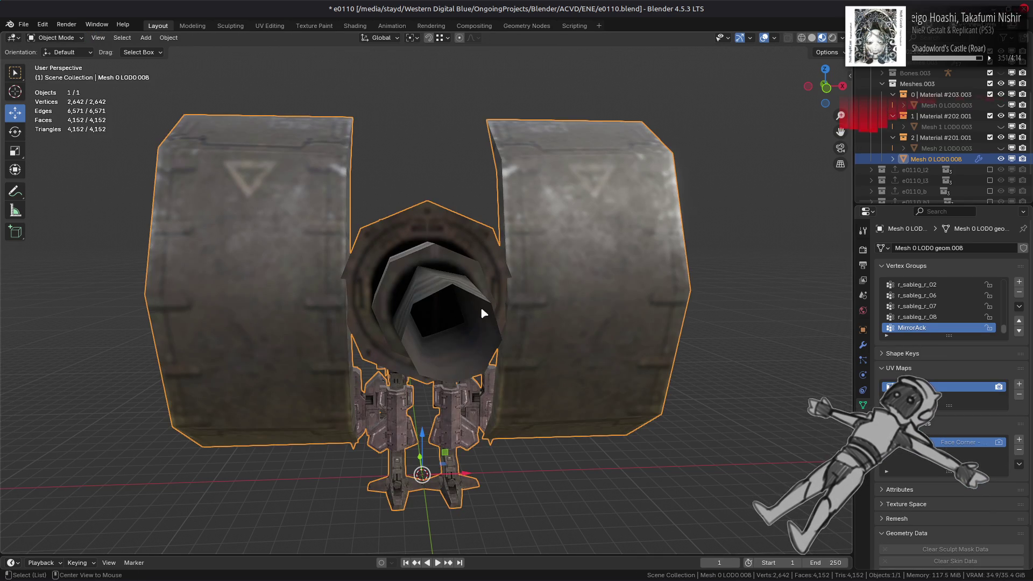
{"action": "mouse_move", "coordinate": [484, 311]}
{"action": "middle_mouse_down"}
{"action": "mouse_move", "coordinate": [479, 323]}
{"action": "mouse_move", "coordinate": [509, 346]}
{"action": "mouse_move", "coordinate": [694, 324]}
{"action": "mouse_move", "coordinate": [684, 334]}
{"action": "mouse_move", "coordinate": [461, 330]}
{"action": "mouse_move", "coordinate": [496, 325]}
{"action": "mouse_move", "coordinate": [637, 231]}
{"action": "mouse_move", "coordinate": [671, 233]}
{"action": "mouse_move", "coordinate": [617, 320]}
{"action": "mouse_move", "coordinate": [493, 335]}
{"action": "middle_mouse_up"}
{"action": "key", "text": "Tab"}
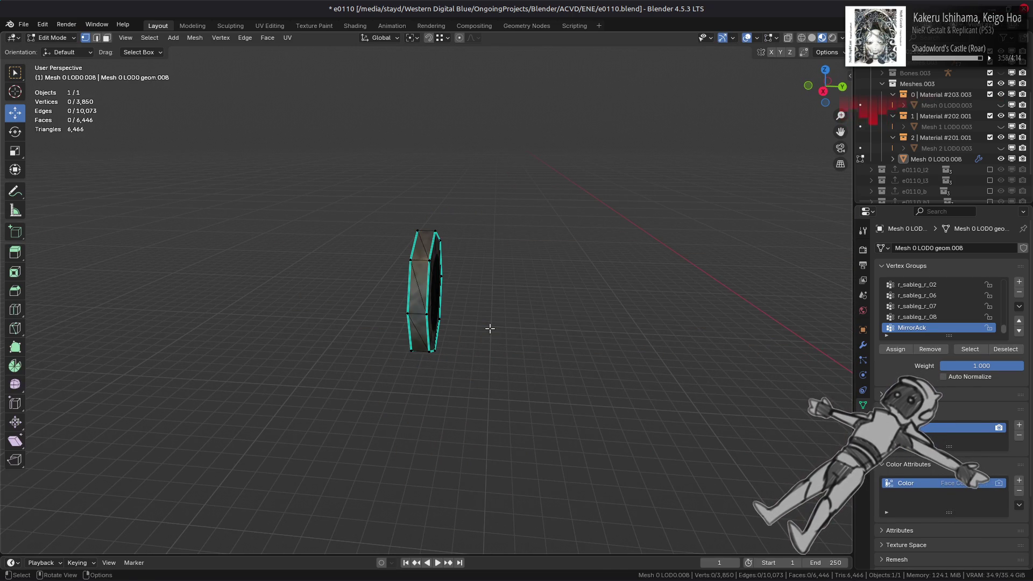
{"action": "key", "text": "alt+h"}
{"action": "key", "text": "alt+a"}
{"action": "mouse_move", "coordinate": [426, 316]}
{"action": "middle_mouse_down"}
{"action": "mouse_move", "coordinate": [486, 311]}
{"action": "mouse_move", "coordinate": [476, 318]}
{"action": "middle_mouse_up"}
{"action": "key", "text": "Tab"}
{"action": "left_click", "coordinate": [863, 345]}
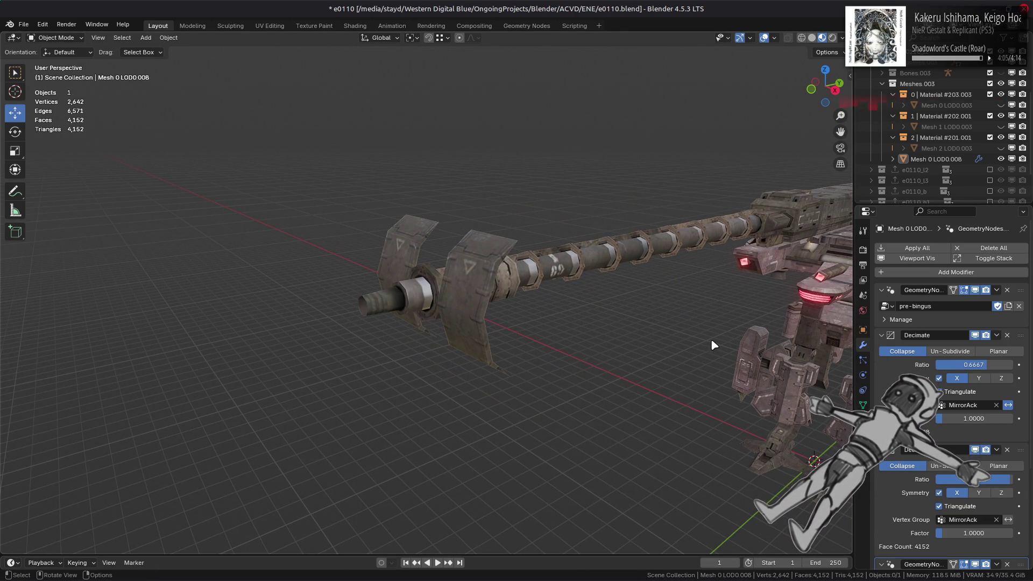
{"action": "mouse_move", "coordinate": [615, 316]}
{"action": "middle_mouse_down"}
{"action": "mouse_move", "coordinate": [590, 299]}
{"action": "mouse_move", "coordinate": [486, 340]}
{"action": "mouse_move", "coordinate": [684, 243]}
{"action": "middle_mouse_up"}
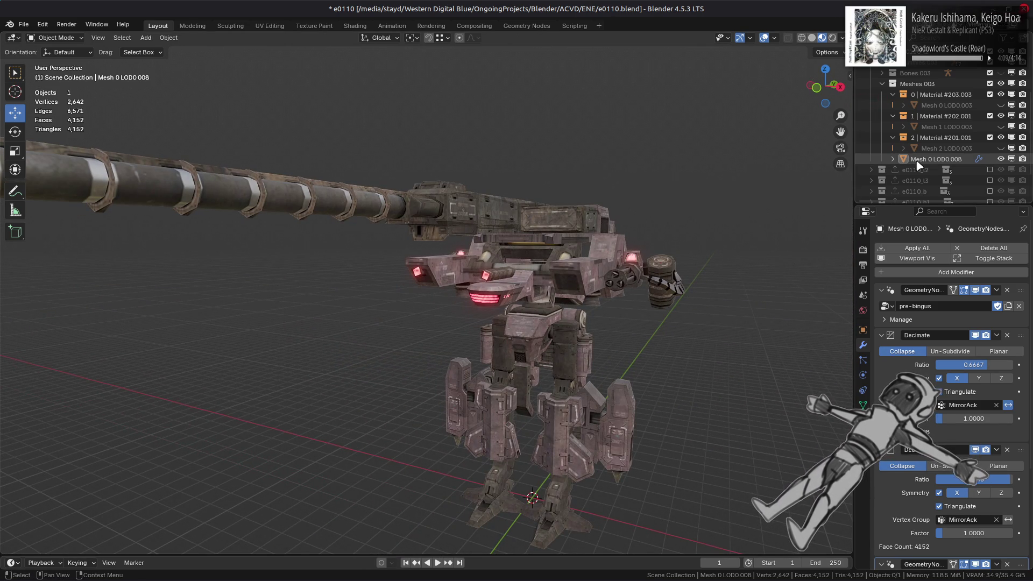
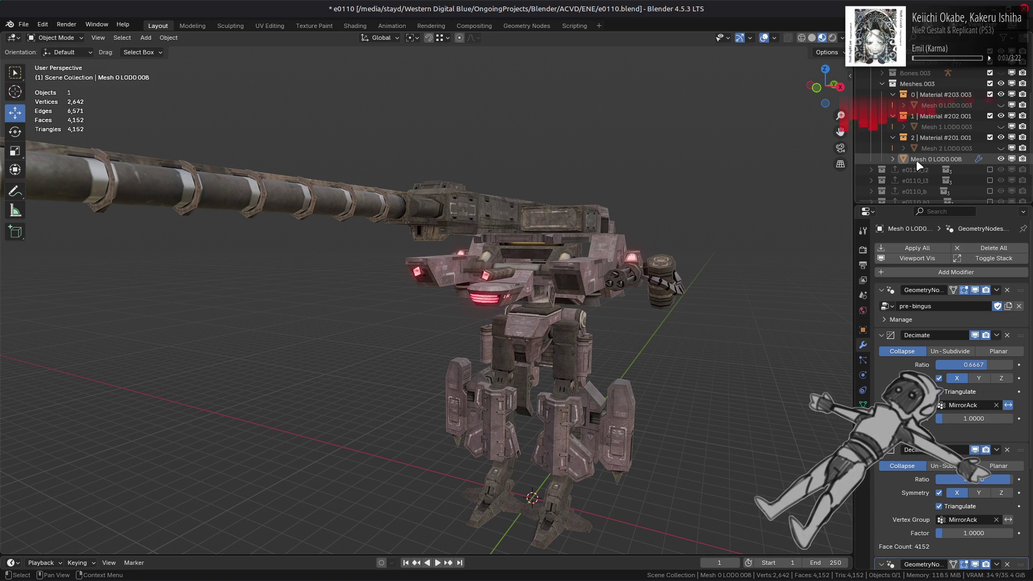
- Rename Mesh 0 LOD0.008 to l1 Base and duplicate it in place
{"action": "double_click", "coordinate": [917, 160]}
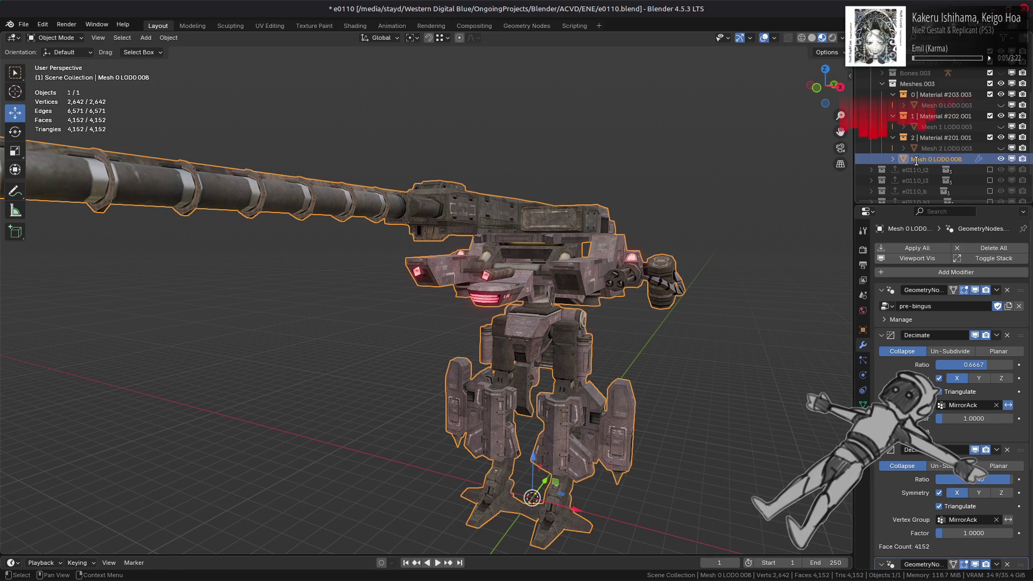
{"action": "scroll", "coordinate": [916, 161], "scroll_direction": "down", "scroll_amount": 2}
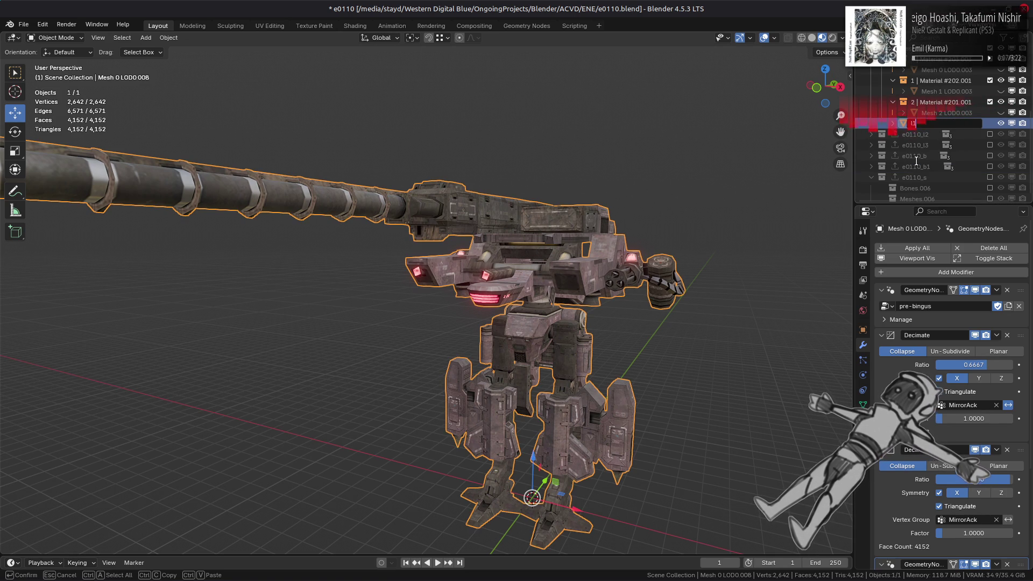
{"action": "key", "text": "Return"}
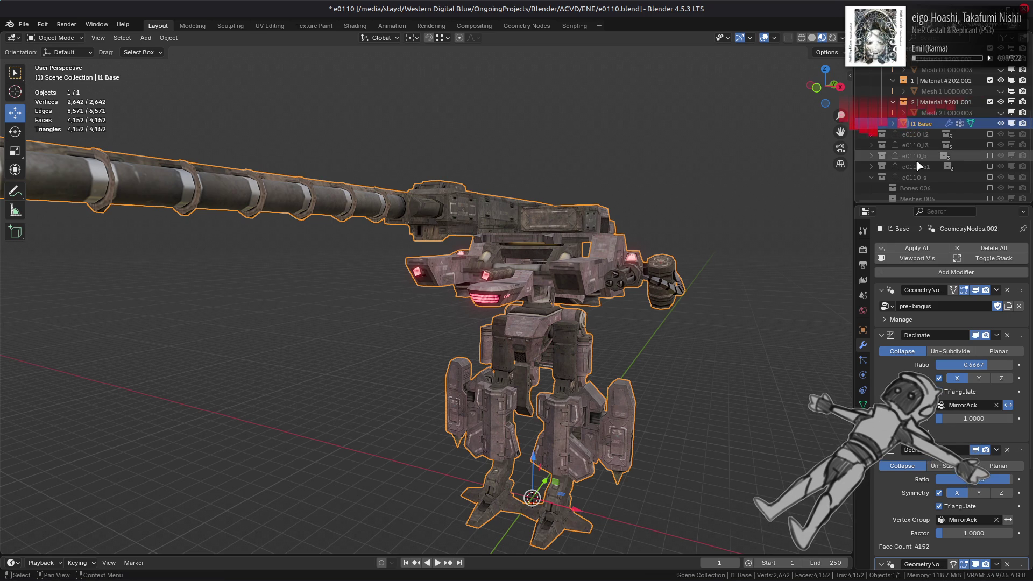
{"action": "key", "text": "shift+d"}
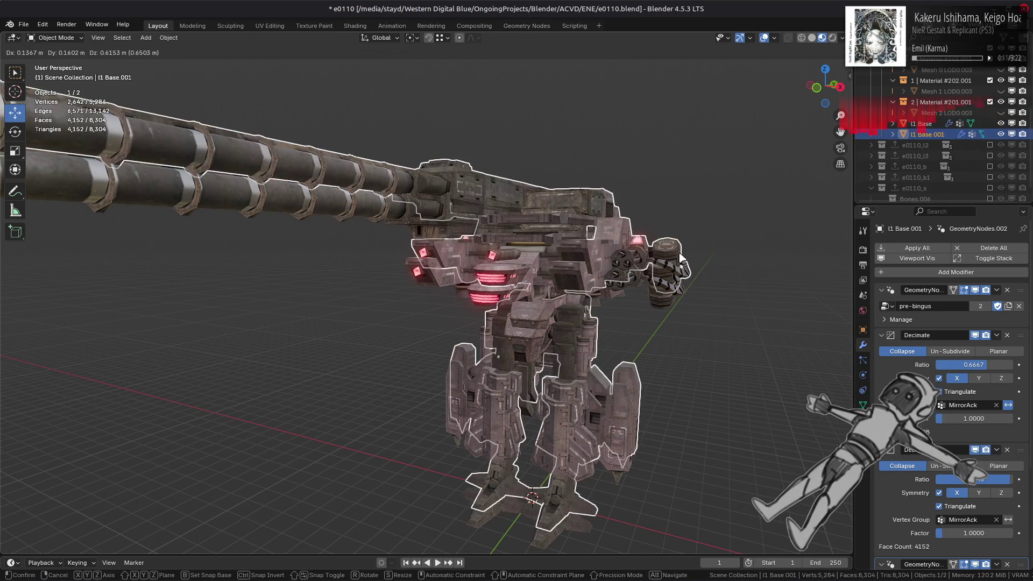
{"action": "key", "text": "Escape"}
- Make e0110_l2 visible, expand Meshes.004, and hide its Bones.004 and Dummies.004
{"action": "left_click", "coordinate": [990, 145]}
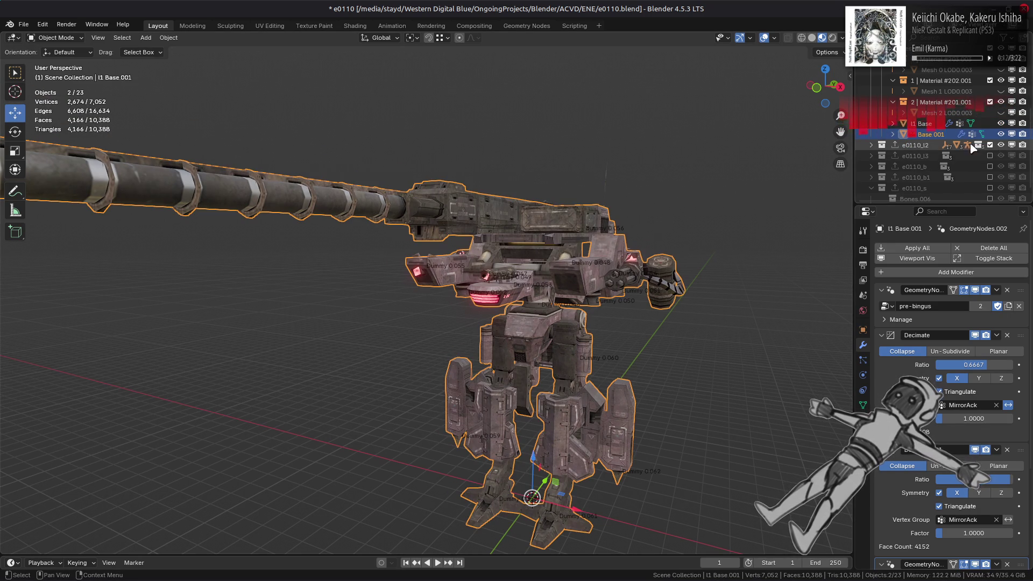
{"action": "left_click", "coordinate": [872, 145]}
{"action": "left_click", "coordinate": [881, 177]}
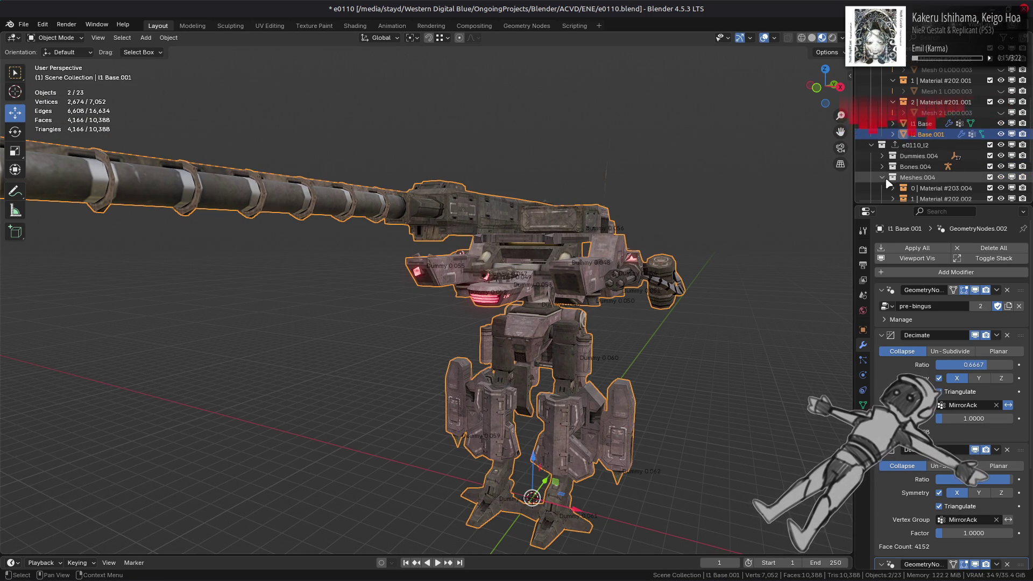
{"action": "left_click", "coordinate": [1000, 166]}
{"action": "left_click", "coordinate": [1001, 156]}
{"action": "scroll", "coordinate": [918, 127], "scroll_direction": "down", "scroll_amount": 2}
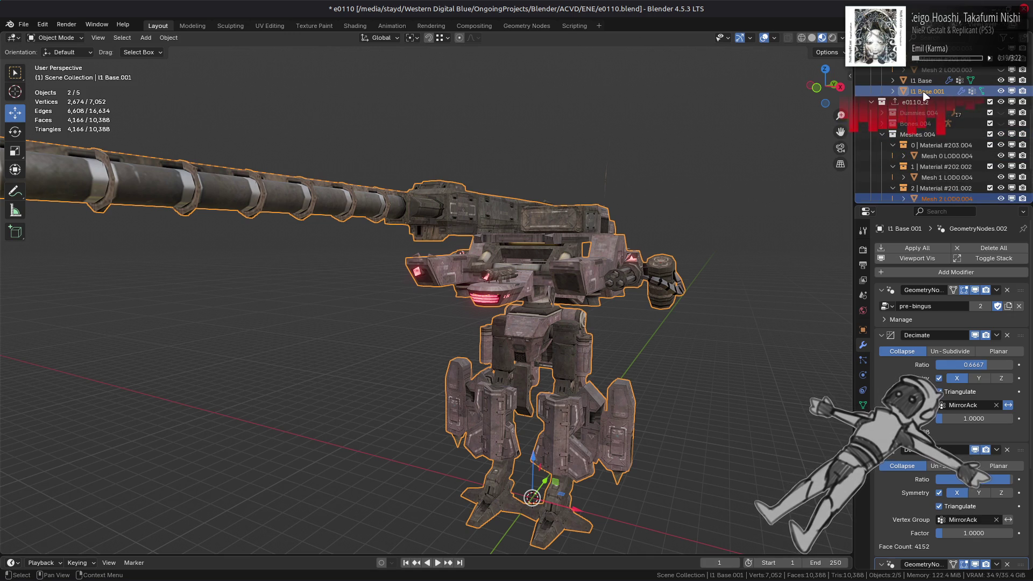
- Move the duplicate l1 Base.001 into the Meshes.004 collection of e0110_l2
{"action": "left_click_drag", "start_coordinate": [923, 95], "coordinate": [946, 192]}
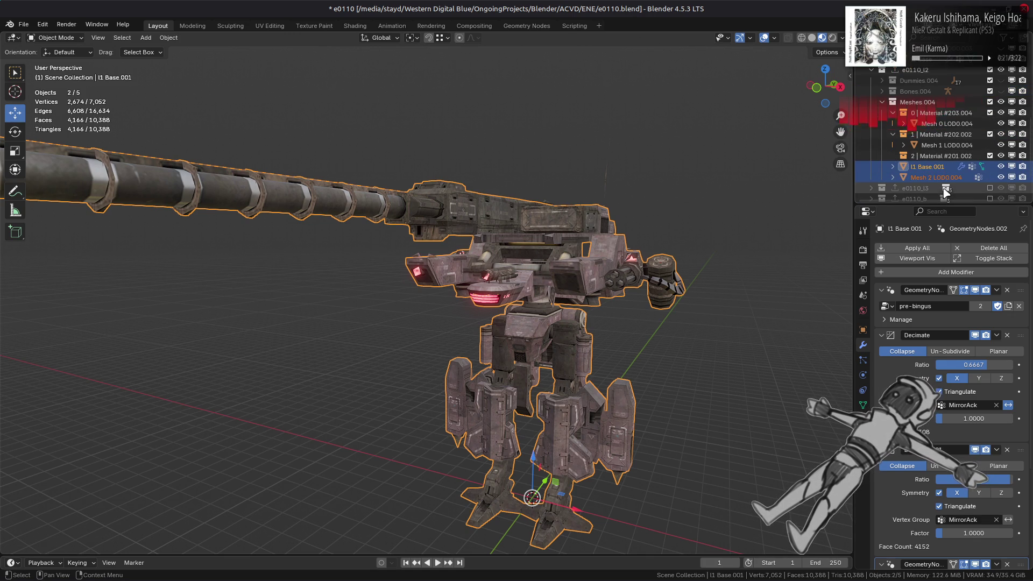
{"action": "scroll", "coordinate": [931, 113], "scroll_direction": "up", "scroll_amount": 2}
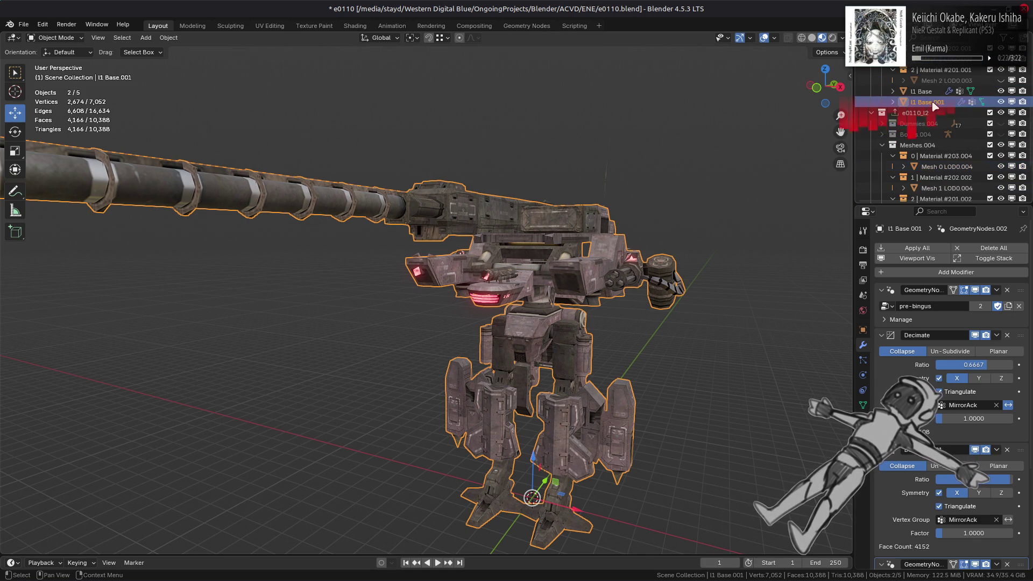
{"action": "left_click", "coordinate": [927, 92]}
{"action": "left_click", "coordinate": [930, 102]}
{"action": "left_click_drag", "start_coordinate": [927, 105], "coordinate": [937, 141]}
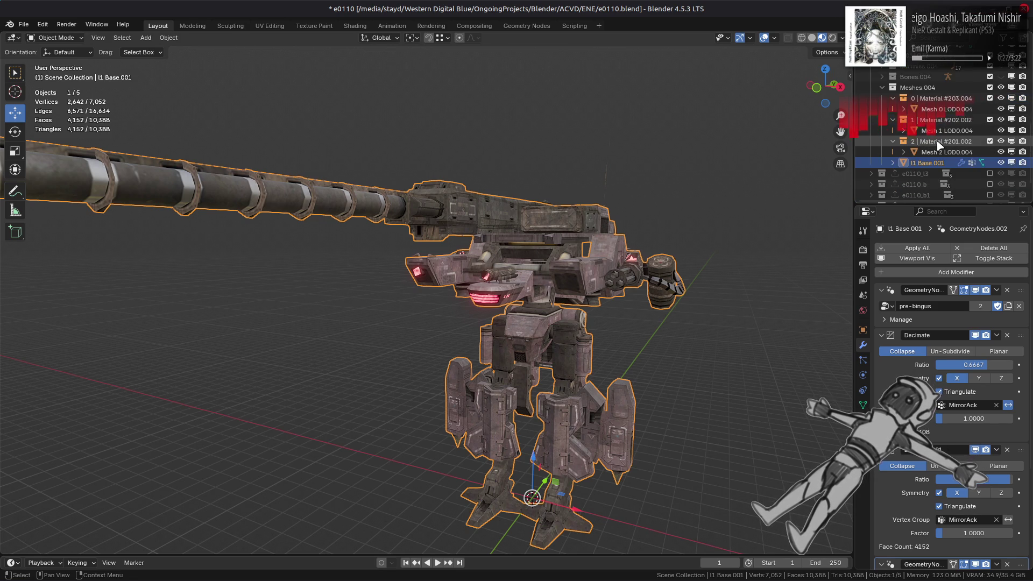
{"action": "scroll", "coordinate": [936, 140], "scroll_direction": "up", "scroll_amount": 4}
{"action": "left_click_drag", "start_coordinate": [990, 87], "coordinate": [990, 130]}
{"action": "scroll", "coordinate": [990, 134], "scroll_direction": "down", "scroll_amount": 3}
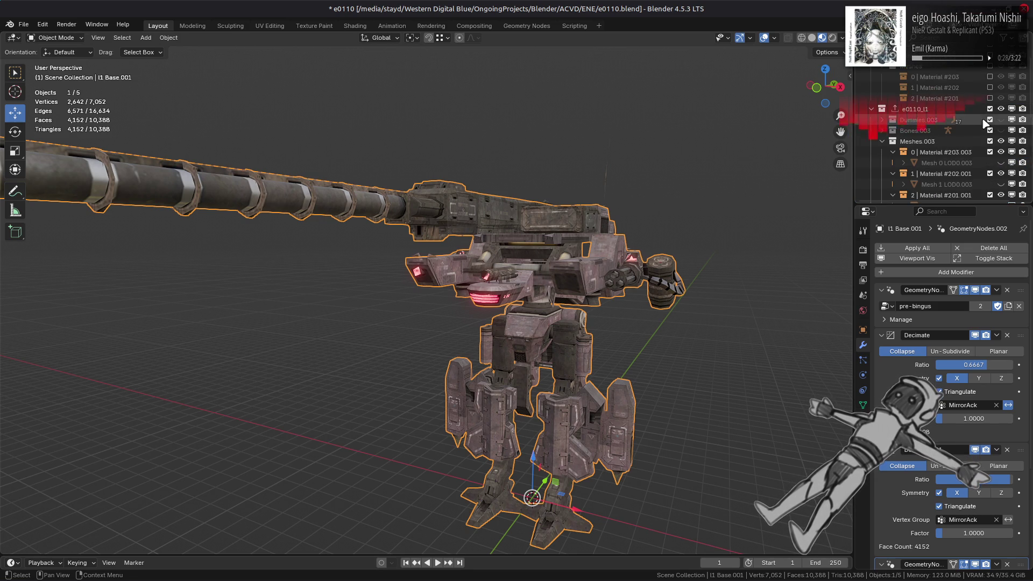
{"action": "scroll", "coordinate": [994, 165], "scroll_direction": "down", "scroll_amount": 2}
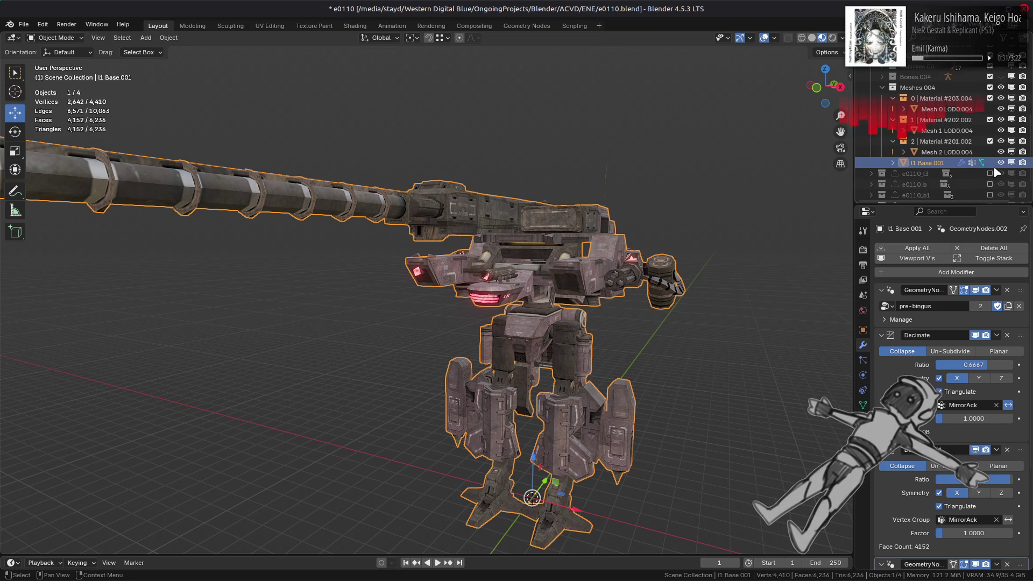
- Hide the three Mesh LOD0.004 parts so only l1 Base.001 shows for comparison
{"action": "left_click", "coordinate": [1000, 162]}
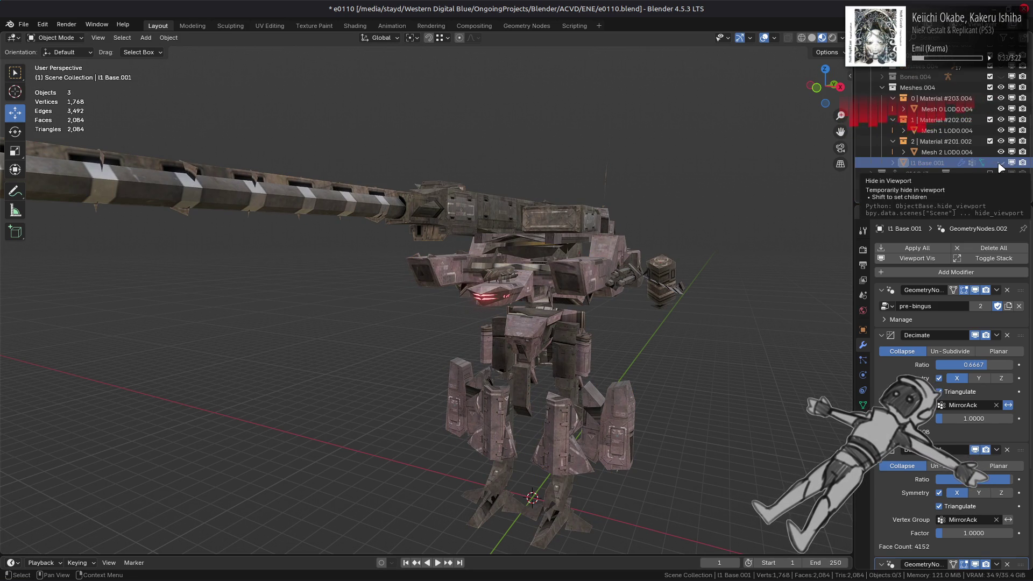
{"action": "left_click", "coordinate": [1000, 162]}
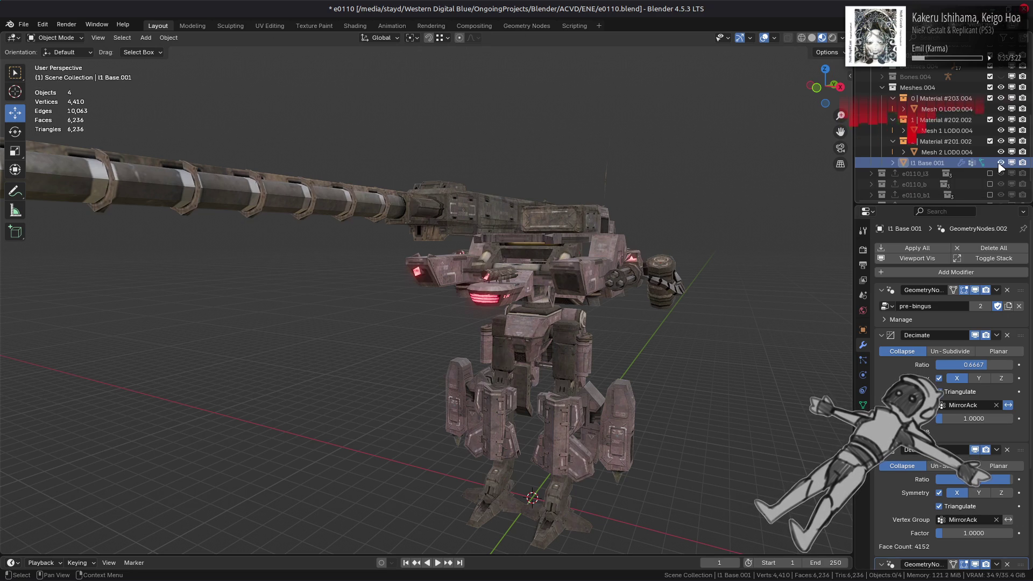
{"action": "left_click", "coordinate": [1001, 152]}
{"action": "left_click", "coordinate": [1000, 130]}
{"action": "left_click", "coordinate": [1001, 110]}
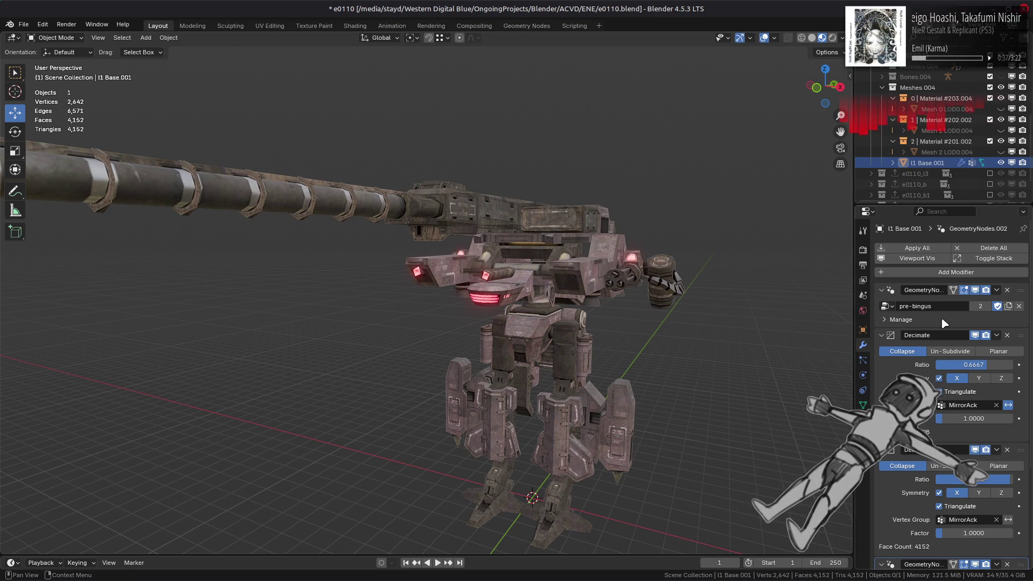
- Set the Decimate ratio to /3 (0.3333) and orbit to inspect the decimated mech
{"action": "left_click", "coordinate": [958, 364]}
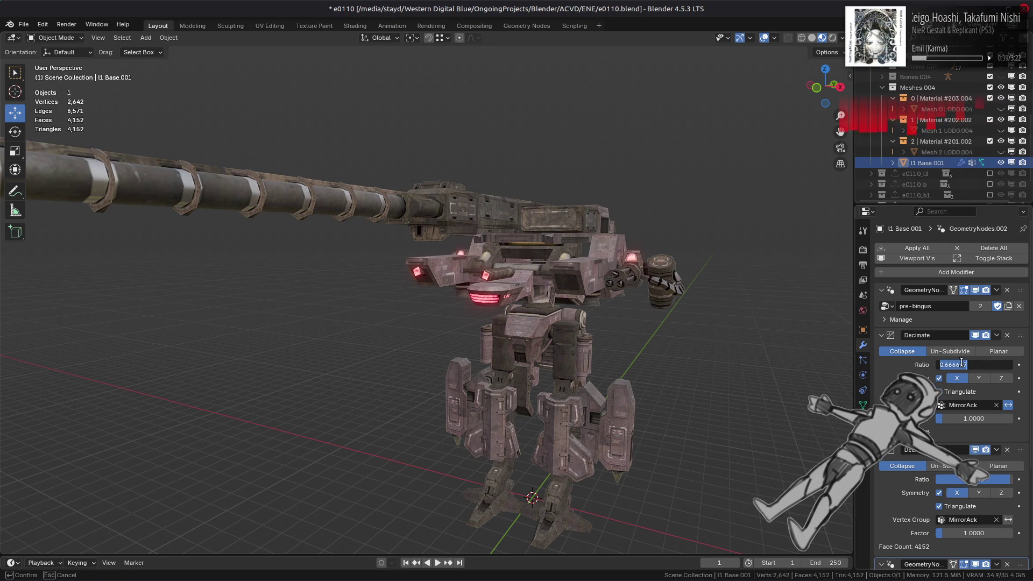
{"action": "type", "text": "/3"}
{"action": "key", "text": "Return"}
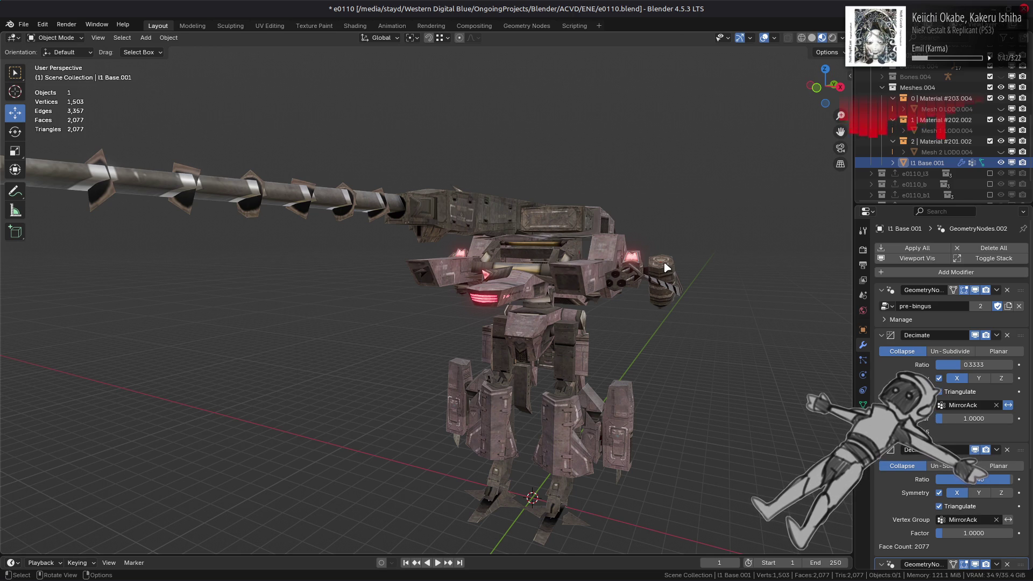
{"action": "mouse_move", "coordinate": [667, 268]}
{"action": "middle_mouse_down"}
{"action": "mouse_move", "coordinate": [514, 291]}
{"action": "mouse_move", "coordinate": [548, 294]}
{"action": "mouse_move", "coordinate": [301, 297]}
{"action": "mouse_move", "coordinate": [598, 287]}
{"action": "mouse_move", "coordinate": [502, 286]}
{"action": "mouse_move", "coordinate": [666, 319]}
{"action": "middle_mouse_up"}
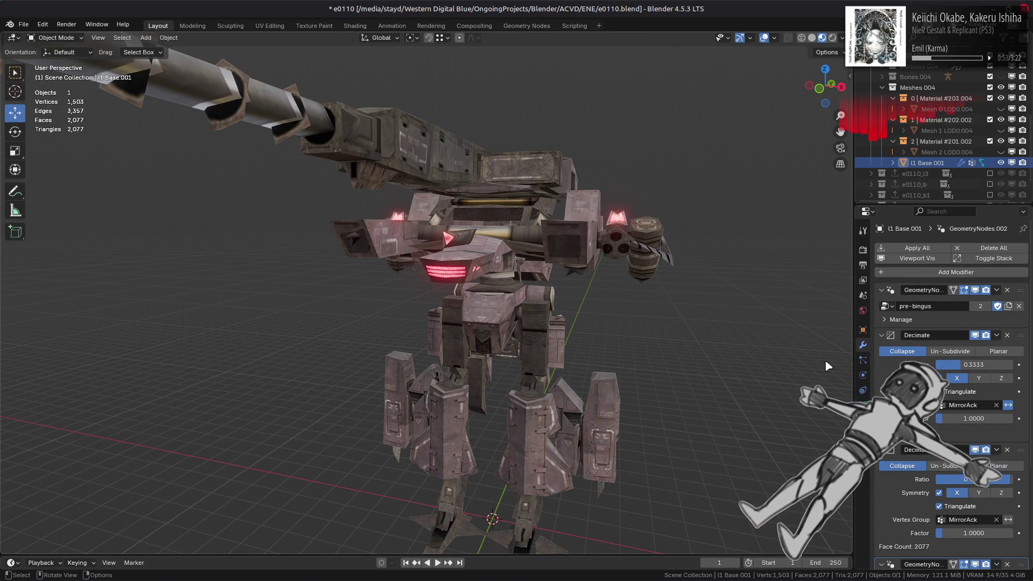
{"action": "middle_click_drag", "start_coordinate": [801, 206], "coordinate": [839, 199]}
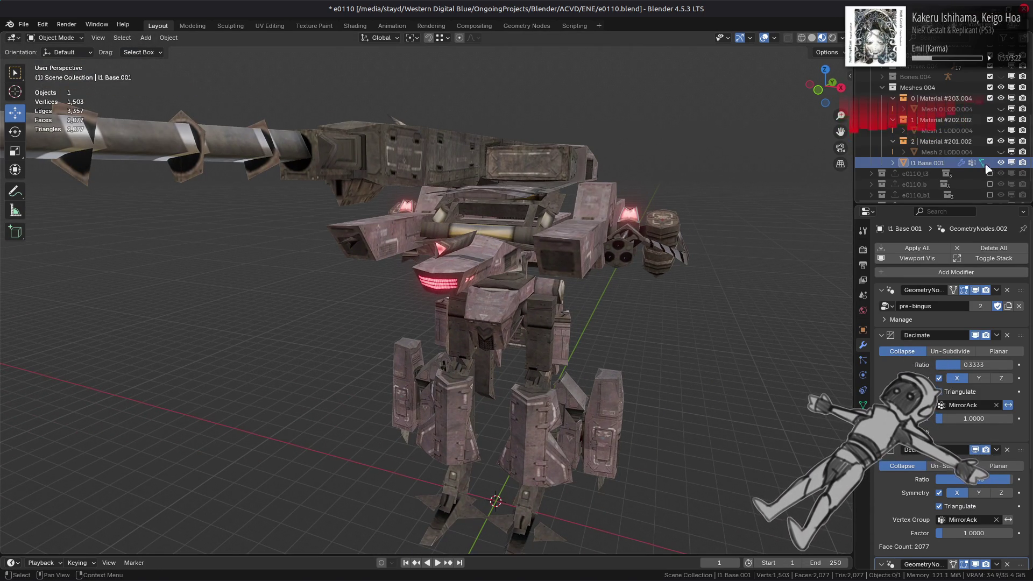
{"action": "middle_click_drag", "start_coordinate": [308, 195], "coordinate": [323, 197]}
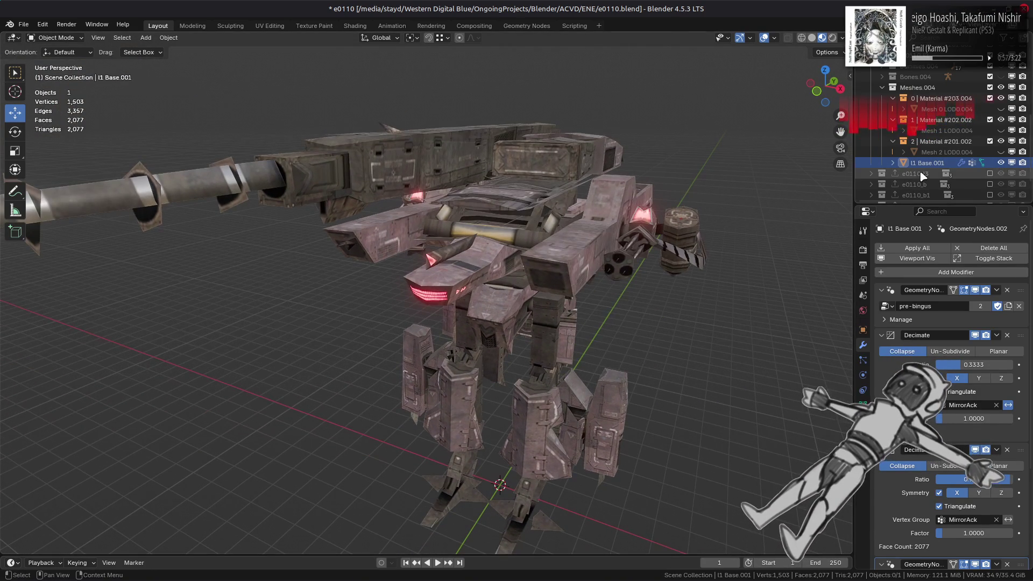
- Hide l1 Base.001 and show the original Mesh 0–2 LOD0.004 parts to compare
{"action": "left_click", "coordinate": [1001, 163]}
{"action": "left_click", "coordinate": [1001, 152]}
{"action": "left_click", "coordinate": [1000, 130]}
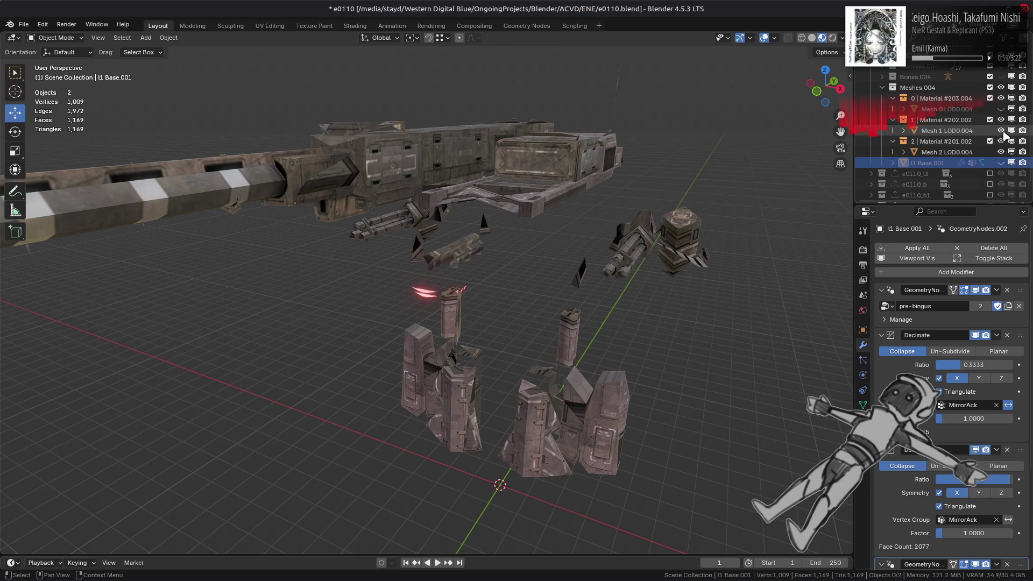
{"action": "left_click", "coordinate": [1000, 108]}
{"action": "mouse_move", "coordinate": [673, 178]}
{"action": "middle_mouse_down"}
{"action": "mouse_move", "coordinate": [588, 169]}
{"action": "mouse_move", "coordinate": [621, 148]}
{"action": "mouse_move", "coordinate": [596, 231]}
{"action": "mouse_move", "coordinate": [557, 244]}
{"action": "mouse_move", "coordinate": [583, 247]}
{"action": "mouse_move", "coordinate": [554, 339]}
{"action": "mouse_move", "coordinate": [579, 318]}
{"action": "middle_mouse_up"}
{"action": "scroll", "coordinate": [609, 210], "scroll_direction": "up", "scroll_amount": 3}
{"action": "scroll", "coordinate": [557, 243], "scroll_direction": "up", "scroll_amount": 3}
{"action": "scroll", "coordinate": [583, 247], "scroll_direction": "down", "scroll_amount": 3}
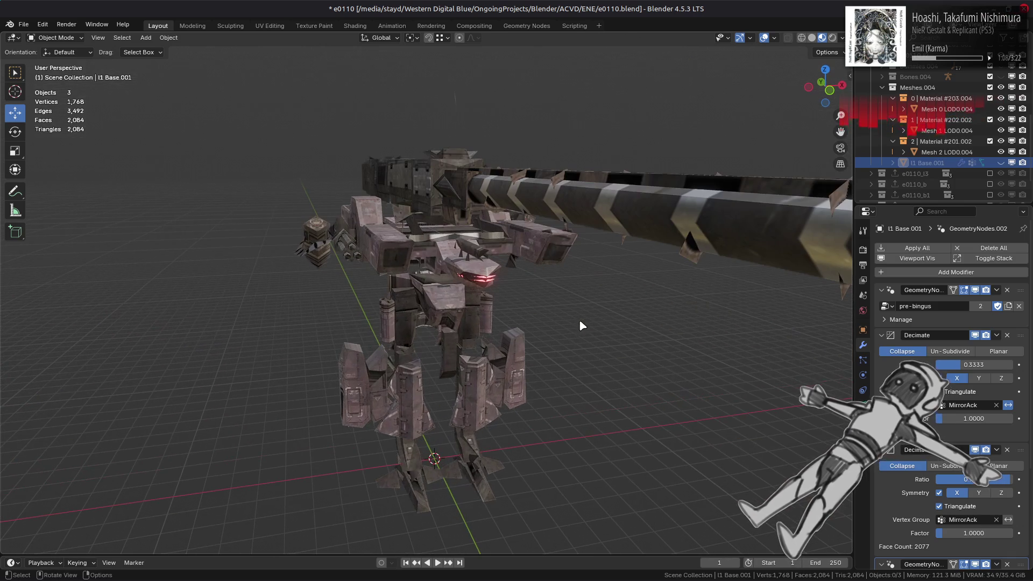
- Show l1 Base.001 again and hide the three original LOD0.004 parts
{"action": "left_click", "coordinate": [1001, 163]}
{"action": "left_click", "coordinate": [1000, 152]}
{"action": "left_click", "coordinate": [1001, 130]}
{"action": "left_click", "coordinate": [1000, 109]}
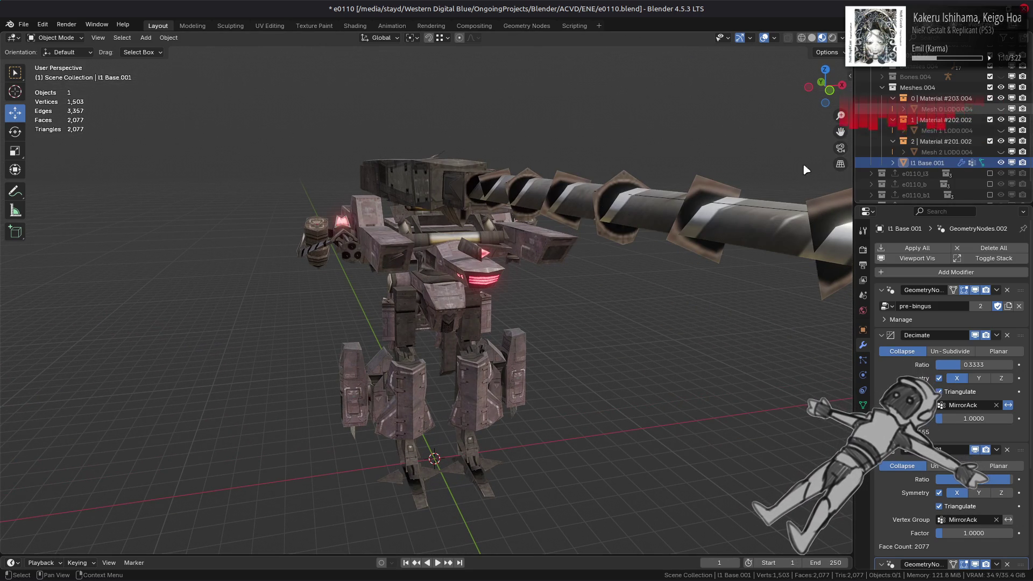
- Enter Edit Mode on l1 Base.001 and orbit to look down on the mech's top
{"action": "key", "text": "Tab"}
{"action": "scroll", "coordinate": [612, 215], "scroll_direction": "up", "scroll_amount": 2}
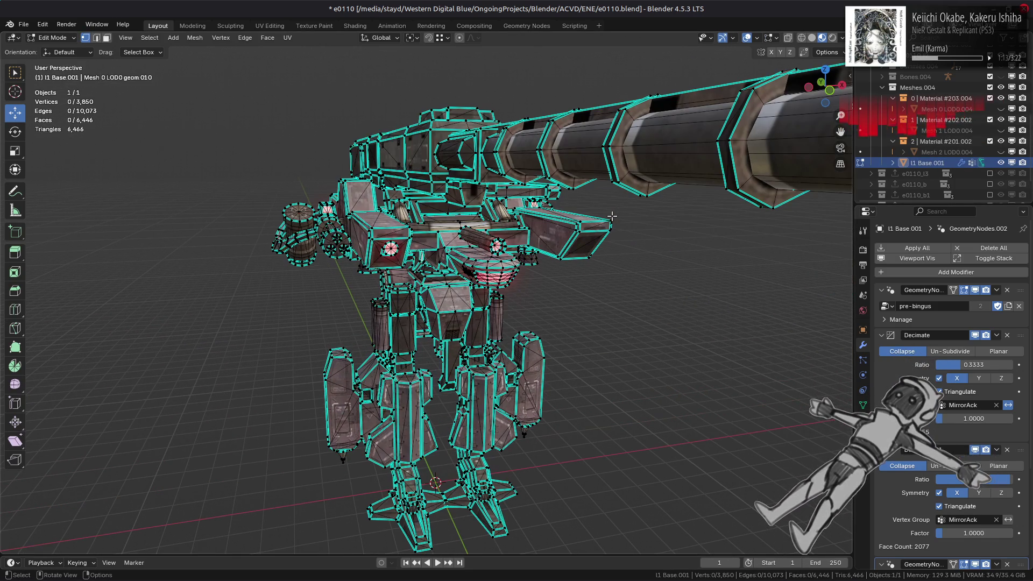
{"action": "key", "text": "Tab"}
{"action": "middle_click_drag", "start_coordinate": [612, 218], "coordinate": [678, 239]}
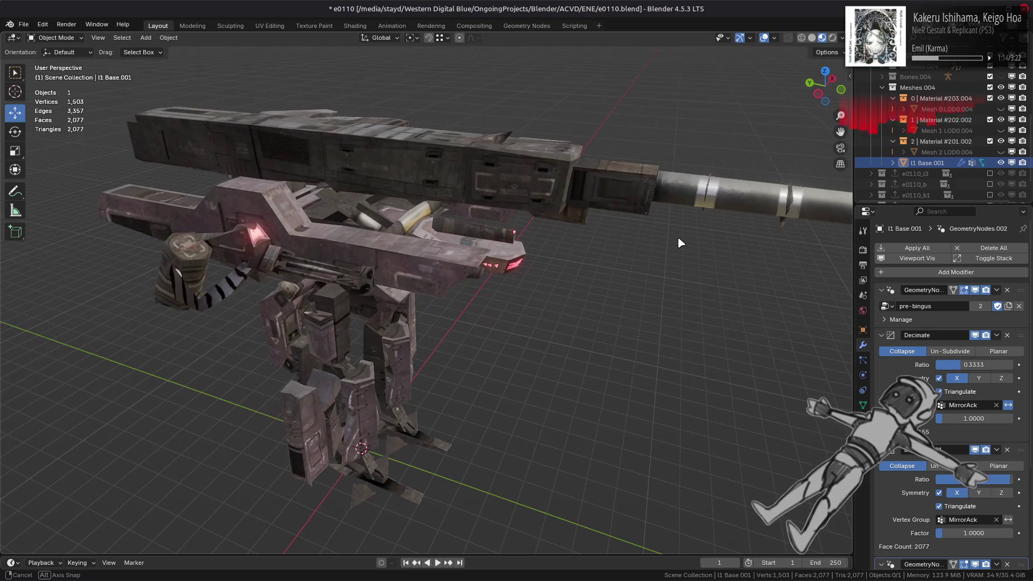
{"action": "key", "text": "Tab"}
{"action": "middle_click_drag", "start_coordinate": [527, 210], "coordinate": [472, 245]}
{"action": "scroll", "coordinate": [472, 246], "scroll_direction": "up", "scroll_amount": 3}
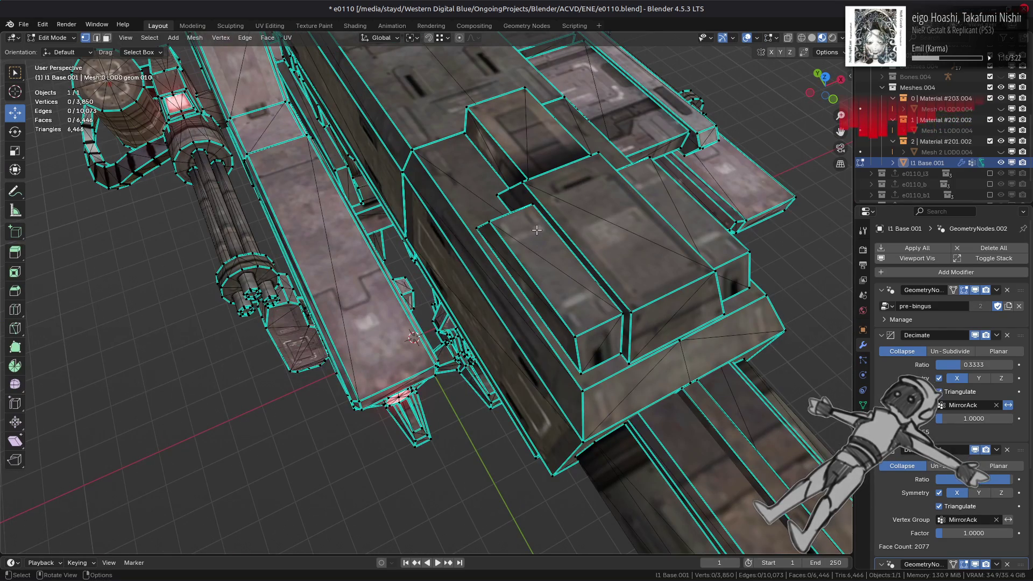
- Delete the linked inner faces of the top block in face select mode
{"action": "key", "text": "3"}
{"action": "left_click", "coordinate": [529, 155]}
{"action": "left_click", "coordinate": [598, 224], "text": "shift"}
{"action": "left_click", "coordinate": [592, 302], "text": "shift"}
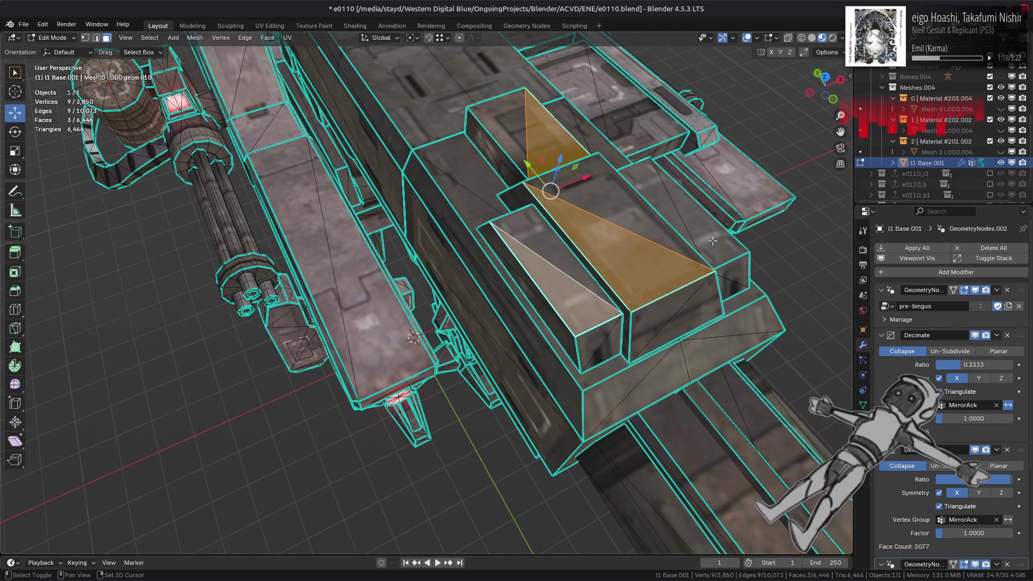
{"action": "left_click", "coordinate": [707, 243], "text": "shift"}
{"action": "key", "text": "ctrl+l"}
{"action": "right_click", "coordinate": [452, 289]}
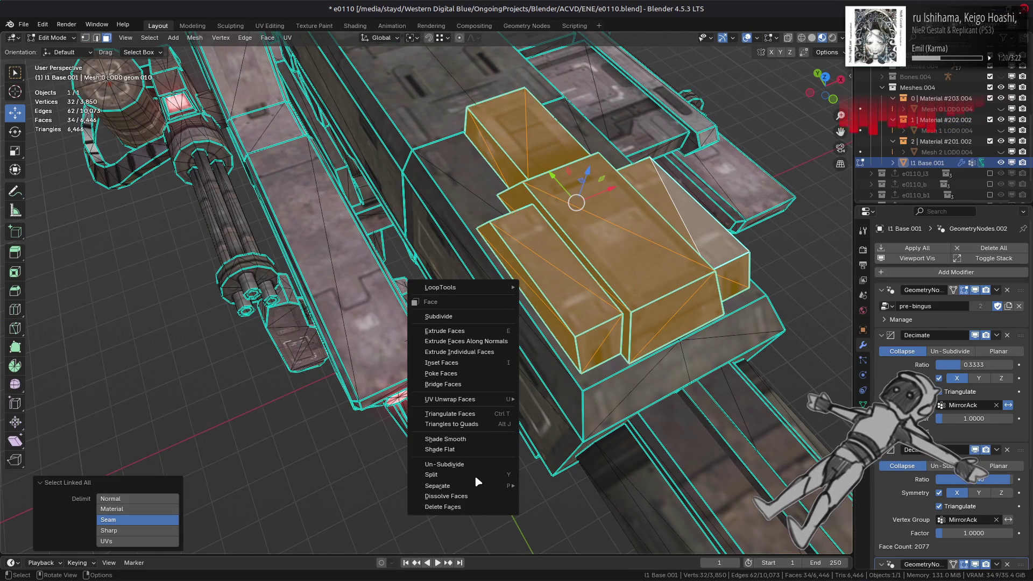
{"action": "left_click", "coordinate": [475, 509]}
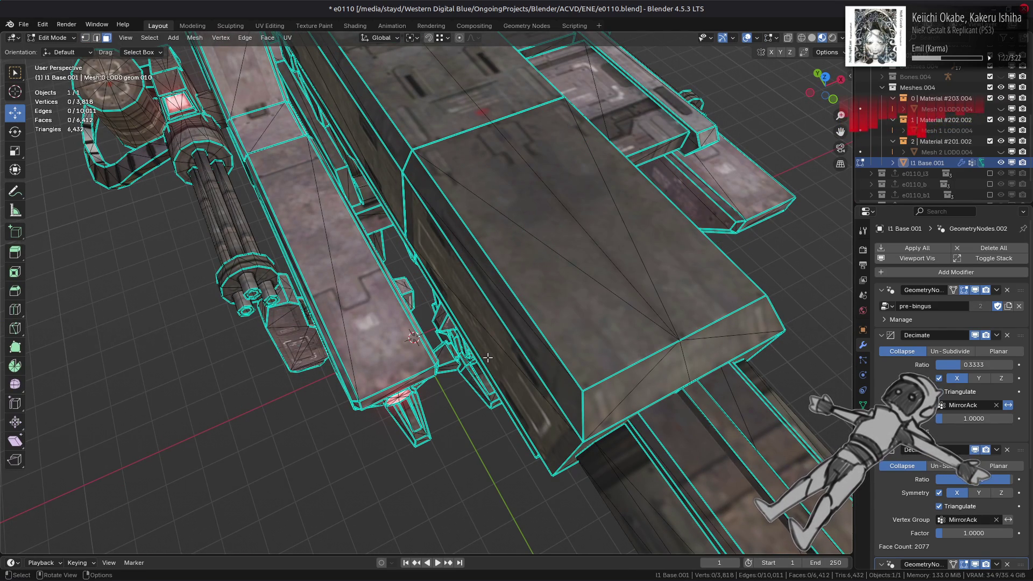
{"action": "scroll", "coordinate": [490, 340], "scroll_direction": "down", "scroll_amount": 5}
{"action": "mouse_move", "coordinate": [490, 340]}
{"action": "middle_mouse_down"}
{"action": "mouse_move", "coordinate": [519, 323]}
{"action": "mouse_move", "coordinate": [516, 242]}
{"action": "mouse_move", "coordinate": [500, 232]}
{"action": "mouse_move", "coordinate": [473, 253]}
{"action": "mouse_move", "coordinate": [469, 188]}
{"action": "middle_mouse_up"}
{"action": "key", "text": "ctrl+z"}
{"action": "key", "text": "ctrl+shift+z"}
{"action": "scroll", "coordinate": [500, 231], "scroll_direction": "up", "scroll_amount": 3}
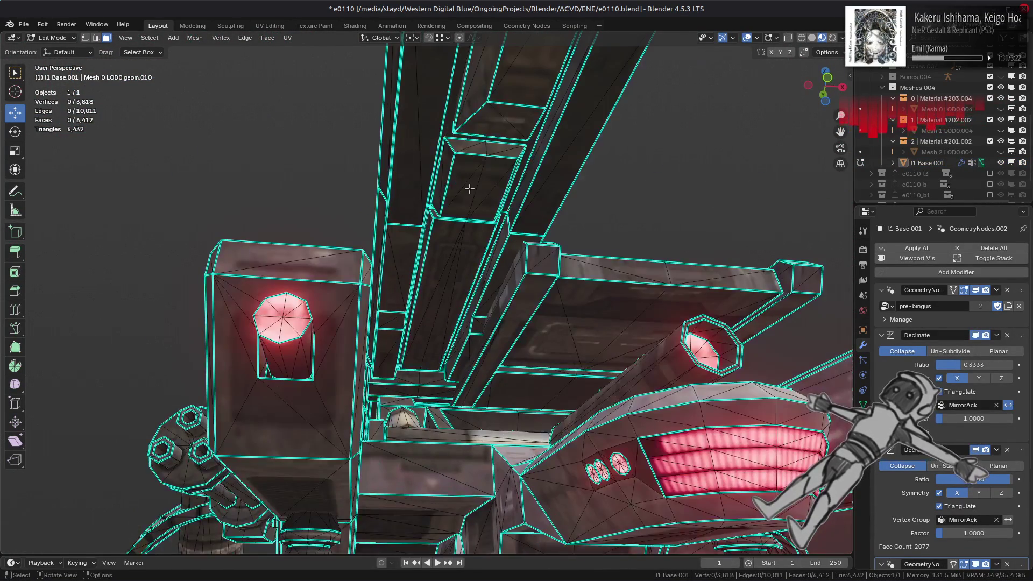
- Delete two more hidden beam pieces, including 16 linked faces found with X-ray
{"action": "left_click", "coordinate": [469, 189]}
{"action": "key", "text": "ctrl+l"}
{"action": "right_click", "coordinate": [554, 382]}
{"action": "left_click", "coordinate": [554, 382]}
{"action": "mouse_move", "coordinate": [555, 382]}
{"action": "middle_mouse_down"}
{"action": "mouse_move", "coordinate": [460, 278]}
{"action": "mouse_move", "coordinate": [430, 342]}
{"action": "mouse_move", "coordinate": [454, 318]}
{"action": "middle_mouse_up"}
{"action": "left_click", "coordinate": [441, 269]}
{"action": "key", "text": "ctrl+l"}
{"action": "key", "text": "alt+z"}
{"action": "key", "text": "alt+z"}
{"action": "right_click", "coordinate": [541, 390]}
{"action": "left_click", "coordinate": [524, 383]}
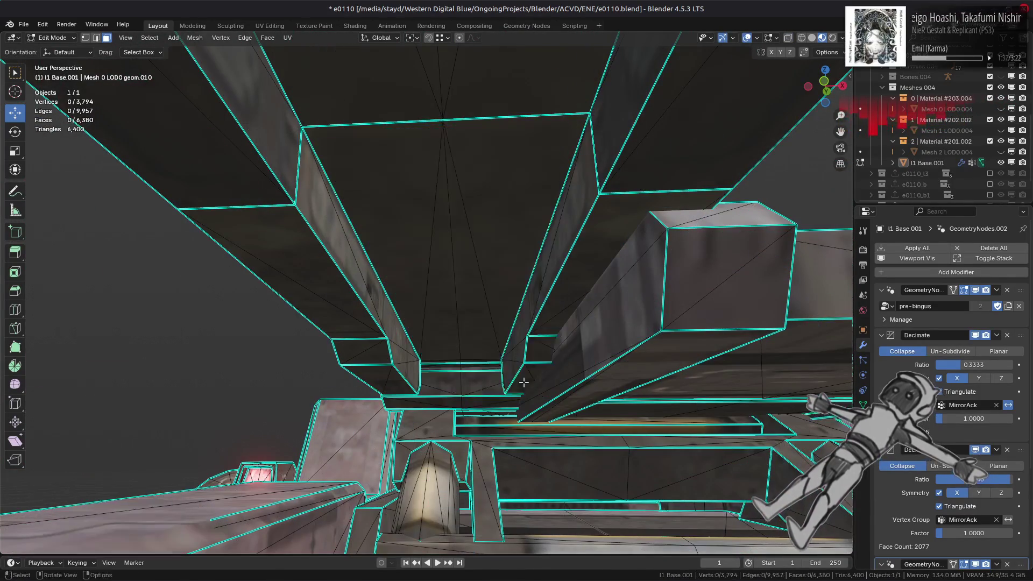
{"action": "middle_click_drag", "start_coordinate": [524, 382], "coordinate": [531, 378]}
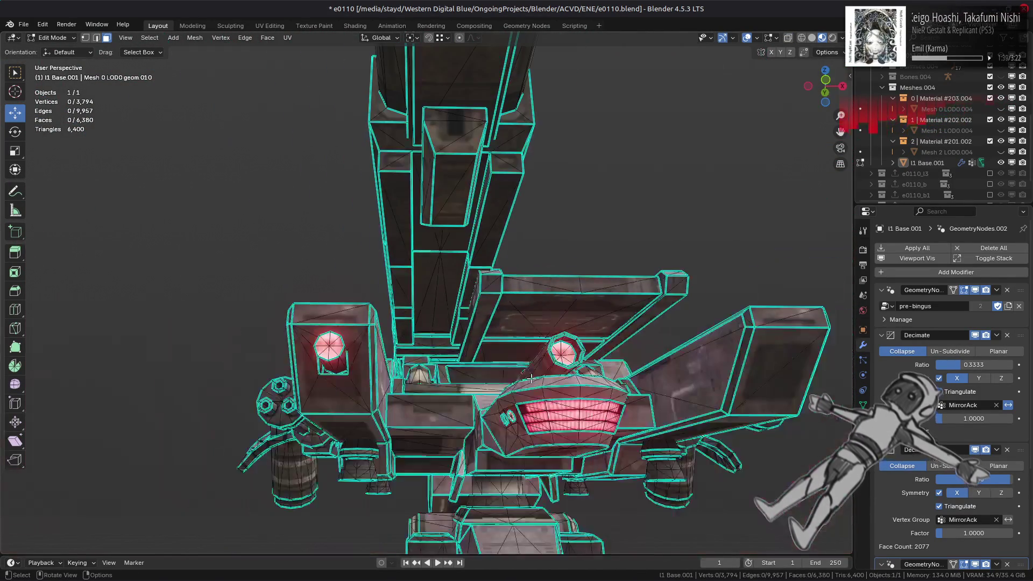
- Return to Object Mode and view the cleaned mech from a raised angle
{"action": "key", "text": "Tab"}
{"action": "mouse_move", "coordinate": [538, 330]}
{"action": "middle_mouse_down"}
{"action": "mouse_move", "coordinate": [583, 337]}
{"action": "mouse_move", "coordinate": [596, 325]}
{"action": "middle_mouse_up"}
{"action": "key", "text": "Tab"}
{"action": "key", "text": "Tab"}
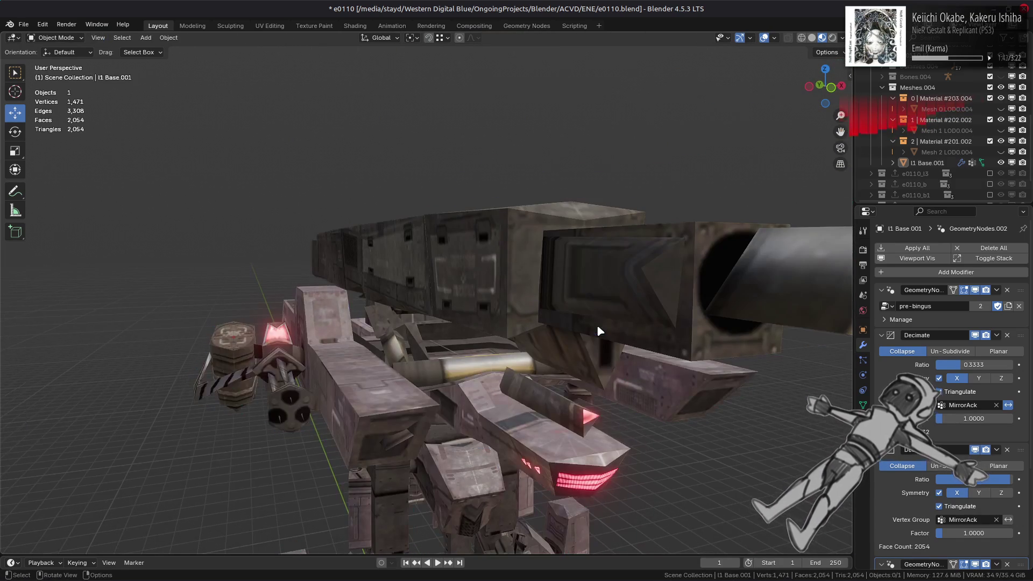
- Turn off the second Decimate in the viewport and set the first ratio to 0.3750
{"action": "left_click", "coordinate": [974, 450]}
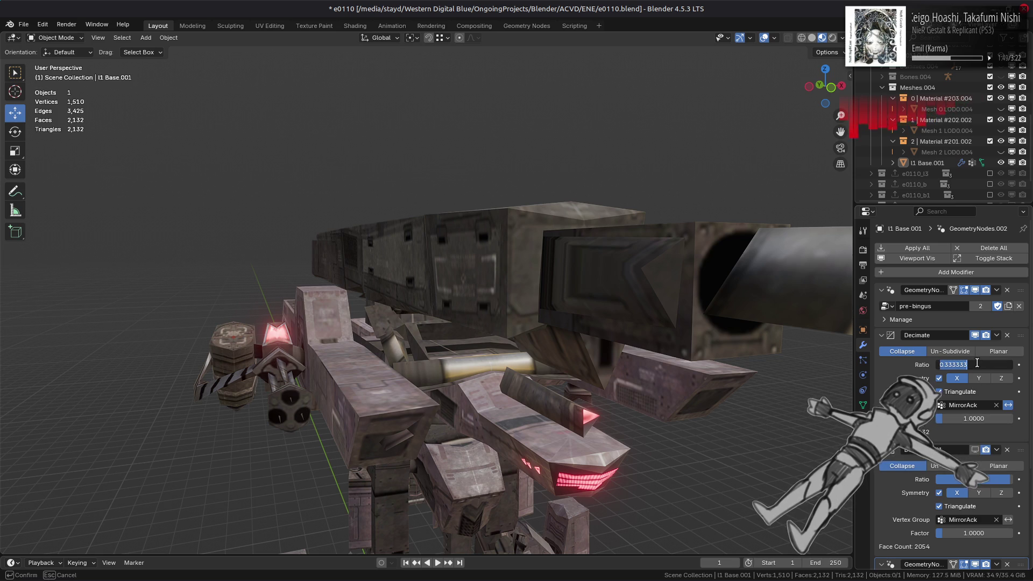
{"action": "type", "text": "0.3750"}
{"action": "key", "text": "Return"}
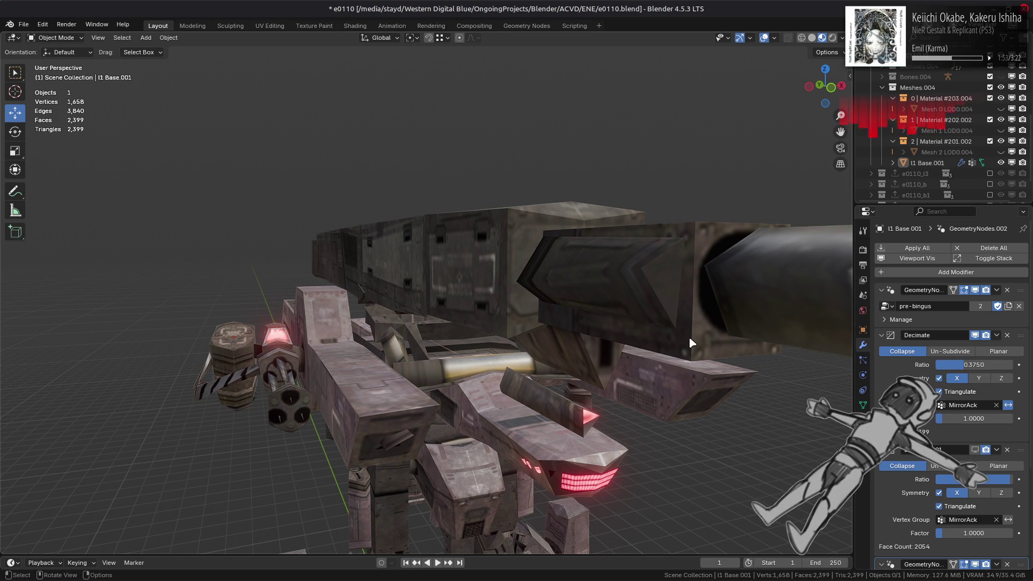
{"action": "mouse_move", "coordinate": [615, 340]}
{"action": "middle_mouse_down"}
{"action": "mouse_move", "coordinate": [699, 350]}
{"action": "mouse_move", "coordinate": [444, 342]}
{"action": "mouse_move", "coordinate": [499, 315]}
{"action": "mouse_move", "coordinate": [618, 318]}
{"action": "mouse_move", "coordinate": [547, 307]}
{"action": "mouse_move", "coordinate": [549, 206]}
{"action": "middle_mouse_up"}
{"action": "scroll", "coordinate": [508, 312], "scroll_direction": "up", "scroll_amount": 5}
{"action": "key", "text": "Tab"}
{"action": "key", "text": "Tab"}
{"action": "scroll", "coordinate": [507, 299], "scroll_direction": "down", "scroll_amount": 5}
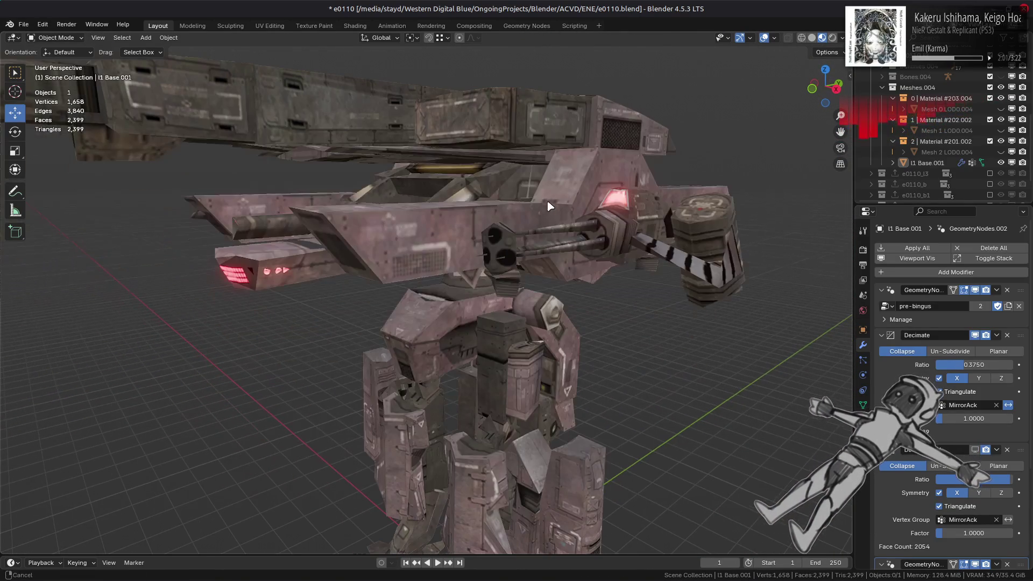
- Enter Edit Mode and orbit close in on the mech's leg pillars
{"action": "scroll", "coordinate": [545, 295], "scroll_direction": "up", "scroll_amount": 2}
{"action": "key", "text": "Tab"}
{"action": "mouse_move", "coordinate": [545, 295]}
{"action": "middle_mouse_down"}
{"action": "mouse_move", "coordinate": [559, 293]}
{"action": "mouse_move", "coordinate": [554, 283]}
{"action": "mouse_move", "coordinate": [499, 255]}
{"action": "middle_mouse_up"}
{"action": "scroll", "coordinate": [573, 292], "scroll_direction": "up", "scroll_amount": 3}
{"action": "scroll", "coordinate": [500, 256], "scroll_direction": "down", "scroll_amount": 3}
{"action": "middle_click_drag", "start_coordinate": [525, 291], "coordinate": [548, 322]}
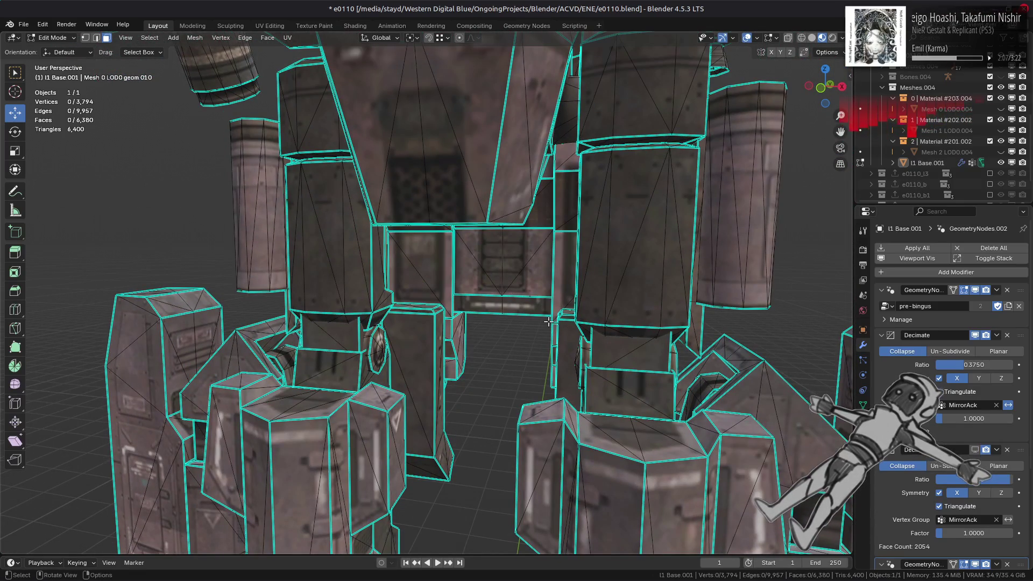
{"action": "mouse_move", "coordinate": [469, 320]}
{"action": "middle_mouse_down"}
{"action": "mouse_move", "coordinate": [606, 321]}
{"action": "mouse_move", "coordinate": [592, 318]}
{"action": "middle_mouse_up"}
{"action": "scroll", "coordinate": [508, 306], "scroll_direction": "up", "scroll_amount": 5}
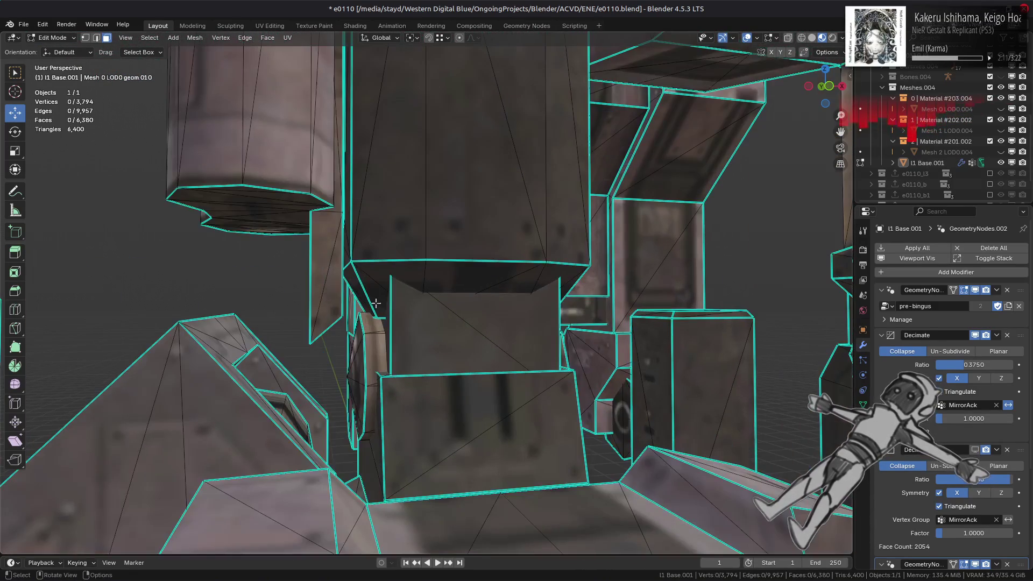
- Isolate the first inner pillar with linked selection and Shift+H
{"action": "left_click", "coordinate": [330, 291]}
{"action": "key", "text": "ctrl+l"}
{"action": "mouse_move", "coordinate": [327, 276]}
{"action": "middle_mouse_down"}
{"action": "mouse_move", "coordinate": [470, 326]}
{"action": "mouse_move", "coordinate": [404, 323]}
{"action": "middle_mouse_up"}
{"action": "key", "text": "shift+h"}
- Select the 18-face inner strip on the pillar and delete it
{"action": "left_click", "coordinate": [254, 394]}
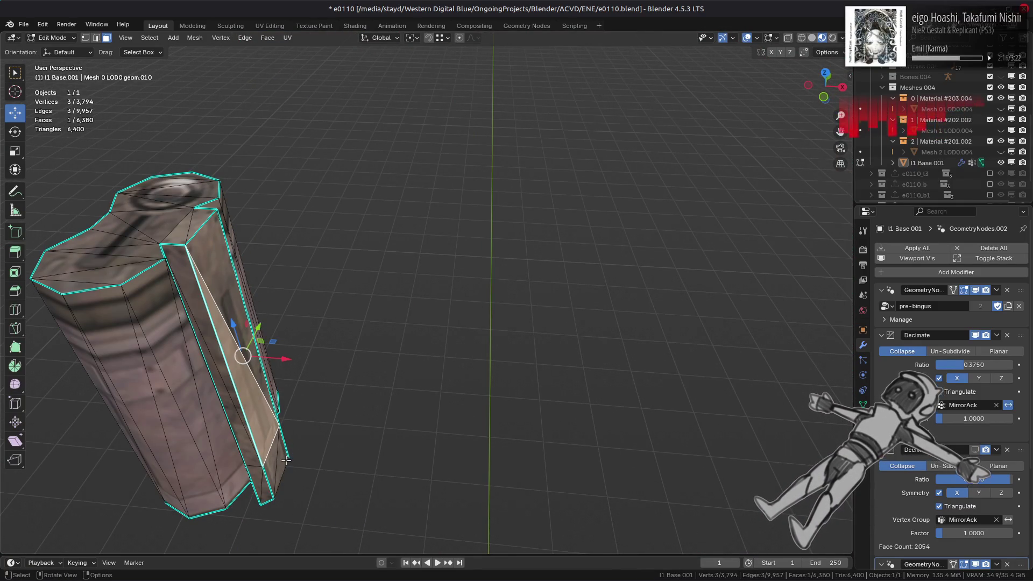
{"action": "left_click", "coordinate": [262, 388]}
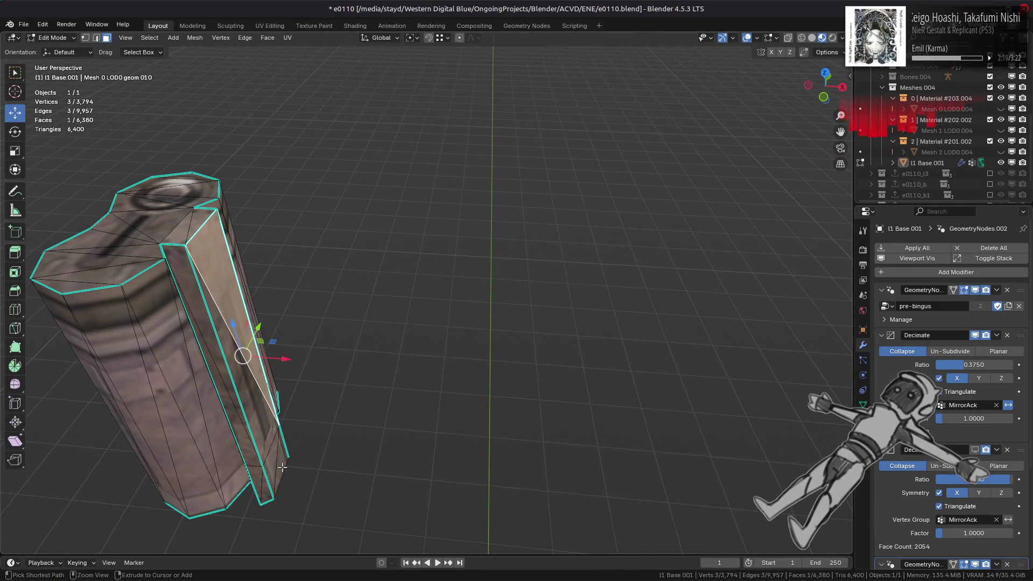
{"action": "left_click", "coordinate": [281, 466], "text": "ctrl"}
{"action": "key", "text": "ctrl+z"}
{"action": "left_click", "coordinate": [274, 462], "text": "ctrl"}
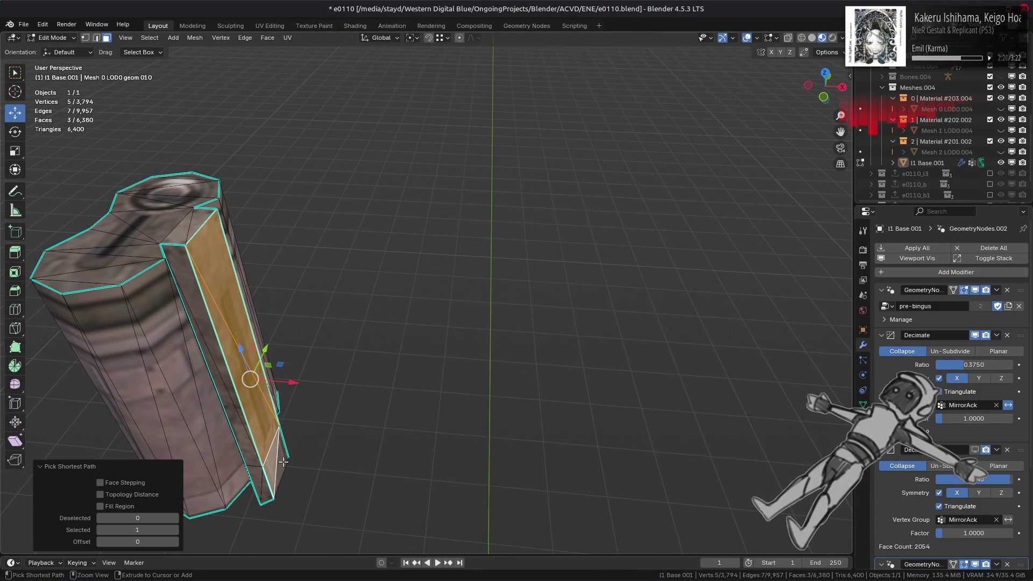
{"action": "key", "text": "ctrl+KP_Add"}
{"action": "key", "text": "ctrl+KP_Subtract"}
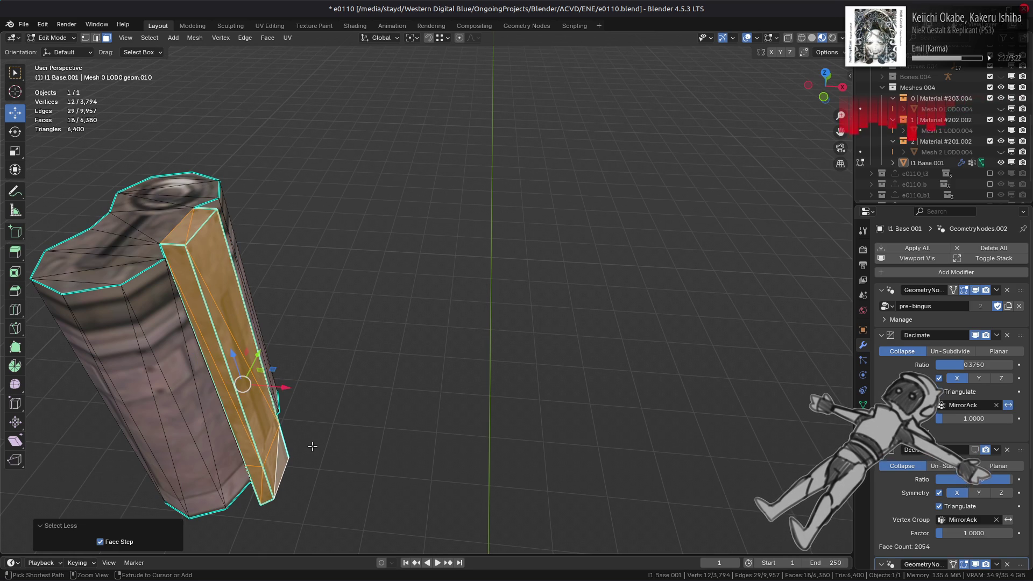
{"action": "mouse_move", "coordinate": [316, 438]}
{"action": "middle_mouse_down"}
{"action": "mouse_move", "coordinate": [382, 346]}
{"action": "mouse_move", "coordinate": [375, 428]}
{"action": "mouse_move", "coordinate": [468, 434]}
{"action": "middle_mouse_up"}
{"action": "right_click", "coordinate": [468, 434]}
{"action": "left_click", "coordinate": [468, 433]}
{"action": "key", "text": "alt+z"}
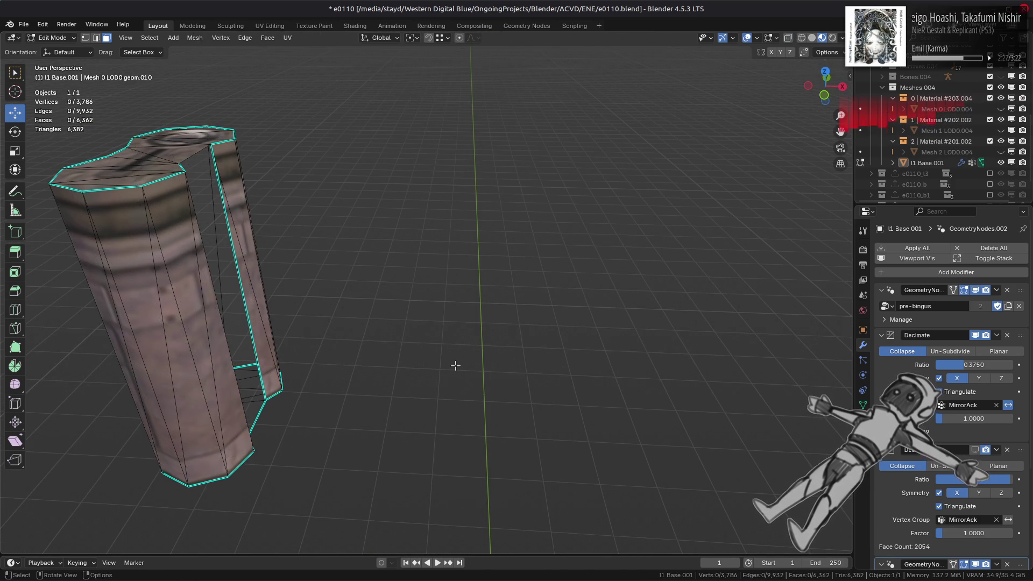
{"action": "key", "text": "KP_Divide"}
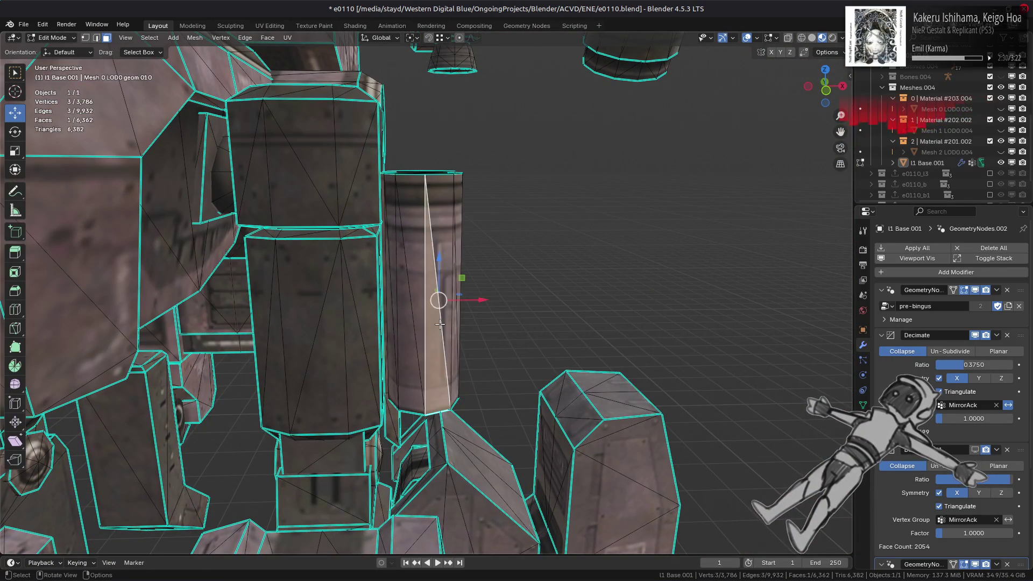
- Isolate the next pillar and delete its 18-face inner strip
{"action": "key", "text": "l"}
{"action": "key", "text": "shift+h"}
{"action": "middle_click_drag", "start_coordinate": [440, 325], "coordinate": [515, 261]}
{"action": "scroll", "coordinate": [515, 261], "scroll_direction": "up", "scroll_amount": 2}
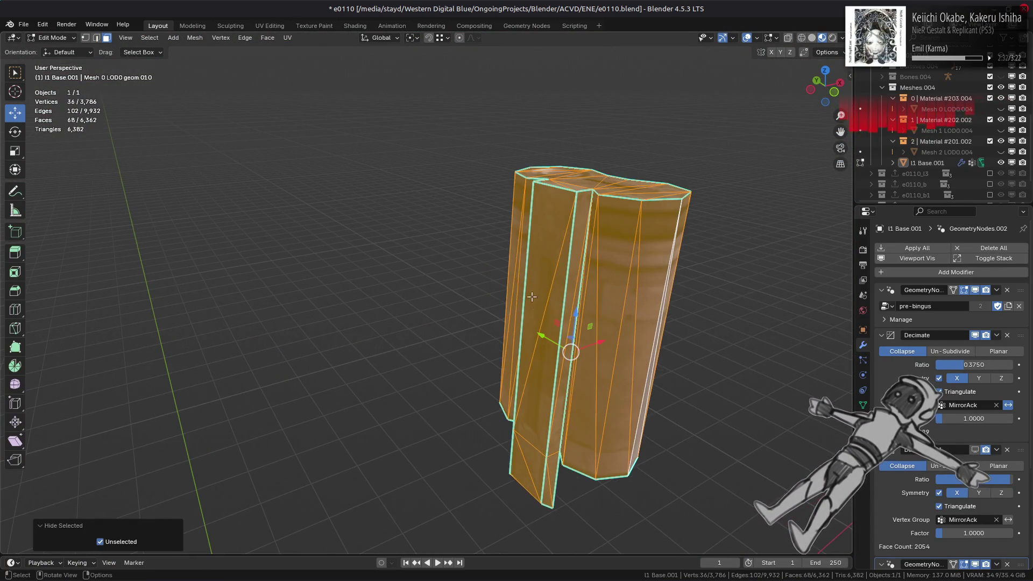
{"action": "left_click", "coordinate": [539, 332]}
{"action": "left_click", "coordinate": [537, 357], "text": "ctrl"}
{"action": "middle_click_drag", "start_coordinate": [537, 357], "coordinate": [506, 436]}
{"action": "key", "text": "ctrl+KP_Add"}
{"action": "key", "text": "ctrl+KP_Add"}
{"action": "key", "text": "ctrl+KP_Subtract"}
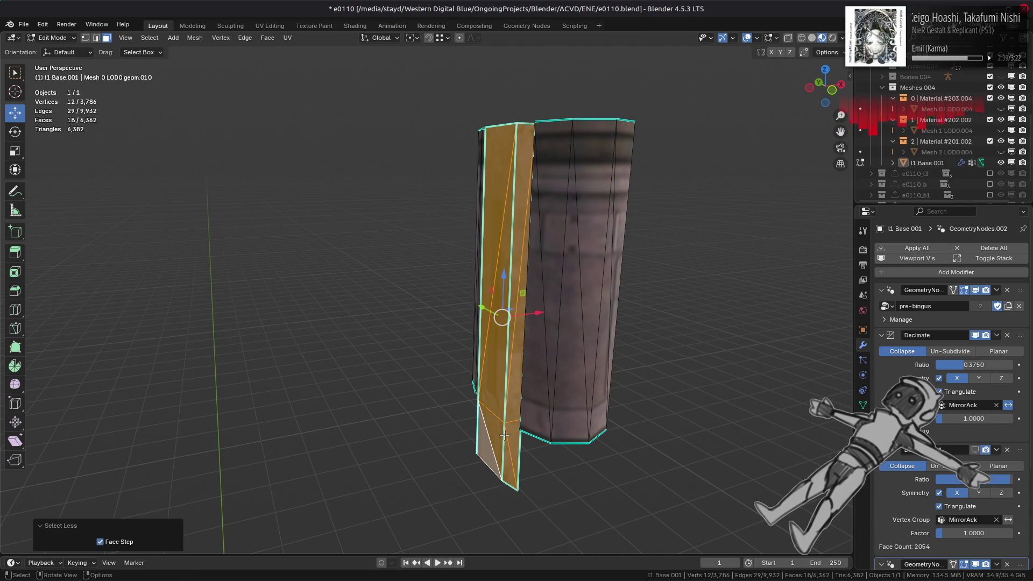
{"action": "right_click", "coordinate": [545, 409]}
{"action": "left_click", "coordinate": [545, 409]}
{"action": "mouse_move", "coordinate": [545, 409]}
{"action": "middle_mouse_down"}
{"action": "mouse_move", "coordinate": [559, 404]}
{"action": "mouse_move", "coordinate": [521, 385]}
{"action": "mouse_move", "coordinate": [512, 355]}
{"action": "mouse_move", "coordinate": [546, 316]}
{"action": "middle_mouse_up"}
- Reveal all geometry, delete the remaining linked inner faces, and return to Object Mode
{"action": "key", "text": "alt+h"}
{"action": "key", "text": "alt+a"}
{"action": "scroll", "coordinate": [546, 316], "scroll_direction": "up", "scroll_amount": 3}
{"action": "mouse_move", "coordinate": [555, 328]}
{"action": "middle_mouse_down", "text": "shift"}
{"action": "mouse_move", "coordinate": [413, 129]}
{"action": "mouse_move", "coordinate": [497, 255]}
{"action": "middle_mouse_up", "text": "shift"}
{"action": "scroll", "coordinate": [410, 138], "scroll_direction": "down", "scroll_amount": 3}
{"action": "left_click", "coordinate": [420, 134], "text": "shift"}
{"action": "scroll", "coordinate": [511, 242], "scroll_direction": "up", "scroll_amount": 2}
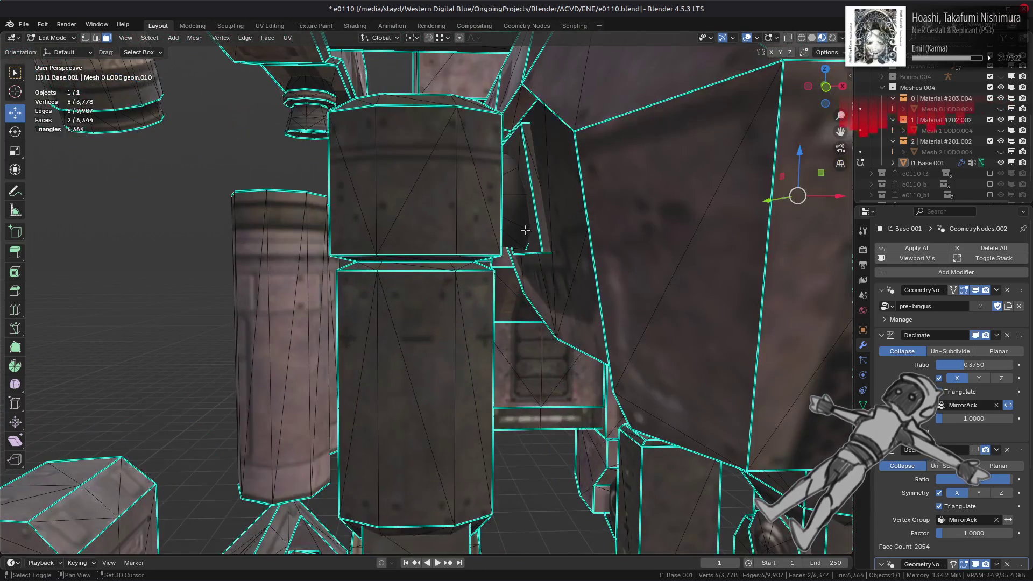
{"action": "key", "text": "ctrl+l"}
{"action": "right_click", "coordinate": [535, 281]}
{"action": "left_click", "coordinate": [536, 281]}
{"action": "mouse_move", "coordinate": [537, 281]}
{"action": "middle_mouse_down"}
{"action": "mouse_move", "coordinate": [522, 294]}
{"action": "mouse_move", "coordinate": [538, 258]}
{"action": "middle_mouse_up"}
{"action": "key", "text": "Tab"}
{"action": "key", "text": "Tab"}
{"action": "key", "text": "Tab"}
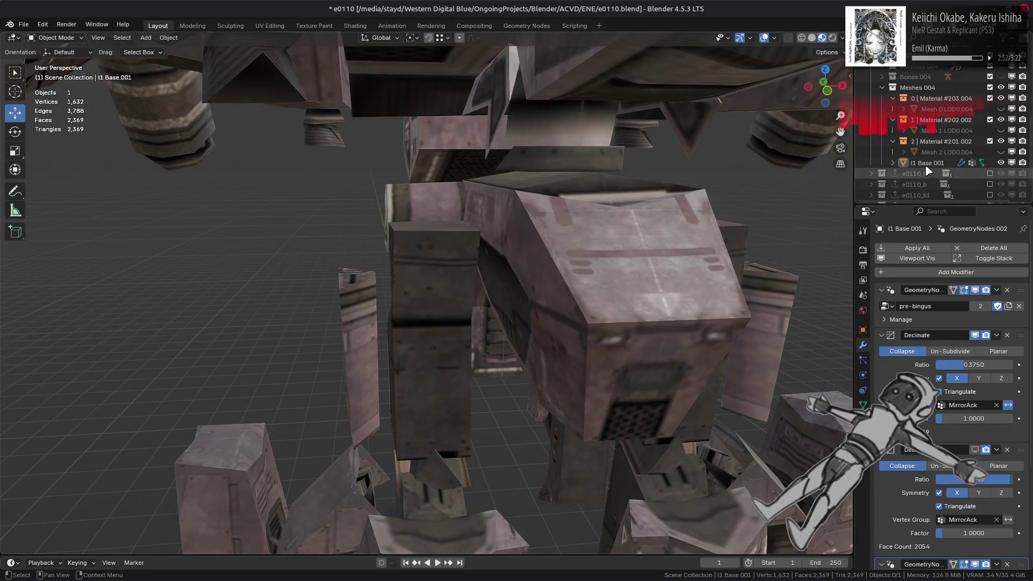
- Rename the mech object to 'l2 Base' in the Outliner
{"action": "double_click", "coordinate": [927, 163]}
{"action": "scroll", "coordinate": [937, 161], "scroll_direction": "down", "scroll_amount": 2}
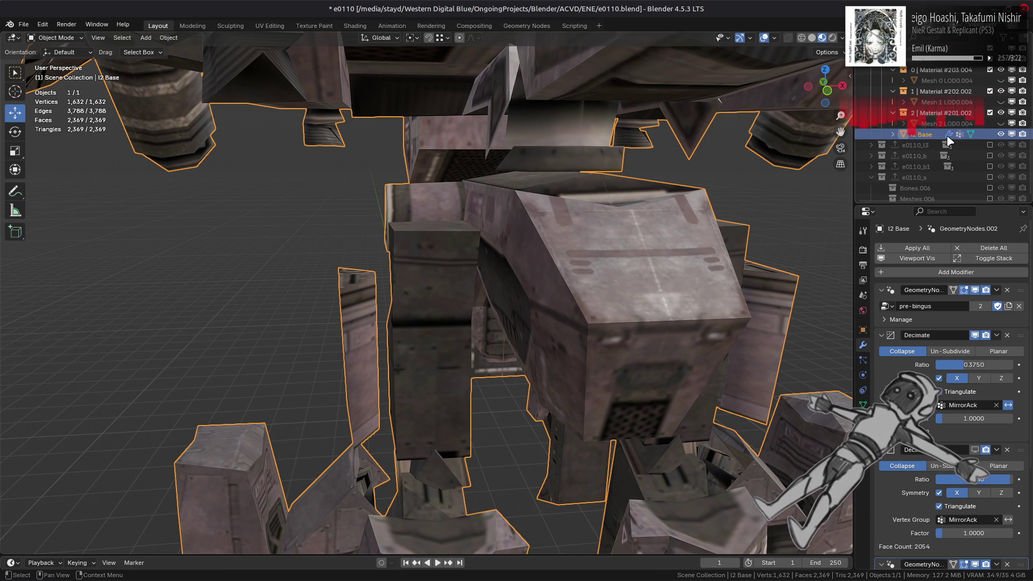
{"action": "scroll", "coordinate": [632, 235], "scroll_direction": "down", "scroll_amount": 4}
- In Edit Mode, select the two small disc caps as linked geometry and delete their faces
{"action": "left_click", "coordinate": [611, 261]}
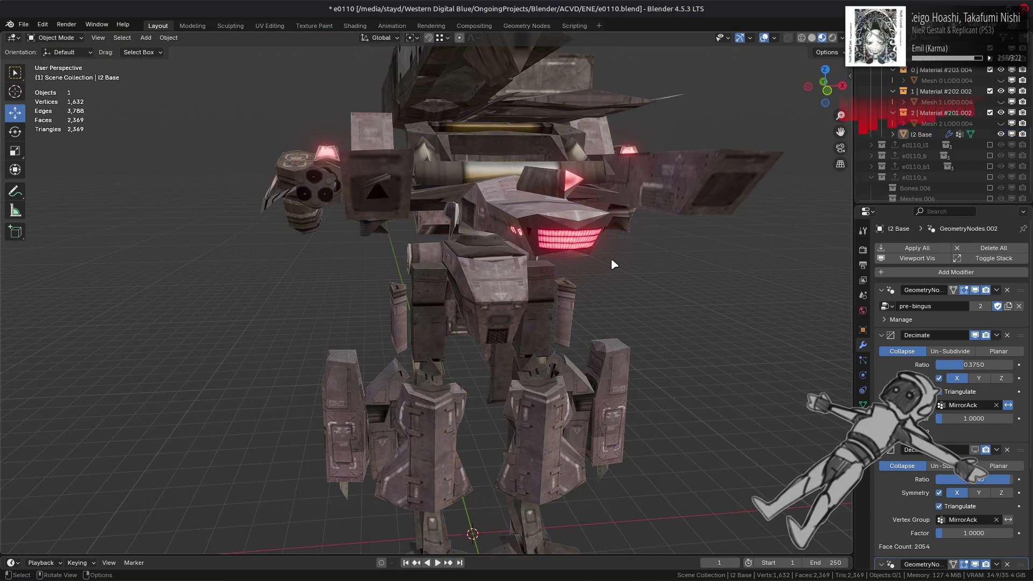
{"action": "middle_click_drag", "start_coordinate": [610, 260], "coordinate": [527, 269]}
{"action": "left_click", "coordinate": [508, 248]}
{"action": "key", "text": "Tab"}
{"action": "scroll", "coordinate": [506, 236], "scroll_direction": "up", "scroll_amount": 6}
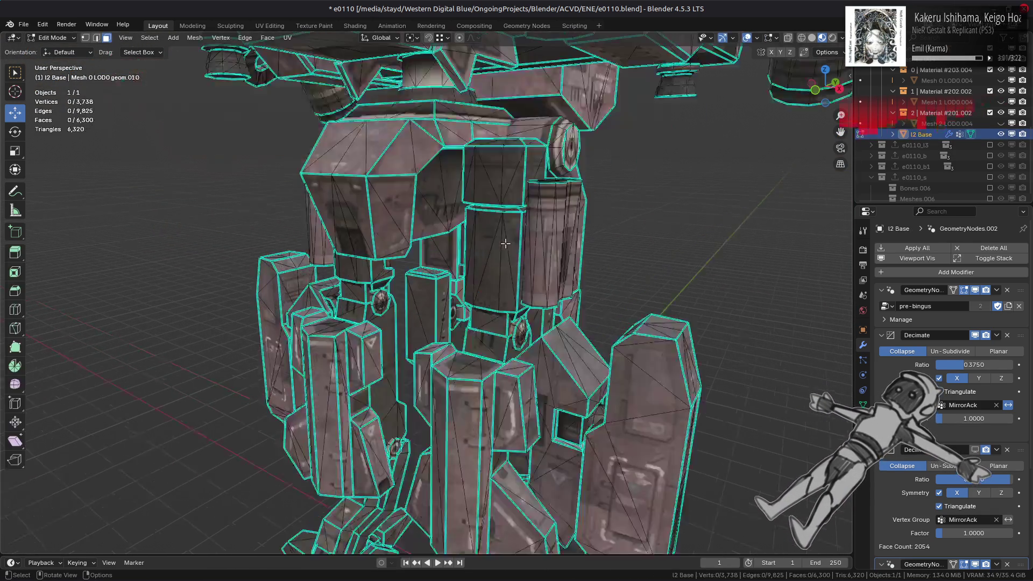
{"action": "scroll", "coordinate": [320, 321], "scroll_direction": "up", "scroll_amount": 3}
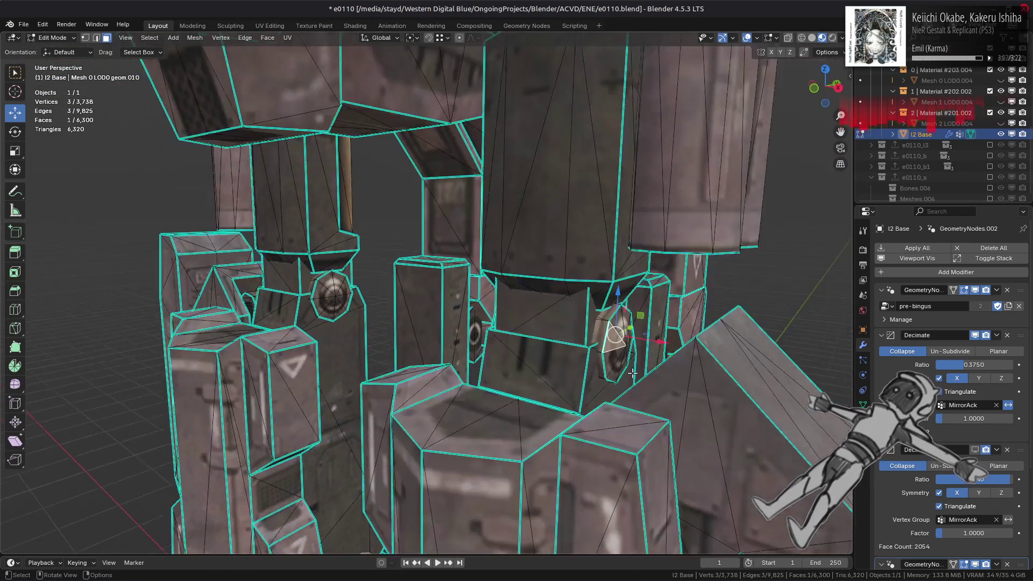
{"action": "key", "text": "ctrl+l"}
{"action": "right_click", "coordinate": [622, 431]}
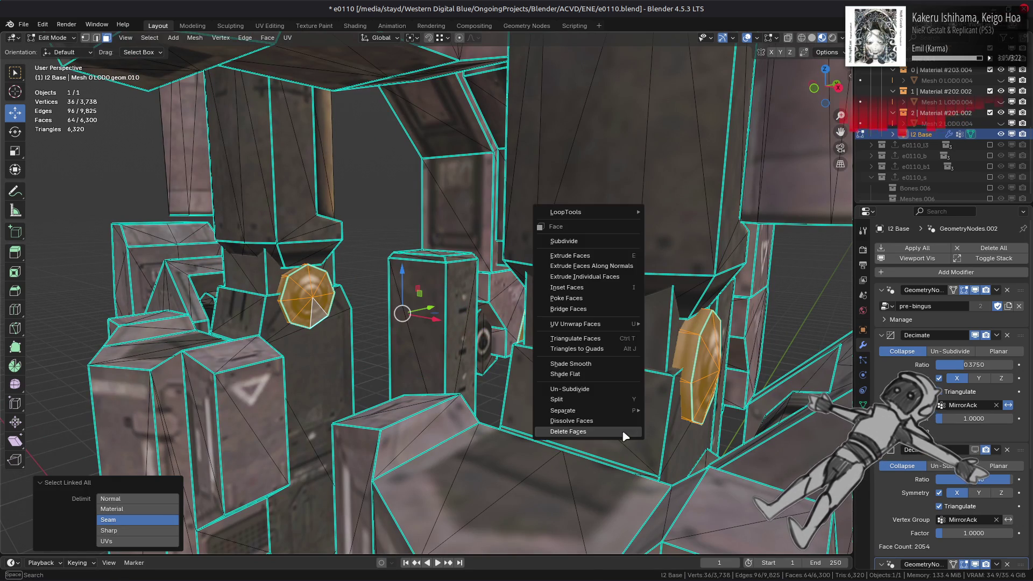
{"action": "left_click", "coordinate": [622, 431]}
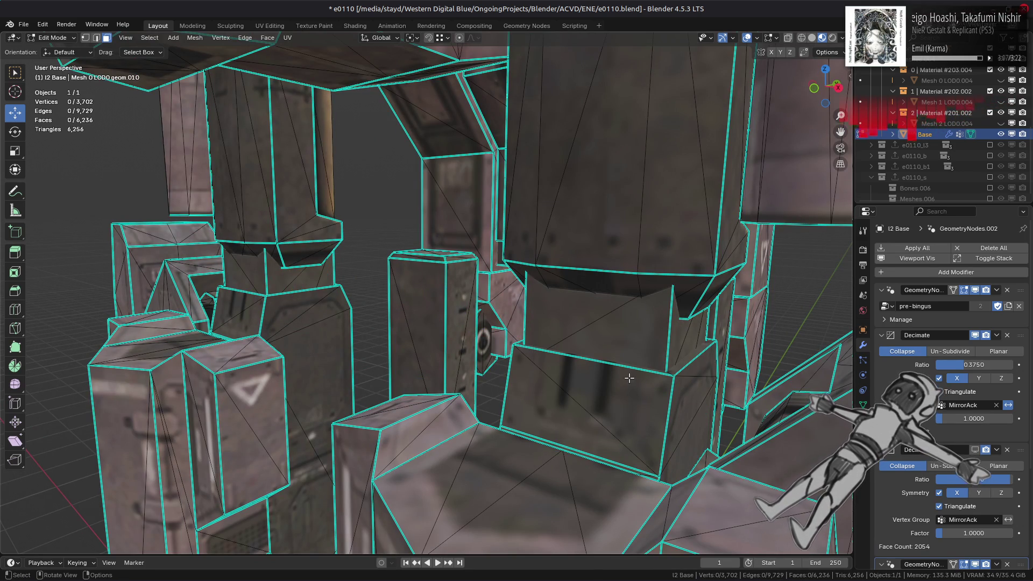
- Select a hidden inner part as linked faces and delete it
{"action": "mouse_move", "coordinate": [629, 378]}
{"action": "middle_mouse_down"}
{"action": "mouse_move", "coordinate": [445, 291]}
{"action": "mouse_move", "coordinate": [403, 288]}
{"action": "mouse_move", "coordinate": [392, 272]}
{"action": "mouse_move", "coordinate": [368, 306]}
{"action": "mouse_move", "coordinate": [519, 324]}
{"action": "mouse_move", "coordinate": [559, 371]}
{"action": "mouse_move", "coordinate": [515, 397]}
{"action": "mouse_move", "coordinate": [481, 387]}
{"action": "mouse_move", "coordinate": [432, 173]}
{"action": "middle_mouse_up"}
{"action": "left_click", "coordinate": [368, 306]}
{"action": "key", "text": "ctrl+l"}
{"action": "right_click", "coordinate": [519, 323]}
{"action": "left_click", "coordinate": [519, 324]}
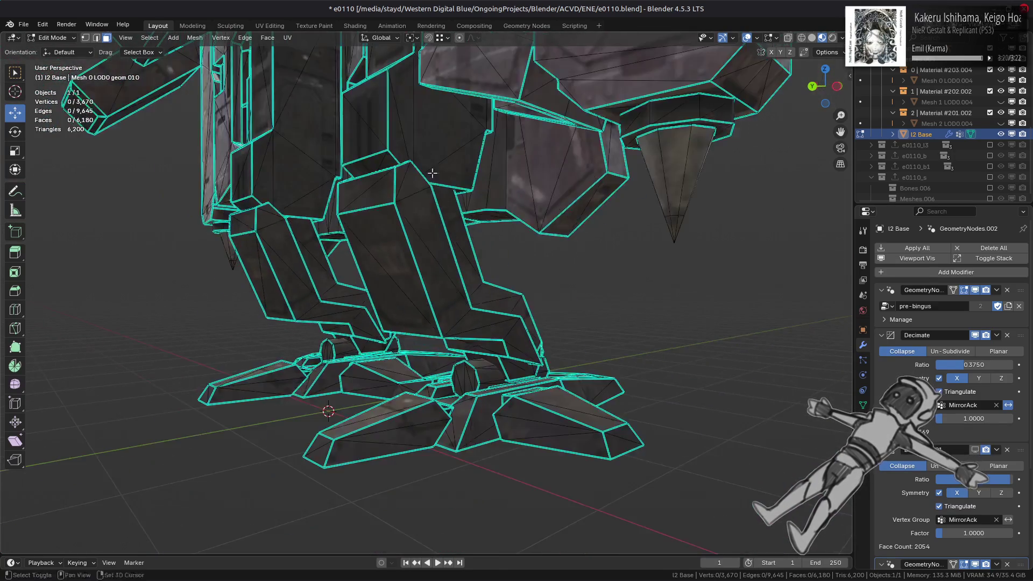
- Select a third circular face on the turret and grow it to the linked circular parts
{"action": "scroll", "coordinate": [439, 226], "scroll_direction": "up", "scroll_amount": 5}
{"action": "scroll", "coordinate": [449, 280], "scroll_direction": "down", "scroll_amount": 4}
{"action": "mouse_move", "coordinate": [450, 280]}
{"action": "middle_mouse_down"}
{"action": "mouse_move", "coordinate": [511, 332]}
{"action": "mouse_move", "coordinate": [495, 229]}
{"action": "mouse_move", "coordinate": [593, 232]}
{"action": "mouse_move", "coordinate": [731, 287]}
{"action": "mouse_move", "coordinate": [470, 265]}
{"action": "mouse_move", "coordinate": [605, 194]}
{"action": "mouse_move", "coordinate": [584, 201]}
{"action": "middle_mouse_up"}
{"action": "scroll", "coordinate": [496, 255], "scroll_direction": "down", "scroll_amount": 5}
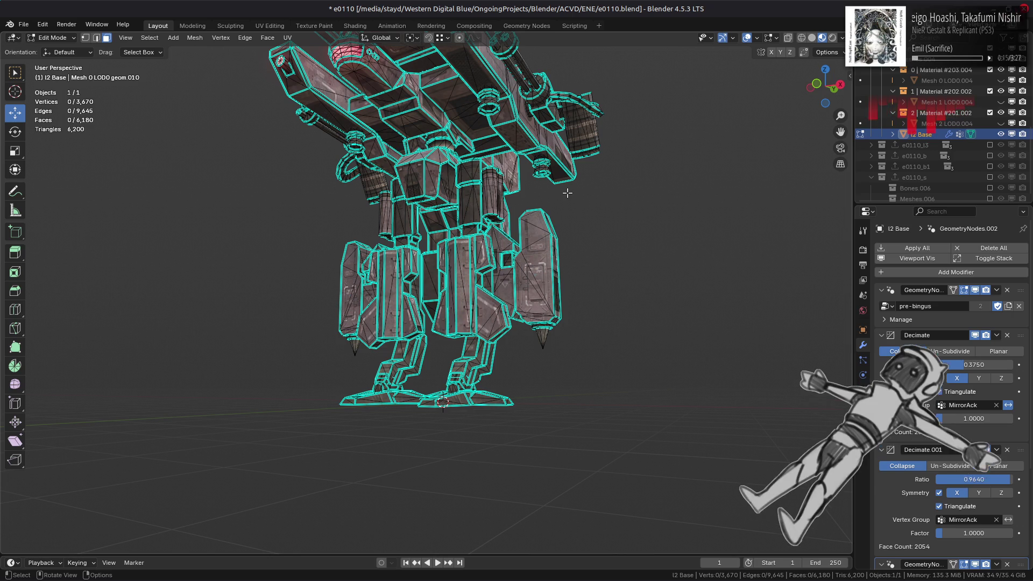
{"action": "scroll", "coordinate": [402, 153], "scroll_direction": "up", "scroll_amount": 5}
{"action": "mouse_move", "coordinate": [403, 152]}
{"action": "middle_mouse_down", "text": "shift"}
{"action": "mouse_move", "coordinate": [423, 337]}
{"action": "mouse_move", "coordinate": [452, 301]}
{"action": "mouse_move", "coordinate": [538, 292]}
{"action": "mouse_move", "coordinate": [538, 280]}
{"action": "mouse_move", "coordinate": [385, 281]}
{"action": "middle_mouse_up", "text": "shift"}
{"action": "left_click", "coordinate": [584, 280], "text": "shift"}
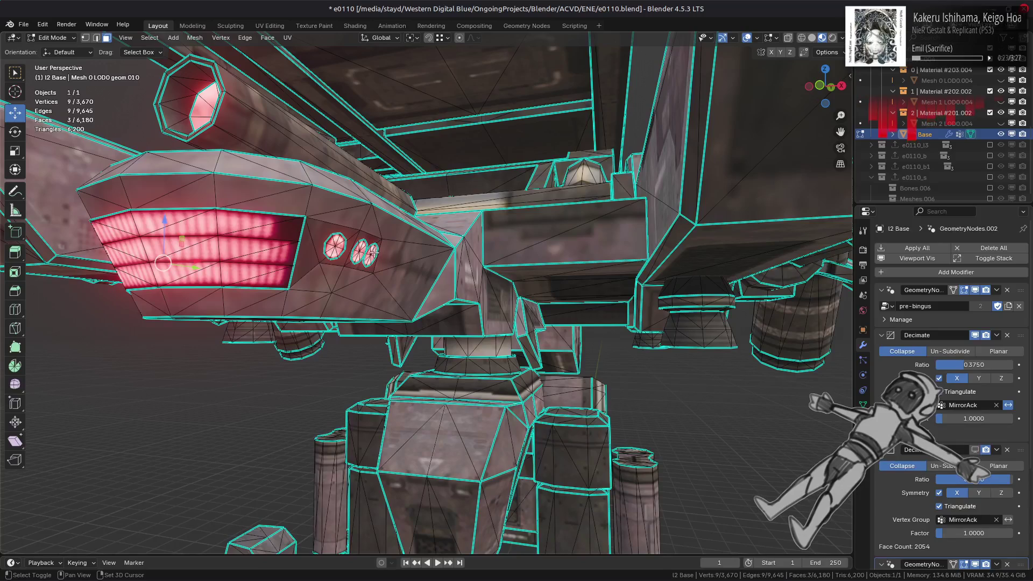
{"action": "key", "text": "ctrl+l"}
- Delete the selected circular turret faces and inspect the turret from the side and top
{"action": "right_click", "coordinate": [602, 370]}
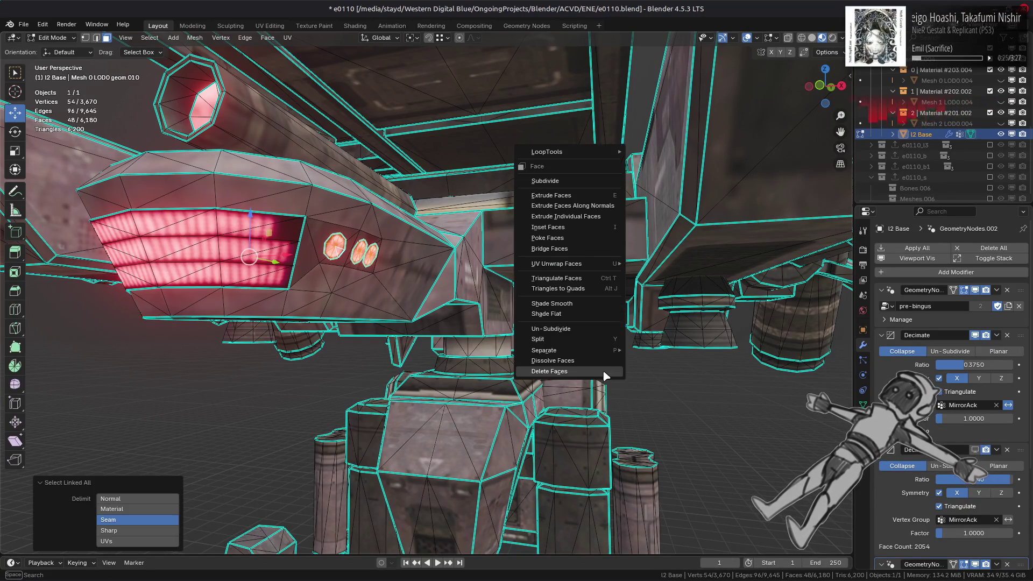
{"action": "left_click", "coordinate": [602, 370]}
{"action": "key", "text": "Tab"}
{"action": "middle_click_drag", "start_coordinate": [588, 338], "coordinate": [532, 361]}
{"action": "key", "text": "Tab"}
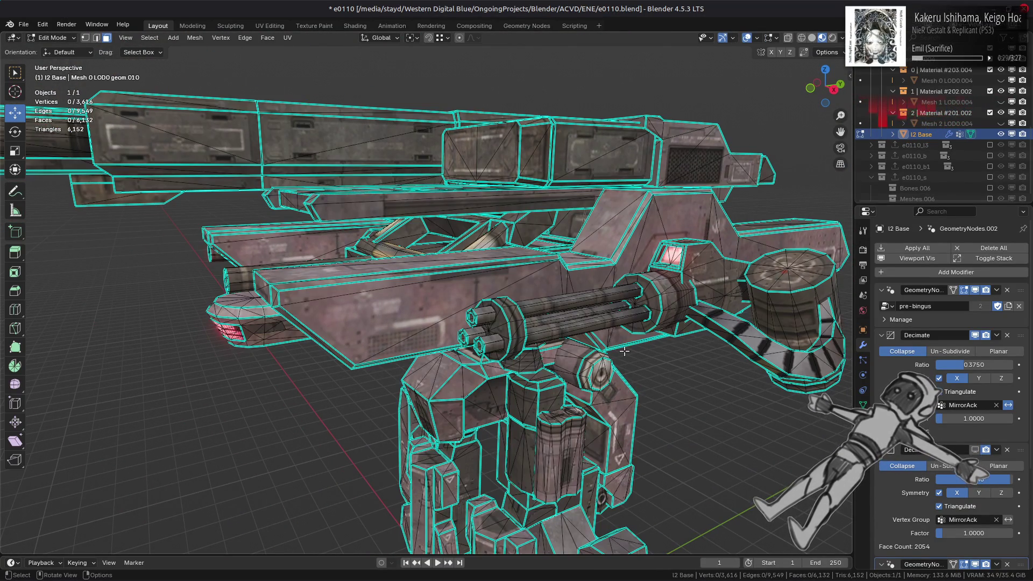
{"action": "mouse_move", "coordinate": [625, 351]}
{"action": "middle_mouse_down"}
{"action": "mouse_move", "coordinate": [398, 304]}
{"action": "mouse_move", "coordinate": [377, 317]}
{"action": "mouse_move", "coordinate": [444, 287]}
{"action": "mouse_move", "coordinate": [502, 288]}
{"action": "mouse_move", "coordinate": [508, 277]}
{"action": "mouse_move", "coordinate": [524, 290]}
{"action": "mouse_move", "coordinate": [439, 264]}
{"action": "middle_mouse_up"}
{"action": "key", "text": "Tab"}
- Select all geometry linked to the eye lens and delete its vertices
{"action": "key", "text": "Tab"}
{"action": "key", "text": "Tab"}
{"action": "key", "text": "Tab"}
{"action": "scroll", "coordinate": [516, 286], "scroll_direction": "up", "scroll_amount": 3}
{"action": "key", "text": "Tab"}
{"action": "key", "text": "Tab"}
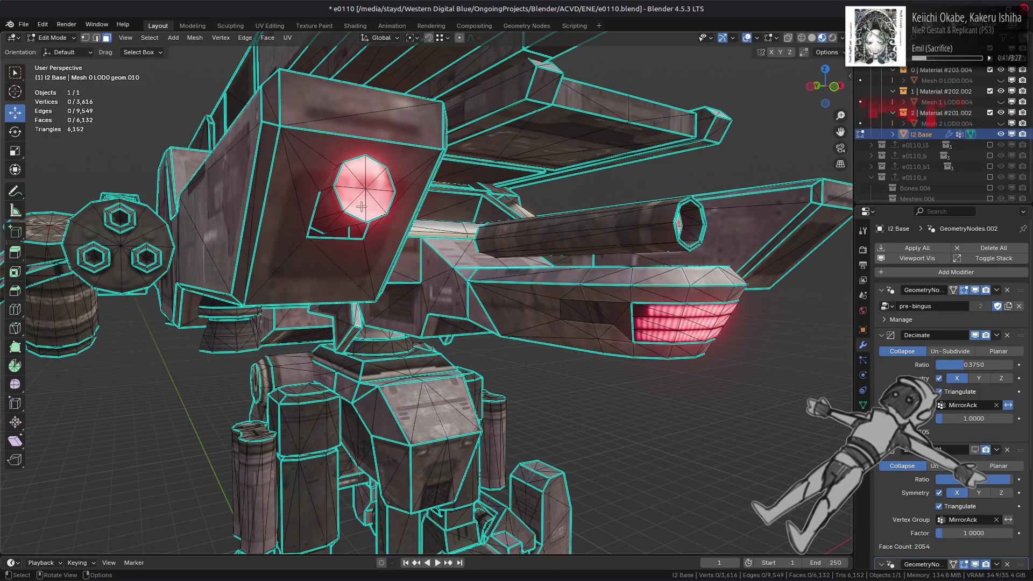
{"action": "key", "text": "ctrl+l"}
{"action": "right_click", "coordinate": [484, 395]}
{"action": "left_click", "coordinate": [484, 395]}
- In edge mode, delete the leftover hole geometry and fill the four-vertex opening with a face
{"action": "mouse_move", "coordinate": [484, 395]}
{"action": "middle_mouse_down"}
{"action": "mouse_move", "coordinate": [395, 273]}
{"action": "mouse_move", "coordinate": [360, 245]}
{"action": "mouse_move", "coordinate": [370, 218]}
{"action": "middle_mouse_up"}
{"action": "key", "text": "2"}
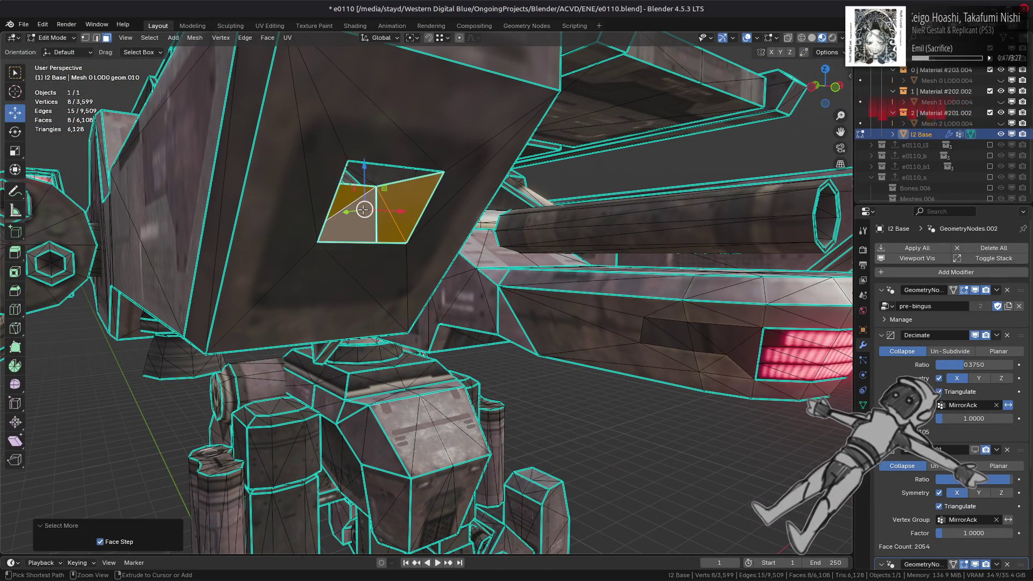
{"action": "right_click", "coordinate": [362, 208]}
{"action": "left_click", "coordinate": [363, 251]}
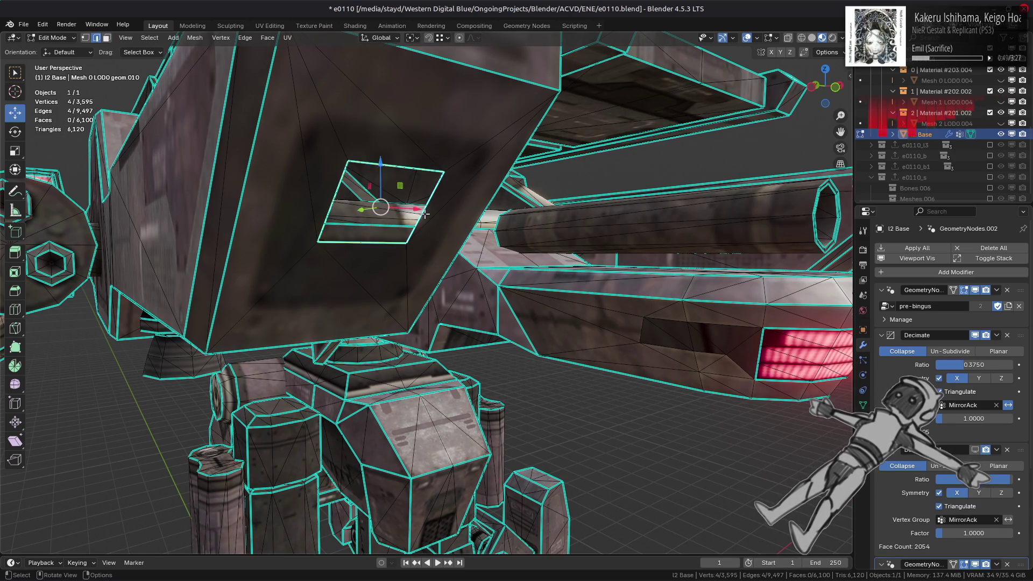
{"action": "key", "text": "f"}
- Dissolve the extra cap vertices, triangulate the cap face, deselect all and return to Object Mode
{"action": "right_click", "coordinate": [458, 327]}
{"action": "left_click", "coordinate": [417, 526]}
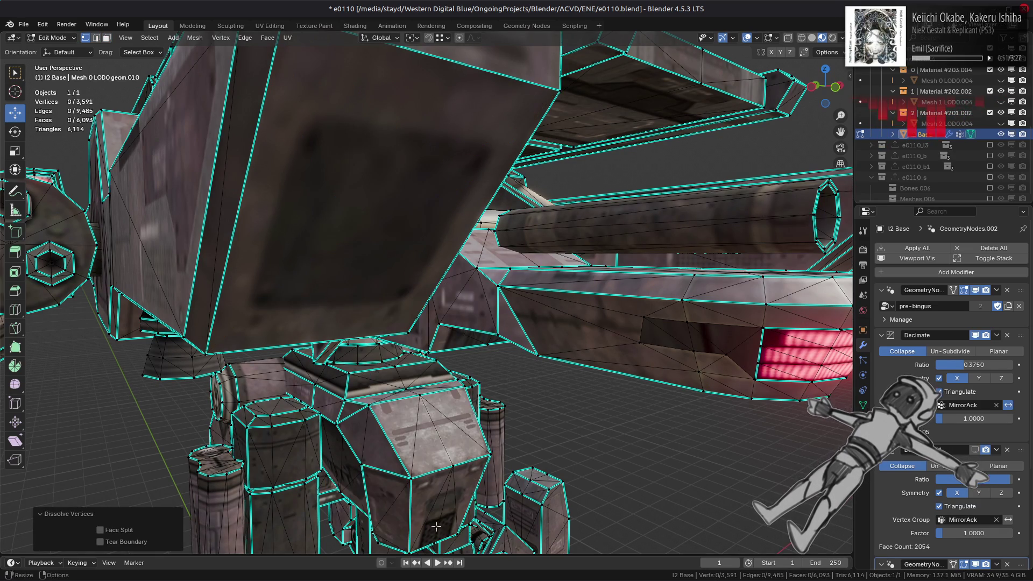
{"action": "middle_click_drag", "start_coordinate": [462, 388], "coordinate": [493, 352]}
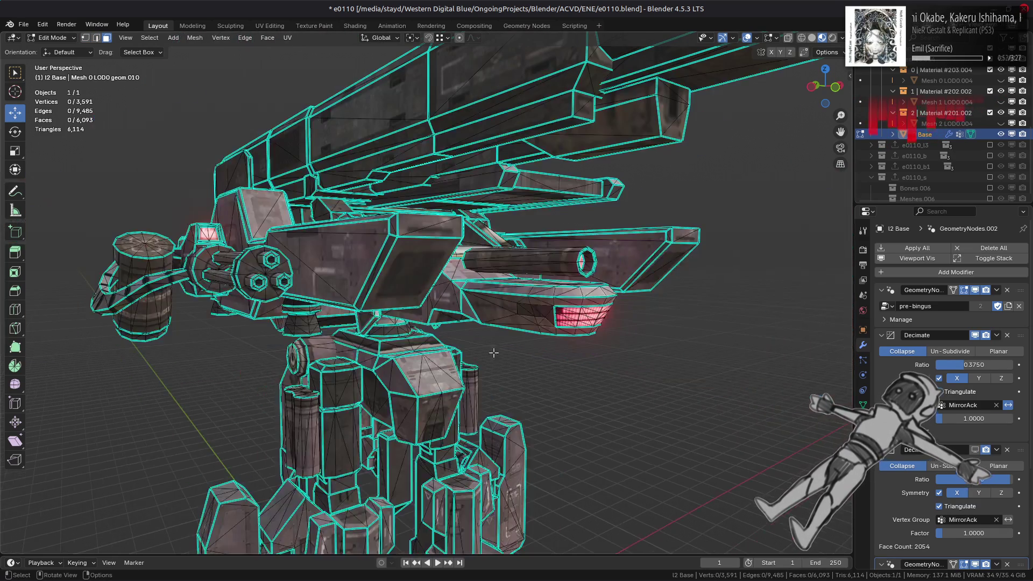
{"action": "left_click", "coordinate": [267, 38]}
{"action": "left_click", "coordinate": [319, 110]}
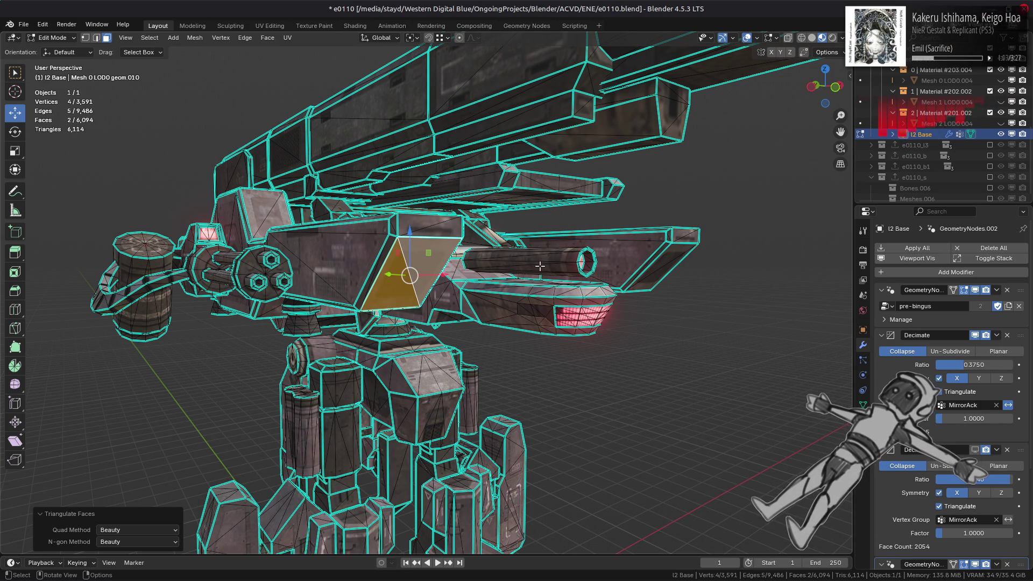
{"action": "key", "text": "alt+a"}
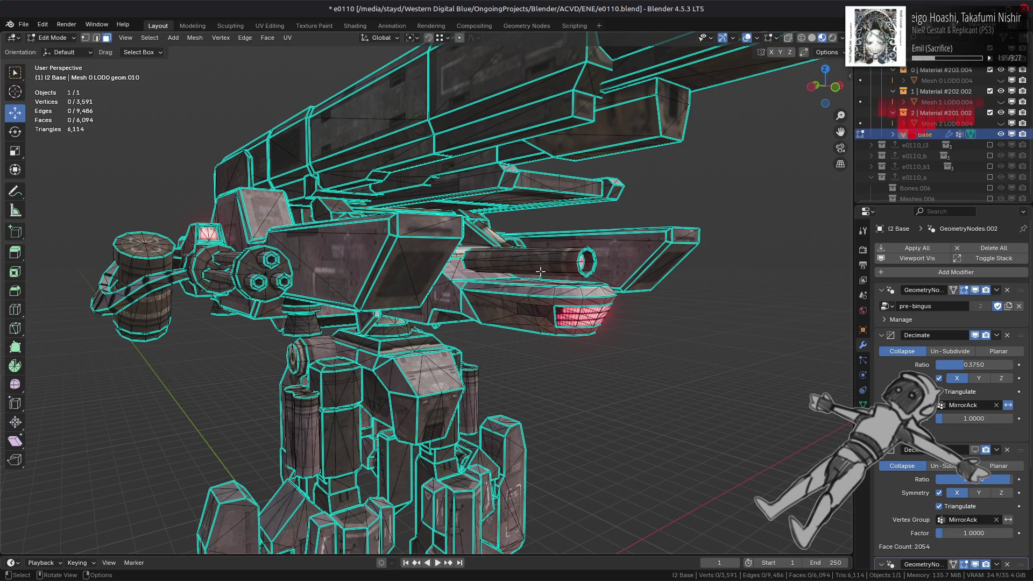
{"action": "key", "text": "Tab"}
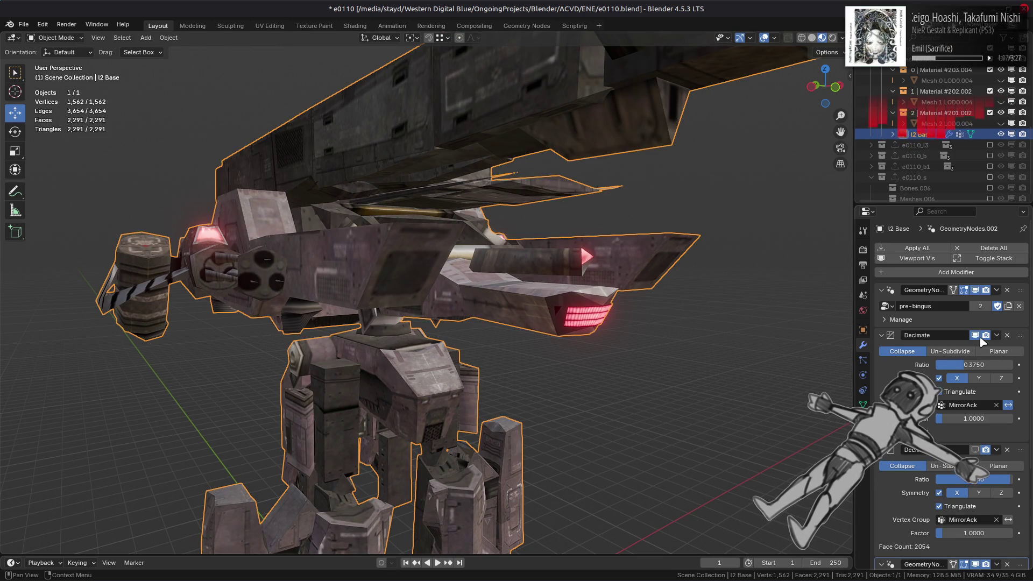
- Toggle the Decimate modifier's viewport display to compare the mech with and without decimation
{"action": "left_click", "coordinate": [976, 336]}
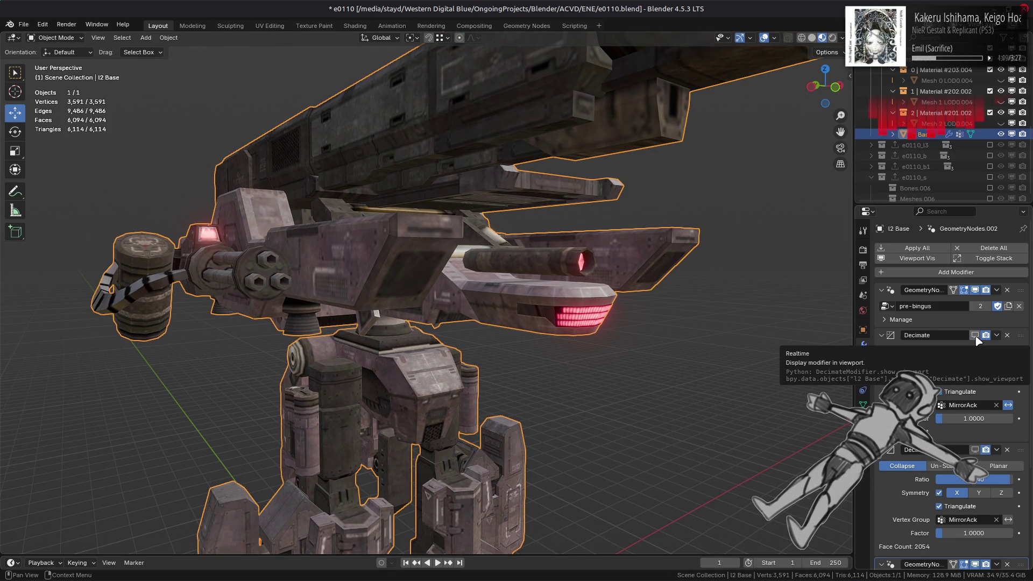
{"action": "left_click", "coordinate": [975, 336]}
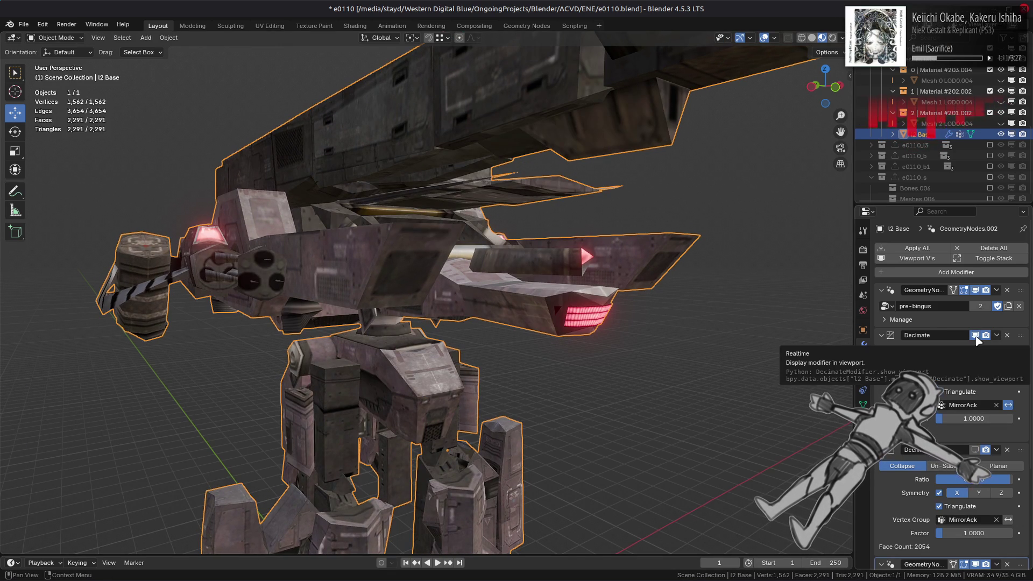
{"action": "left_click", "coordinate": [975, 336]}
{"action": "left_click", "coordinate": [975, 335]}
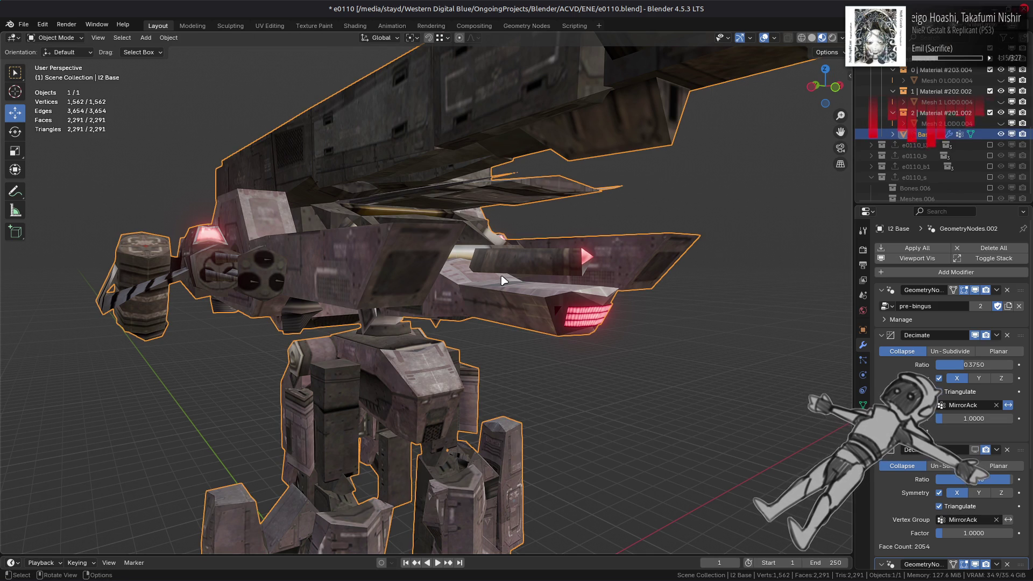
- Add a Triangulate modifier (Shortest Diagonal, Beauty), move it to the stack top, enter Edit Mode
{"action": "left_click", "coordinate": [914, 272]}
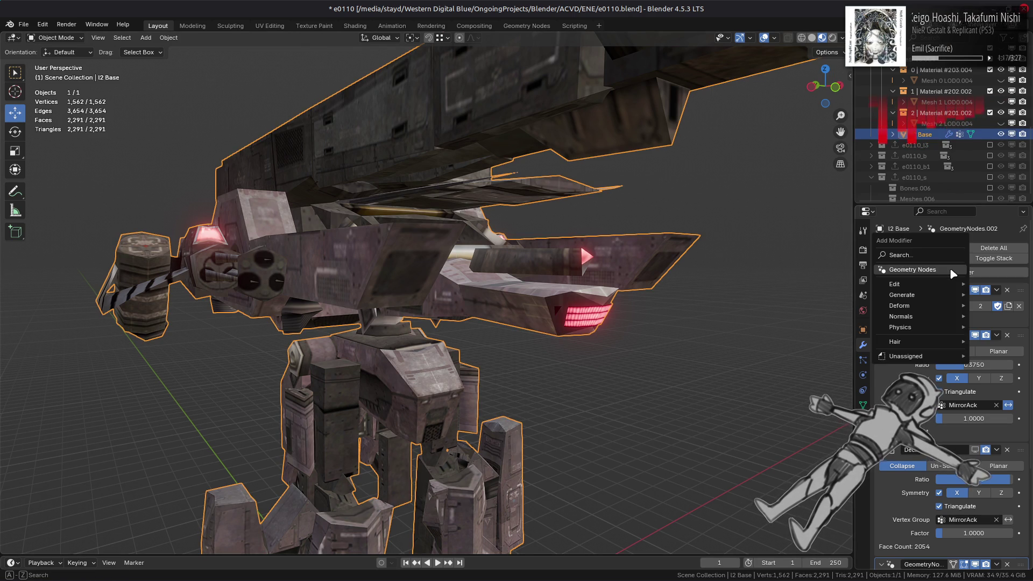
{"action": "mouse_move", "coordinate": [916, 297]}
{"action": "left_click", "coordinate": [809, 445]}
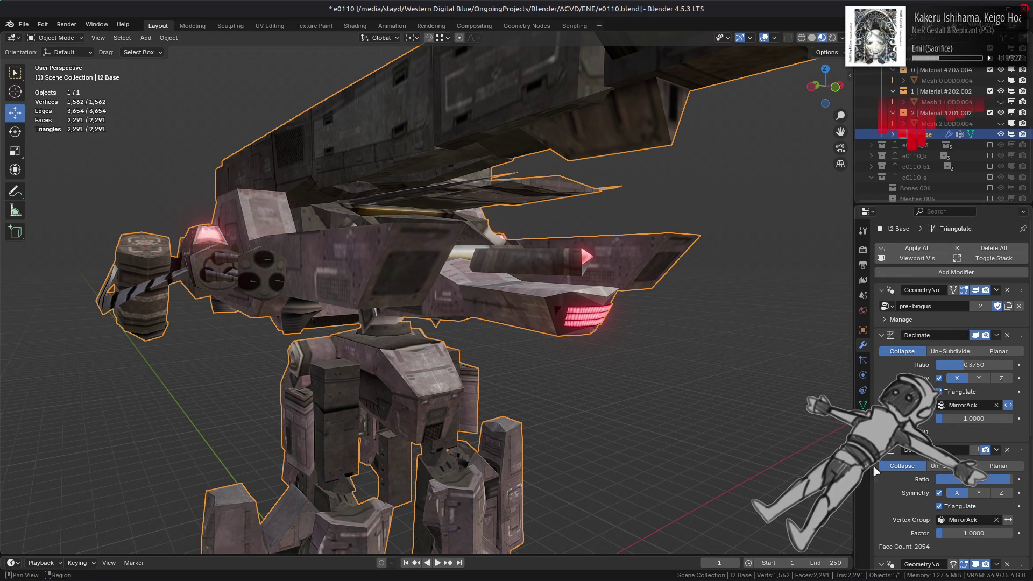
{"action": "scroll", "coordinate": [893, 499], "scroll_direction": "down", "scroll_amount": 8}
{"action": "left_click_drag", "start_coordinate": [1023, 506], "coordinate": [1011, 232]}
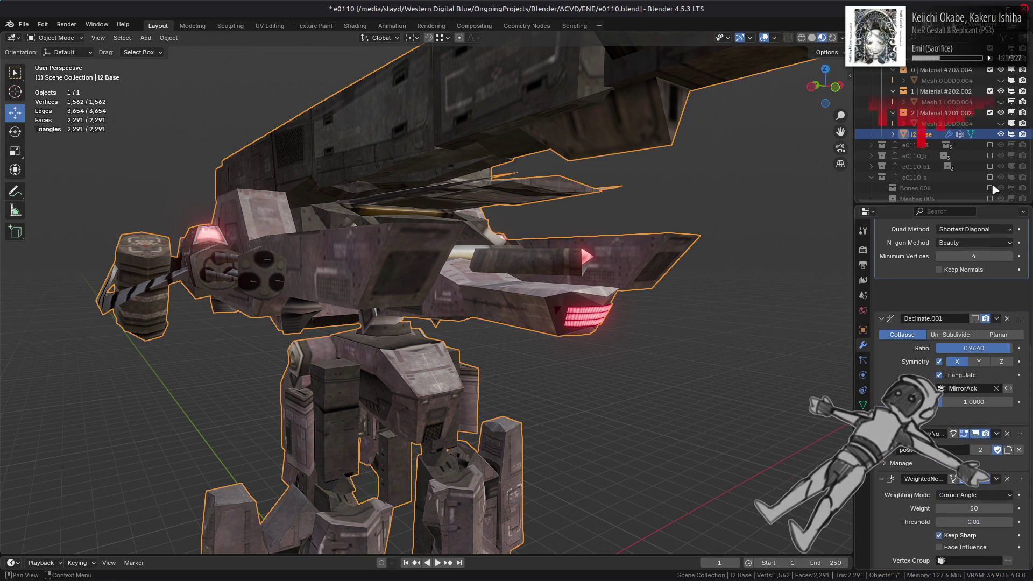
{"action": "scroll", "coordinate": [947, 248], "scroll_direction": "up", "scroll_amount": 4}
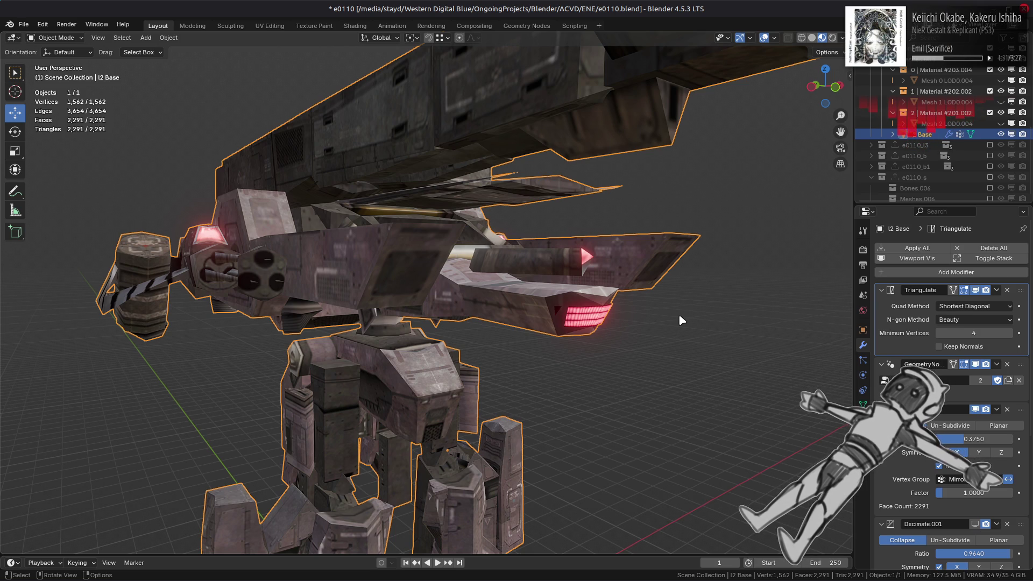
{"action": "scroll", "coordinate": [679, 314], "scroll_direction": "up", "scroll_amount": 3}
{"action": "key", "text": "Tab"}
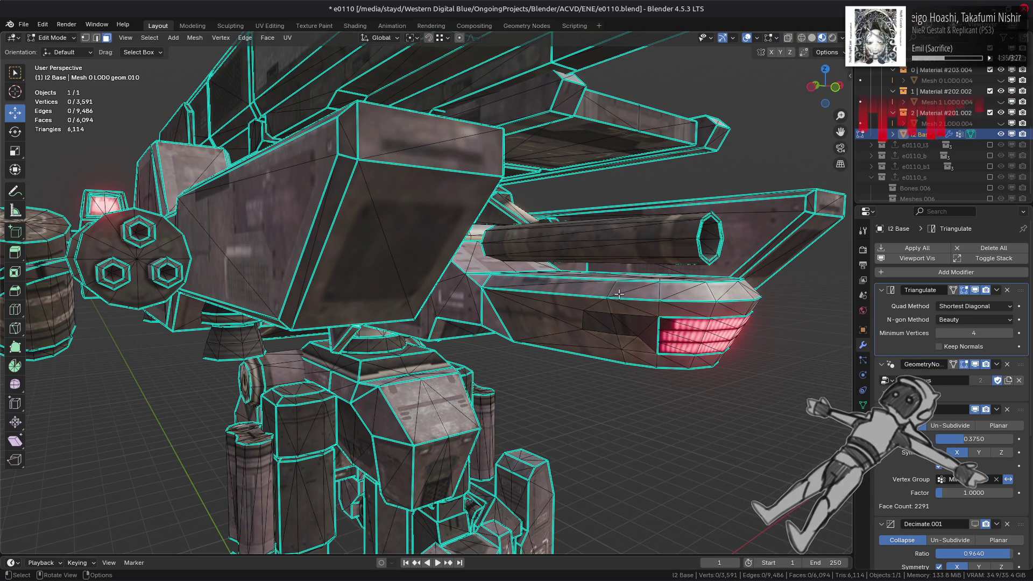
- Select the connected piece inside the cannon, separate it, clear the selection and return to Object Mode
{"action": "middle_click_drag", "start_coordinate": [620, 295], "coordinate": [620, 312]}
{"action": "mouse_move", "coordinate": [463, 269]}
{"action": "middle_mouse_down"}
{"action": "mouse_move", "coordinate": [376, 239]}
{"action": "mouse_move", "coordinate": [417, 339]}
{"action": "middle_mouse_up"}
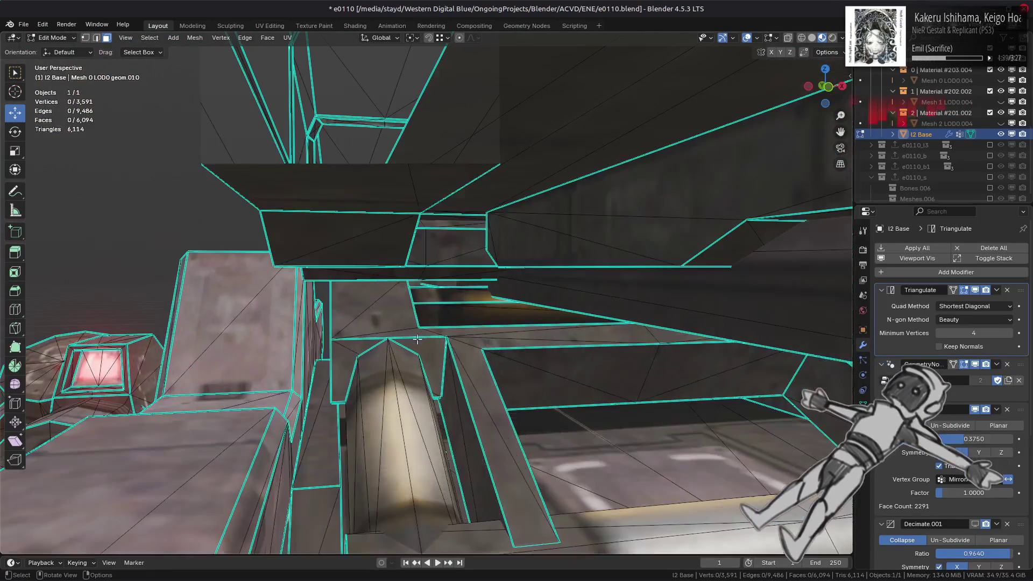
{"action": "mouse_move", "coordinate": [466, 290]}
{"action": "middle_mouse_down"}
{"action": "mouse_move", "coordinate": [458, 279]}
{"action": "mouse_move", "coordinate": [281, 296]}
{"action": "mouse_move", "coordinate": [546, 302]}
{"action": "mouse_move", "coordinate": [460, 341]}
{"action": "mouse_move", "coordinate": [517, 377]}
{"action": "mouse_move", "coordinate": [607, 549]}
{"action": "mouse_move", "coordinate": [592, 474]}
{"action": "mouse_move", "coordinate": [508, 360]}
{"action": "mouse_move", "coordinate": [495, 321]}
{"action": "mouse_move", "coordinate": [390, 394]}
{"action": "mouse_move", "coordinate": [528, 307]}
{"action": "mouse_move", "coordinate": [528, 333]}
{"action": "mouse_move", "coordinate": [355, 260]}
{"action": "mouse_move", "coordinate": [417, 318]}
{"action": "mouse_move", "coordinate": [377, 388]}
{"action": "mouse_move", "coordinate": [313, 411]}
{"action": "mouse_move", "coordinate": [339, 425]}
{"action": "middle_mouse_up"}
{"action": "key", "text": "ctrl+l"}
{"action": "right_click", "coordinate": [606, 549]}
{"action": "left_click", "coordinate": [607, 549]}
{"action": "left_click", "coordinate": [661, 546]}
{"action": "scroll", "coordinate": [495, 321], "scroll_direction": "up", "scroll_amount": 3}
{"action": "key", "text": "alt+a"}
{"action": "scroll", "coordinate": [528, 309], "scroll_direction": "up", "scroll_amount": 2}
{"action": "key", "text": "Tab"}
{"action": "key", "text": "Tab"}
- Select the first hidden block beside the side gun as linked faces, frame it and delete it
{"action": "scroll", "coordinate": [377, 292], "scroll_direction": "down", "scroll_amount": 5}
{"action": "left_click", "coordinate": [448, 276], "text": "shift"}
{"action": "middle_click_drag", "start_coordinate": [447, 276], "coordinate": [525, 308]}
{"action": "key", "text": "KP_Decimal"}
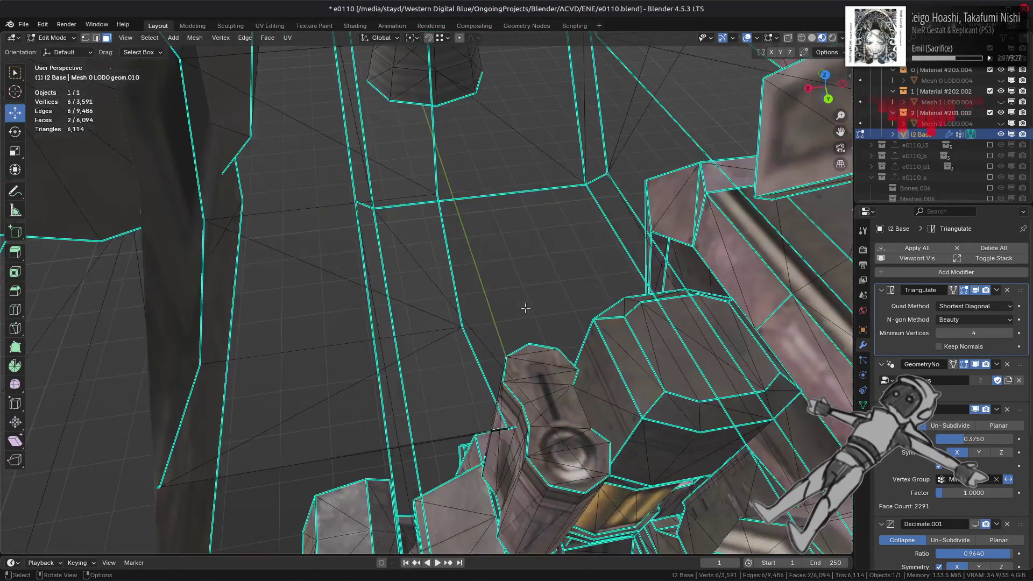
{"action": "key", "text": "ctrl+l"}
{"action": "key", "text": "KP_Decimal"}
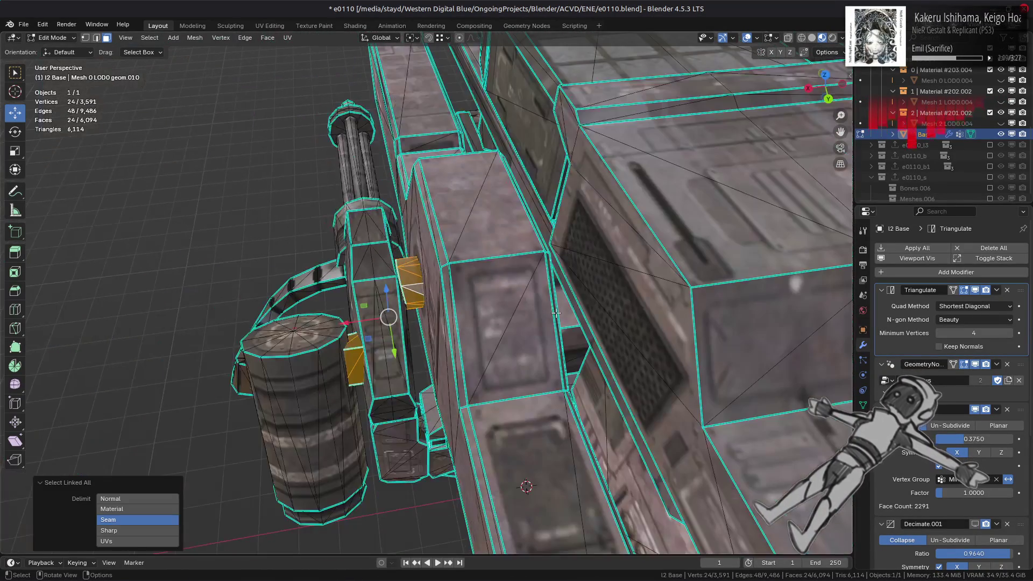
{"action": "right_click", "coordinate": [559, 317]}
{"action": "left_click", "coordinate": [558, 314]}
- Delete the second hidden block's faces and return to Object Mode framed on the whole object
{"action": "middle_click_drag", "start_coordinate": [558, 315], "coordinate": [359, 303]}
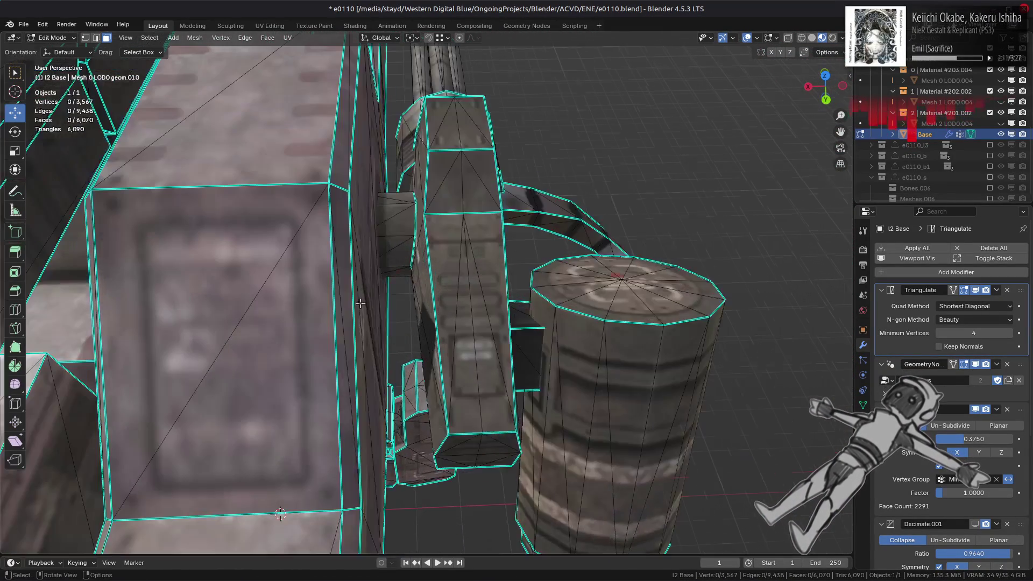
{"action": "right_click", "coordinate": [532, 373]}
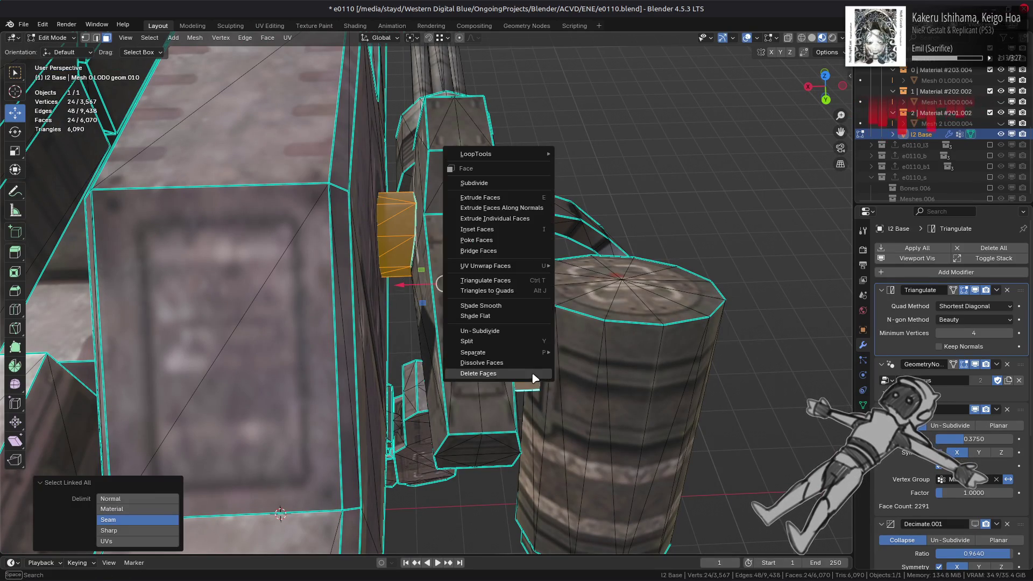
{"action": "left_click", "coordinate": [533, 375]}
{"action": "key", "text": "Tab"}
{"action": "key", "text": "KP_Decimal"}
{"action": "scroll", "coordinate": [448, 371], "scroll_direction": "up", "scroll_amount": 2}
- In Edit Mode, select a connected block at the mech's front and hide it
{"action": "scroll", "coordinate": [446, 367], "scroll_direction": "down", "scroll_amount": 4}
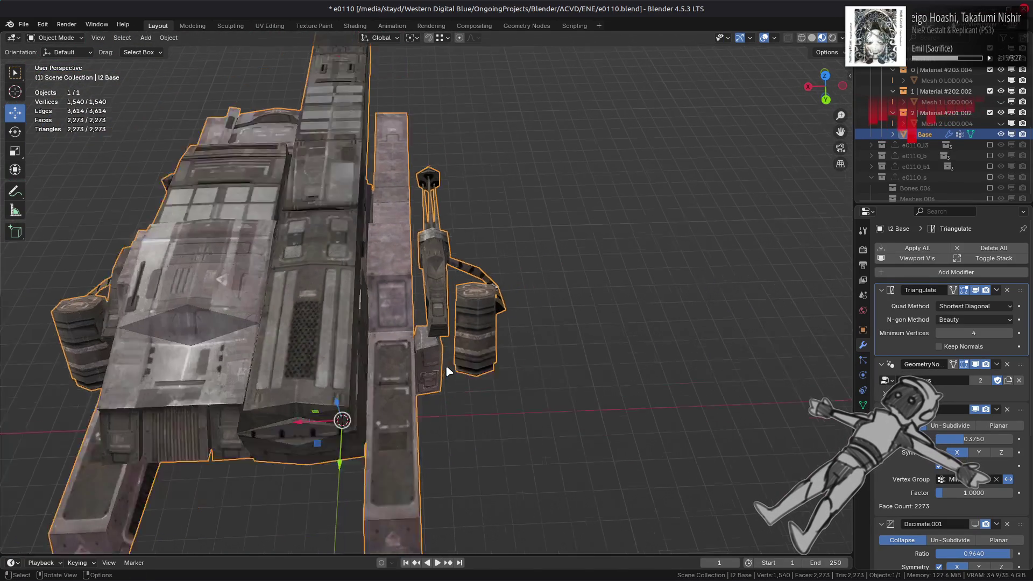
{"action": "mouse_move", "coordinate": [446, 366]}
{"action": "middle_mouse_down"}
{"action": "mouse_move", "coordinate": [418, 340]}
{"action": "mouse_move", "coordinate": [428, 357]}
{"action": "mouse_move", "coordinate": [528, 350]}
{"action": "mouse_move", "coordinate": [575, 326]}
{"action": "mouse_move", "coordinate": [447, 379]}
{"action": "mouse_move", "coordinate": [564, 335]}
{"action": "middle_mouse_up"}
{"action": "key", "text": "Tab"}
{"action": "scroll", "coordinate": [428, 356], "scroll_direction": "up", "scroll_amount": 4}
{"action": "key", "text": "ctrl+l"}
{"action": "key", "text": "h"}
- Select another linked region near the gun barrel and check it with X-ray toggled on and off
{"action": "key", "text": "ctrl+l"}
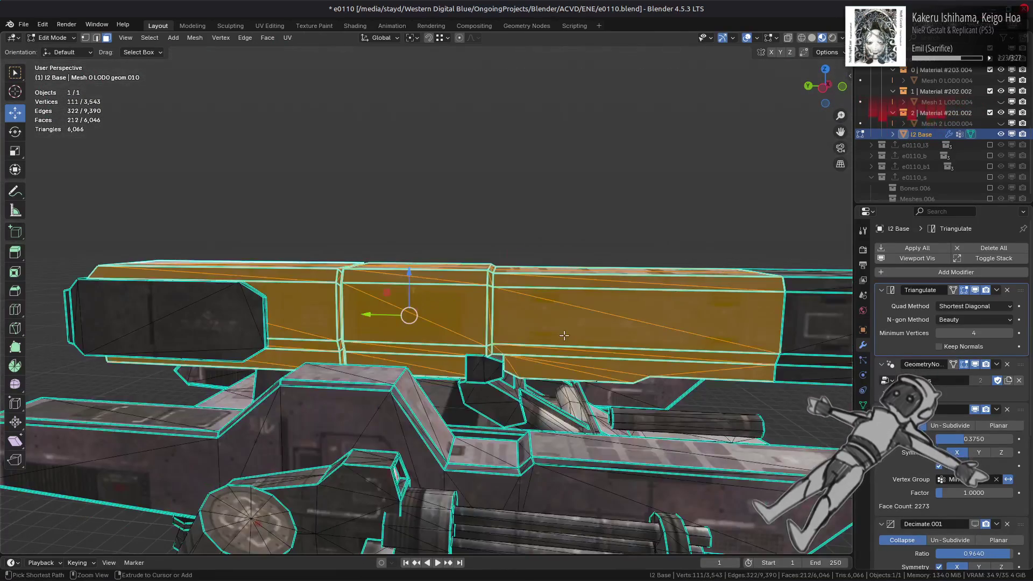
{"action": "mouse_move", "coordinate": [454, 341]}
{"action": "middle_mouse_down"}
{"action": "mouse_move", "coordinate": [444, 298]}
{"action": "mouse_move", "coordinate": [554, 252]}
{"action": "middle_mouse_up"}
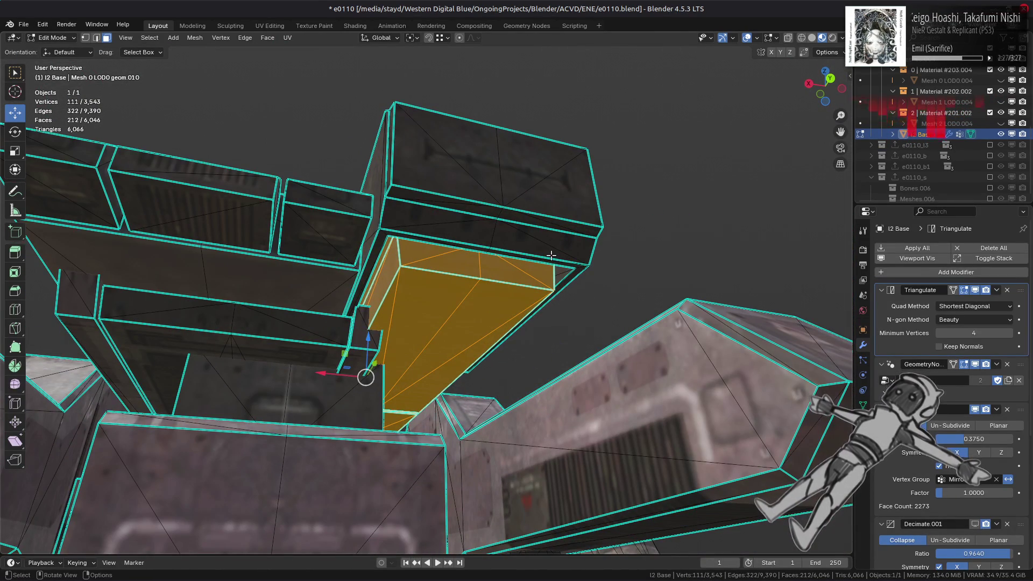
{"action": "mouse_move", "coordinate": [476, 252]}
{"action": "middle_mouse_down"}
{"action": "mouse_move", "coordinate": [463, 291]}
{"action": "mouse_move", "coordinate": [484, 301]}
{"action": "mouse_move", "coordinate": [492, 329]}
{"action": "mouse_move", "coordinate": [486, 259]}
{"action": "mouse_move", "coordinate": [485, 279]}
{"action": "mouse_move", "coordinate": [529, 300]}
{"action": "mouse_move", "coordinate": [520, 355]}
{"action": "mouse_move", "coordinate": [489, 343]}
{"action": "middle_mouse_up"}
{"action": "key", "text": "ctrl+l"}
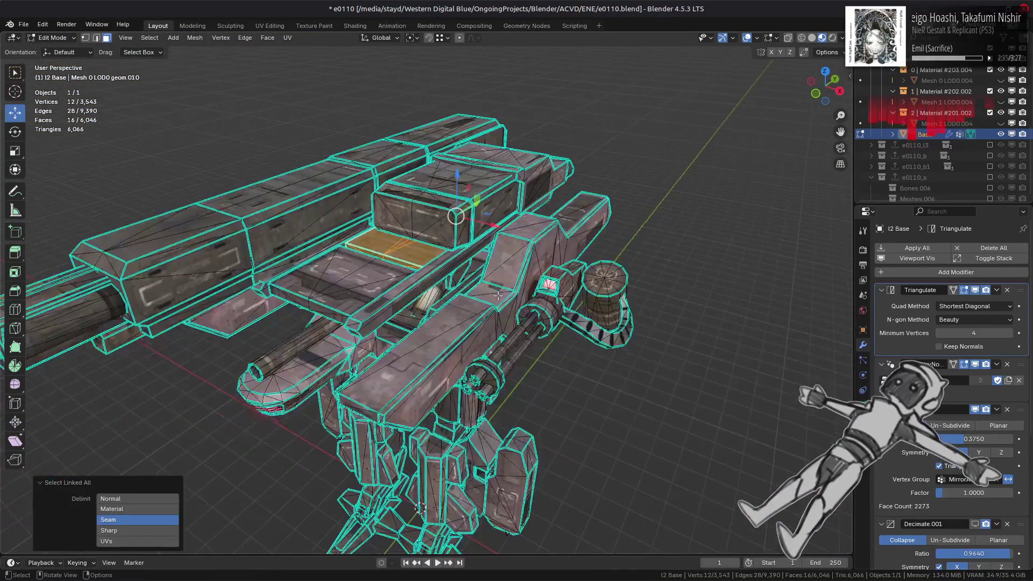
{"action": "scroll", "coordinate": [497, 296], "scroll_direction": "up", "scroll_amount": 5}
{"action": "scroll", "coordinate": [507, 287], "scroll_direction": "down", "scroll_amount": 3}
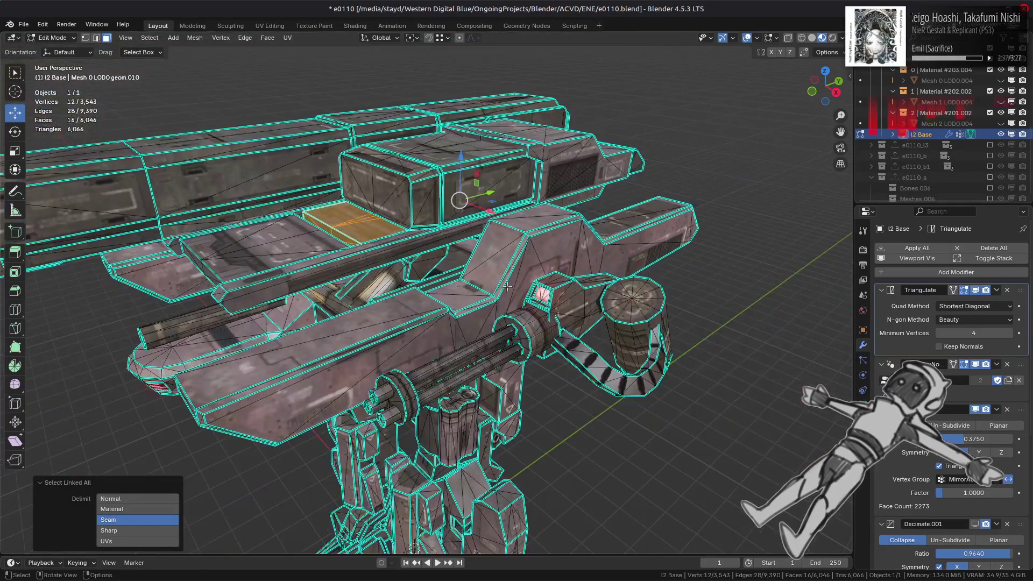
{"action": "mouse_move", "coordinate": [524, 306]}
{"action": "middle_mouse_down"}
{"action": "mouse_move", "coordinate": [565, 273]}
{"action": "mouse_move", "coordinate": [595, 270]}
{"action": "middle_mouse_up"}
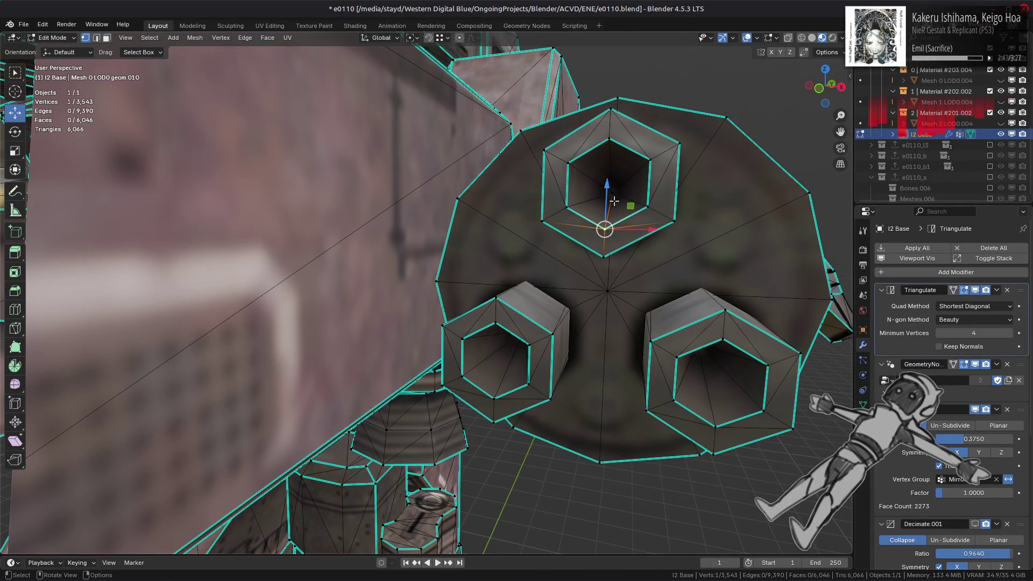
{"action": "key", "text": "alt+z"}
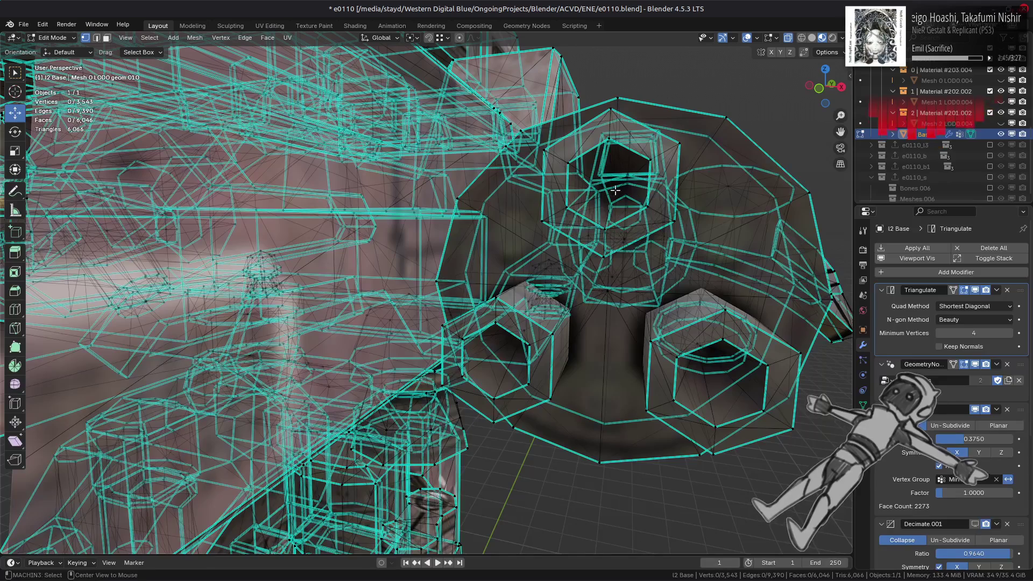
{"action": "key", "text": "alt+z"}
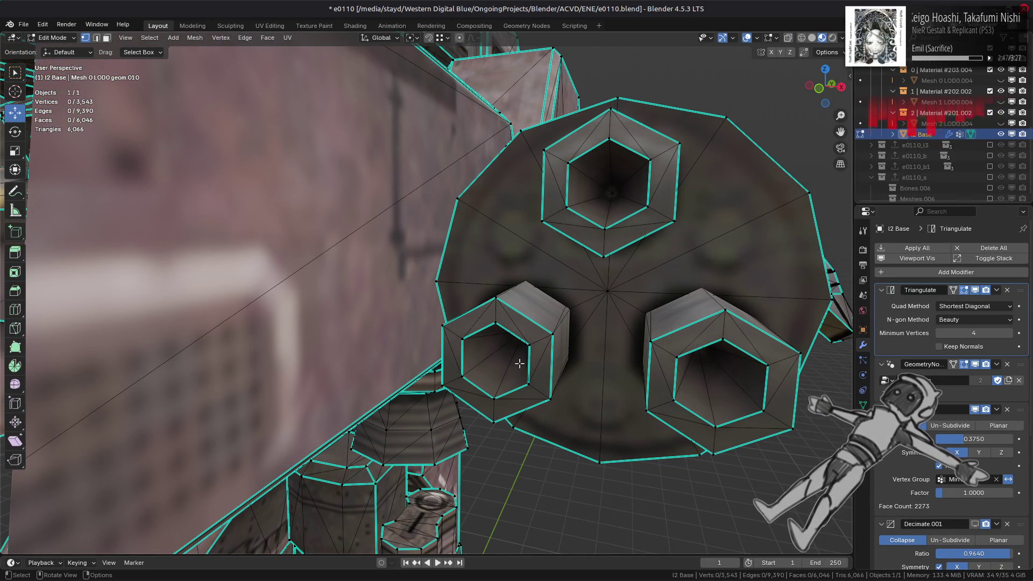
- In face mode, select the linked housing piece around the hexagon barrels and hide it
{"action": "key", "text": "3"}
{"action": "left_click", "coordinate": [713, 242]}
{"action": "key", "text": "ctrl+l"}
{"action": "scroll", "coordinate": [713, 242], "scroll_direction": "down", "scroll_amount": 8}
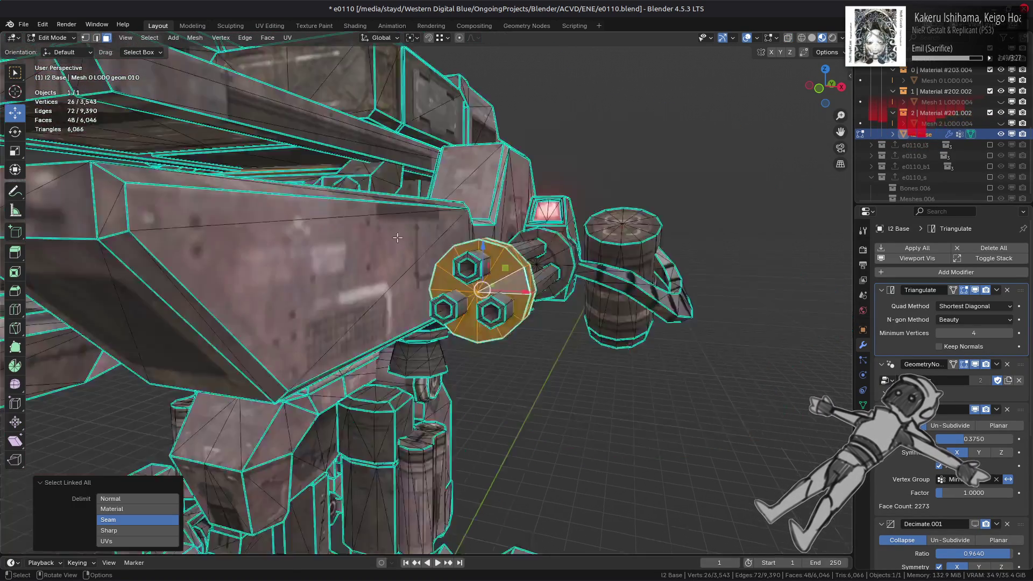
{"action": "mouse_move", "coordinate": [655, 197]}
{"action": "middle_mouse_down", "text": "shift"}
{"action": "mouse_move", "coordinate": [382, 243]}
{"action": "mouse_move", "coordinate": [345, 286]}
{"action": "middle_mouse_up", "text": "shift"}
{"action": "key", "text": "l"}
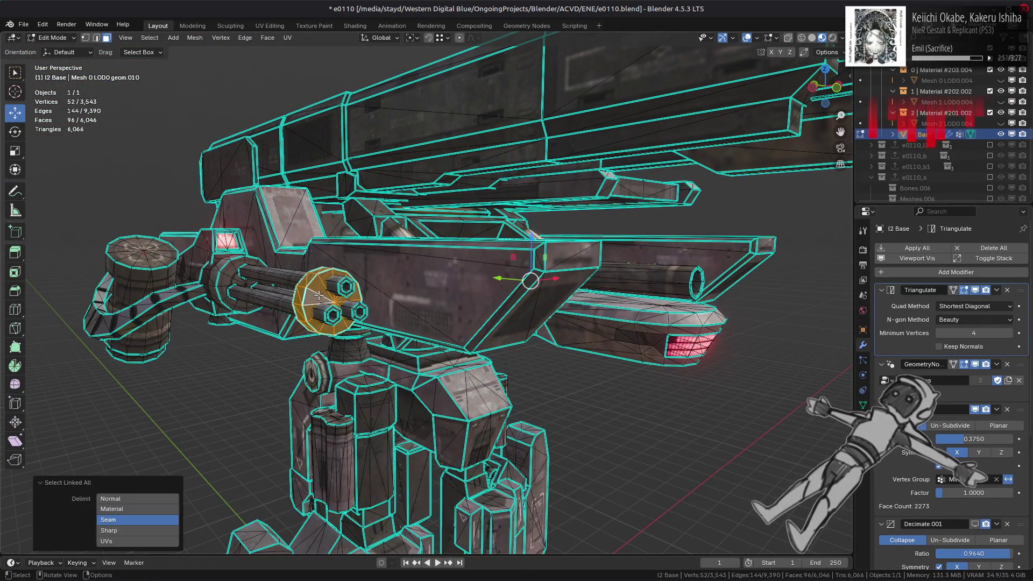
{"action": "key", "text": "h"}
- In vertex mode, select the centre vertices of the first two hexagonal barrel caps
{"action": "scroll", "coordinate": [347, 271], "scroll_direction": "up", "scroll_amount": 6}
{"action": "scroll", "coordinate": [347, 270], "scroll_direction": "down", "scroll_amount": 6}
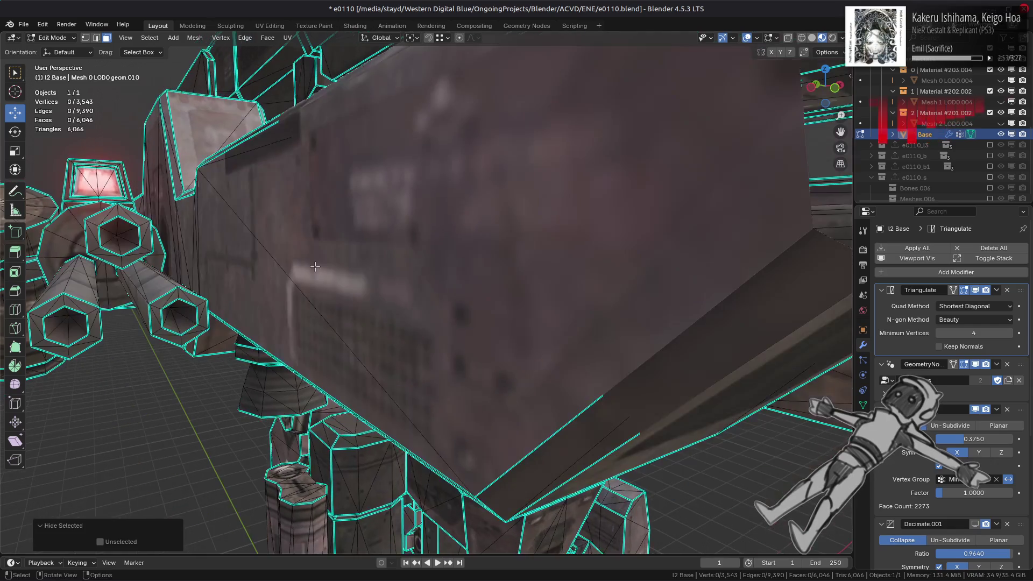
{"action": "key", "text": "1"}
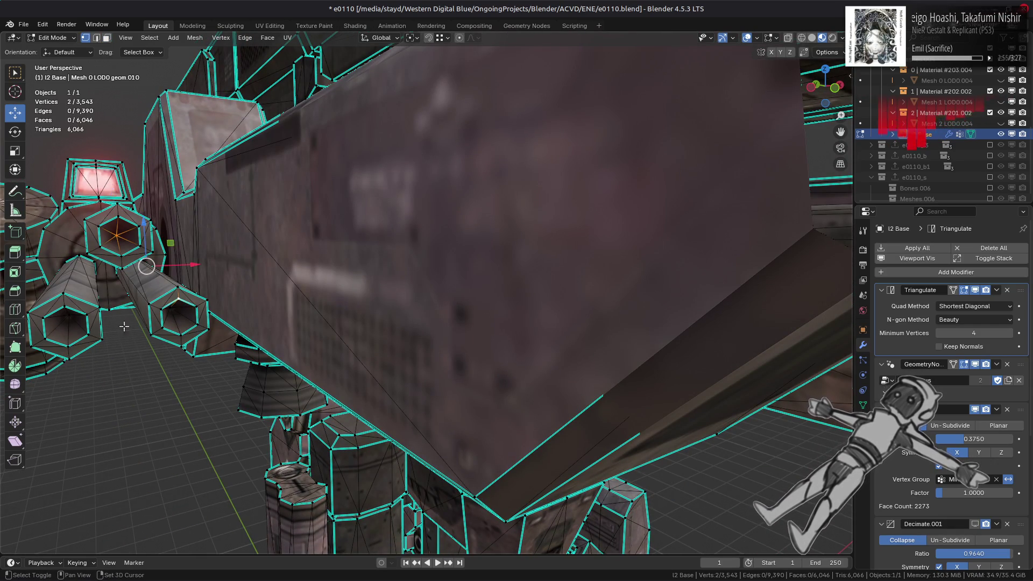
{"action": "left_click", "coordinate": [69, 322], "text": "shift"}
{"action": "middle_click_drag", "start_coordinate": [69, 321], "coordinate": [137, 297]}
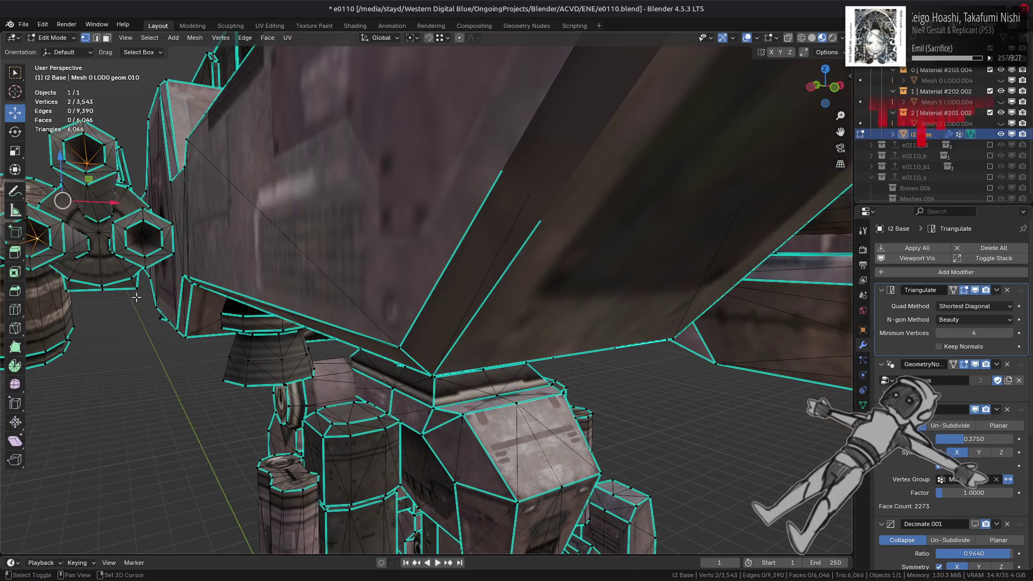
{"action": "left_click", "coordinate": [139, 239], "text": "shift"}
- Add more barrel cap centre vertices to the selection, including the left hexagon's centre
{"action": "mouse_move", "coordinate": [560, 272]}
{"action": "middle_mouse_down"}
{"action": "mouse_move", "coordinate": [358, 278]}
{"action": "mouse_move", "coordinate": [441, 280]}
{"action": "middle_mouse_up"}
{"action": "scroll", "coordinate": [466, 281], "scroll_direction": "up", "scroll_amount": 4}
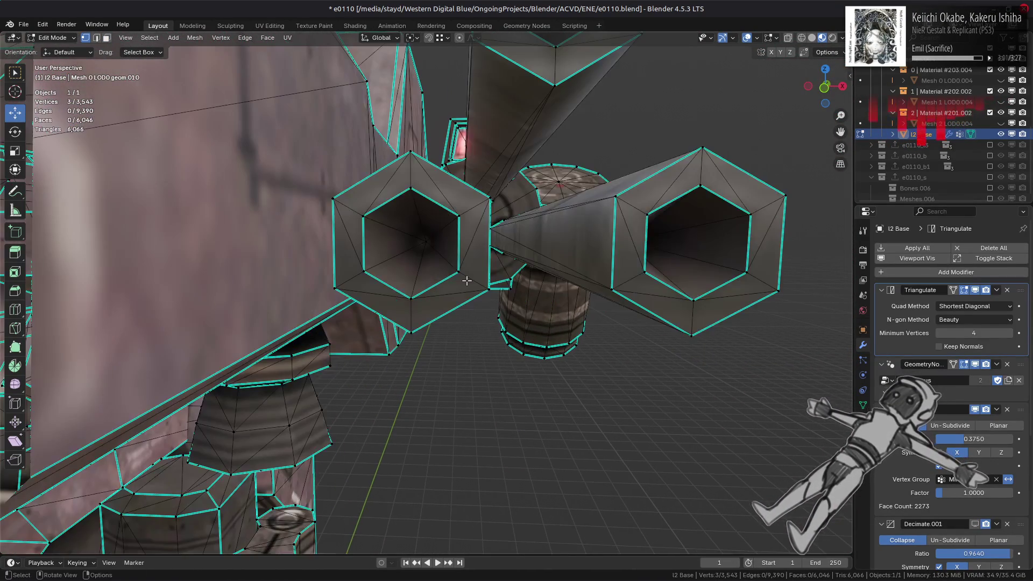
{"action": "middle_click_drag", "start_coordinate": [605, 252], "coordinate": [465, 250]}
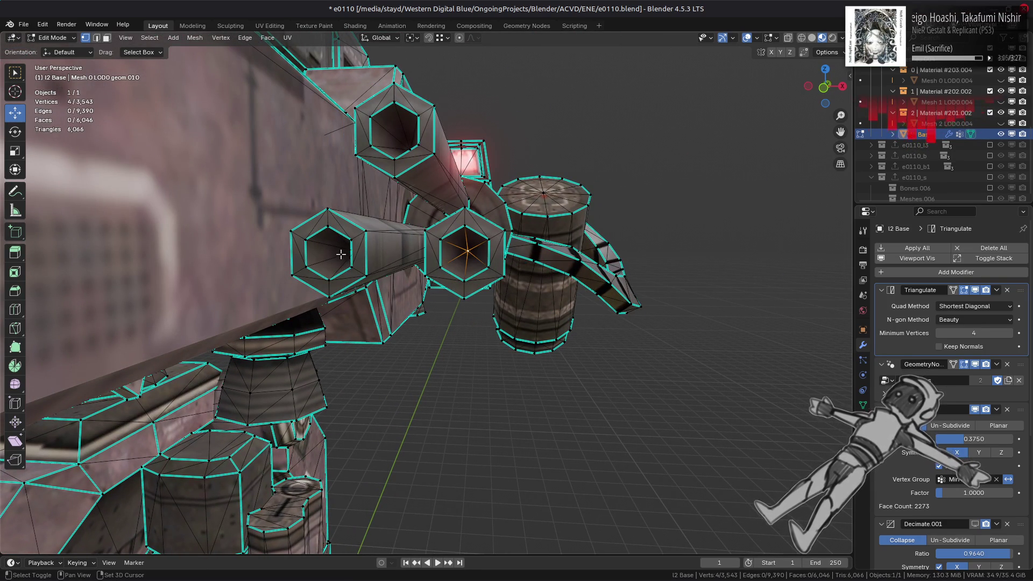
{"action": "middle_click_drag", "start_coordinate": [345, 256], "coordinate": [347, 256]}
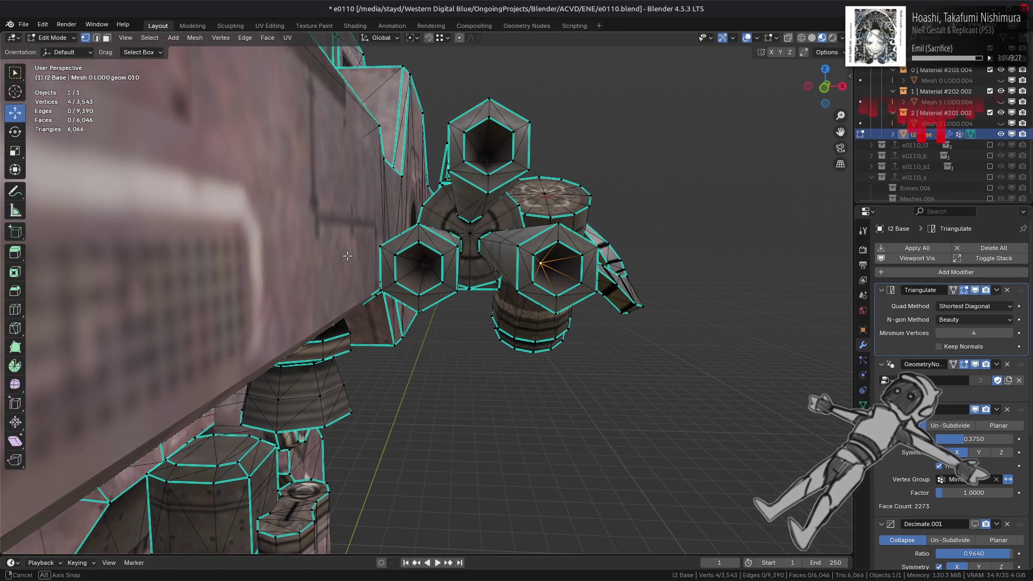
{"action": "left_click", "coordinate": [413, 273], "text": "shift"}
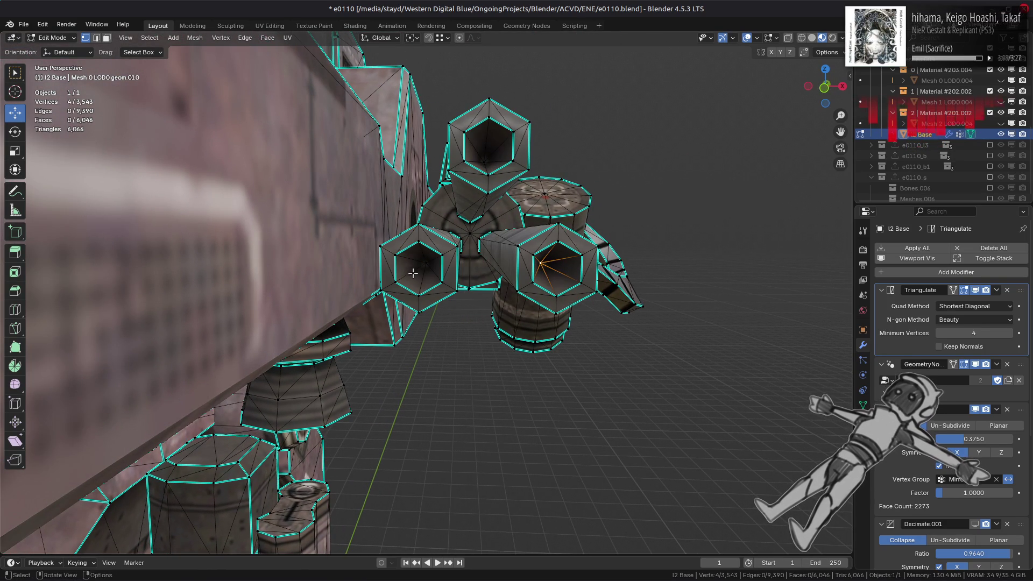
{"action": "left_click", "coordinate": [437, 256], "text": "shift"}
{"action": "scroll", "coordinate": [422, 244], "scroll_direction": "up", "scroll_amount": 4}
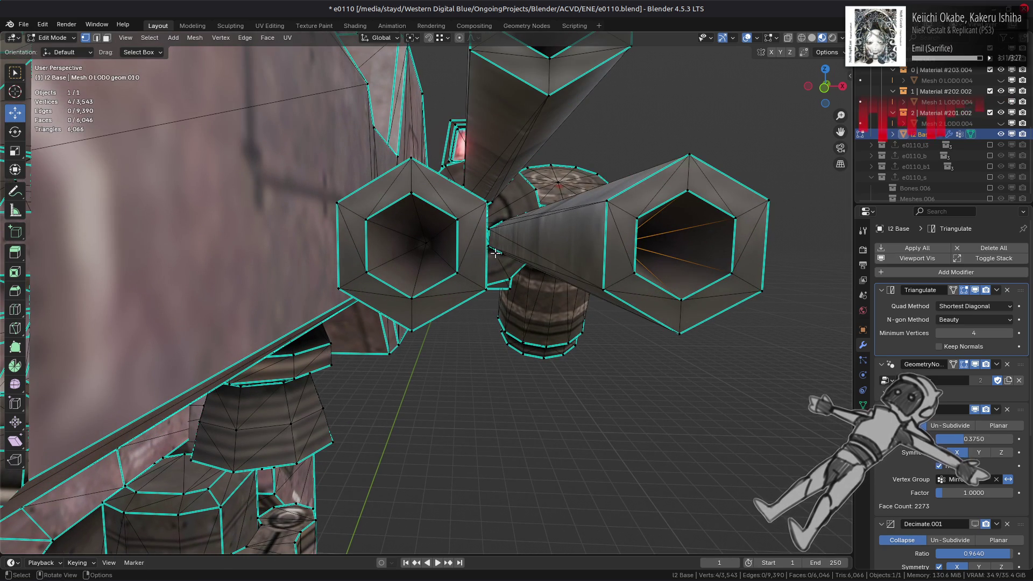
{"action": "mouse_move", "coordinate": [491, 252]}
{"action": "middle_mouse_down"}
{"action": "mouse_move", "coordinate": [435, 247]}
{"action": "mouse_move", "coordinate": [476, 223]}
{"action": "middle_mouse_up"}
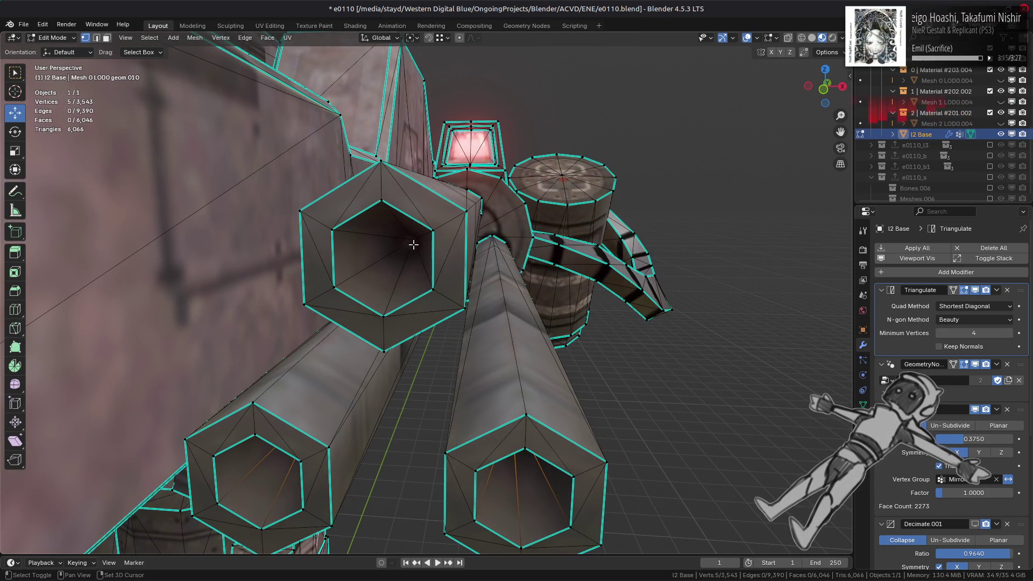
- Select a barrel cap vertex and grow the selection across the hexagon caps
{"action": "left_click", "coordinate": [431, 240], "text": "shift"}
{"action": "key", "text": "alt+z"}
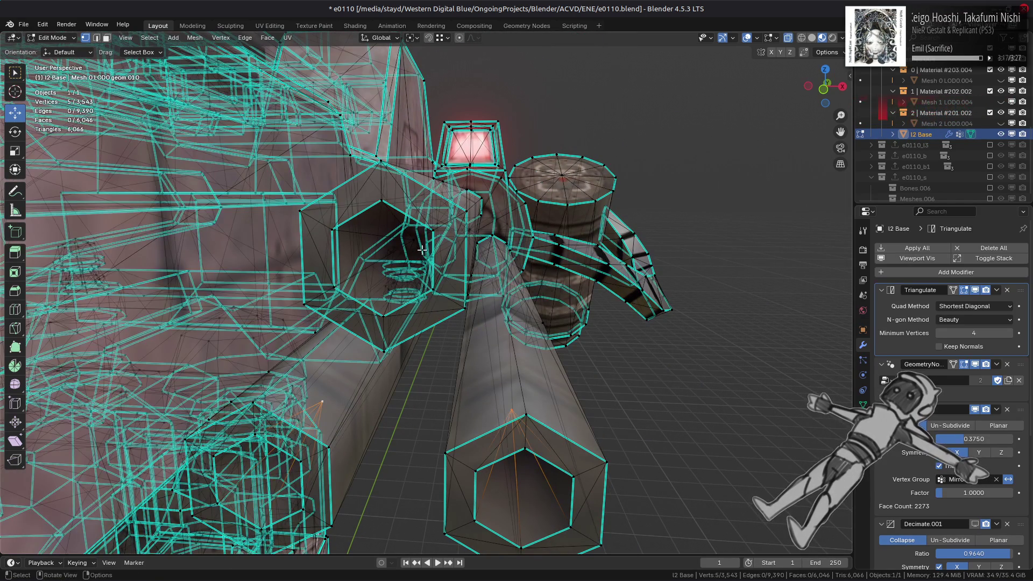
{"action": "middle_click_drag", "start_coordinate": [422, 249], "coordinate": [640, 270]}
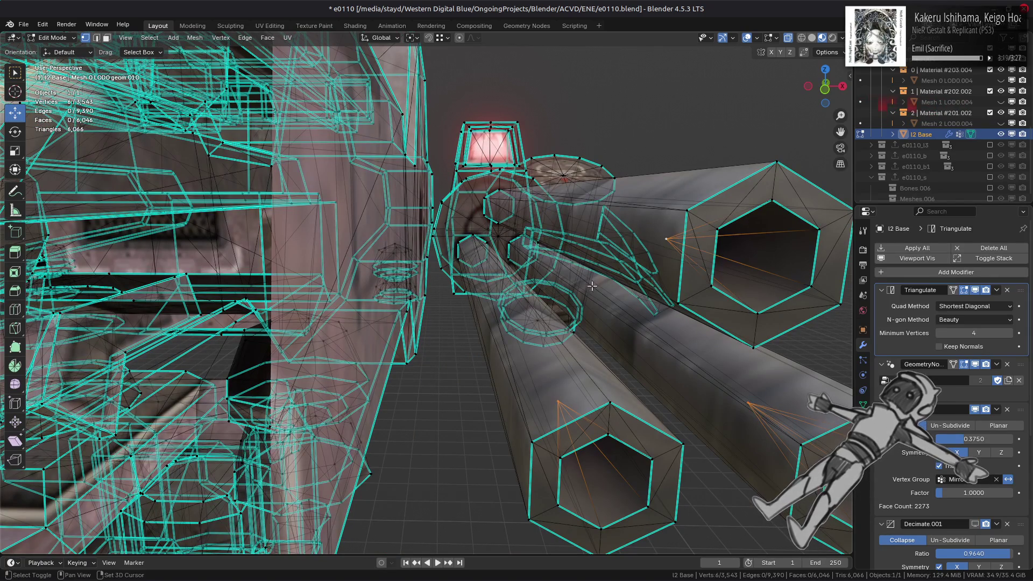
{"action": "key", "text": "alt+z"}
{"action": "scroll", "coordinate": [592, 286], "scroll_direction": "down", "scroll_amount": 6}
{"action": "key", "text": "ctrl+KP_Add"}
{"action": "scroll", "coordinate": [502, 334], "scroll_direction": "up", "scroll_amount": 6}
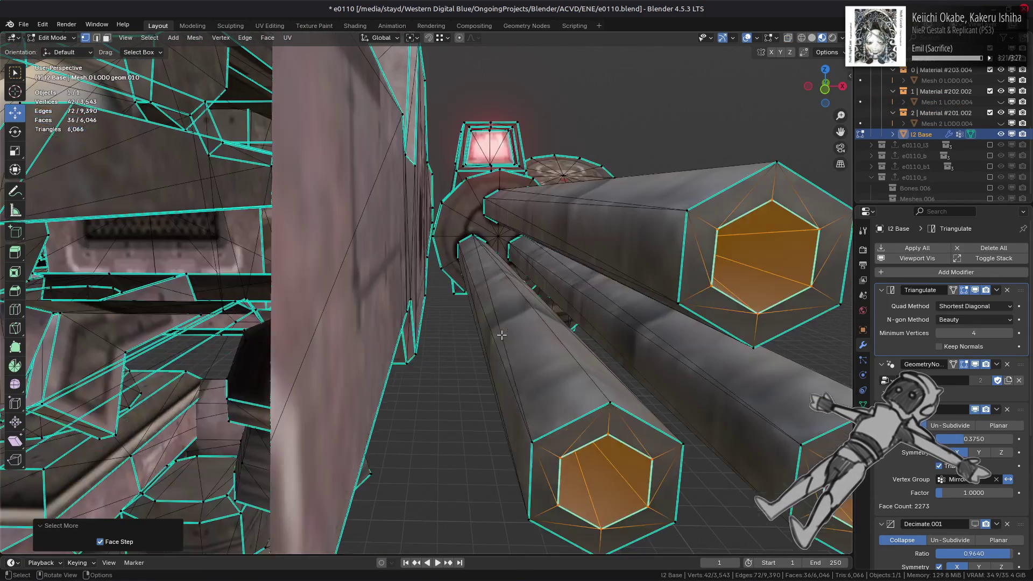
- Dissolve each hexagon cap into one face, then dissolve the leftover cap vertices
{"action": "right_click", "coordinate": [501, 335]}
{"action": "left_click", "coordinate": [490, 549]}
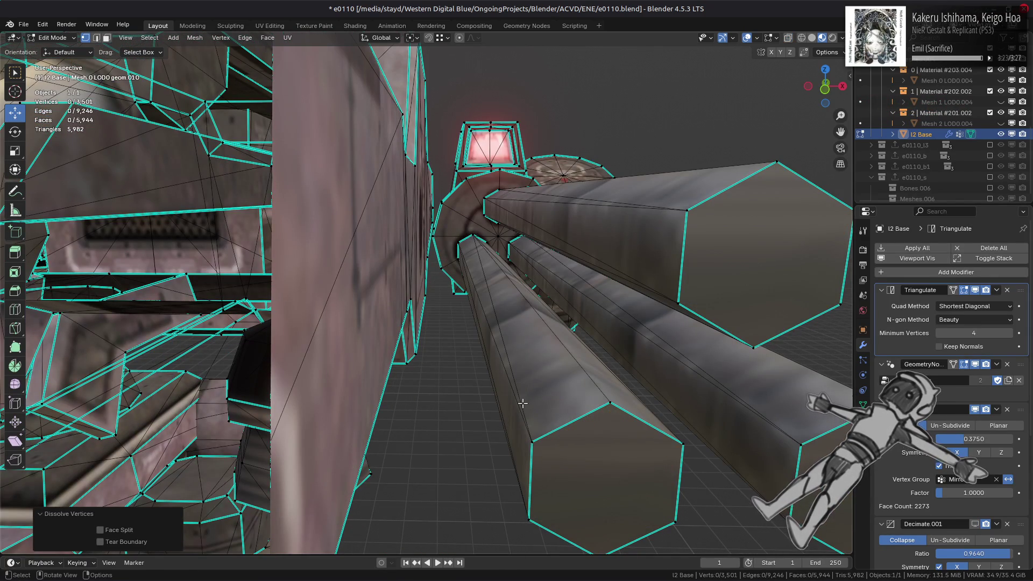
{"action": "key", "text": "ctrl+z"}
{"action": "key", "text": "3"}
{"action": "right_click", "coordinate": [508, 377]}
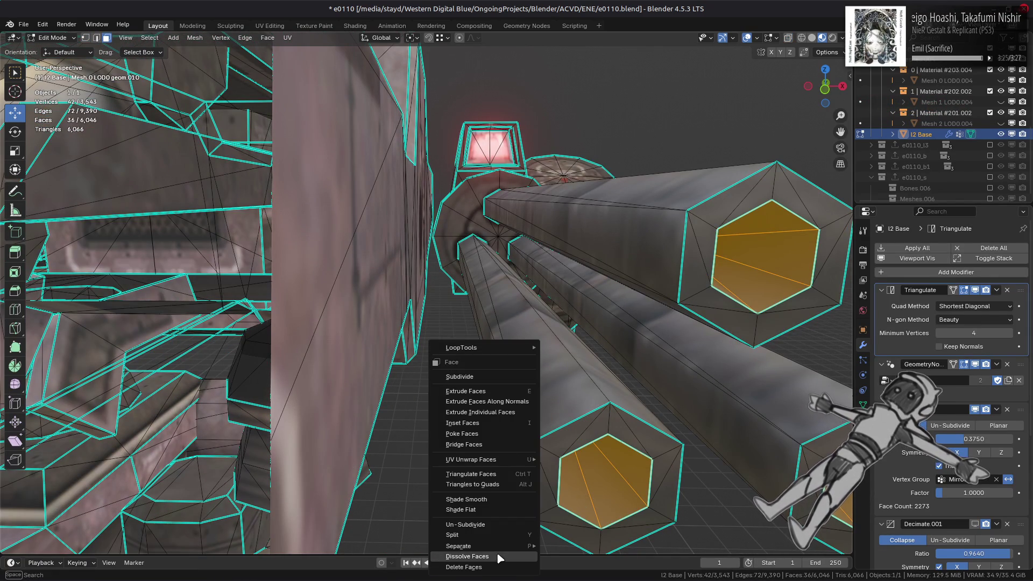
{"action": "left_click", "coordinate": [499, 557]}
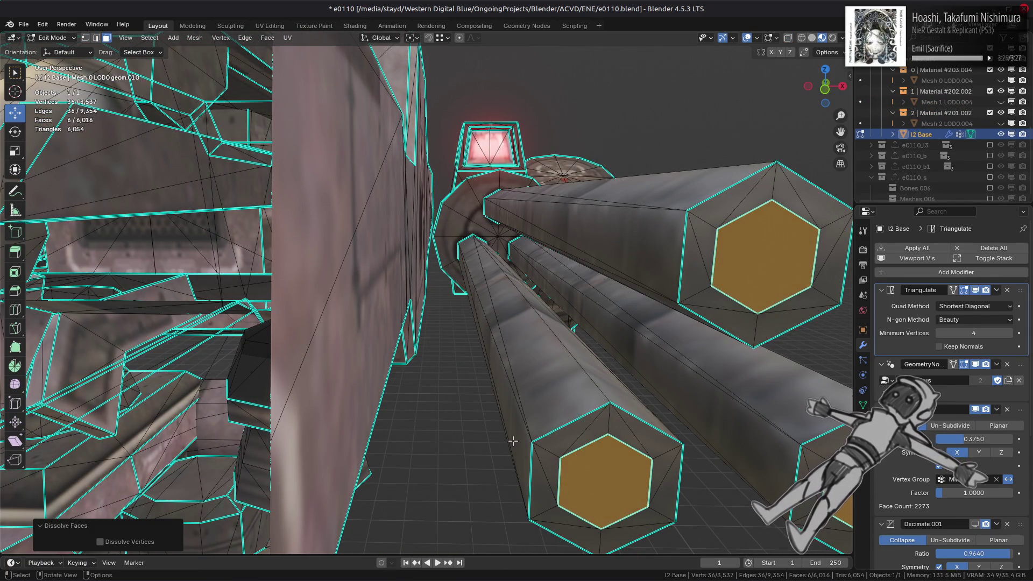
{"action": "key", "text": "1"}
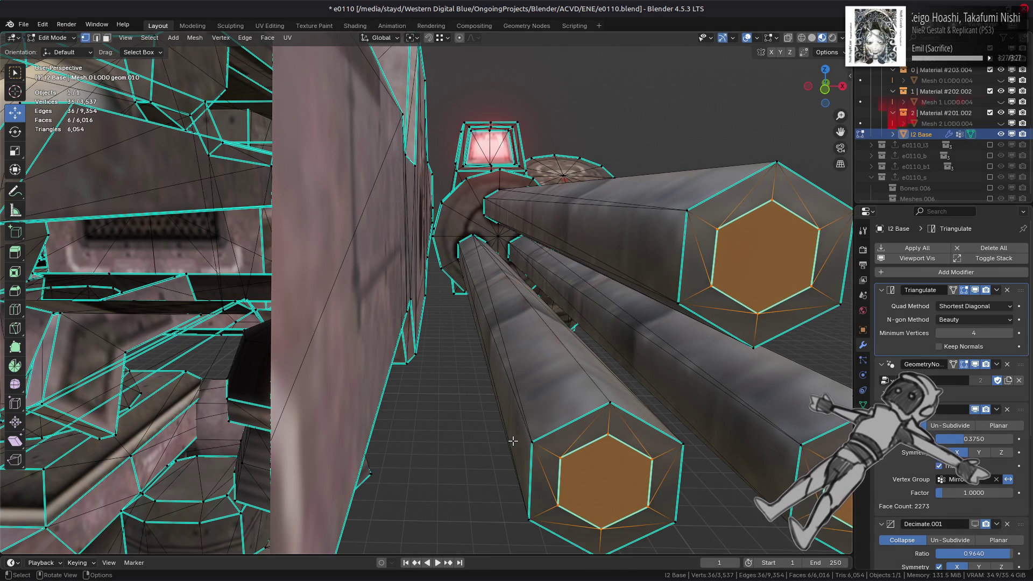
{"action": "right_click", "coordinate": [513, 441]}
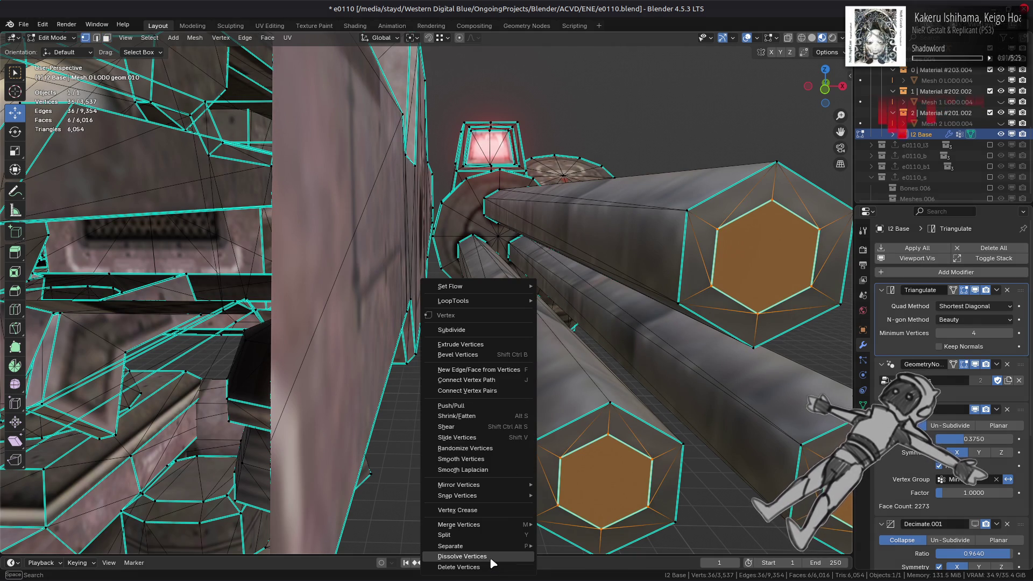
{"action": "left_click", "coordinate": [501, 558]}
{"action": "middle_click_drag", "start_coordinate": [506, 482], "coordinate": [504, 482]}
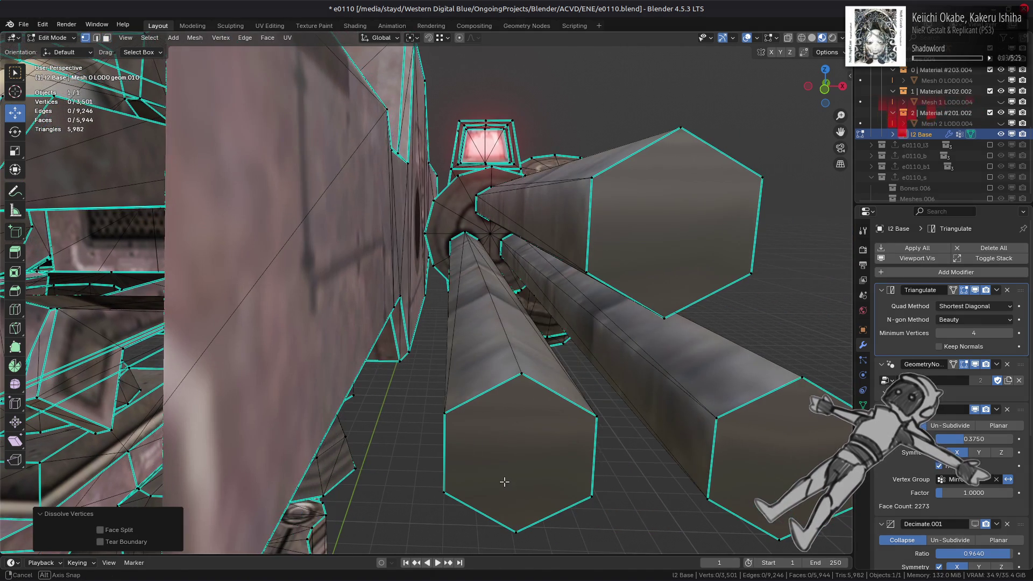
- In face select mode, select all the hexagon barrel end faces
{"action": "key", "text": "3"}
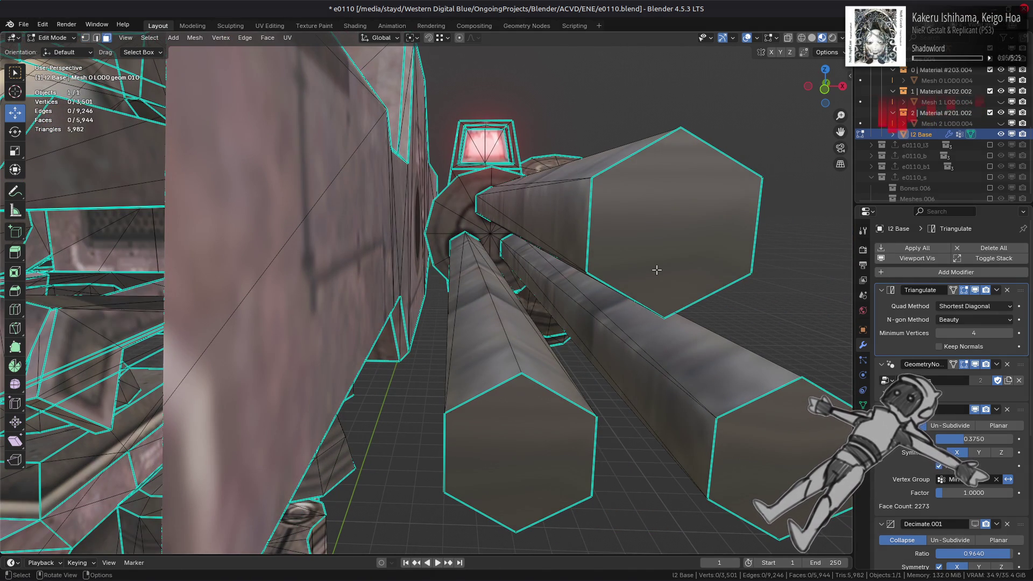
{"action": "left_click", "coordinate": [656, 269]}
{"action": "left_click", "coordinate": [764, 455], "text": "shift"}
{"action": "left_click", "coordinate": [519, 451], "text": "shift"}
{"action": "scroll", "coordinate": [475, 298], "scroll_direction": "down", "scroll_amount": 10}
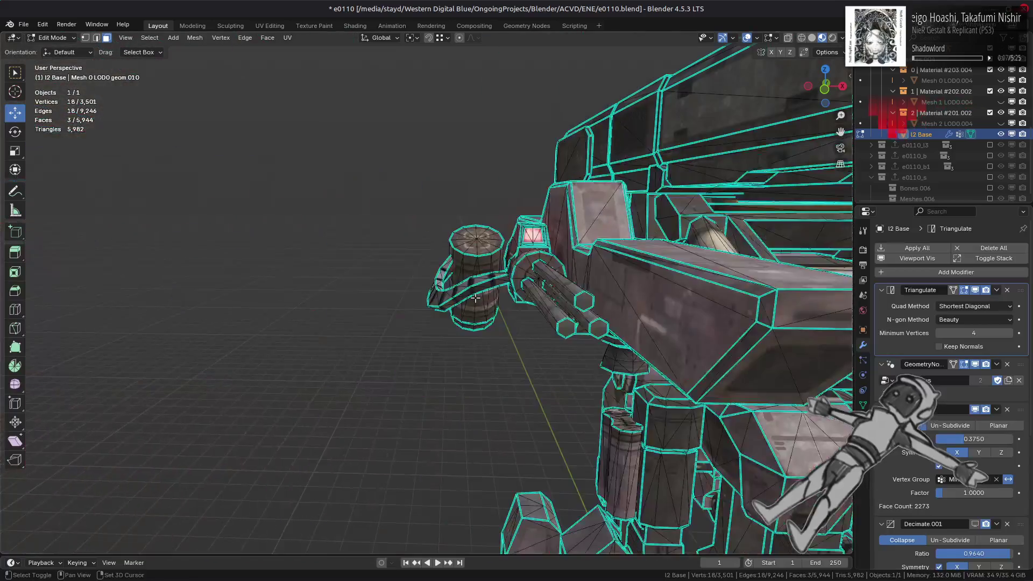
{"action": "scroll", "coordinate": [475, 298], "scroll_direction": "up", "scroll_amount": 10}
{"action": "left_click", "coordinate": [707, 393], "text": "shift"}
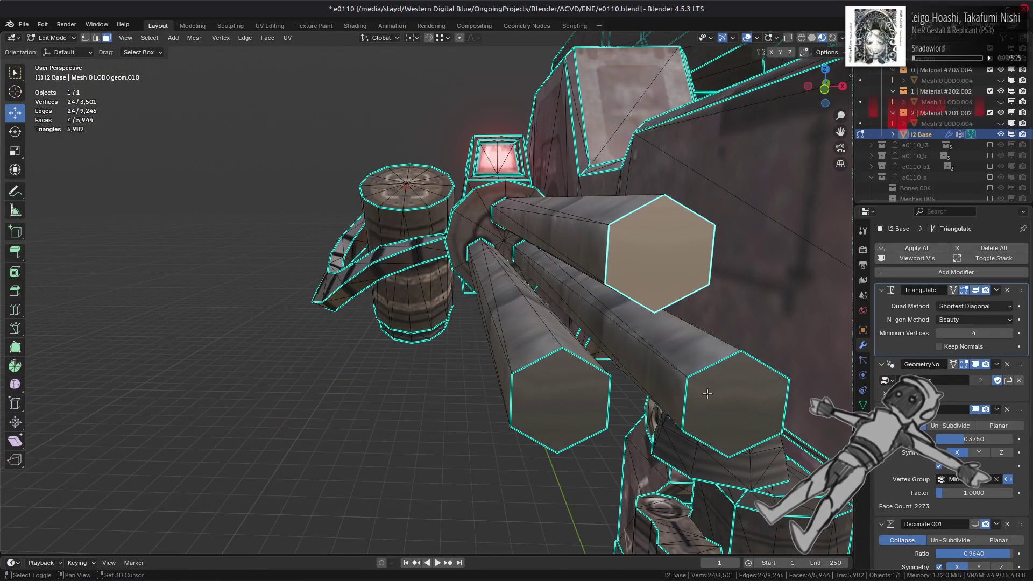
{"action": "left_click", "coordinate": [560, 401], "text": "shift"}
- Triangulate the hexagon end faces with the Clip n-gon method and return to Object Mode
{"action": "left_click", "coordinate": [268, 38]}
{"action": "left_click", "coordinate": [301, 108]}
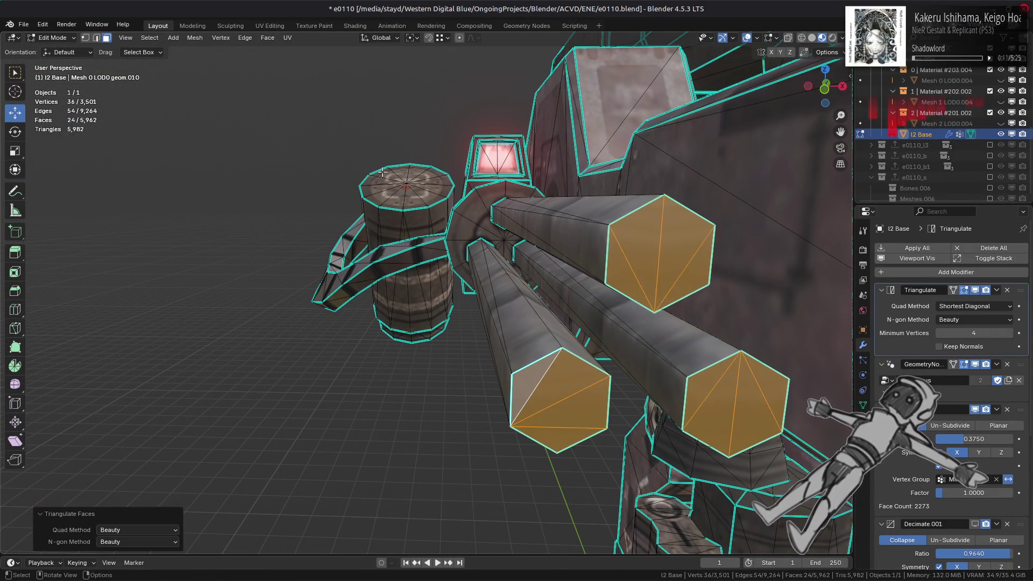
{"action": "key", "text": "alt+a"}
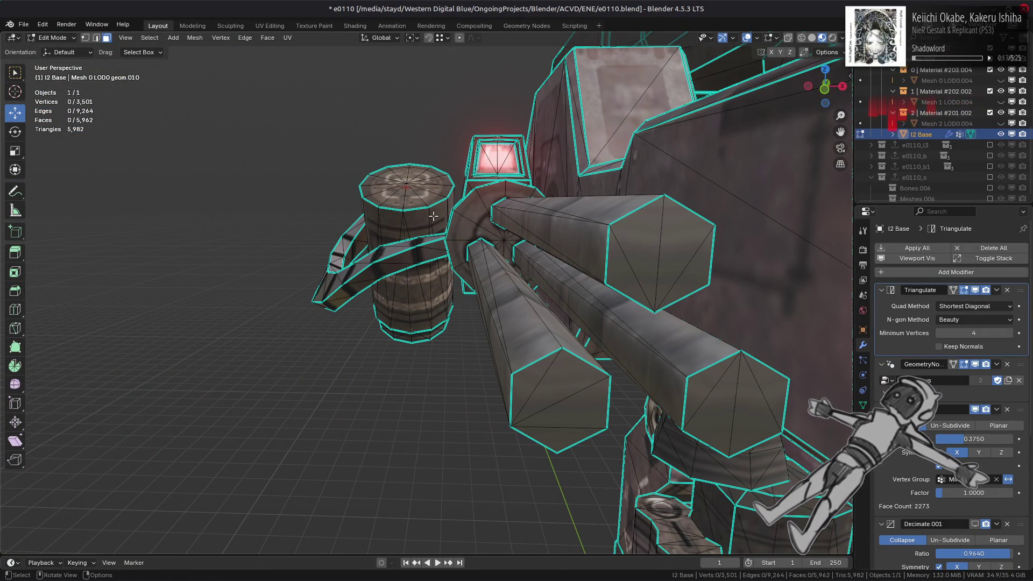
{"action": "key", "text": "ctrl+z"}
{"action": "key", "text": "ctrl+z"}
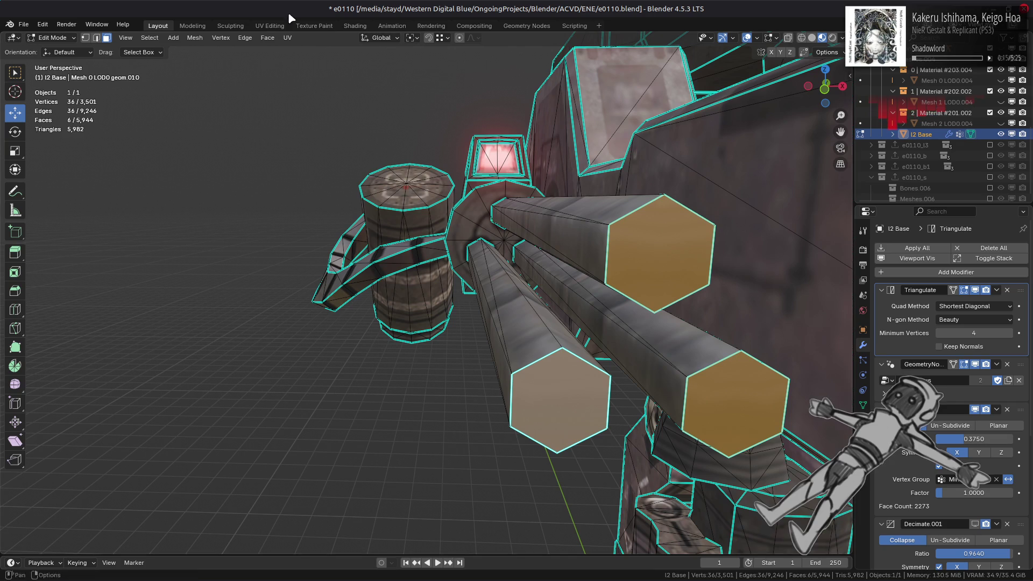
{"action": "left_click", "coordinate": [269, 39]}
{"action": "left_click", "coordinate": [304, 107]}
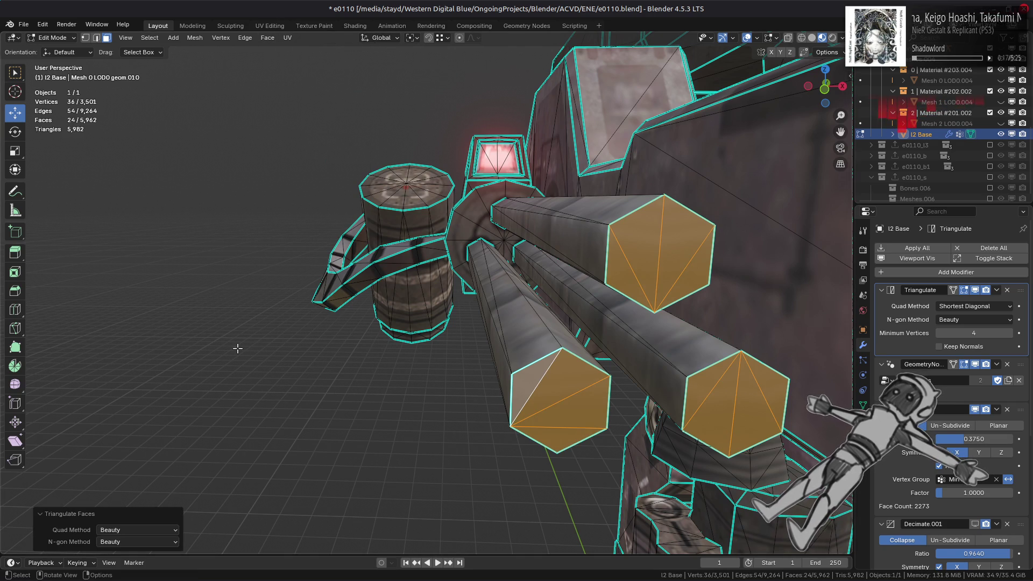
{"action": "left_click", "coordinate": [141, 542]}
{"action": "left_click", "coordinate": [139, 563]}
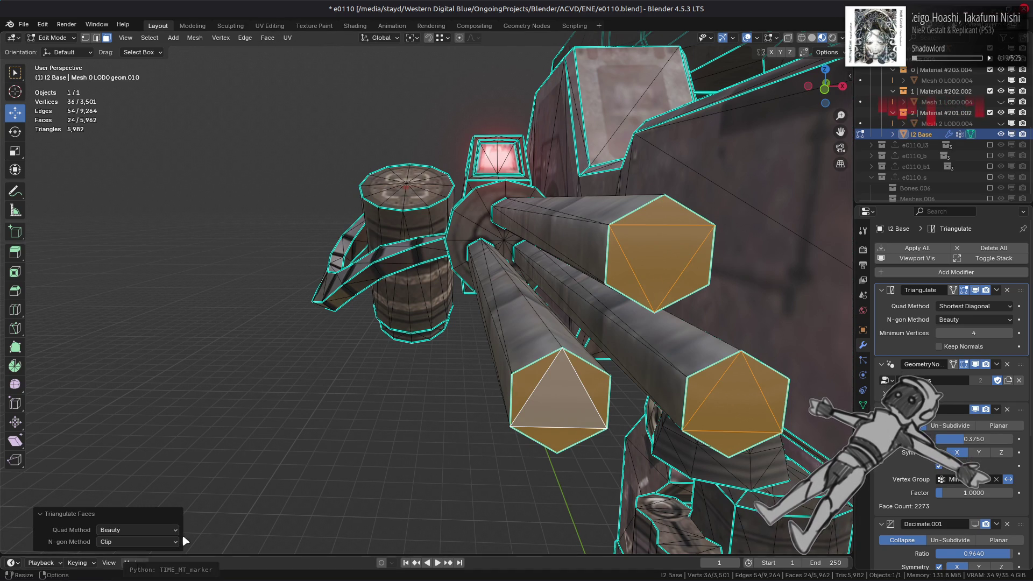
{"action": "key", "text": "alt+a"}
{"action": "key", "text": "Tab"}
{"action": "mouse_move", "coordinate": [538, 350]}
{"action": "middle_mouse_down"}
{"action": "mouse_move", "coordinate": [473, 334]}
{"action": "mouse_move", "coordinate": [528, 332]}
{"action": "mouse_move", "coordinate": [482, 329]}
{"action": "mouse_move", "coordinate": [543, 304]}
{"action": "mouse_move", "coordinate": [590, 319]}
{"action": "mouse_move", "coordinate": [454, 325]}
{"action": "mouse_move", "coordinate": [477, 316]}
{"action": "mouse_move", "coordinate": [511, 323]}
{"action": "middle_mouse_up"}
- Toggle between Edit and Object Mode to inspect the mech's wireframe from several angles
{"action": "key", "text": "Tab"}
{"action": "key", "text": "Tab"}
{"action": "scroll", "coordinate": [511, 323], "scroll_direction": "up", "scroll_amount": 5}
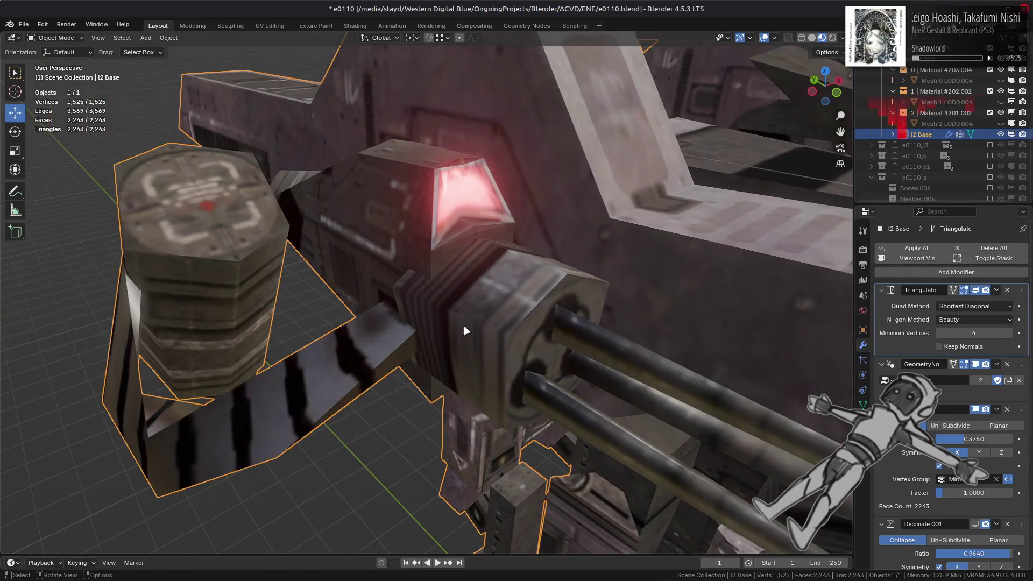
{"action": "key", "text": "Tab"}
{"action": "key", "text": "Tab"}
{"action": "key", "text": "Tab"}
{"action": "mouse_move", "coordinate": [463, 331]}
{"action": "middle_mouse_down"}
{"action": "mouse_move", "coordinate": [503, 357]}
{"action": "mouse_move", "coordinate": [506, 330]}
{"action": "mouse_move", "coordinate": [380, 293]}
{"action": "mouse_move", "coordinate": [427, 326]}
{"action": "mouse_move", "coordinate": [541, 309]}
{"action": "middle_mouse_up"}
{"action": "key", "text": "Tab"}
{"action": "key", "text": "Tab"}
{"action": "key", "text": "Tab"}
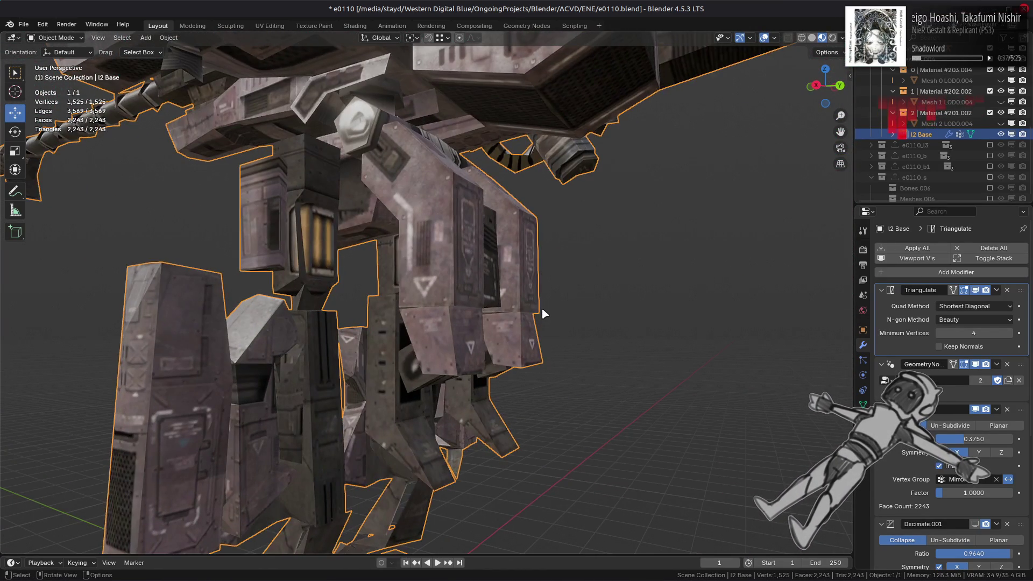
{"action": "key", "text": "Tab"}
{"action": "key", "text": "Tab"}
{"action": "middle_click_drag", "start_coordinate": [467, 329], "coordinate": [559, 307]}
{"action": "key", "text": "Tab"}
{"action": "key", "text": "Tab"}
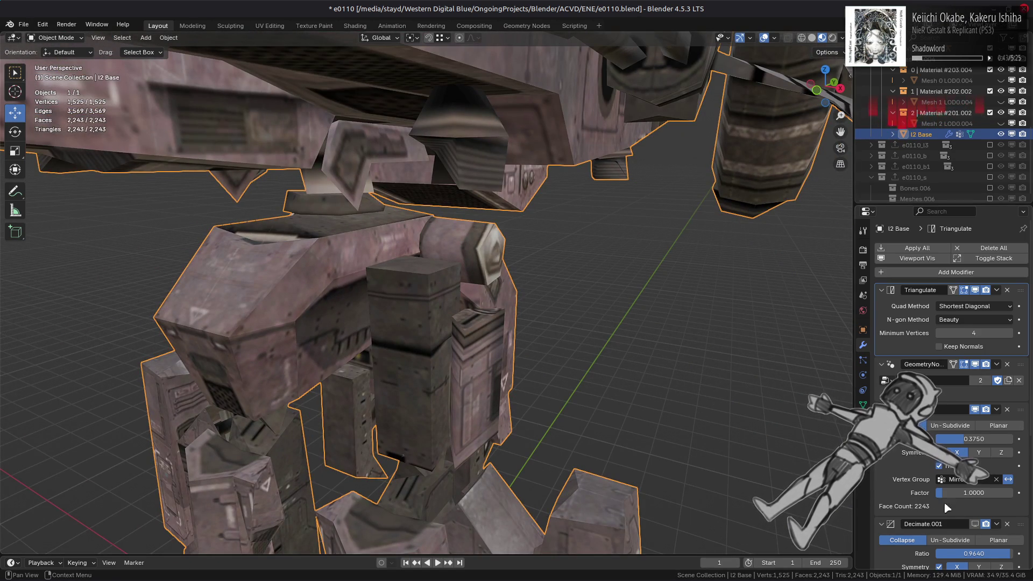
- Disable Decimate.001's viewport display and enter Edit Mode on l2 Base
{"action": "left_click", "coordinate": [975, 524]}
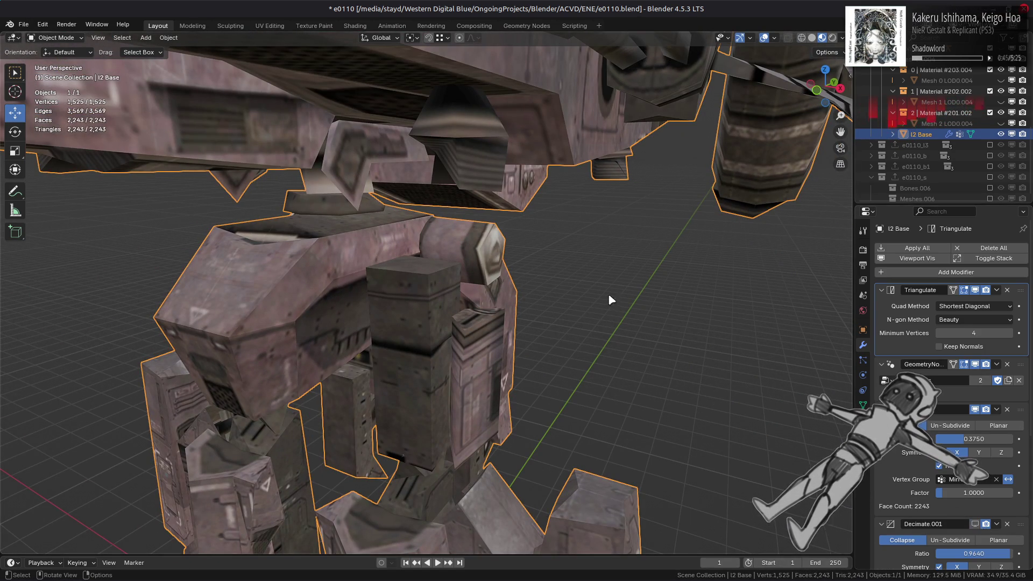
{"action": "mouse_move", "coordinate": [608, 293]}
{"action": "middle_mouse_down"}
{"action": "mouse_move", "coordinate": [499, 317]}
{"action": "mouse_move", "coordinate": [508, 296]}
{"action": "mouse_move", "coordinate": [484, 300]}
{"action": "mouse_move", "coordinate": [559, 241]}
{"action": "mouse_move", "coordinate": [629, 258]}
{"action": "mouse_move", "coordinate": [301, 258]}
{"action": "middle_mouse_up"}
{"action": "key", "text": "Tab"}
- Select two hidden inner faces on the upper housing and delete them
{"action": "left_click", "coordinate": [629, 259]}
{"action": "left_click", "coordinate": [223, 252], "text": "shift"}
{"action": "right_click", "coordinate": [470, 303]}
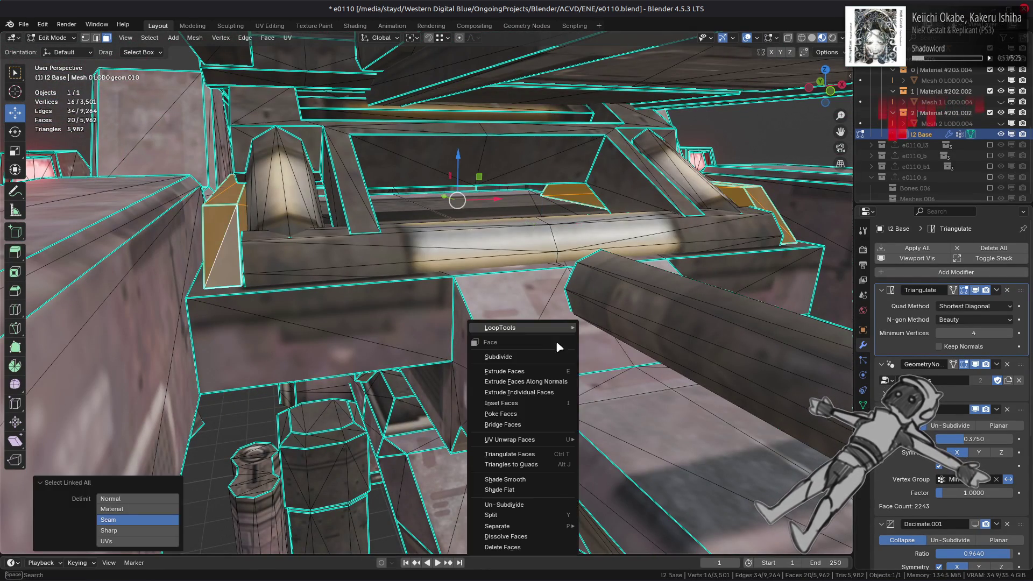
{"action": "left_click", "coordinate": [540, 539]}
{"action": "mouse_move", "coordinate": [495, 323]}
{"action": "middle_mouse_down"}
{"action": "mouse_move", "coordinate": [505, 310]}
{"action": "mouse_move", "coordinate": [450, 301]}
{"action": "mouse_move", "coordinate": [476, 281]}
{"action": "middle_mouse_up"}
{"action": "key", "text": "x"}
{"action": "left_click", "coordinate": [450, 301]}
{"action": "scroll", "coordinate": [450, 301], "scroll_direction": "up", "scroll_amount": 5}
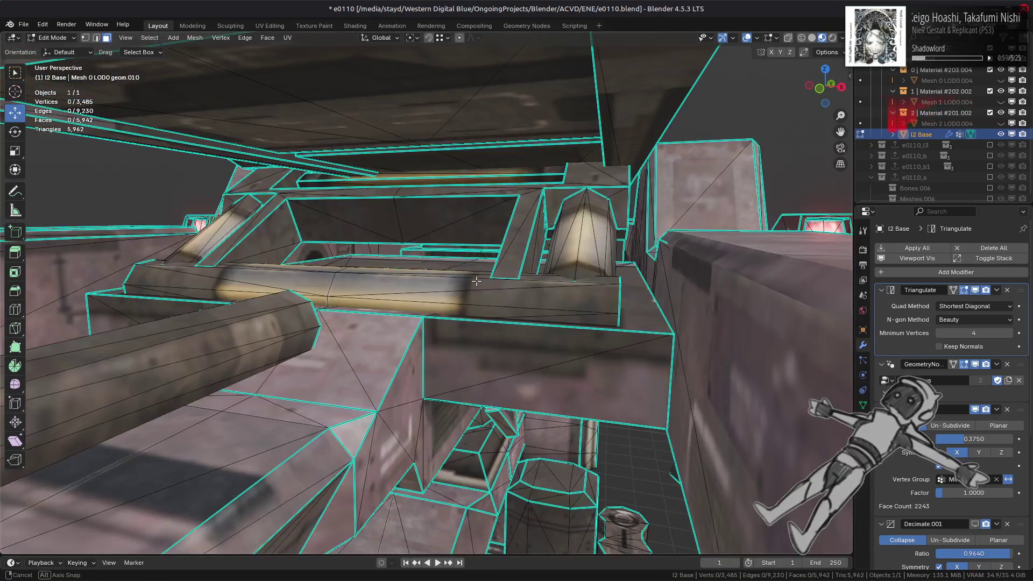
{"action": "scroll", "coordinate": [506, 228], "scroll_direction": "up", "scroll_amount": 4}
- Delete the linked torso piece with Ctrl+L, undo it, and return to Object Mode
{"action": "left_click", "coordinate": [514, 121]}
{"action": "middle_click_drag", "start_coordinate": [514, 121], "coordinate": [500, 161]}
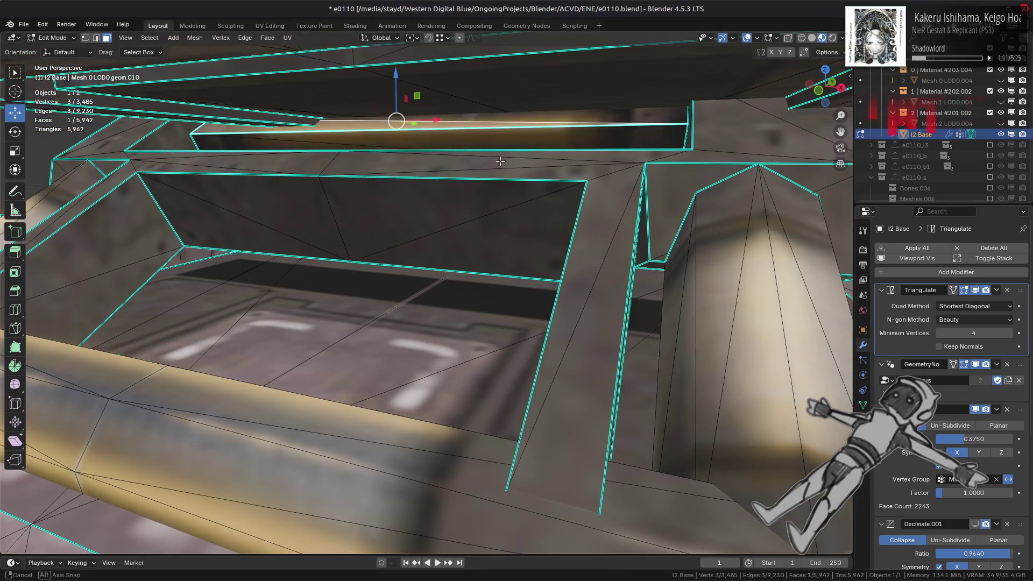
{"action": "key", "text": "ctrl+l"}
{"action": "mouse_move", "coordinate": [509, 216]}
{"action": "middle_mouse_down"}
{"action": "mouse_move", "coordinate": [521, 330]}
{"action": "mouse_move", "coordinate": [567, 324]}
{"action": "middle_mouse_up"}
{"action": "key", "text": "x"}
{"action": "left_click", "coordinate": [514, 300]}
{"action": "key", "text": "ctrl+z"}
{"action": "scroll", "coordinate": [559, 326], "scroll_direction": "down", "scroll_amount": 5}
{"action": "key", "text": "Tab"}
{"action": "scroll", "coordinate": [580, 321], "scroll_direction": "up", "scroll_amount": 4}
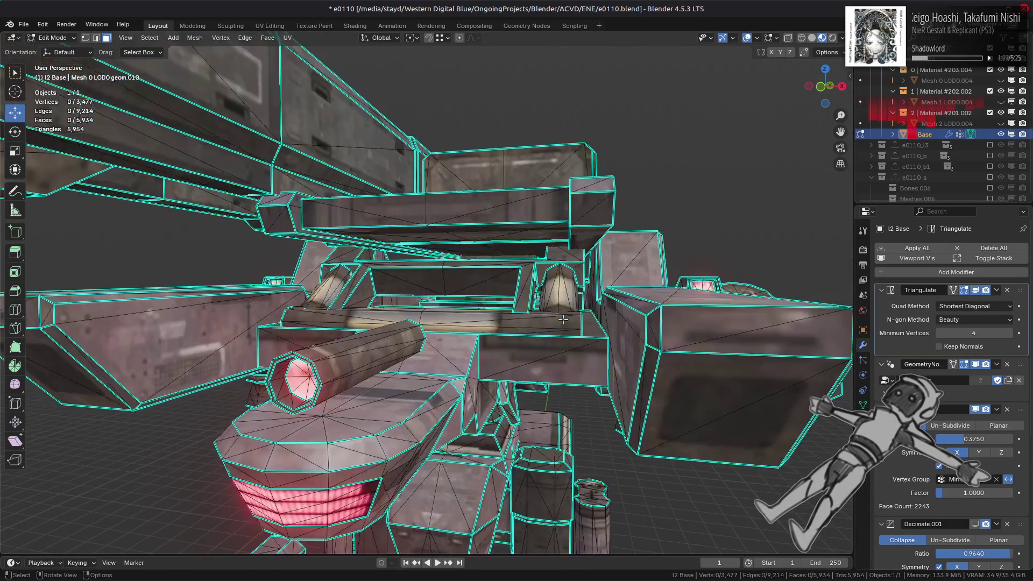
- In Edit Mode, delete a hidden inner face from the far side of the mech
{"action": "scroll", "coordinate": [576, 322], "scroll_direction": "down", "scroll_amount": 6}
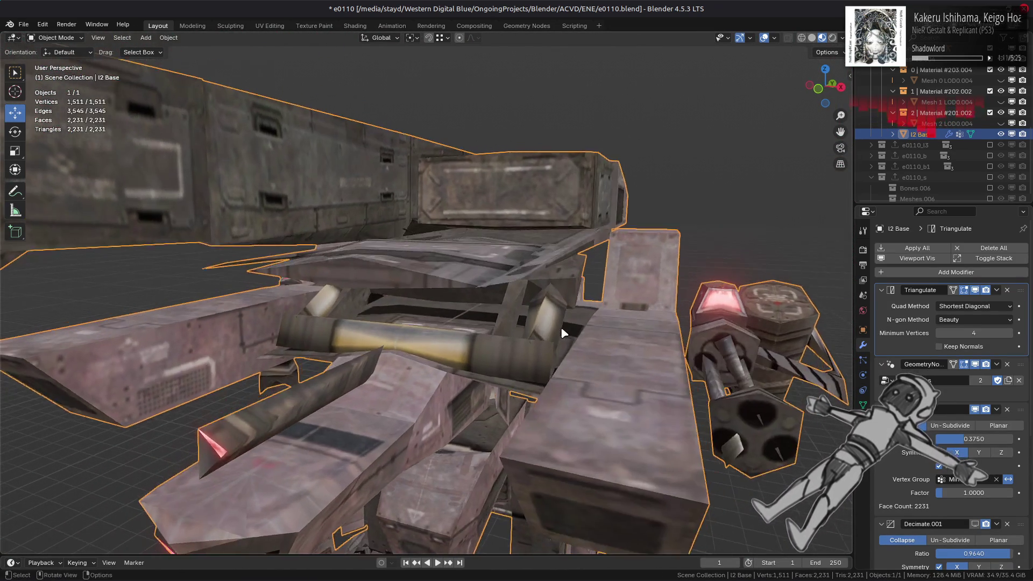
{"action": "key", "text": "Tab"}
{"action": "key", "text": "alt+a"}
{"action": "mouse_move", "coordinate": [425, 333]}
{"action": "middle_mouse_down"}
{"action": "mouse_move", "coordinate": [496, 347]}
{"action": "mouse_move", "coordinate": [519, 312]}
{"action": "mouse_move", "coordinate": [440, 317]}
{"action": "mouse_move", "coordinate": [579, 245]}
{"action": "middle_mouse_up"}
{"action": "scroll", "coordinate": [496, 347], "scroll_direction": "up", "scroll_amount": 2}
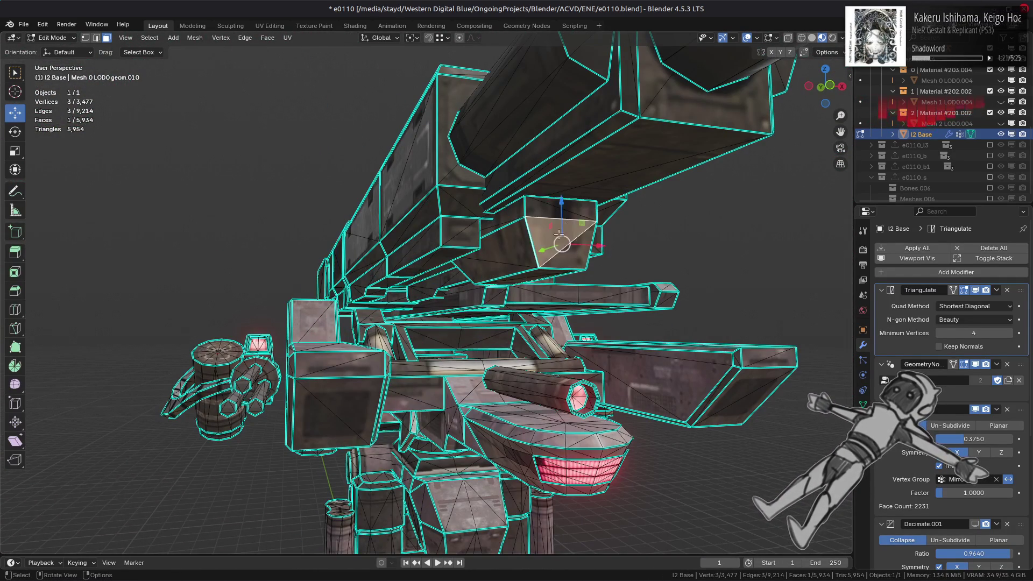
{"action": "right_click", "coordinate": [425, 335]}
{"action": "left_click", "coordinate": [425, 335]}
{"action": "mouse_move", "coordinate": [425, 334]}
{"action": "middle_mouse_down"}
{"action": "mouse_move", "coordinate": [470, 289]}
{"action": "mouse_move", "coordinate": [493, 281]}
{"action": "mouse_move", "coordinate": [613, 375]}
{"action": "mouse_move", "coordinate": [716, 357]}
{"action": "middle_mouse_up"}
- Select the buried part with Ctrl+L and delete its faces
{"action": "key", "text": "ctrl+l"}
{"action": "right_click", "coordinate": [613, 375]}
{"action": "left_click", "coordinate": [612, 373]}
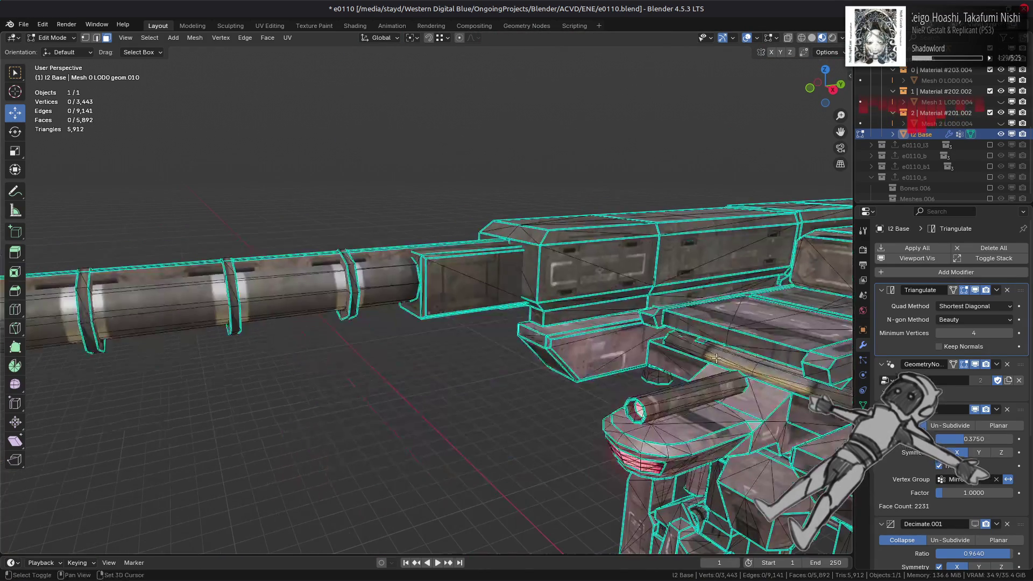
{"action": "key", "text": "ctrl+z"}
{"action": "key", "text": "ctrl+z"}
{"action": "key", "text": "ctrl+z"}
{"action": "scroll", "coordinate": [590, 354], "scroll_direction": "down", "scroll_amount": 6}
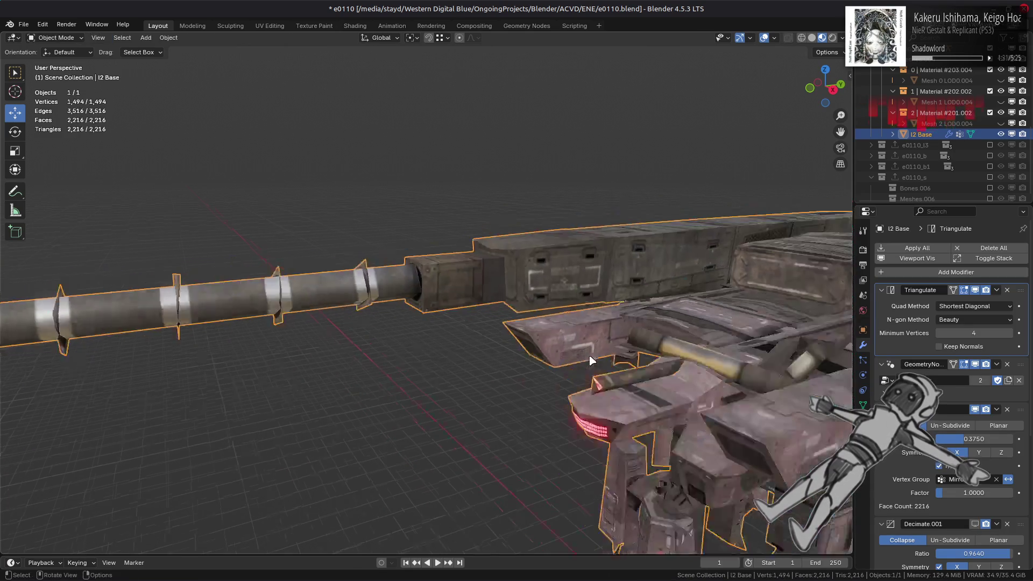
{"action": "scroll", "coordinate": [592, 361], "scroll_direction": "up", "scroll_amount": 3}
- Bring up e0110_m.mlb.ac5.xml in Notepad++ and check the l2 LOD distance of 350
{"action": "mouse_move", "coordinate": [261, 572]}
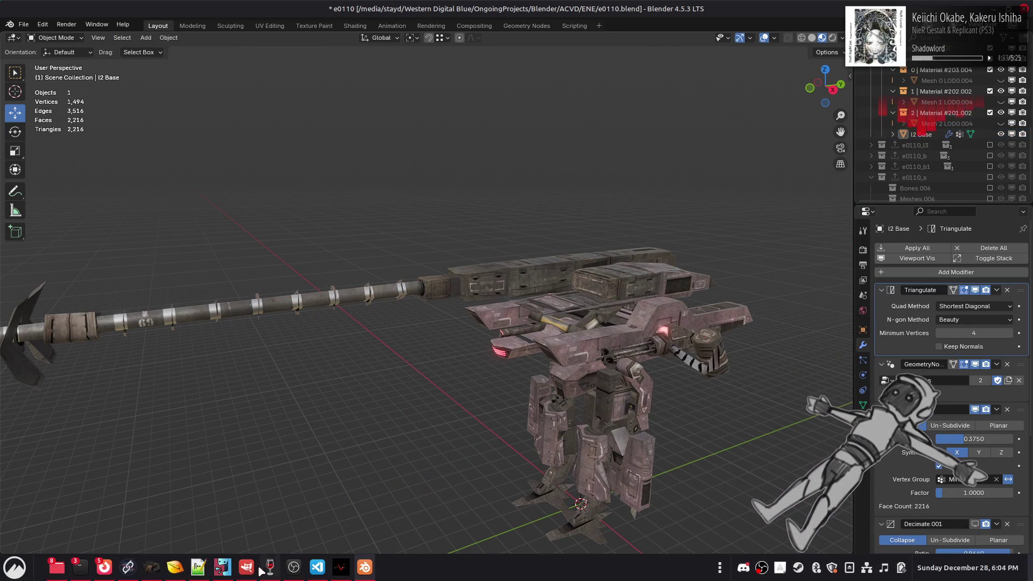
{"action": "left_click", "coordinate": [220, 568]}
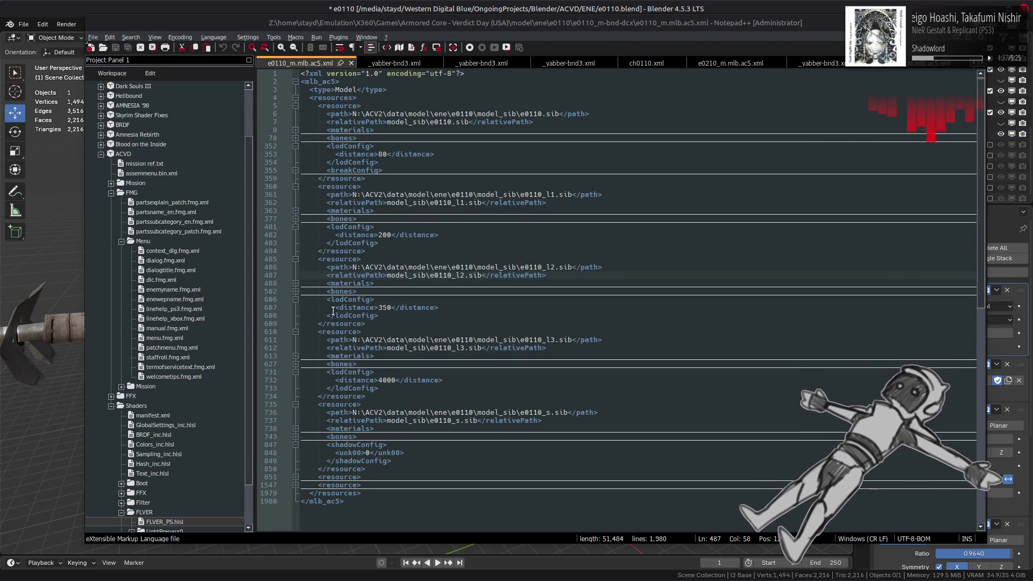
{"action": "left_click", "coordinate": [388, 307]}
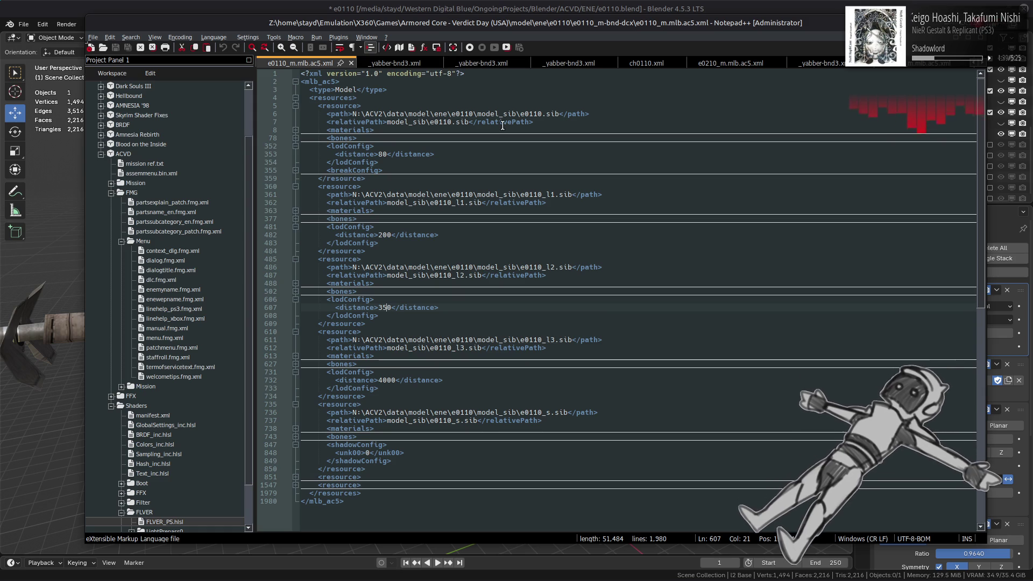
- Move l2 Base out to Location Y 200 m to preview it at LOD range
{"action": "key", "text": "alt+Tab"}
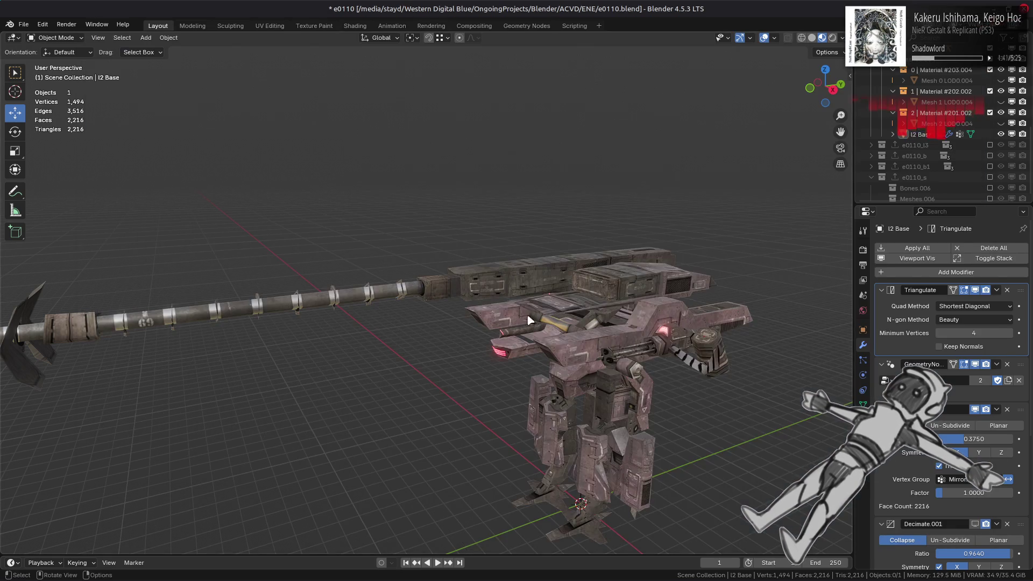
{"action": "middle_click_drag", "start_coordinate": [484, 161], "coordinate": [613, 158]}
{"action": "key", "text": "n"}
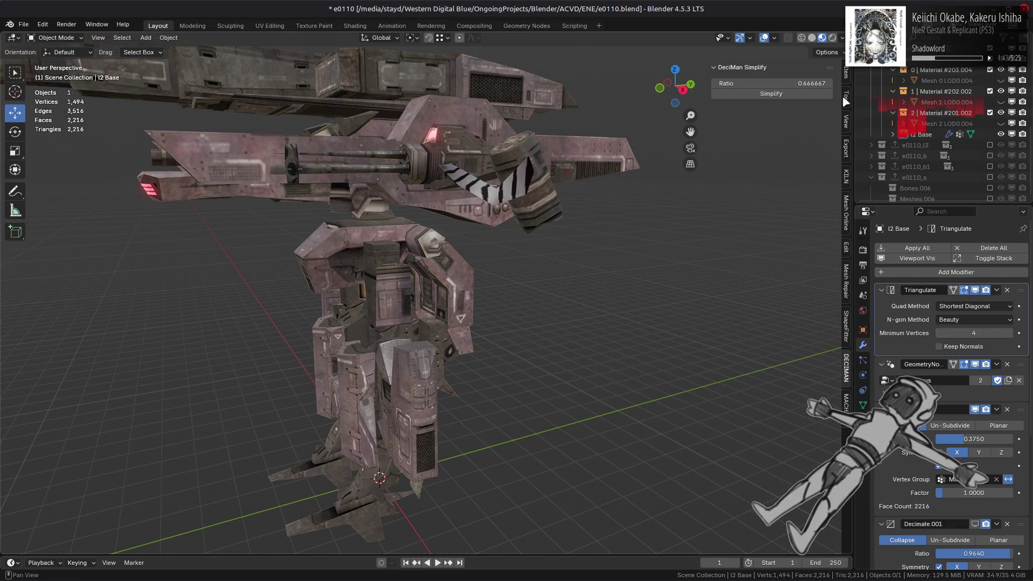
{"action": "key", "text": "n"}
{"action": "left_click", "coordinate": [423, 217]}
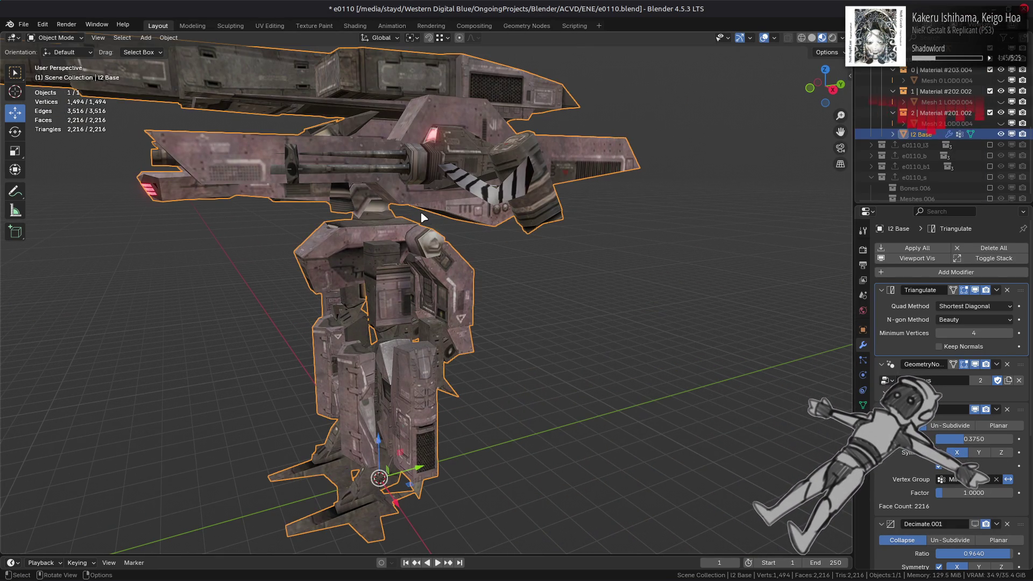
{"action": "left_click", "coordinate": [863, 330]}
{"action": "mouse_move", "coordinate": [699, 310]}
{"action": "middle_mouse_down"}
{"action": "mouse_move", "coordinate": [673, 305]}
{"action": "mouse_move", "coordinate": [686, 304]}
{"action": "middle_mouse_up"}
{"action": "scroll", "coordinate": [686, 304], "scroll_direction": "down", "scroll_amount": 1}
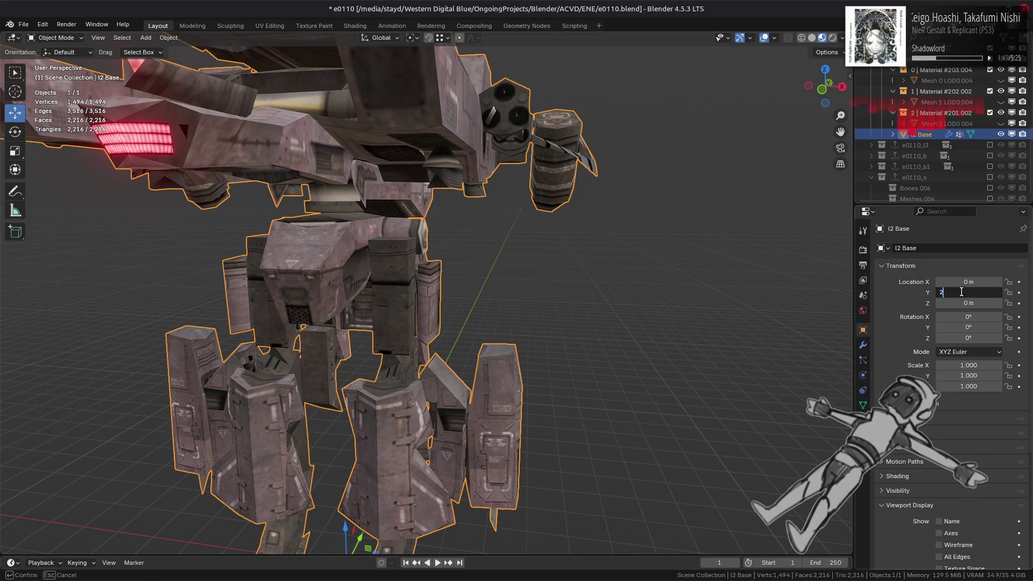
{"action": "left_click_drag", "start_coordinate": [945, 292], "coordinate": [946, 292]}
{"action": "left_click", "coordinate": [563, 279]}
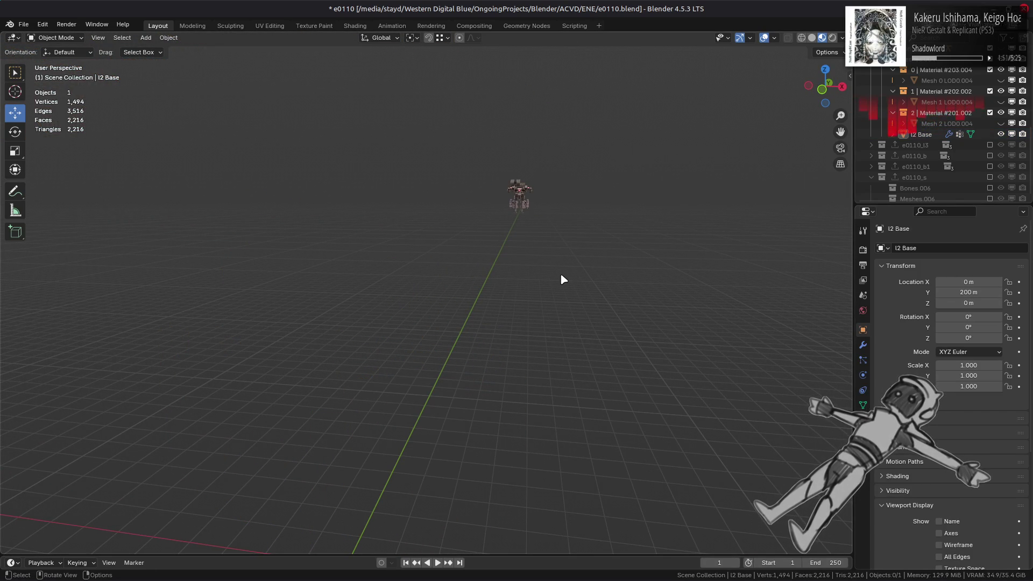
- Undo the move so the mech returns to Y 0 m, and reselect it
{"action": "middle_click_drag", "start_coordinate": [590, 285], "coordinate": [584, 285]}
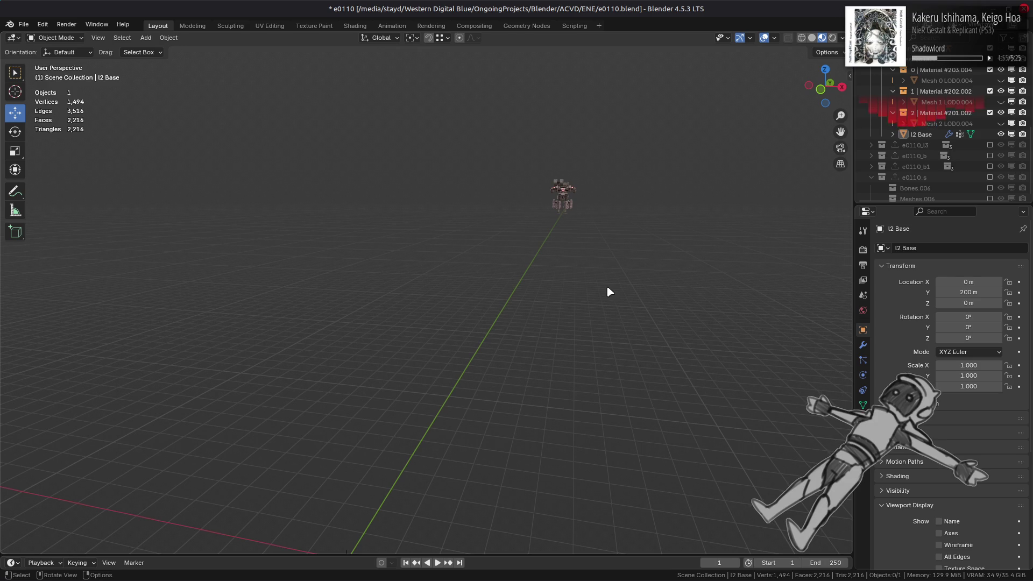
{"action": "key", "text": "ctrl+z"}
{"action": "key", "text": "ctrl+z"}
{"action": "key", "text": "ctrl+z"}
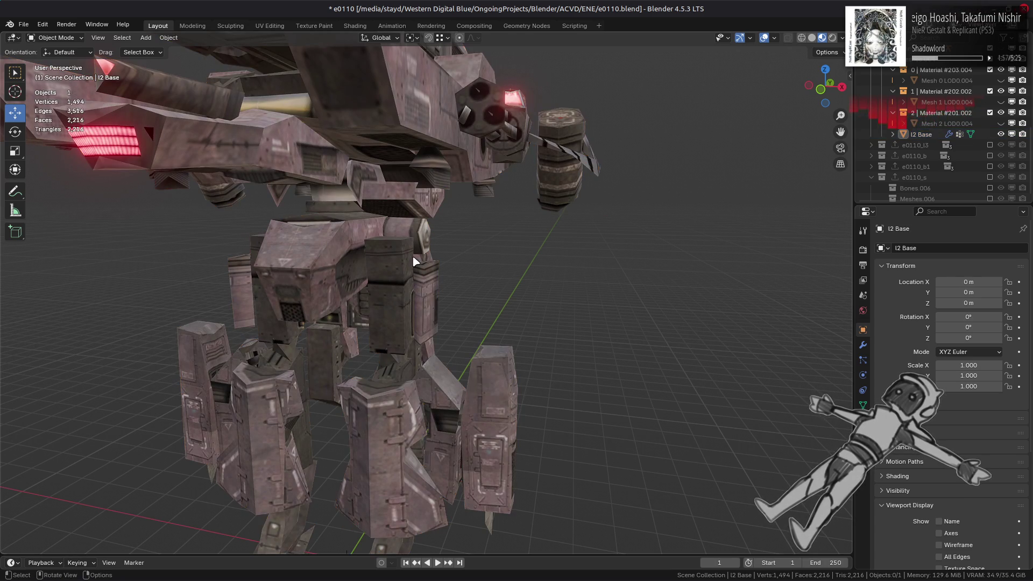
{"action": "left_click", "coordinate": [390, 241]}
{"action": "scroll", "coordinate": [418, 246], "scroll_direction": "down", "scroll_amount": 3}
{"action": "mouse_move", "coordinate": [418, 247]}
{"action": "middle_mouse_down"}
{"action": "mouse_move", "coordinate": [463, 242]}
{"action": "mouse_move", "coordinate": [615, 348]}
{"action": "middle_mouse_up"}
{"action": "scroll", "coordinate": [469, 245], "scroll_direction": "up", "scroll_amount": 3}
- In Edit Mode, delete the hidden lower piece (22 faces) and the spike part
{"action": "key", "text": "Tab"}
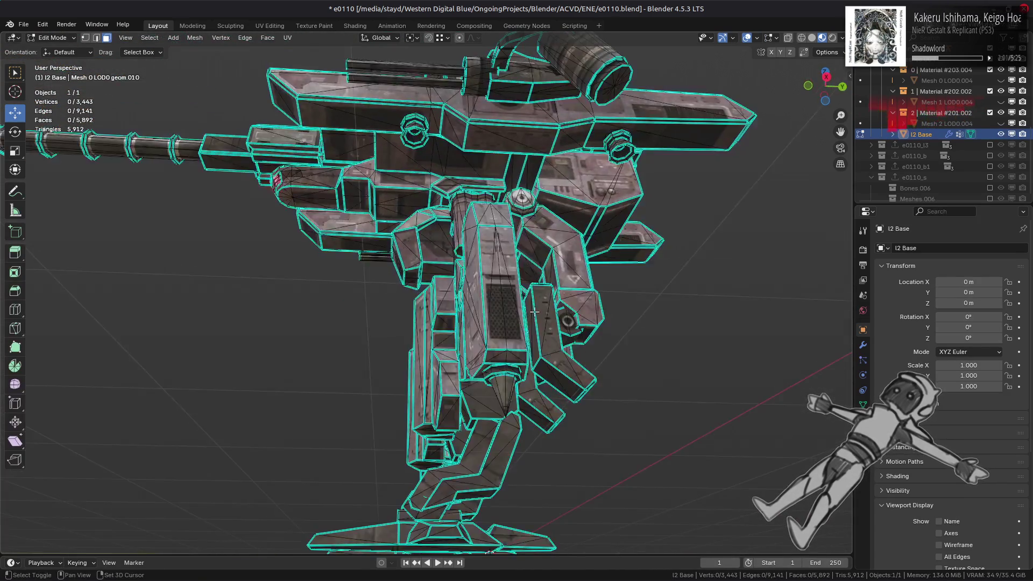
{"action": "scroll", "coordinate": [615, 349], "scroll_direction": "up", "scroll_amount": 5}
{"action": "left_click", "coordinate": [619, 369]}
{"action": "key", "text": "ctrl+l"}
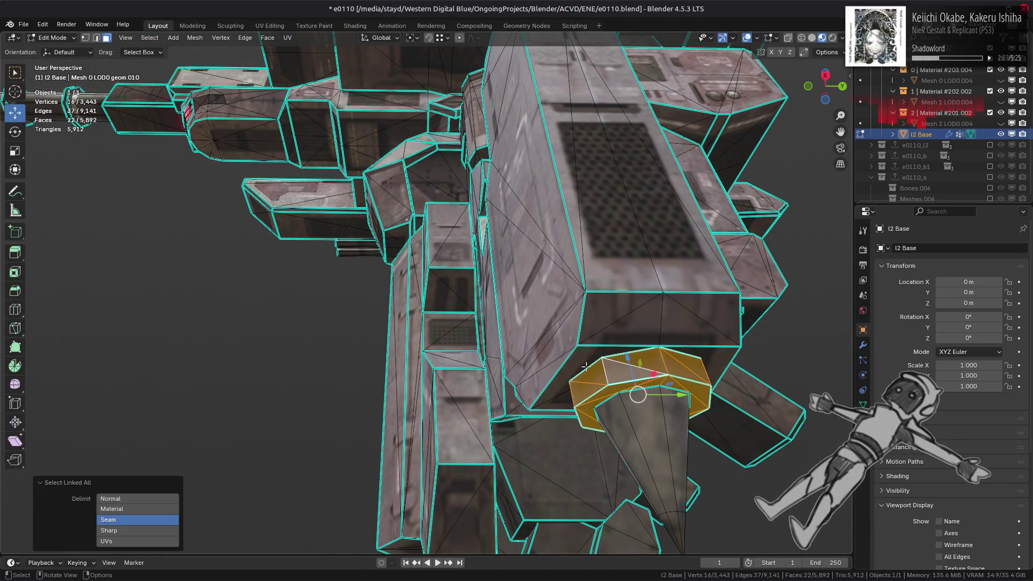
{"action": "right_click", "coordinate": [454, 362]}
{"action": "left_click", "coordinate": [445, 358]}
{"action": "middle_click_drag", "start_coordinate": [445, 362], "coordinate": [164, 450]}
{"action": "key", "text": "ctrl+l"}
{"action": "right_click", "coordinate": [360, 430]}
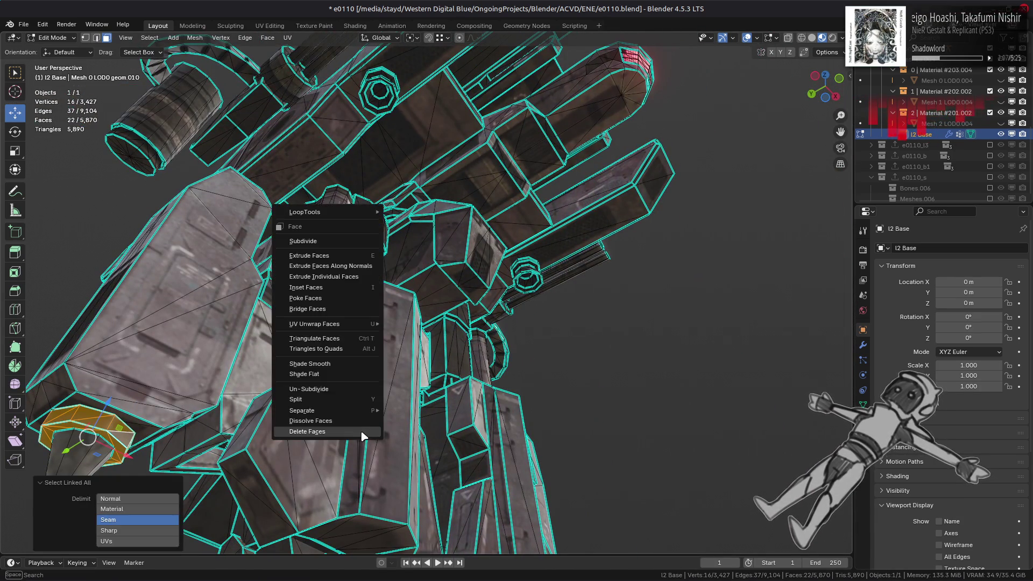
{"action": "left_click", "coordinate": [360, 430]}
- Select the cylinder end cap with L, frame it closely, then deselect it
{"action": "middle_click_drag", "start_coordinate": [454, 295], "coordinate": [389, 318]}
{"action": "middle_click_drag", "start_coordinate": [364, 271], "coordinate": [528, 246]}
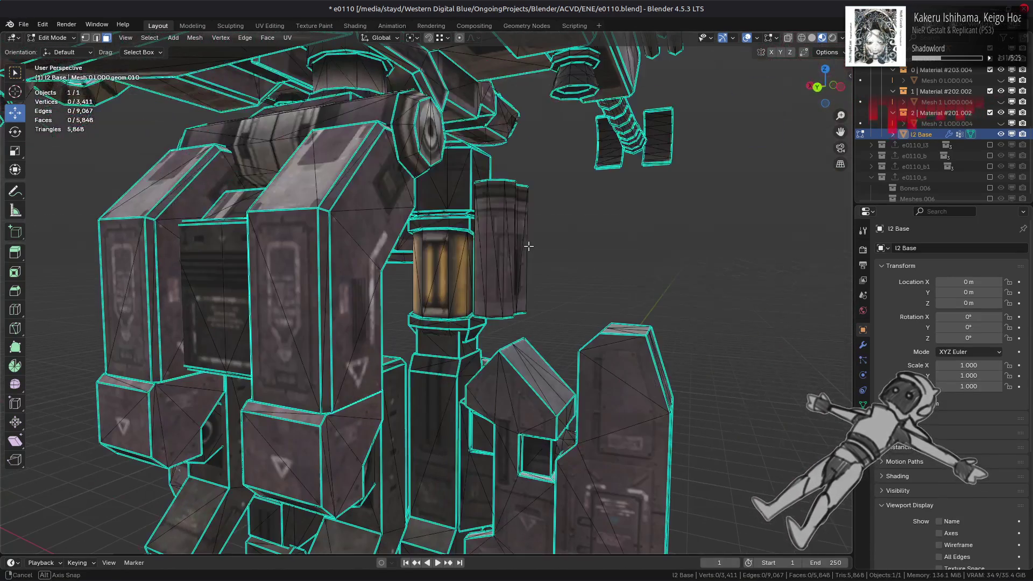
{"action": "mouse_move", "coordinate": [365, 299]}
{"action": "middle_mouse_down"}
{"action": "mouse_move", "coordinate": [340, 269]}
{"action": "mouse_move", "coordinate": [404, 306]}
{"action": "mouse_move", "coordinate": [361, 259]}
{"action": "mouse_move", "coordinate": [393, 304]}
{"action": "middle_mouse_up"}
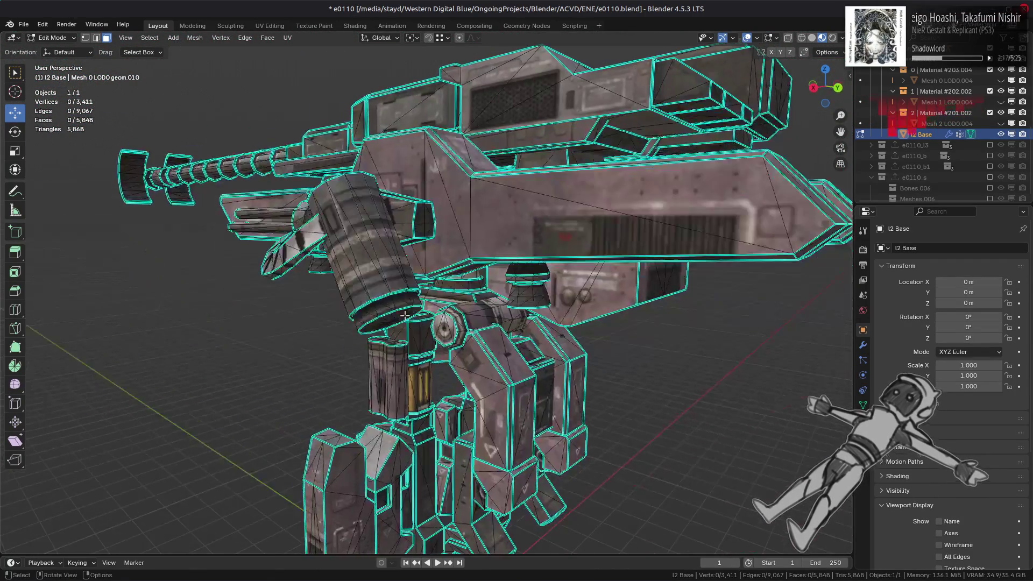
{"action": "scroll", "coordinate": [403, 318], "scroll_direction": "up", "scroll_amount": 4}
{"action": "scroll", "coordinate": [403, 318], "scroll_direction": "up", "scroll_amount": 3}
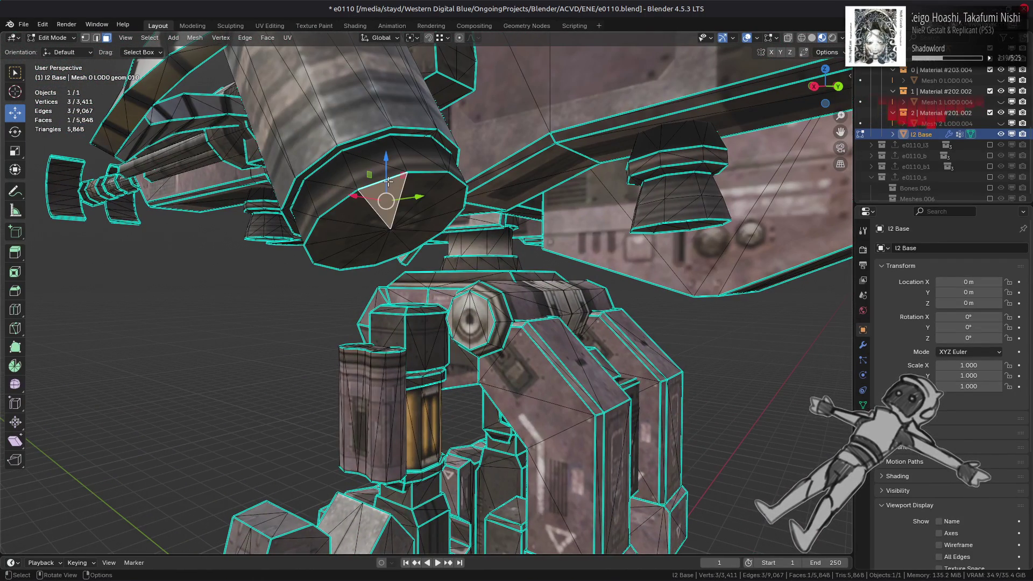
{"action": "key", "text": "l"}
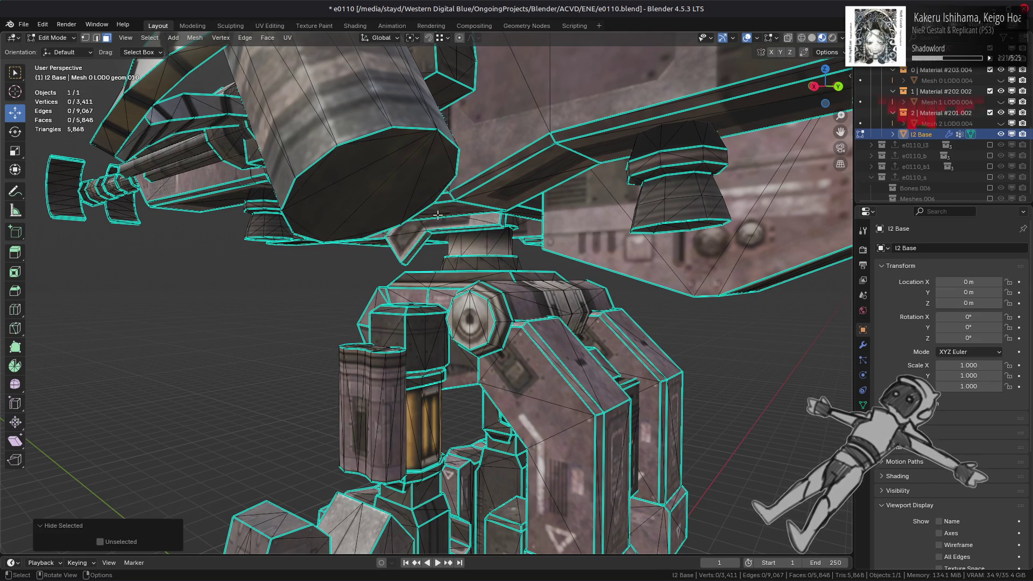
{"action": "middle_click_drag", "start_coordinate": [388, 182], "coordinate": [435, 213]}
{"action": "key", "text": "ctrl+z"}
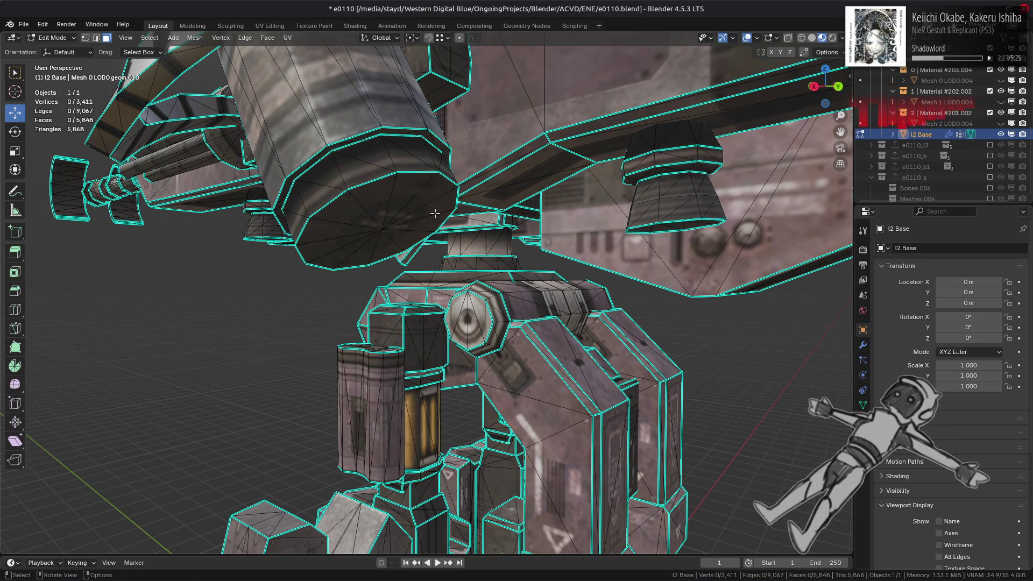
{"action": "key", "text": "KP_Decimal"}
{"action": "scroll", "coordinate": [571, 258], "scroll_direction": "up", "scroll_amount": 4}
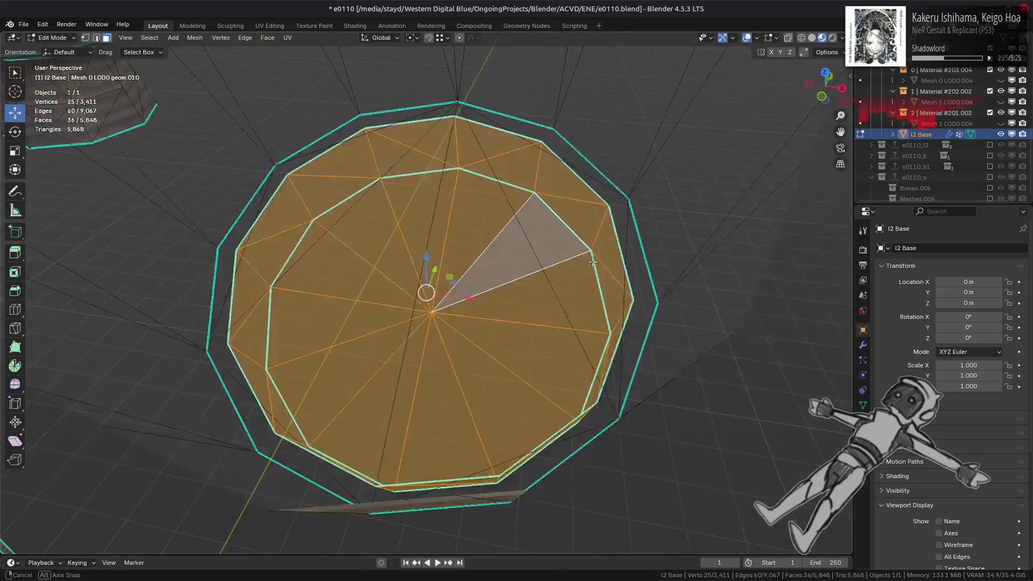
{"action": "key", "text": "alt+a"}
{"action": "scroll", "coordinate": [571, 258], "scroll_direction": "down", "scroll_amount": 8}
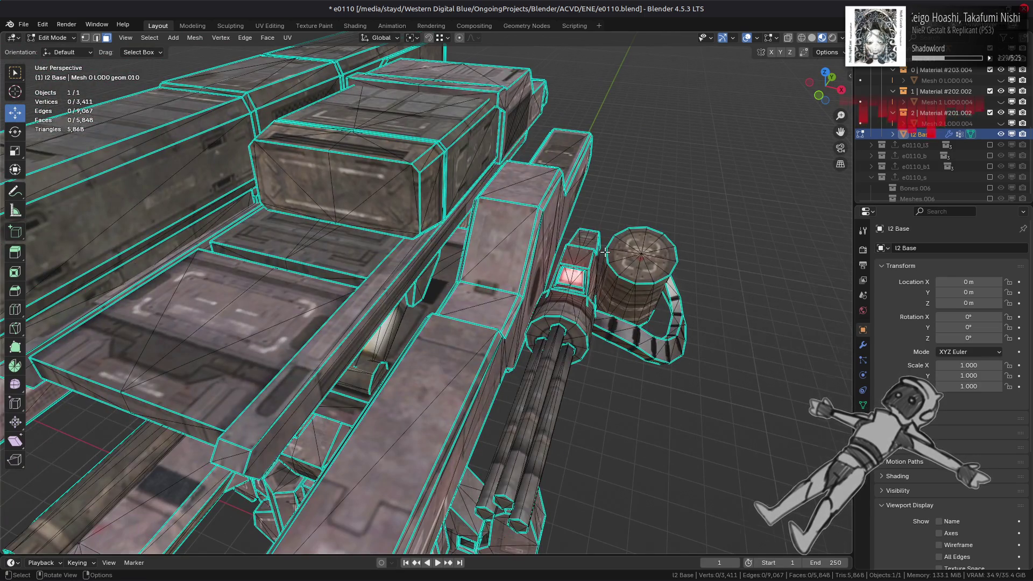
{"action": "scroll", "coordinate": [605, 252], "scroll_direction": "down", "scroll_amount": 3}
- Select the gun barrel with Ctrl+L and delete the eight selected vertices
{"action": "middle_click_drag", "start_coordinate": [440, 296], "coordinate": [492, 278]}
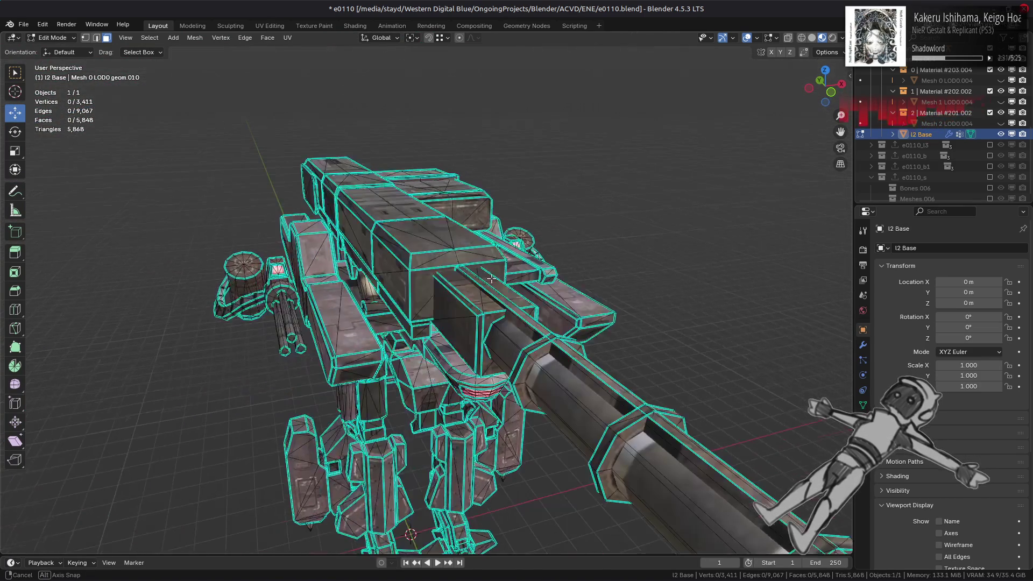
{"action": "key", "text": "ctrl+l"}
{"action": "scroll", "coordinate": [573, 365], "scroll_direction": "down", "scroll_amount": 5}
{"action": "middle_click_drag", "start_coordinate": [573, 365], "coordinate": [534, 360]}
{"action": "scroll", "coordinate": [535, 359], "scroll_direction": "up", "scroll_amount": 3}
{"action": "middle_click_drag", "start_coordinate": [538, 363], "coordinate": [546, 362]}
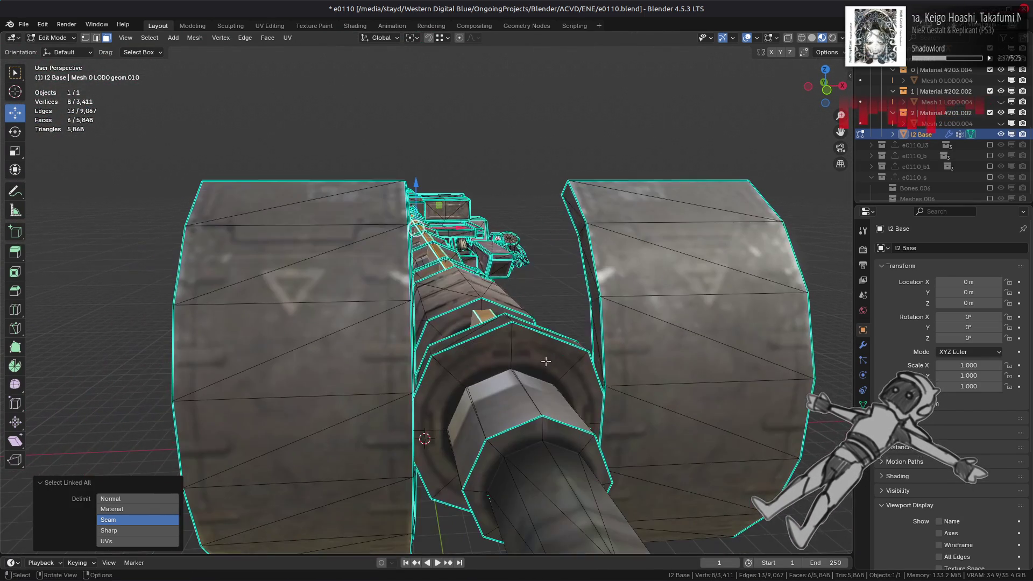
{"action": "right_click", "coordinate": [626, 395]}
{"action": "left_click", "coordinate": [570, 396]}
{"action": "scroll", "coordinate": [569, 396], "scroll_direction": "down", "scroll_amount": 5}
{"action": "mouse_move", "coordinate": [569, 395]}
{"action": "middle_mouse_down"}
{"action": "mouse_move", "coordinate": [491, 343]}
{"action": "mouse_move", "coordinate": [503, 350]}
{"action": "middle_mouse_up"}
{"action": "scroll", "coordinate": [581, 322], "scroll_direction": "down", "scroll_amount": 3}
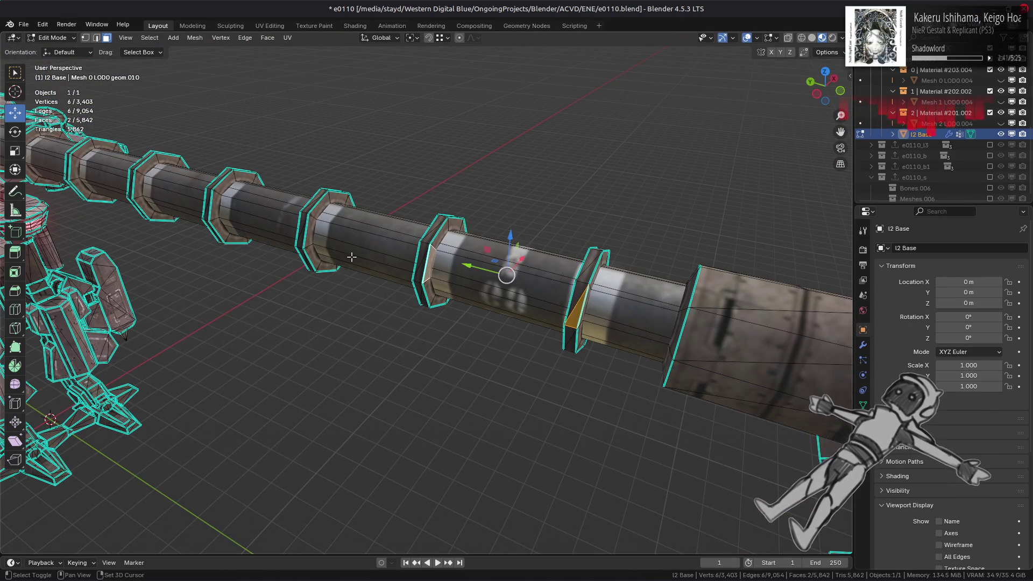
- Select the collar ring faces along the barrel pipe, dropping a wrongly added strip
{"action": "left_click", "coordinate": [315, 244], "text": "ctrl"}
{"action": "left_click", "coordinate": [302, 232], "text": "shift"}
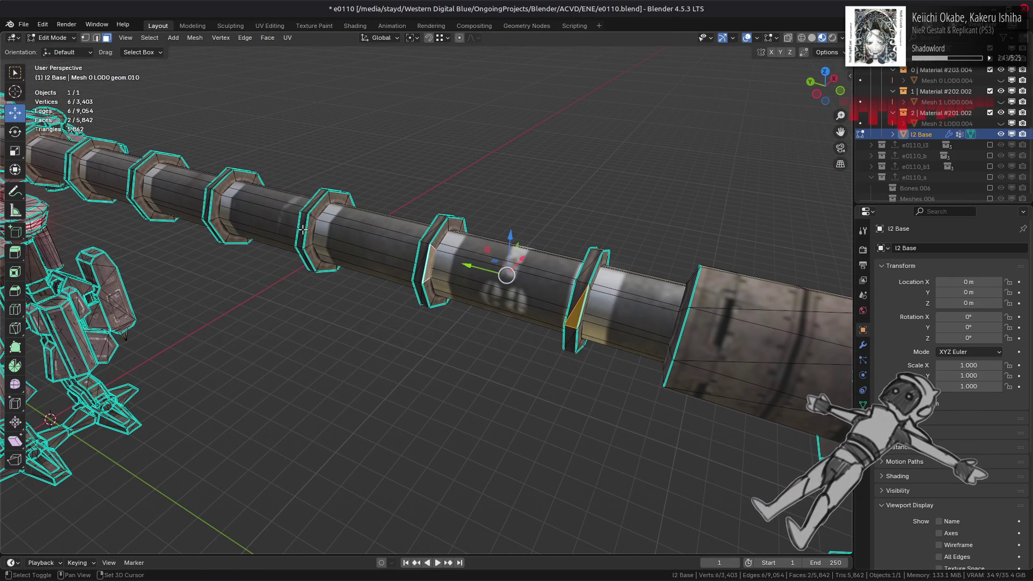
{"action": "left_click", "coordinate": [212, 206], "text": "shift"}
{"action": "middle_click_drag", "start_coordinate": [213, 207], "coordinate": [447, 262]}
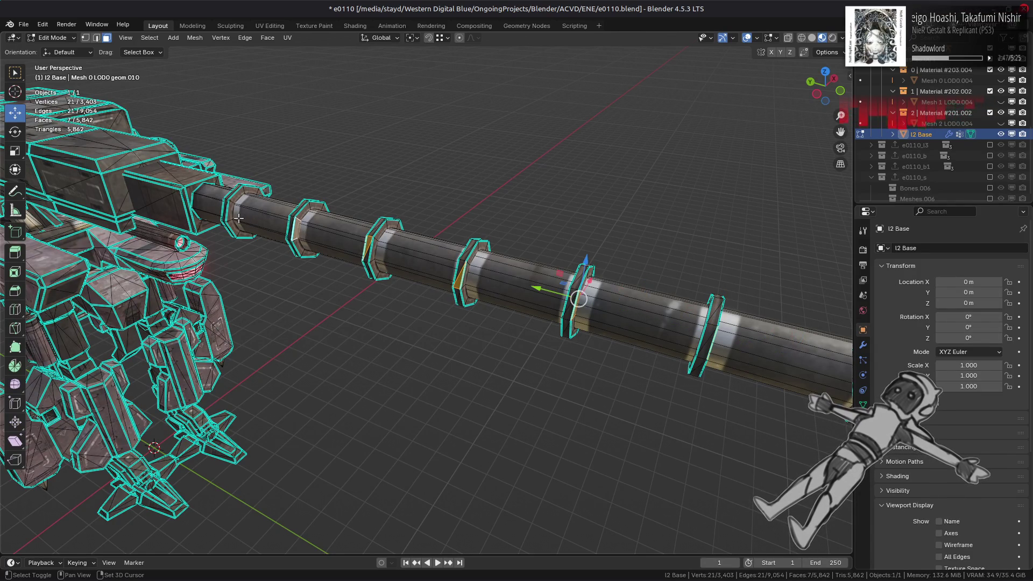
- Delete the linked collar ring faces from the barrel
{"action": "key", "text": "ctrl+l"}
{"action": "key", "text": "x"}
{"action": "key", "text": "f"}
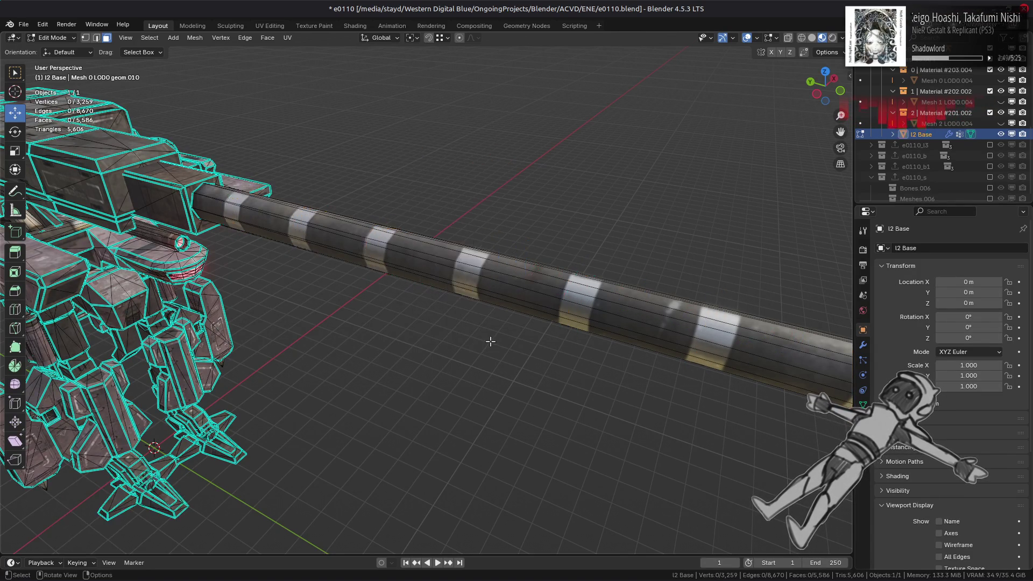
{"action": "mouse_move", "coordinate": [489, 341]}
{"action": "middle_mouse_down"}
{"action": "mouse_move", "coordinate": [464, 328]}
{"action": "mouse_move", "coordinate": [447, 346]}
{"action": "middle_mouse_up"}
{"action": "scroll", "coordinate": [455, 339], "scroll_direction": "up", "scroll_amount": 3}
- Select the open edge loop at the tube end and fill it with a new face
{"action": "left_click", "coordinate": [443, 414]}
{"action": "key", "text": "l"}
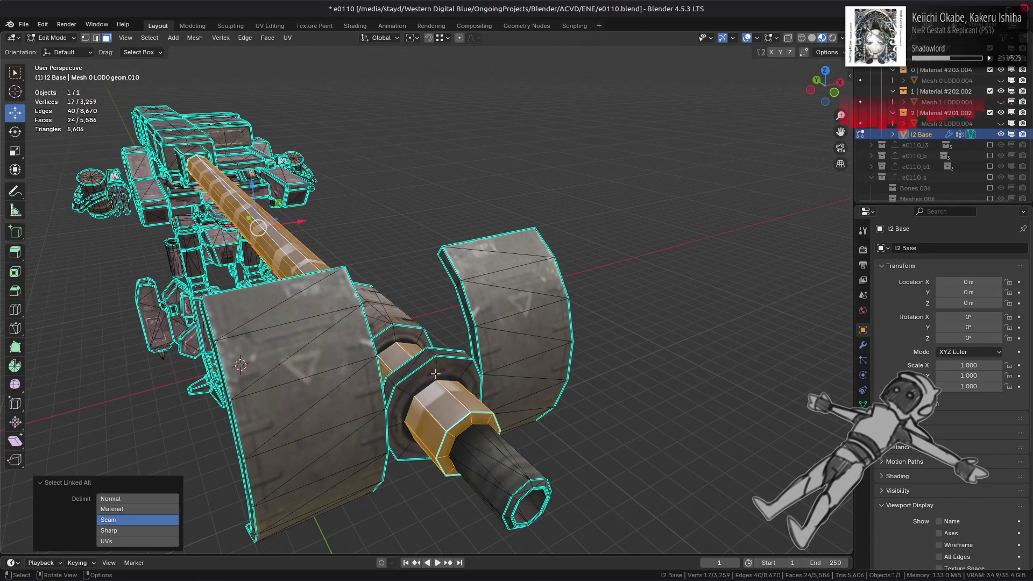
{"action": "left_click", "coordinate": [449, 379]}
{"action": "middle_click_drag", "start_coordinate": [449, 379], "coordinate": [356, 359]}
{"action": "key", "text": "KP_Decimal"}
{"action": "scroll", "coordinate": [286, 299], "scroll_direction": "up", "scroll_amount": 3}
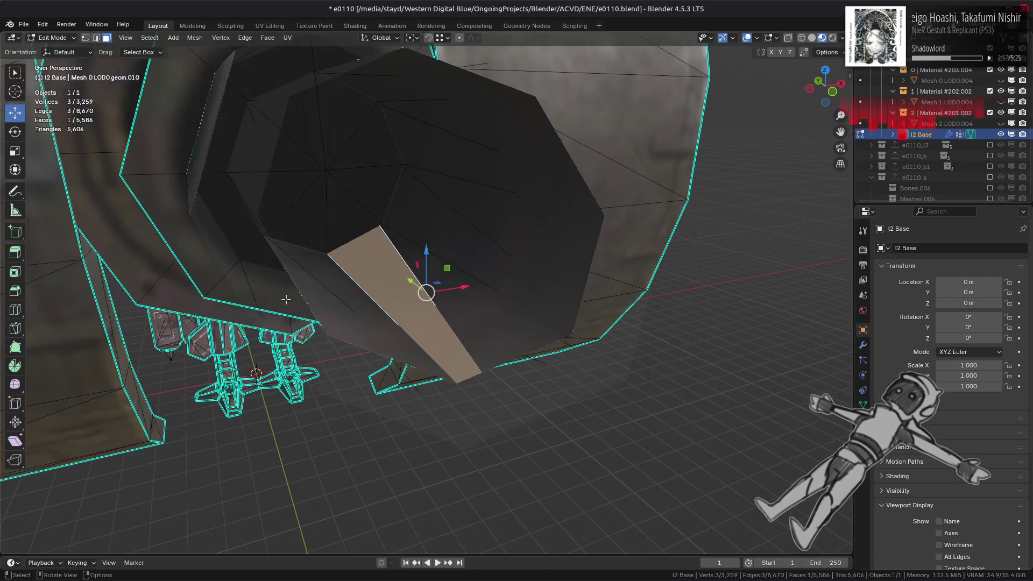
{"action": "mouse_move", "coordinate": [286, 299]}
{"action": "middle_mouse_down"}
{"action": "mouse_move", "coordinate": [417, 366]}
{"action": "mouse_move", "coordinate": [586, 312]}
{"action": "mouse_move", "coordinate": [515, 309]}
{"action": "middle_mouse_up"}
{"action": "key", "text": "1"}
{"action": "left_click", "coordinate": [417, 366], "text": "alt"}
{"action": "scroll", "coordinate": [515, 309], "scroll_direction": "up", "scroll_amount": 2}
{"action": "key", "text": "f"}
- Grow the selection and dissolve the faces and vertices into a single octagonal cap
{"action": "key", "text": "3"}
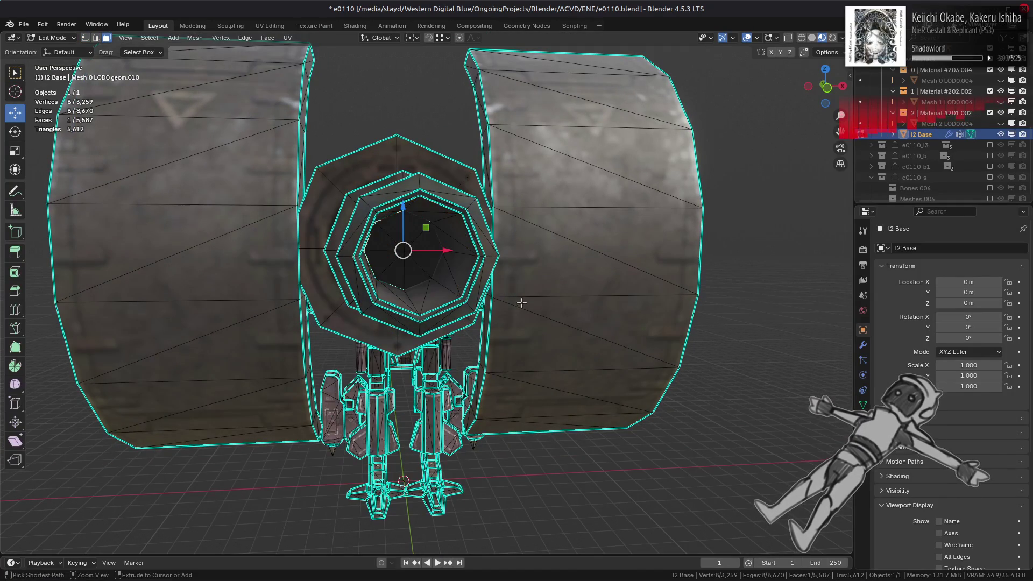
{"action": "key", "text": "ctrl+KP_Add"}
{"action": "key", "text": "ctrl+KP_Add"}
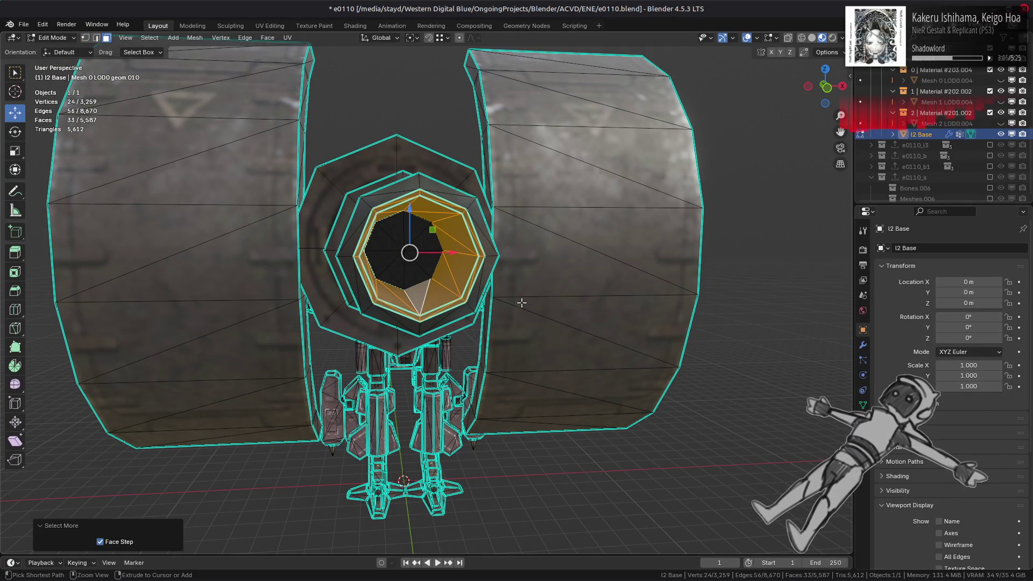
{"action": "right_click", "coordinate": [562, 372]}
{"action": "left_click", "coordinate": [555, 363]}
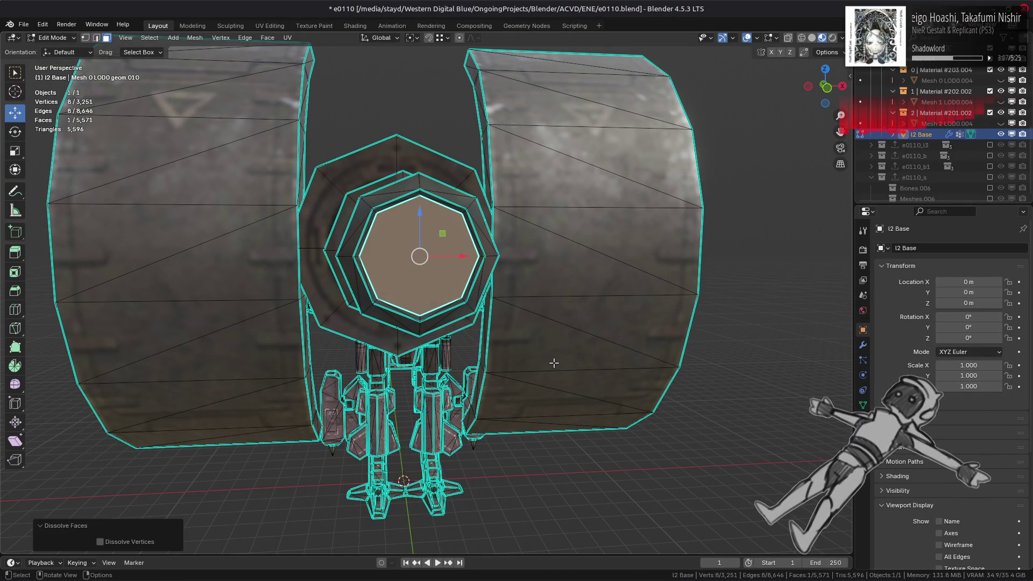
{"action": "mouse_move", "coordinate": [554, 363]}
{"action": "middle_mouse_down"}
{"action": "mouse_move", "coordinate": [606, 369]}
{"action": "mouse_move", "coordinate": [607, 379]}
{"action": "mouse_move", "coordinate": [519, 352]}
{"action": "middle_mouse_up"}
{"action": "right_click", "coordinate": [696, 396]}
{"action": "left_click", "coordinate": [669, 546]}
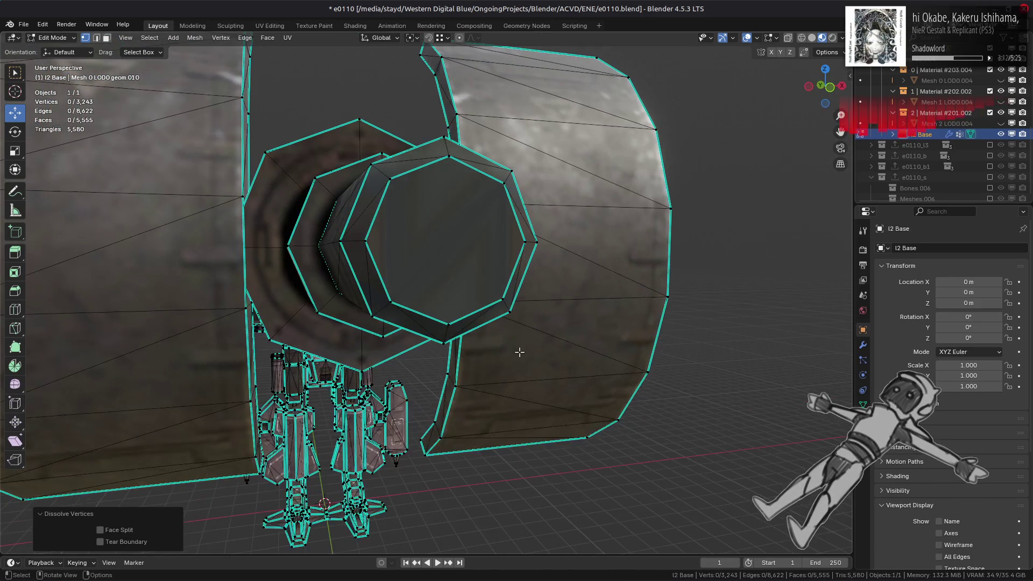
- Triangulate the octagonal cap with the Clip n-gon method, deselect, and return to Object Mode
{"action": "key", "text": "3"}
{"action": "left_click", "coordinate": [420, 266]}
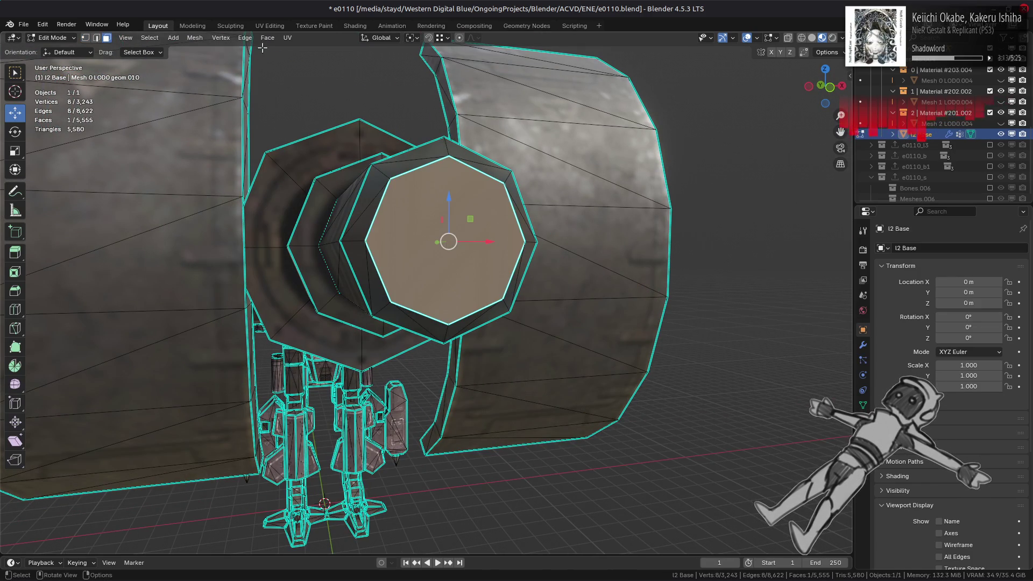
{"action": "left_click", "coordinate": [267, 37]}
{"action": "left_click", "coordinate": [309, 108]}
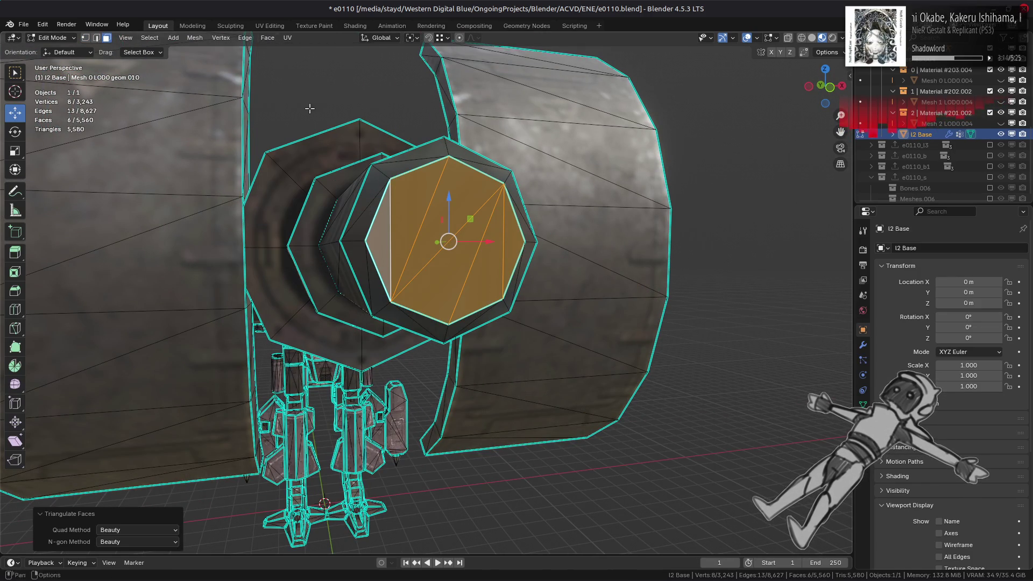
{"action": "left_click", "coordinate": [160, 542]}
{"action": "left_click", "coordinate": [161, 554]}
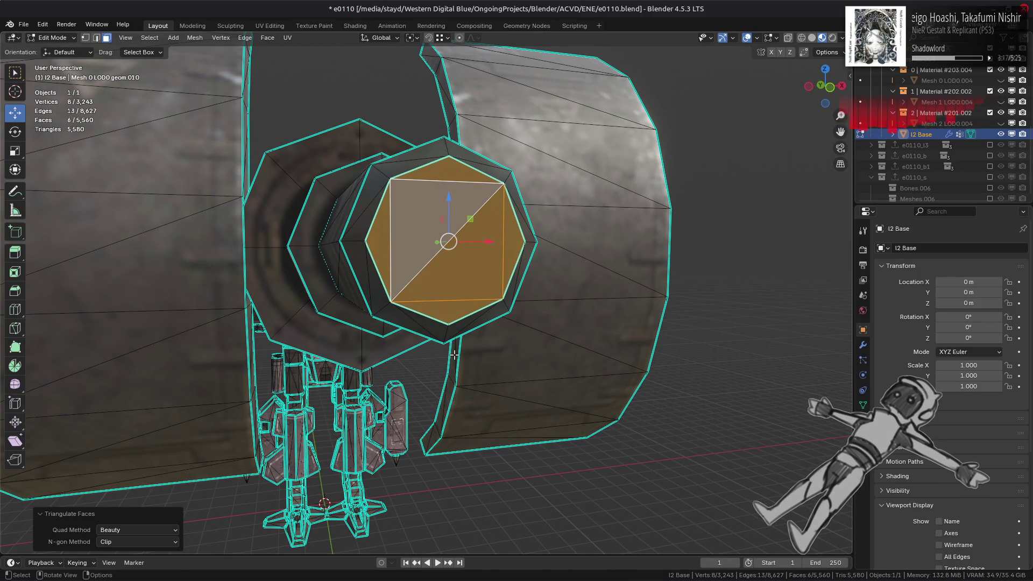
{"action": "middle_click_drag", "start_coordinate": [362, 287], "coordinate": [438, 309]}
{"action": "key", "text": "alt+a"}
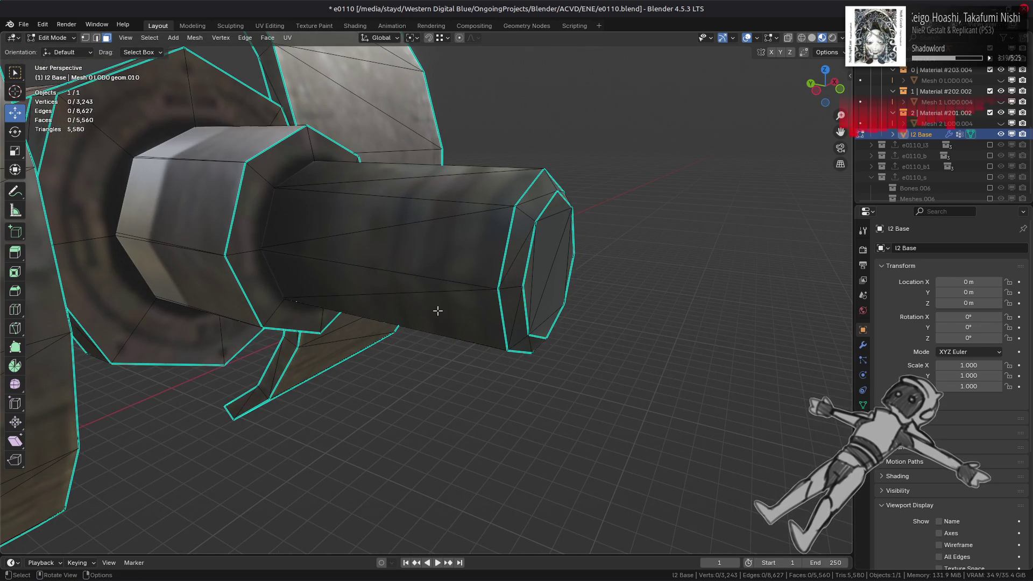
{"action": "key", "text": "Tab"}
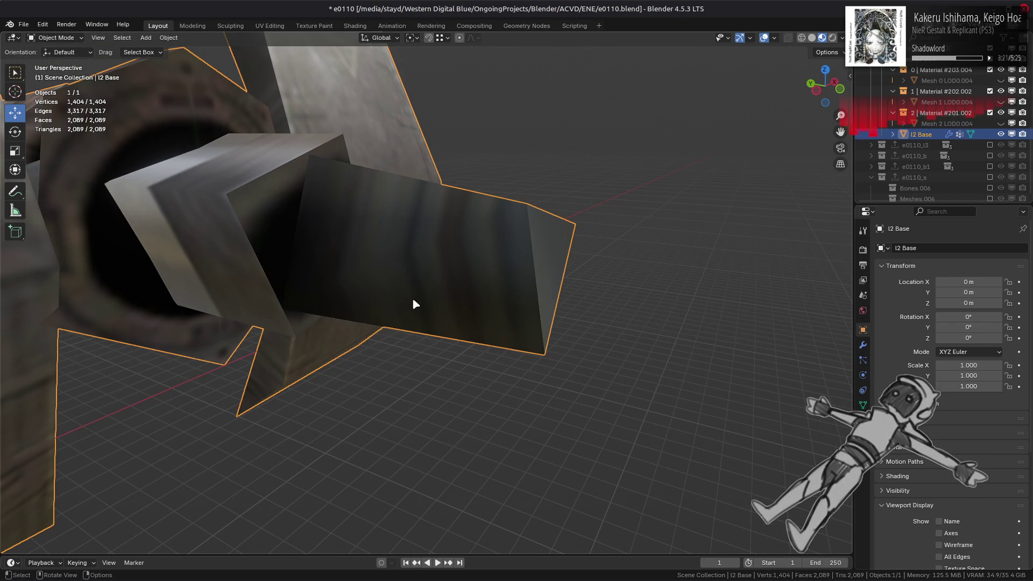
- Back in Object Mode, enter 0.4375 as the Decimate modifier Ratio in the Modifier tab
{"action": "mouse_move", "coordinate": [412, 298]}
{"action": "middle_mouse_down"}
{"action": "mouse_move", "coordinate": [441, 308]}
{"action": "mouse_move", "coordinate": [369, 291]}
{"action": "mouse_move", "coordinate": [542, 327]}
{"action": "mouse_move", "coordinate": [445, 284]}
{"action": "mouse_move", "coordinate": [459, 292]}
{"action": "mouse_move", "coordinate": [357, 325]}
{"action": "mouse_move", "coordinate": [468, 291]}
{"action": "mouse_move", "coordinate": [441, 312]}
{"action": "mouse_move", "coordinate": [463, 280]}
{"action": "mouse_move", "coordinate": [450, 307]}
{"action": "middle_mouse_up"}
{"action": "scroll", "coordinate": [460, 293], "scroll_direction": "down", "scroll_amount": 3}
{"action": "key", "text": "Tab"}
{"action": "key", "text": "Tab"}
{"action": "scroll", "coordinate": [469, 290], "scroll_direction": "up", "scroll_amount": 2}
{"action": "key", "text": "Tab"}
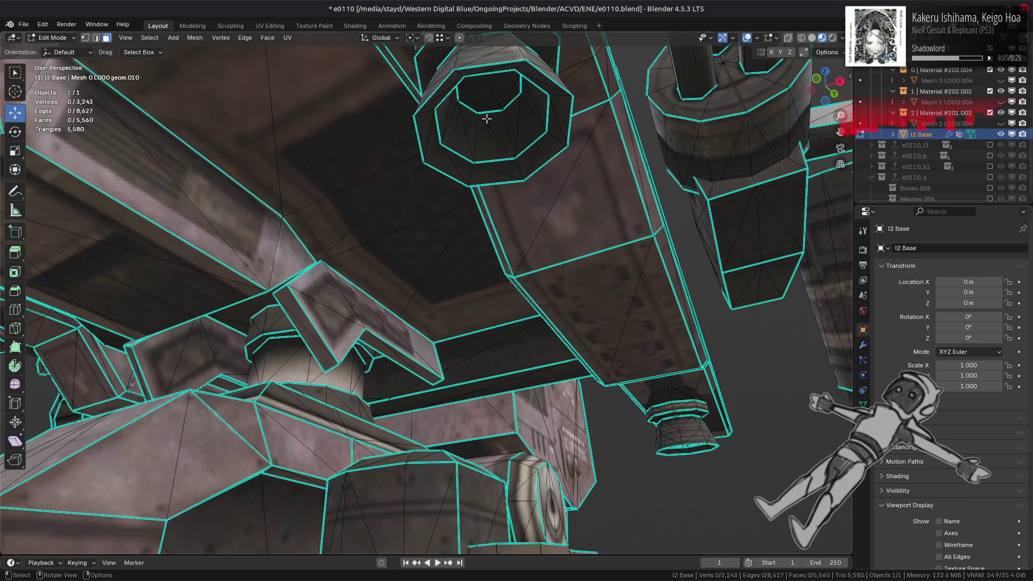
{"action": "key", "text": "Tab"}
{"action": "mouse_move", "coordinate": [479, 226]}
{"action": "middle_mouse_down"}
{"action": "mouse_move", "coordinate": [488, 127]}
{"action": "mouse_move", "coordinate": [487, 148]}
{"action": "middle_mouse_up"}
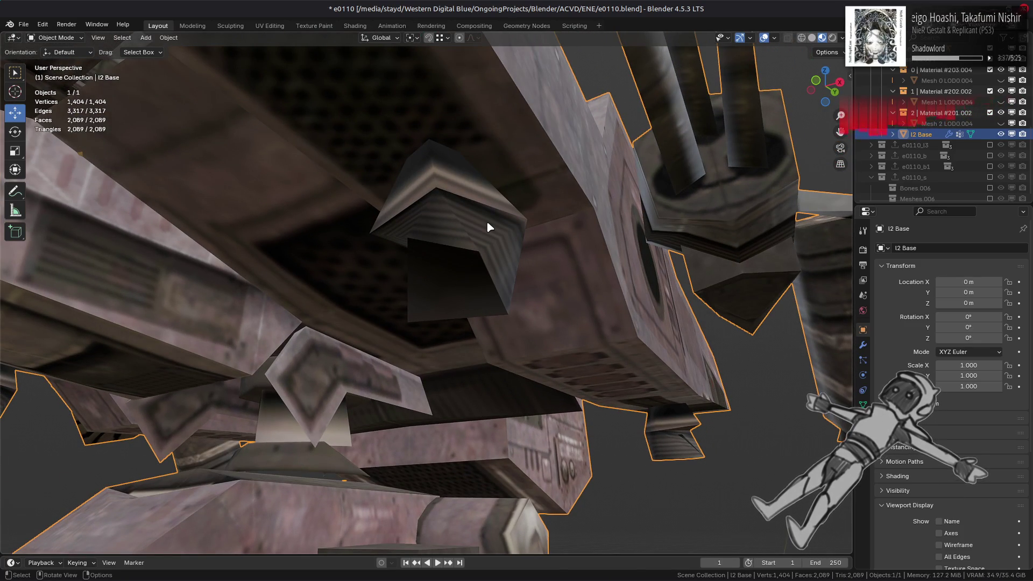
{"action": "left_click", "coordinate": [863, 345]}
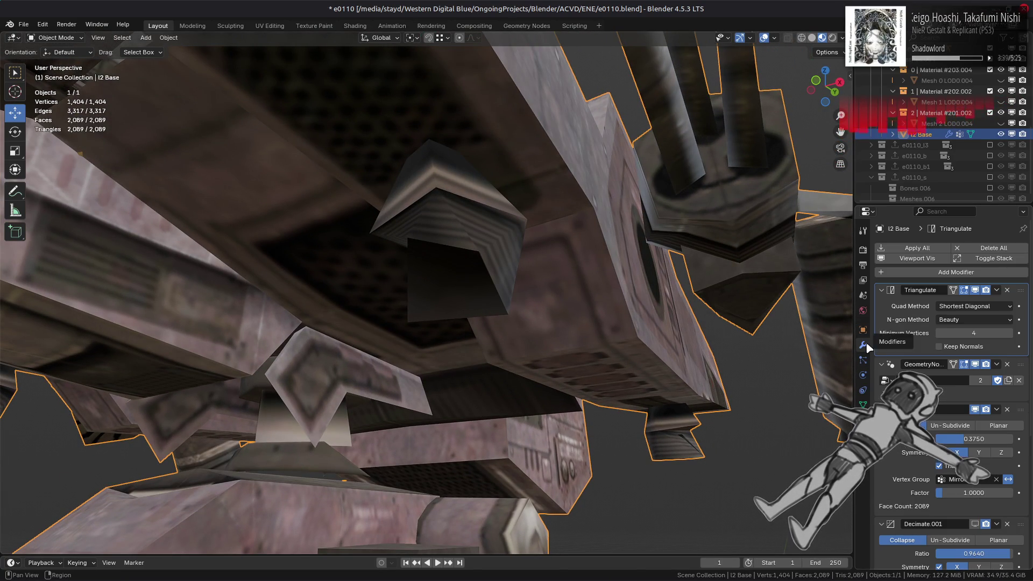
{"action": "left_click", "coordinate": [968, 439]}
{"action": "type", "text": ".43"}
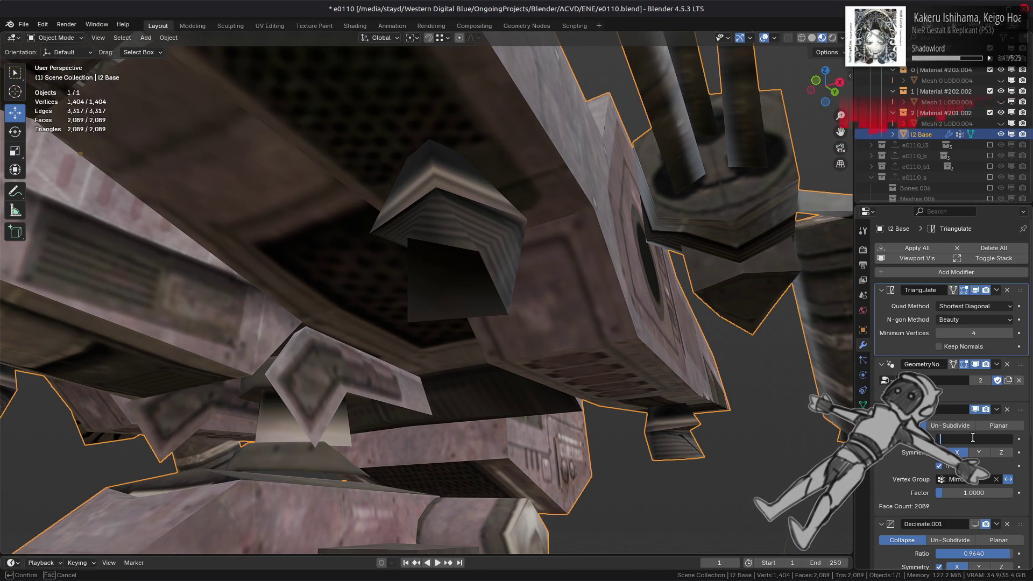
{"action": "type", "text": "75"}
{"action": "key", "text": "Return"}
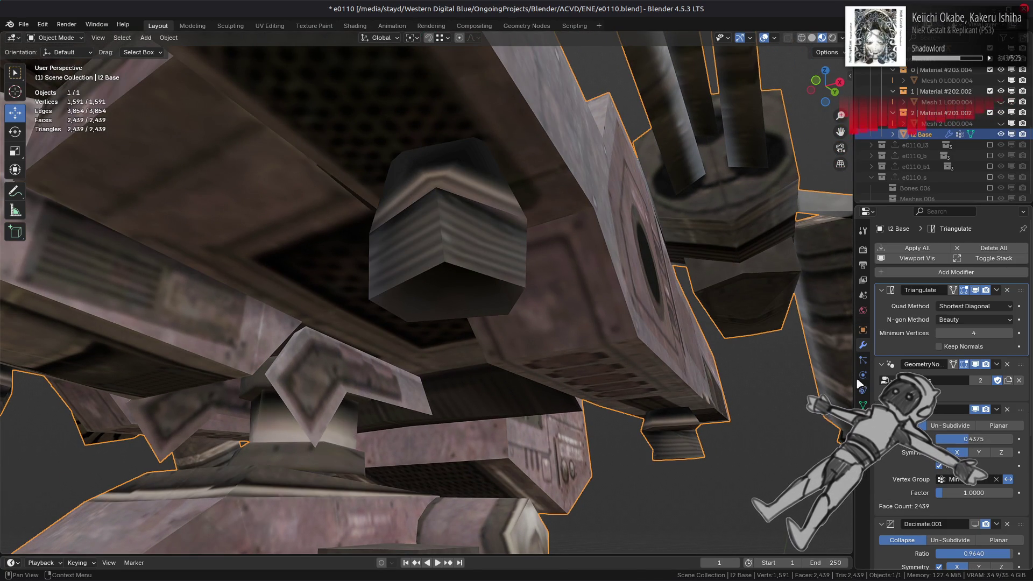
- Orbit around the decimated mech, then enter Edit Mode to inspect its wireframe
{"action": "mouse_move", "coordinate": [650, 315]}
{"action": "middle_mouse_down"}
{"action": "mouse_move", "coordinate": [535, 355]}
{"action": "mouse_move", "coordinate": [562, 280]}
{"action": "mouse_move", "coordinate": [530, 294]}
{"action": "middle_mouse_up"}
{"action": "scroll", "coordinate": [530, 294], "scroll_direction": "up", "scroll_amount": 2}
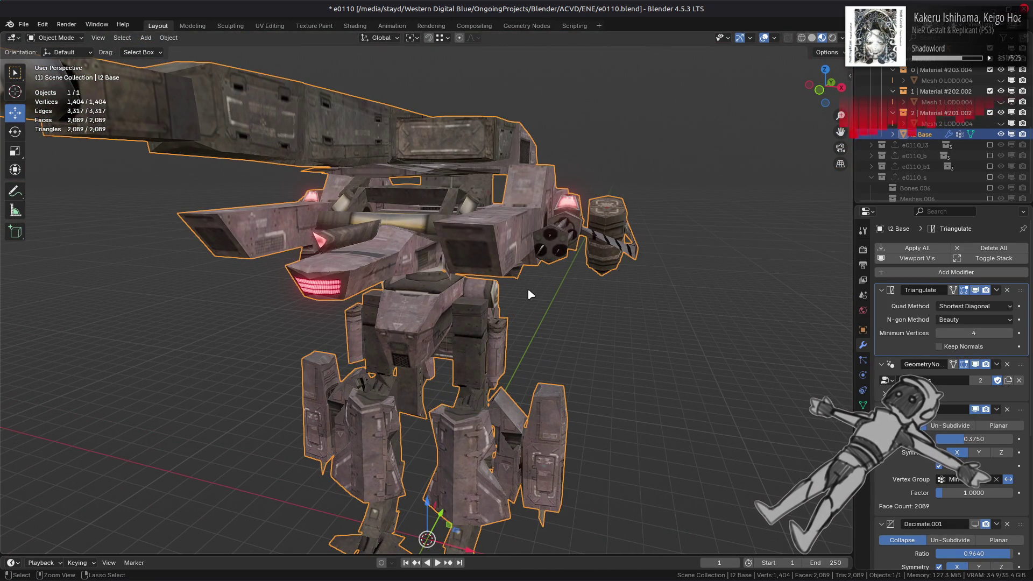
{"action": "middle_click_drag", "start_coordinate": [504, 343], "coordinate": [534, 301]}
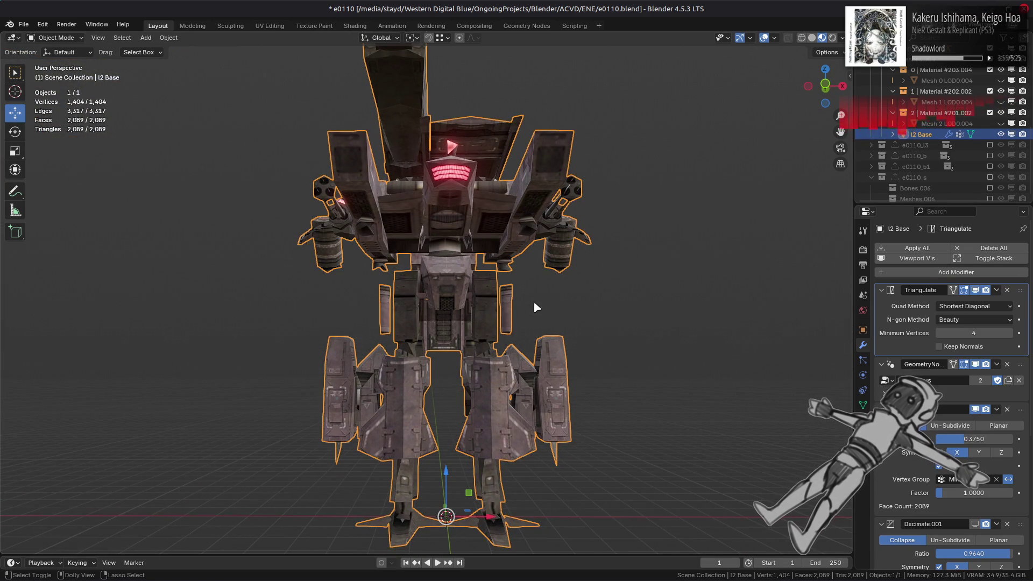
{"action": "scroll", "coordinate": [534, 302], "scroll_direction": "up", "scroll_amount": 3}
{"action": "mouse_move", "coordinate": [523, 277]}
{"action": "middle_mouse_down"}
{"action": "mouse_move", "coordinate": [508, 316]}
{"action": "mouse_move", "coordinate": [495, 317]}
{"action": "mouse_move", "coordinate": [540, 334]}
{"action": "mouse_move", "coordinate": [448, 331]}
{"action": "mouse_move", "coordinate": [491, 336]}
{"action": "mouse_move", "coordinate": [496, 358]}
{"action": "middle_mouse_up"}
{"action": "key", "text": "Tab"}
{"action": "key", "text": "Tab"}
{"action": "key", "text": "Tab"}
- Centre the view on the barrel and select the barrel-end faces linked within seams
{"action": "middle_click_drag", "start_coordinate": [393, 329], "coordinate": [591, 269]}
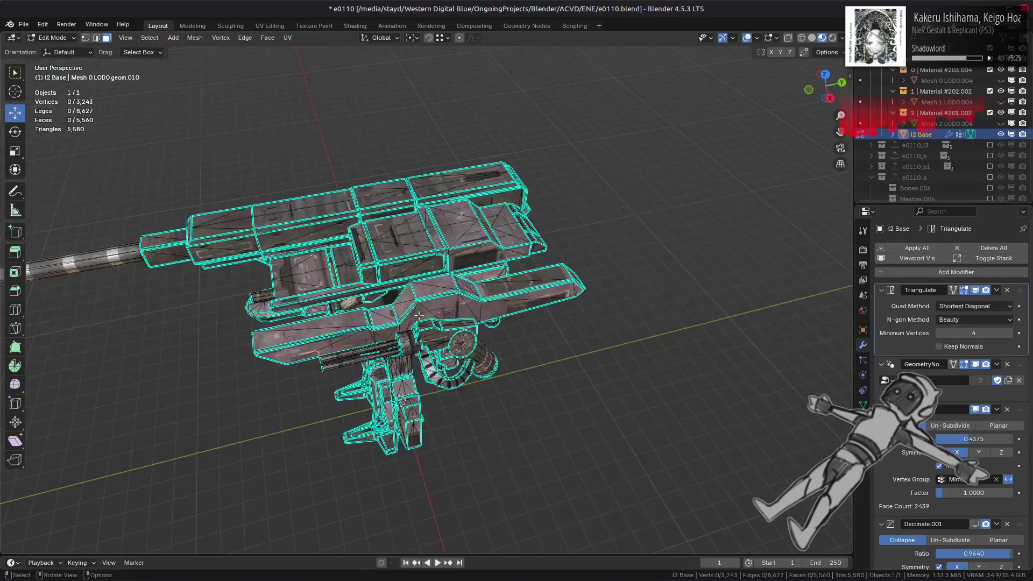
{"action": "scroll", "coordinate": [661, 242], "scroll_direction": "up", "scroll_amount": 4}
{"action": "scroll", "coordinate": [661, 242], "scroll_direction": "up", "scroll_amount": 2}
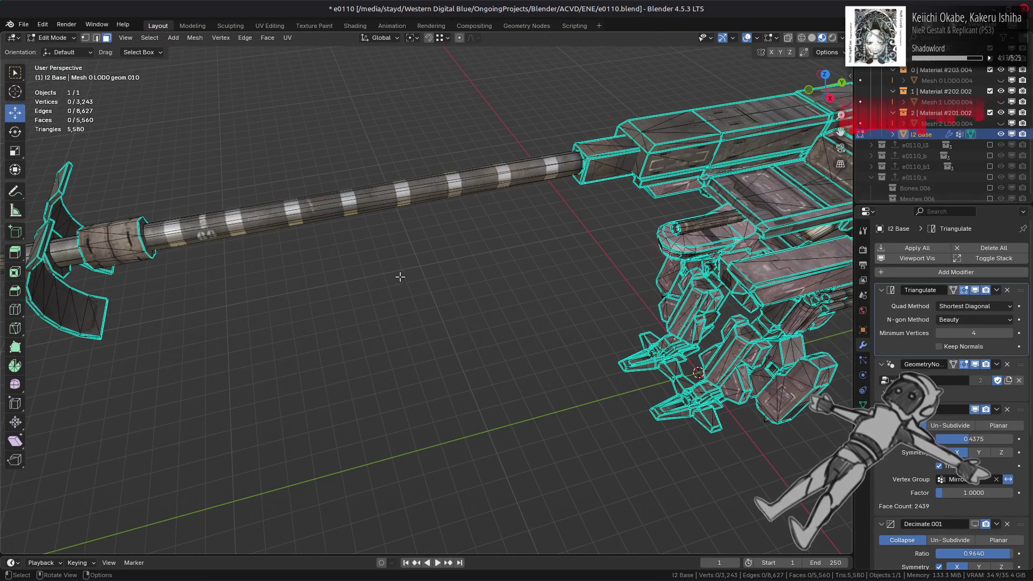
{"action": "mouse_move", "coordinate": [400, 276]}
{"action": "middle_mouse_down"}
{"action": "mouse_move", "coordinate": [511, 312]}
{"action": "mouse_move", "coordinate": [734, 338]}
{"action": "mouse_move", "coordinate": [656, 337]}
{"action": "mouse_move", "coordinate": [564, 368]}
{"action": "mouse_move", "coordinate": [439, 378]}
{"action": "middle_mouse_up"}
{"action": "left_click", "coordinate": [734, 338]}
{"action": "key", "text": "KP_Decimal"}
{"action": "left_click", "coordinate": [430, 360]}
{"action": "key", "text": "ctrl+l"}
{"action": "key", "text": "shift+g"}
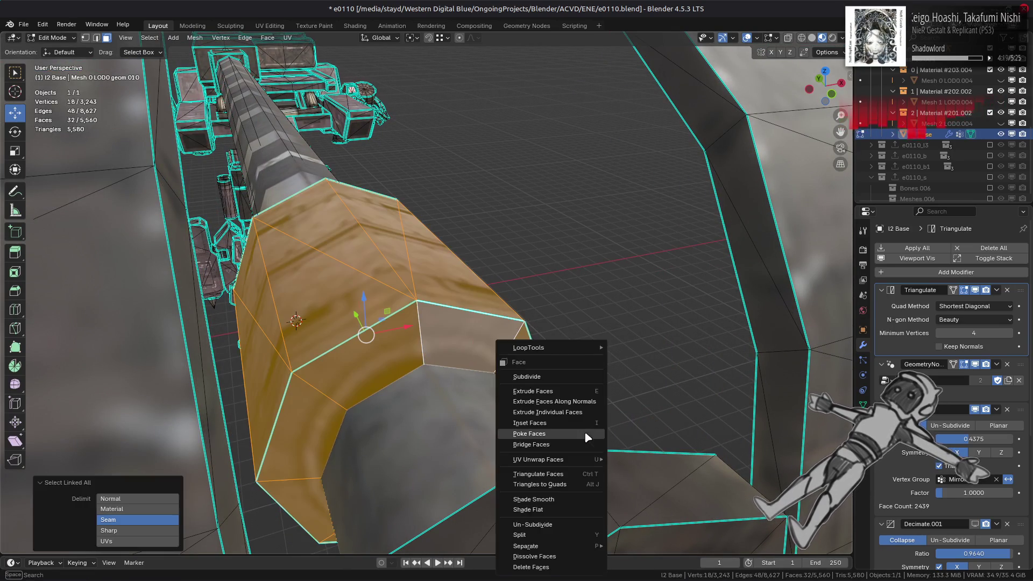
{"action": "left_click", "coordinate": [587, 433]}
{"action": "right_click", "coordinate": [609, 441]}
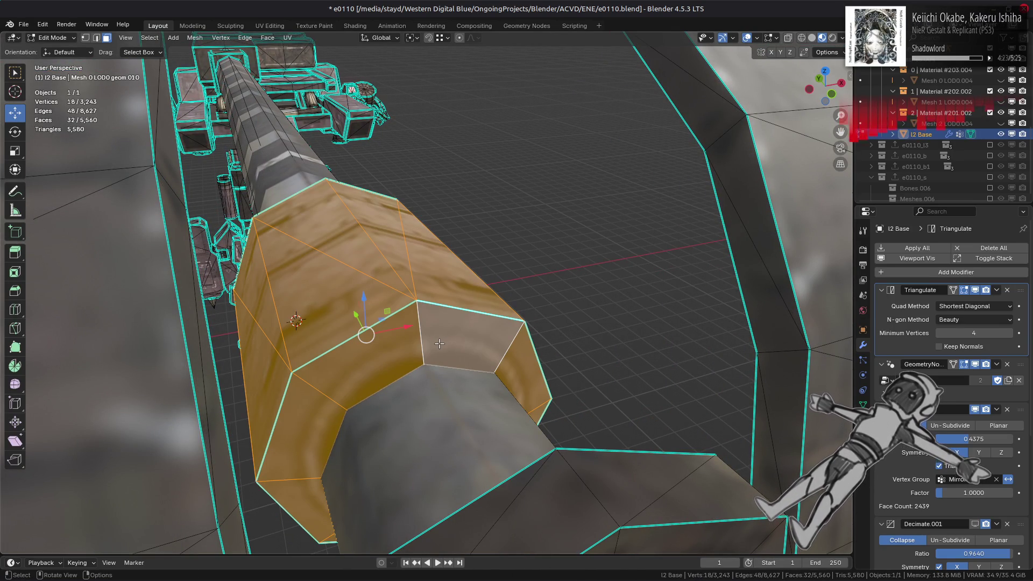
- Select and delete the hub ring faces linked within sharp edges
{"action": "left_click", "coordinate": [440, 343]}
{"action": "mouse_move", "coordinate": [440, 344]}
{"action": "middle_mouse_down"}
{"action": "mouse_move", "coordinate": [548, 358]}
{"action": "mouse_move", "coordinate": [538, 312]}
{"action": "mouse_move", "coordinate": [493, 297]}
{"action": "middle_mouse_up"}
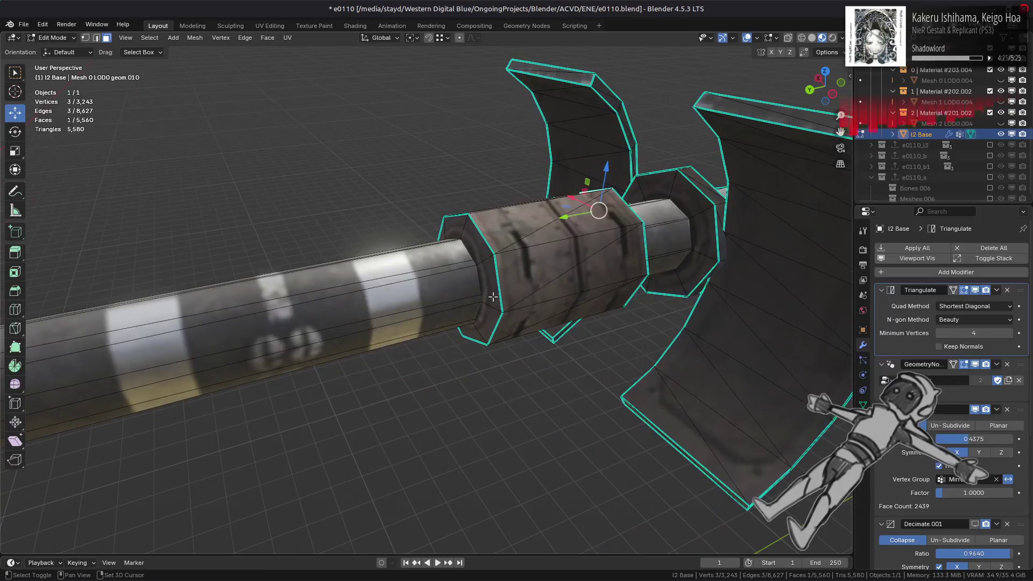
{"action": "left_click", "coordinate": [493, 297], "text": "shift"}
{"action": "key", "text": "ctrl+l"}
{"action": "left_click", "coordinate": [170, 541]}
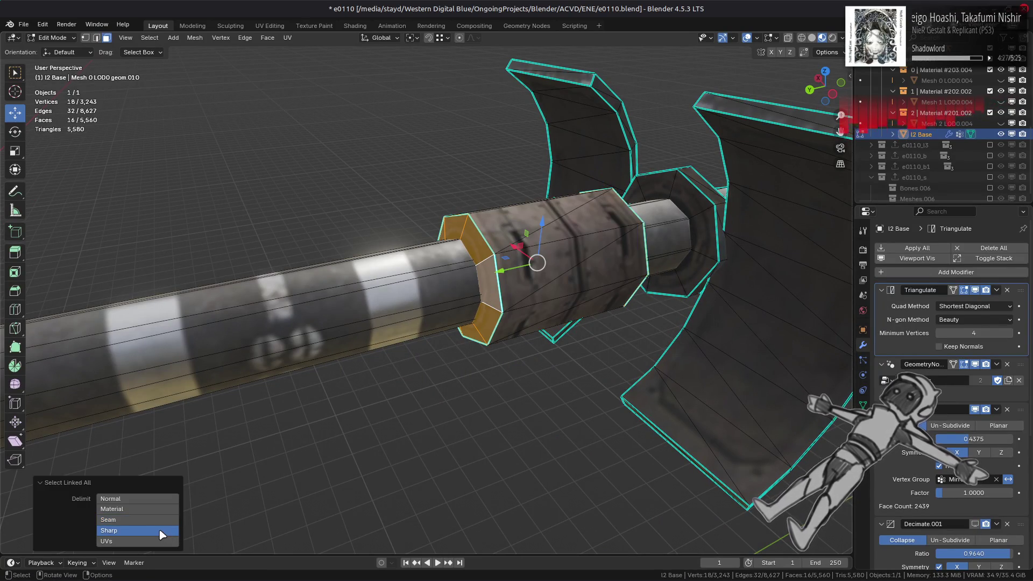
{"action": "right_click", "coordinate": [503, 409]}
{"action": "left_click", "coordinate": [503, 409]}
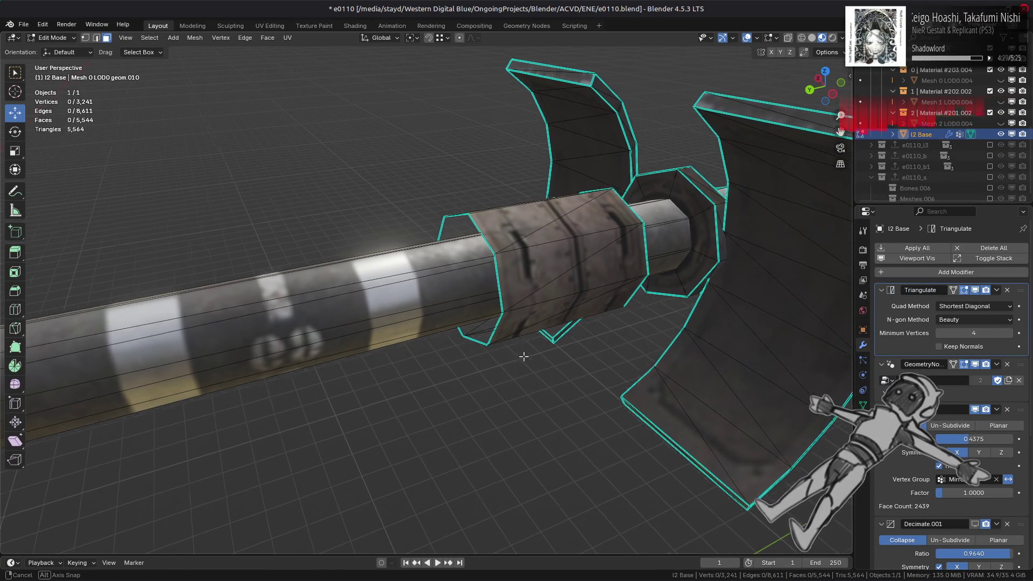
{"action": "mouse_move", "coordinate": [523, 356]}
{"action": "middle_mouse_down"}
{"action": "mouse_move", "coordinate": [344, 362]}
{"action": "mouse_move", "coordinate": [482, 341]}
{"action": "middle_mouse_up"}
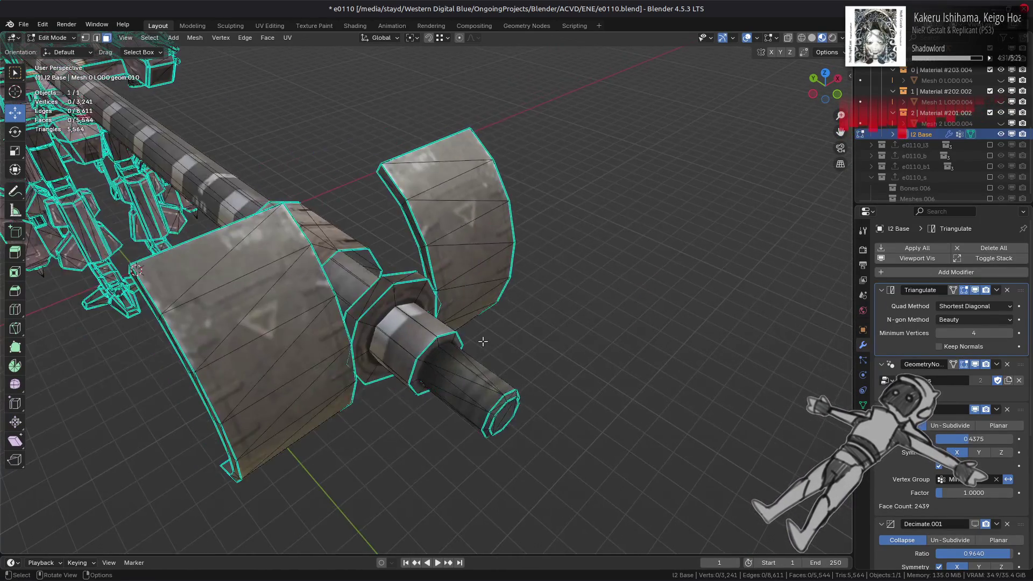
{"action": "scroll", "coordinate": [482, 341], "scroll_direction": "up", "scroll_amount": 3}
{"action": "key", "text": "ctrl+l"}
{"action": "right_click", "coordinate": [602, 377]}
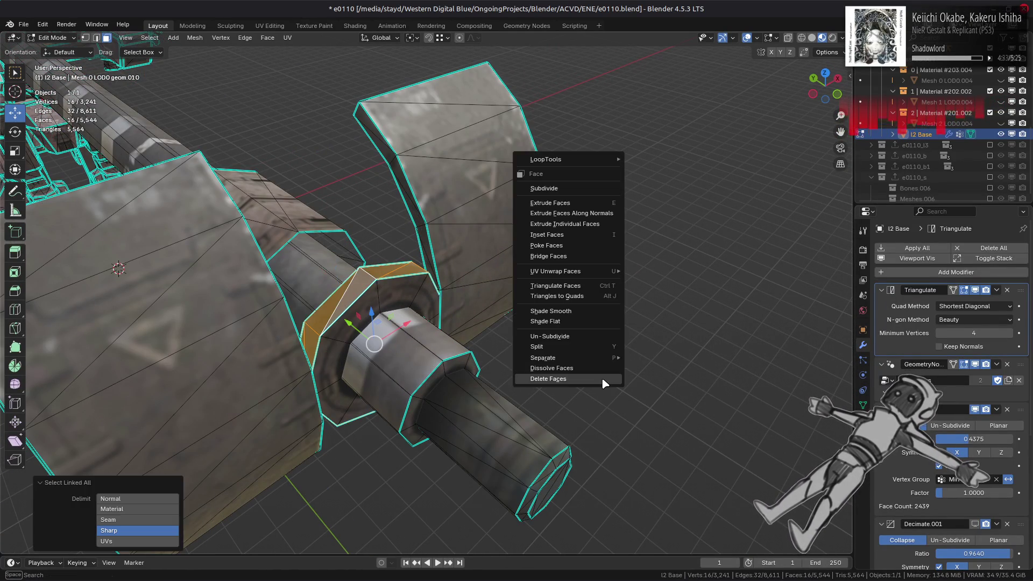
{"action": "left_click", "coordinate": [601, 376]}
- Select the shaft's end cap, expand to the adjacent ring, then pick its edge loop
{"action": "middle_click_drag", "start_coordinate": [581, 371], "coordinate": [560, 359]}
{"action": "scroll", "coordinate": [548, 348], "scroll_direction": "up", "scroll_amount": 4}
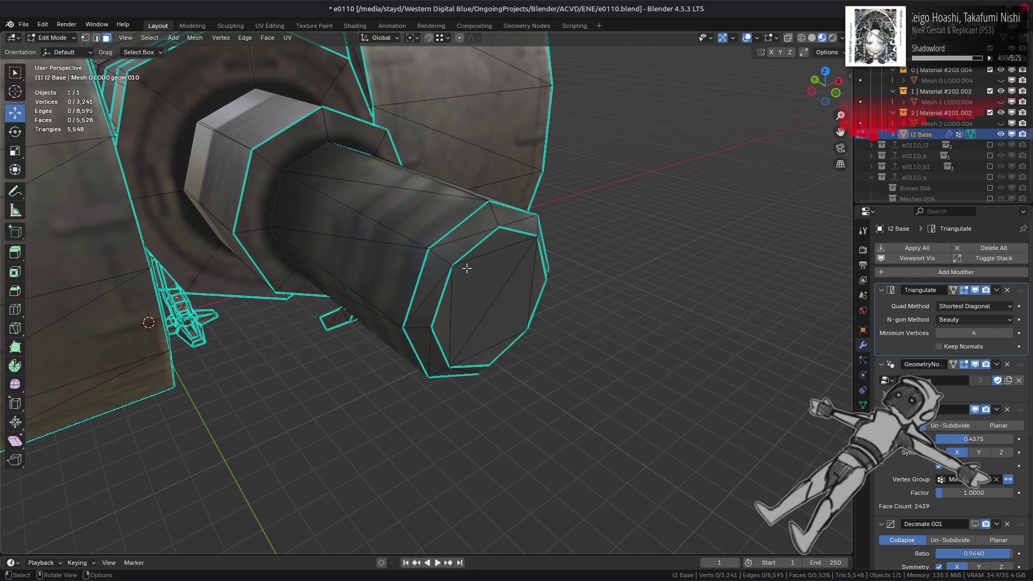
{"action": "right_click", "coordinate": [418, 278]}
{"action": "left_click", "coordinate": [417, 278]}
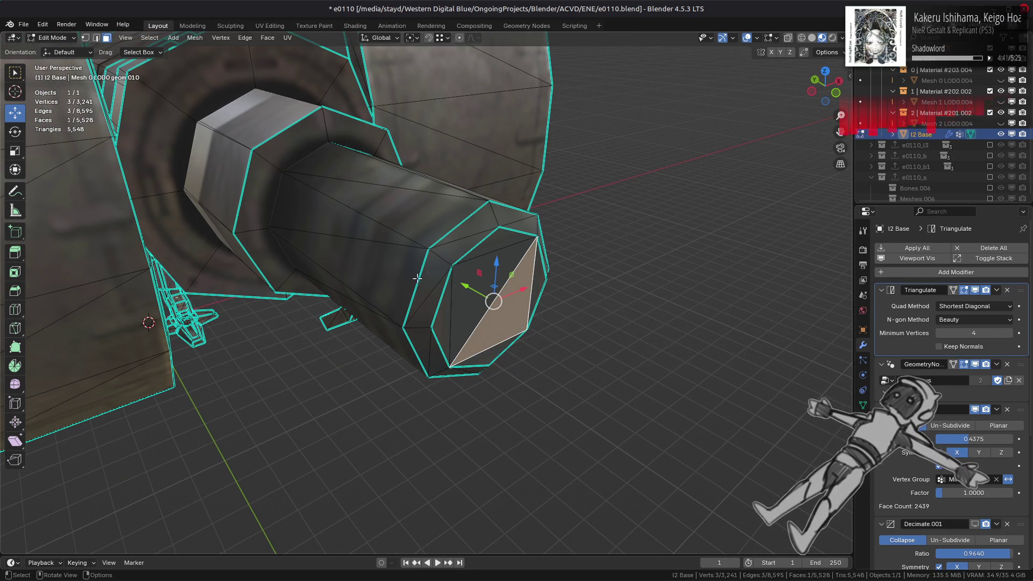
{"action": "key", "text": "ctrl+l"}
{"action": "key", "text": "1"}
{"action": "right_click", "coordinate": [421, 446]}
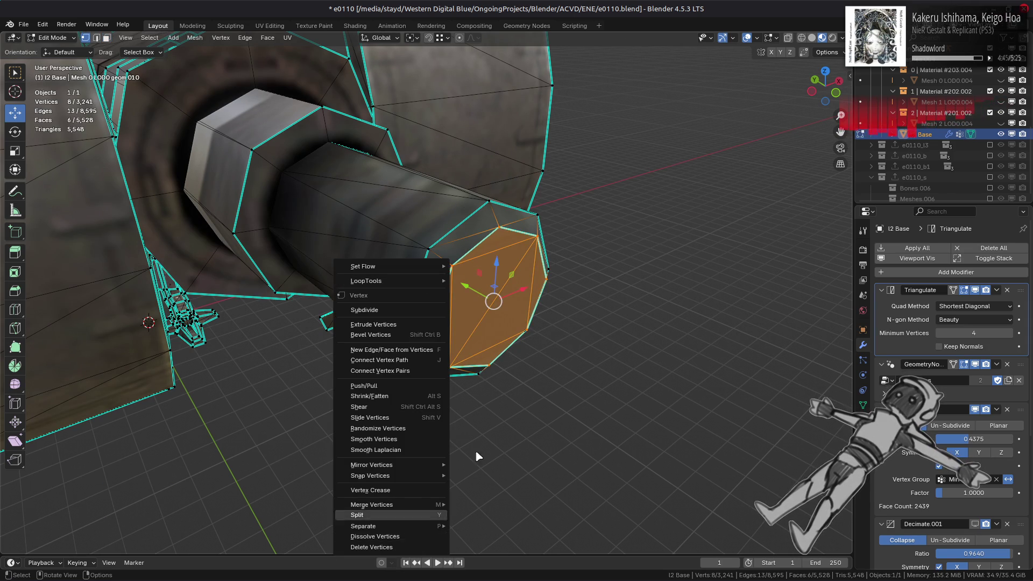
{"action": "key", "text": "ctrl+KP_Add"}
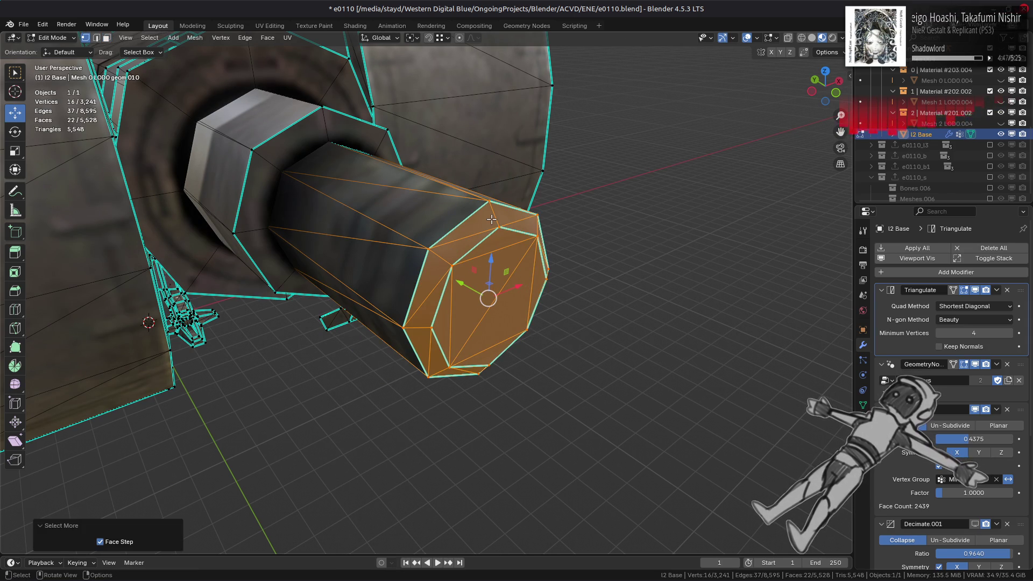
{"action": "key", "text": "2"}
{"action": "key", "text": "alt+a"}
{"action": "left_click", "coordinate": [458, 224]}
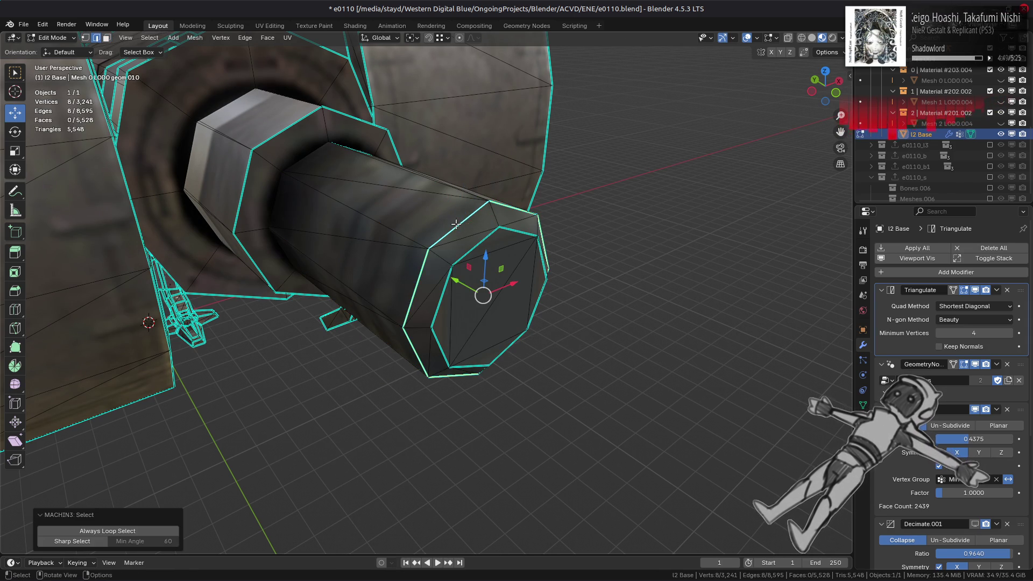
- Show the sidebar's tool options and test-slide the cap along the shaft, then undo
{"action": "key", "text": "n"}
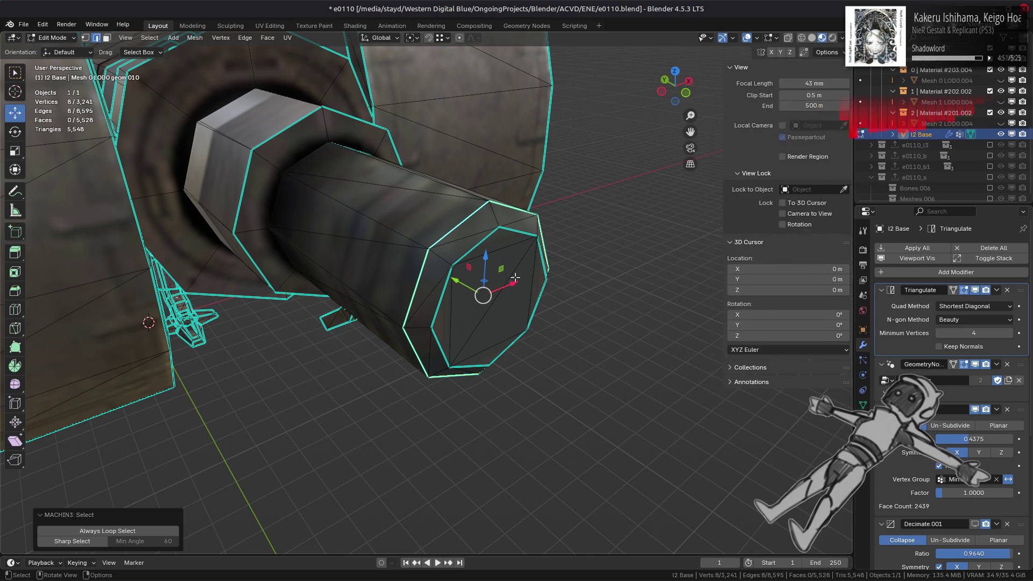
{"action": "left_click", "coordinate": [846, 101]}
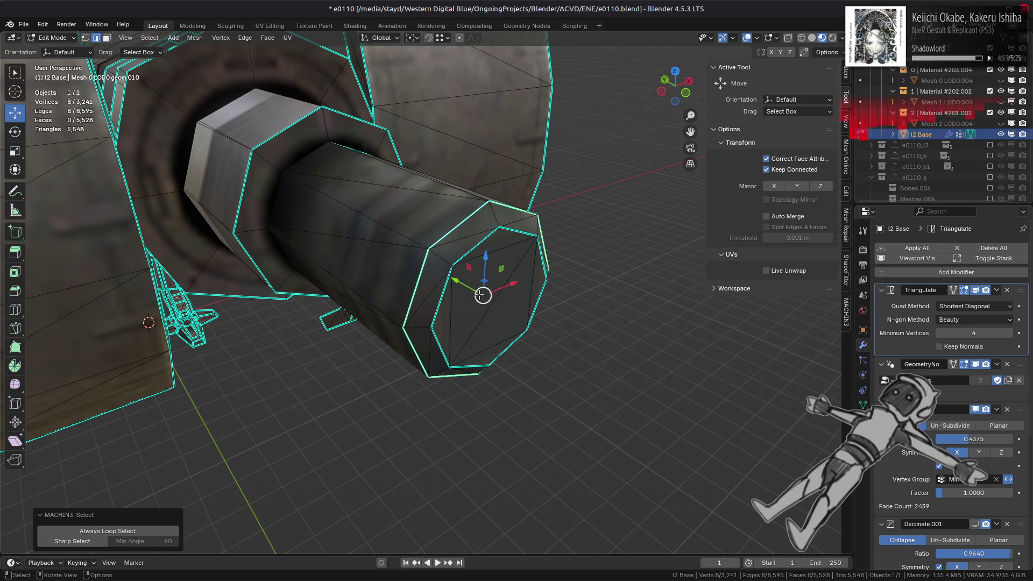
{"action": "left_click_drag", "start_coordinate": [454, 282], "coordinate": [481, 285]}
{"action": "key", "text": "ctrl+z"}
{"action": "key", "text": "ctrl+z"}
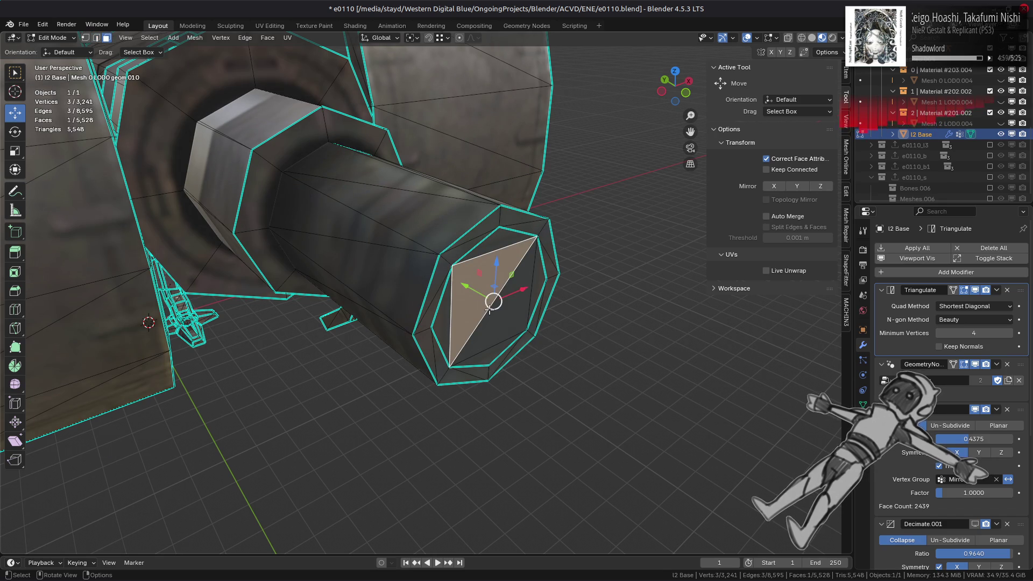
- Dissolve the cap vertices into one octagonal face and triangulate it with the Clip method
{"action": "key", "text": "1"}
{"action": "right_click", "coordinate": [508, 340]}
{"action": "left_click", "coordinate": [483, 527]}
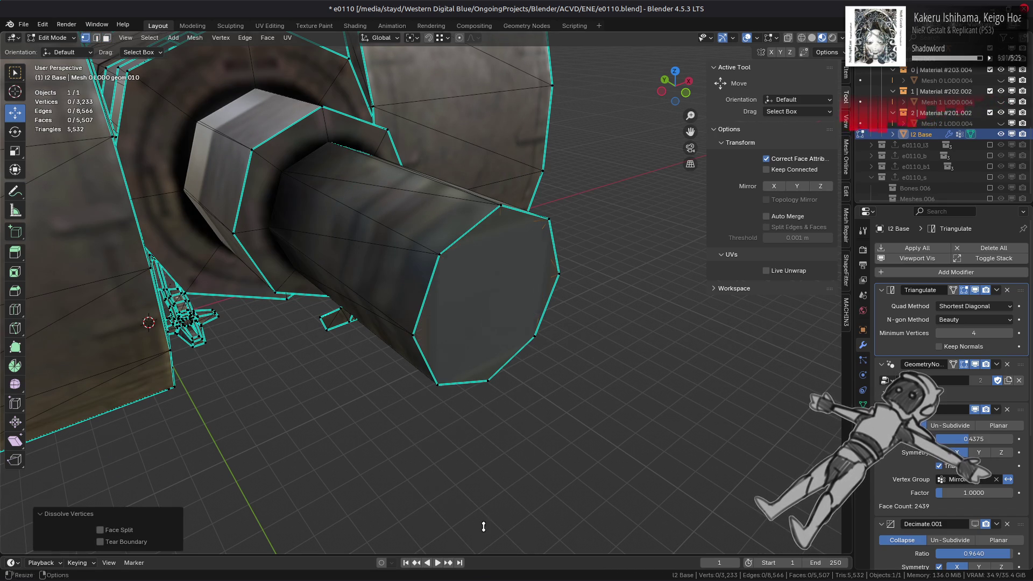
{"action": "key", "text": "3"}
{"action": "left_click", "coordinate": [484, 334]}
{"action": "left_click", "coordinate": [279, 37]}
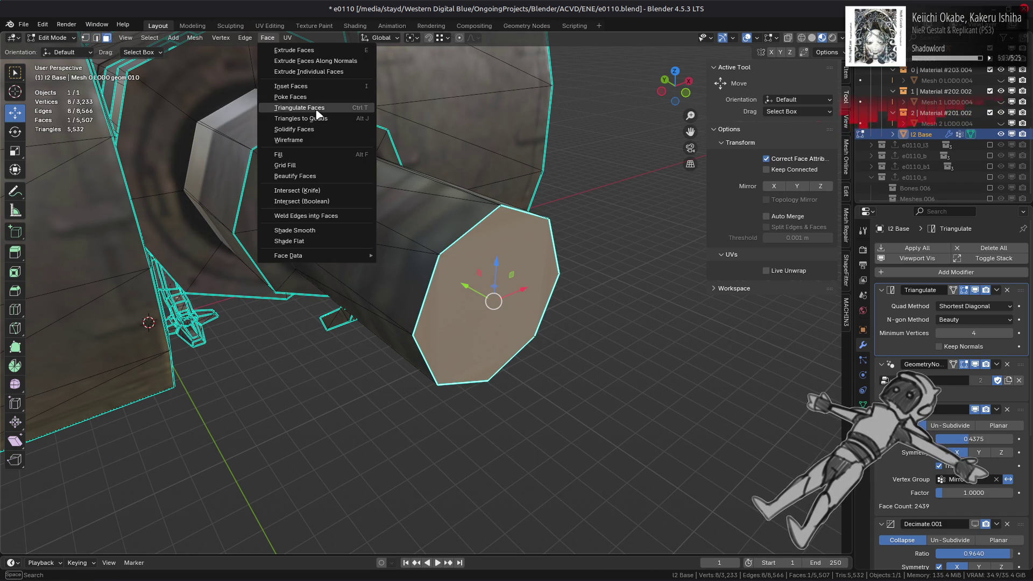
{"action": "left_click", "coordinate": [299, 108]}
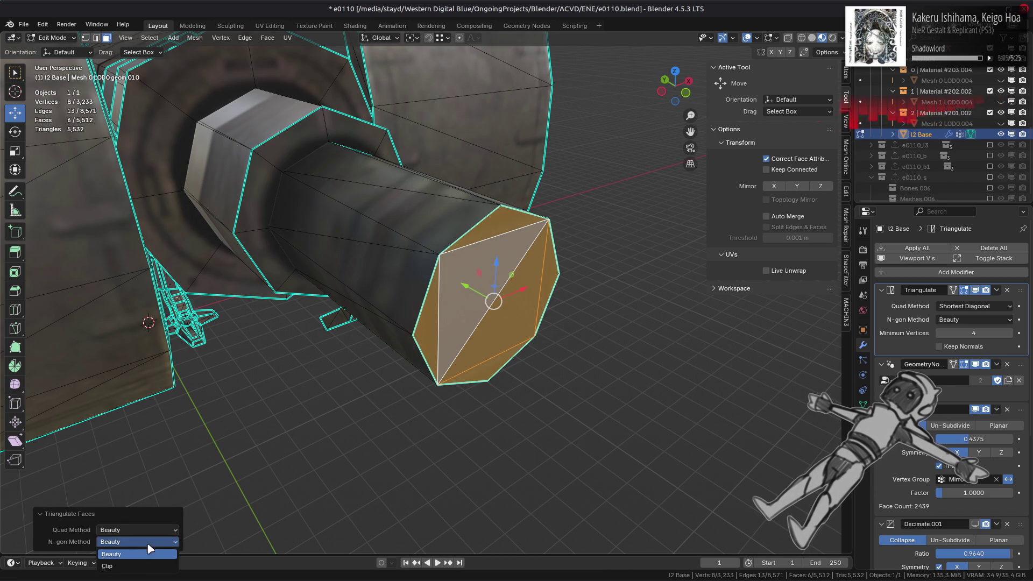
{"action": "left_click", "coordinate": [108, 566]}
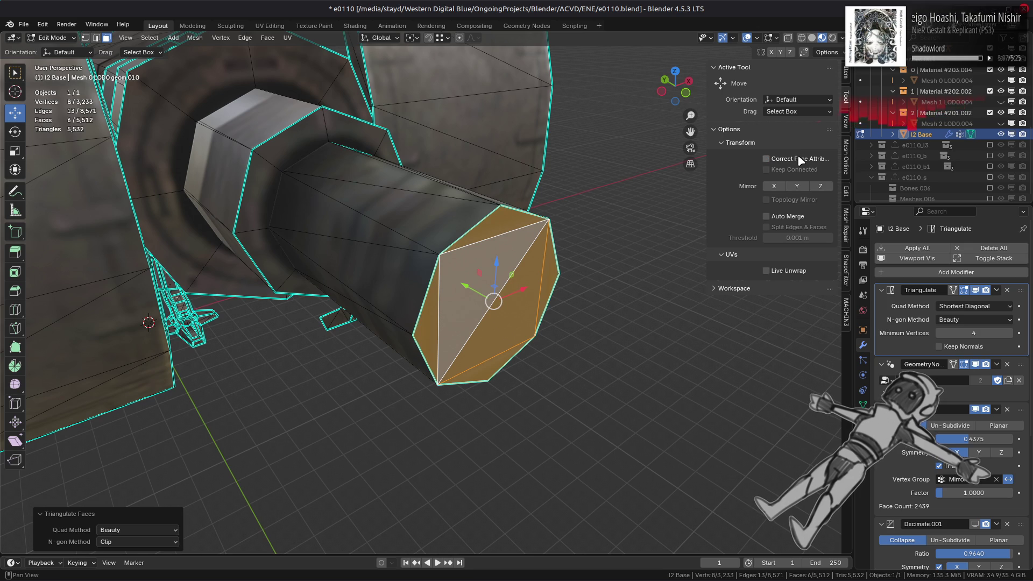
- Deselect the cap, return to Object Mode, and hide the sidebar
{"action": "key", "text": "alt+a"}
{"action": "key", "text": "Tab"}
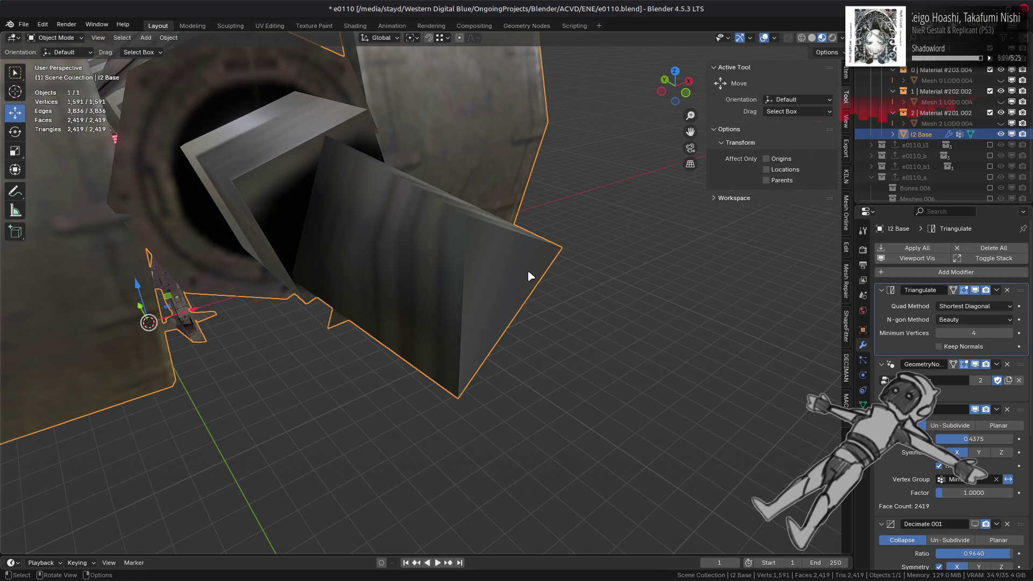
{"action": "key", "text": "n"}
{"action": "scroll", "coordinate": [527, 270], "scroll_direction": "down", "scroll_amount": 8}
- Enter Edit Mode on the mech, select the linked axe blade faces, and hide everything else
{"action": "key", "text": "alt+a"}
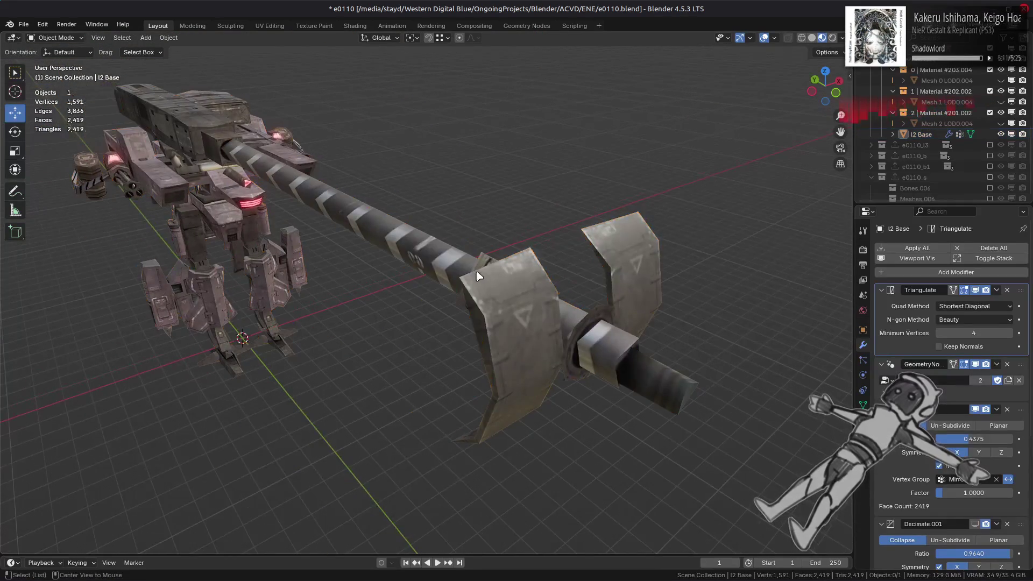
{"action": "left_click", "coordinate": [478, 276]}
{"action": "key", "text": "Tab"}
{"action": "scroll", "coordinate": [484, 290], "scroll_direction": "up", "scroll_amount": 5}
{"action": "mouse_move", "coordinate": [484, 290]}
{"action": "middle_mouse_down"}
{"action": "mouse_move", "coordinate": [359, 301]}
{"action": "mouse_move", "coordinate": [502, 281]}
{"action": "middle_mouse_up"}
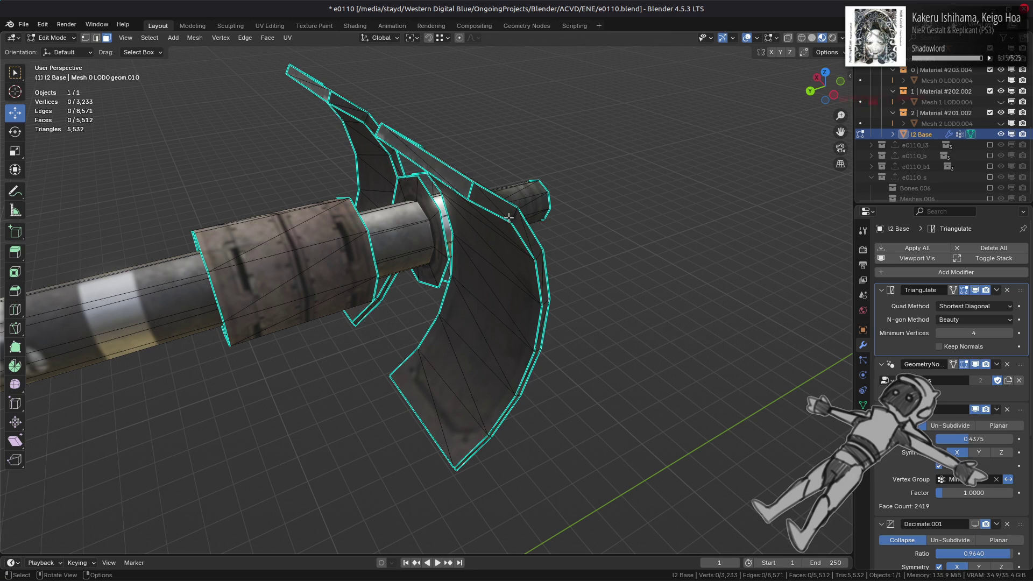
{"action": "left_click", "coordinate": [498, 270]}
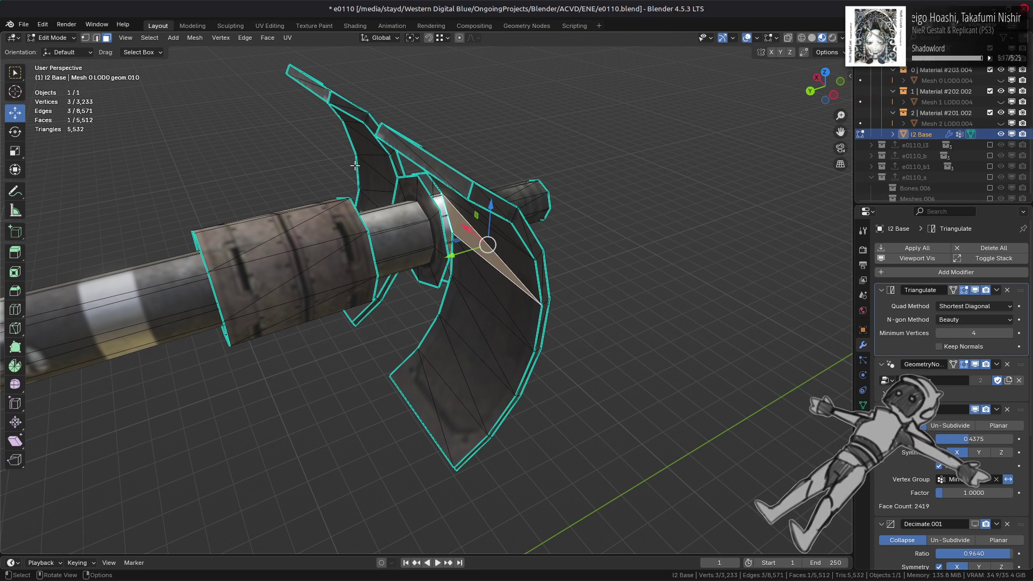
{"action": "key", "text": "ctrl+l"}
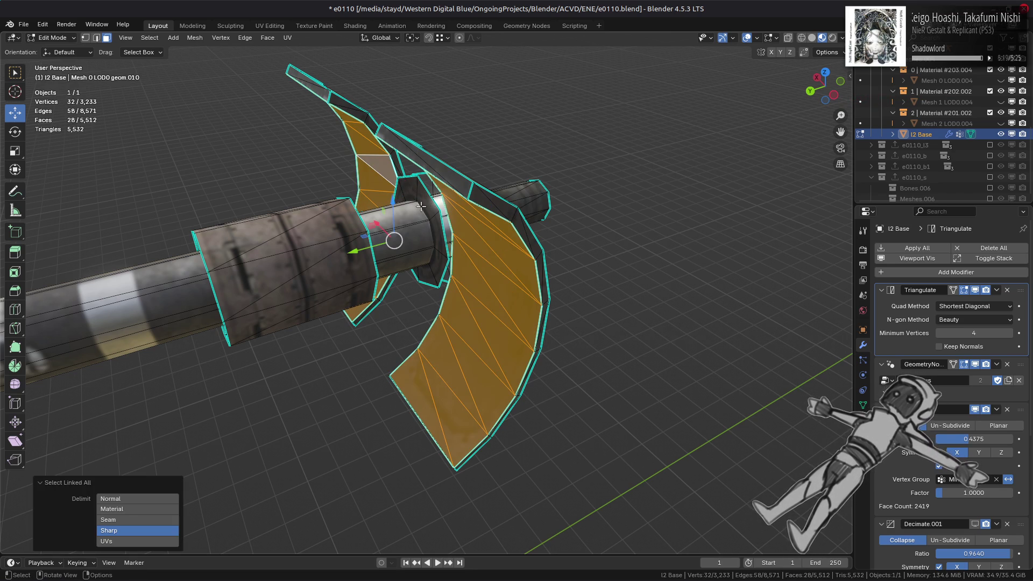
{"action": "left_click", "coordinate": [174, 530]}
{"action": "key", "text": "shift+h"}
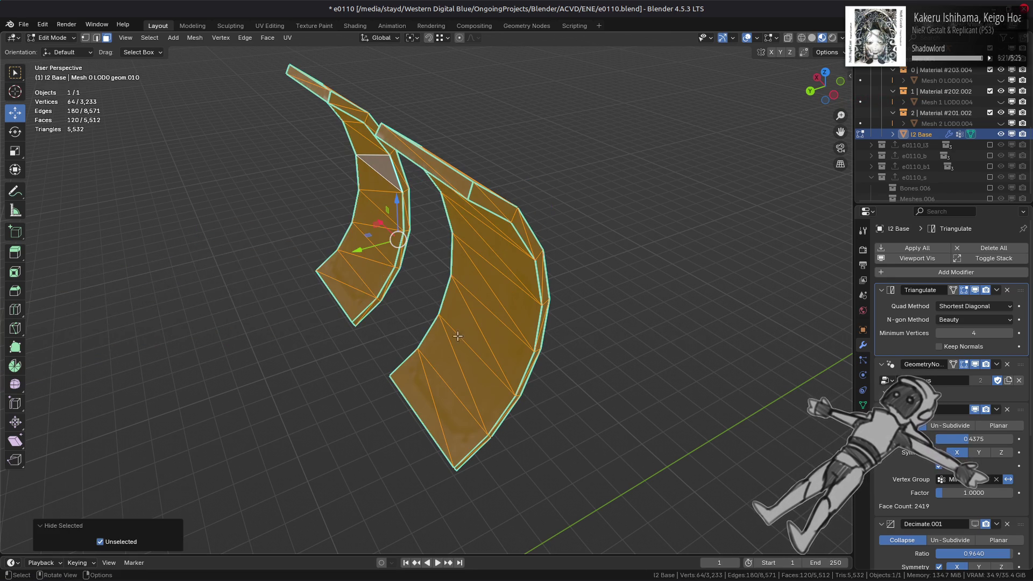
- Select the blade rim faces delimited by sharp edges and delete all 64 of them
{"action": "middle_click_drag", "start_coordinate": [451, 319], "coordinate": [448, 319]}
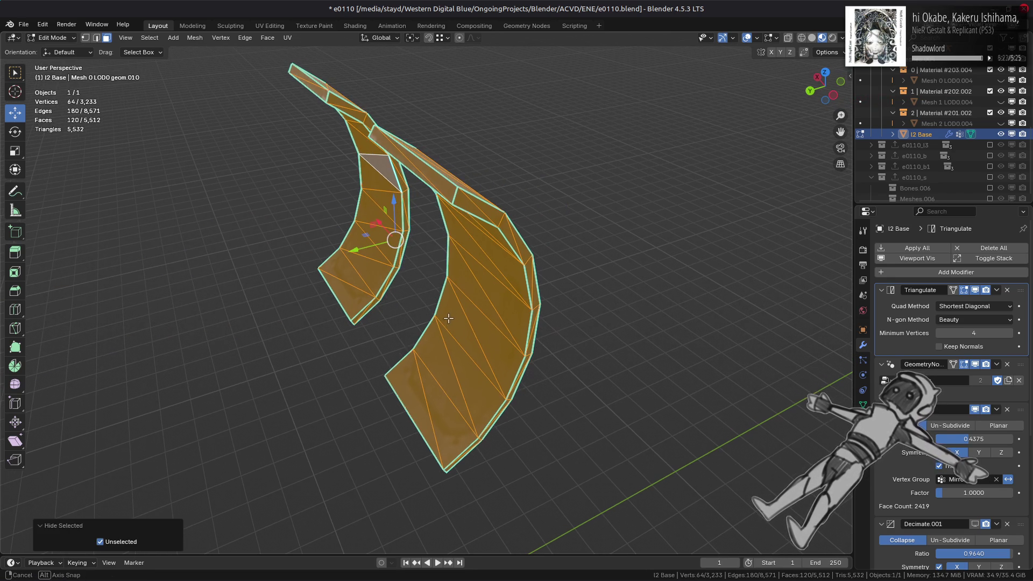
{"action": "left_click", "coordinate": [474, 202]}
{"action": "mouse_move", "coordinate": [405, 198]}
{"action": "middle_mouse_down"}
{"action": "mouse_move", "coordinate": [411, 229]}
{"action": "mouse_move", "coordinate": [500, 187]}
{"action": "middle_mouse_up"}
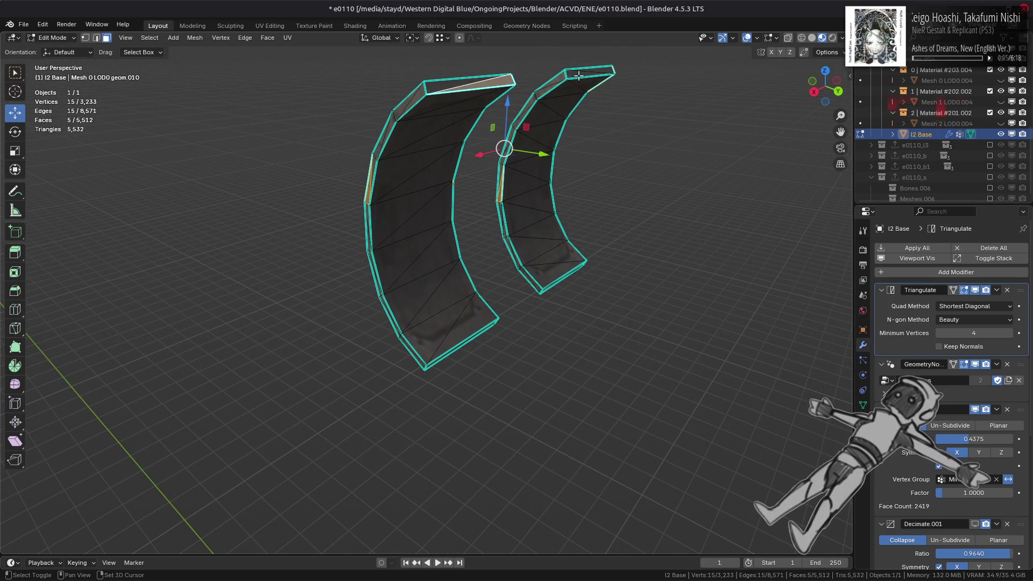
{"action": "middle_click_drag", "start_coordinate": [613, 308], "coordinate": [569, 305]}
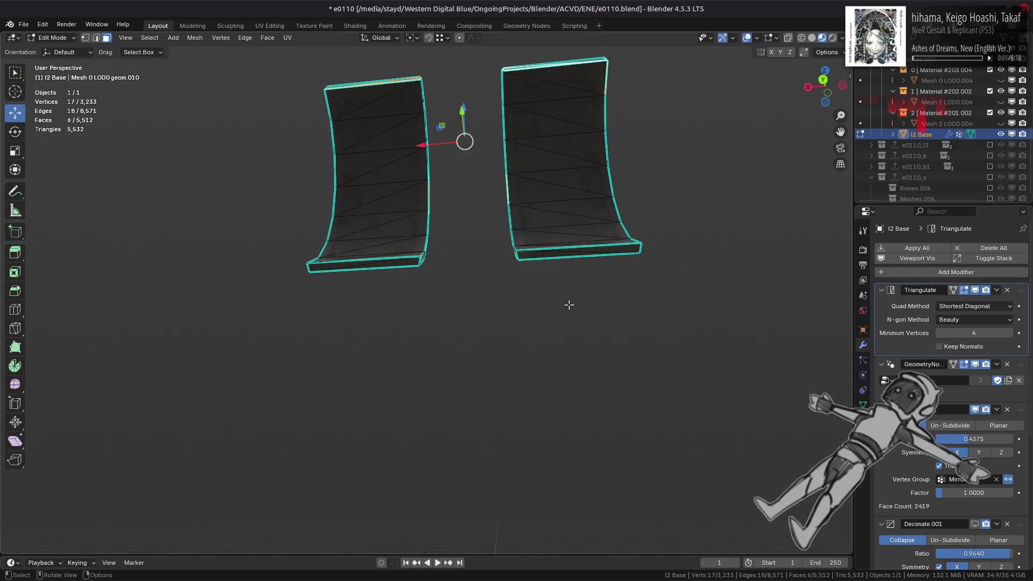
{"action": "left_click", "coordinate": [383, 266], "text": "shift"}
{"action": "key", "text": "ctrl+l"}
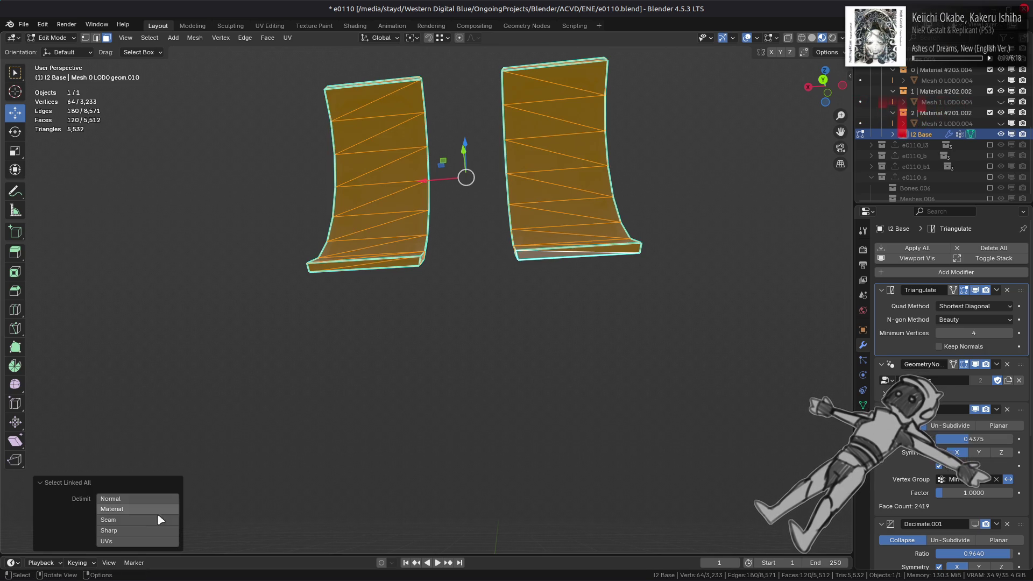
{"action": "left_click", "coordinate": [153, 530]}
{"action": "mouse_move", "coordinate": [403, 323]}
{"action": "middle_mouse_down"}
{"action": "mouse_move", "coordinate": [341, 362]}
{"action": "mouse_move", "coordinate": [476, 329]}
{"action": "middle_mouse_up"}
{"action": "right_click", "coordinate": [475, 329]}
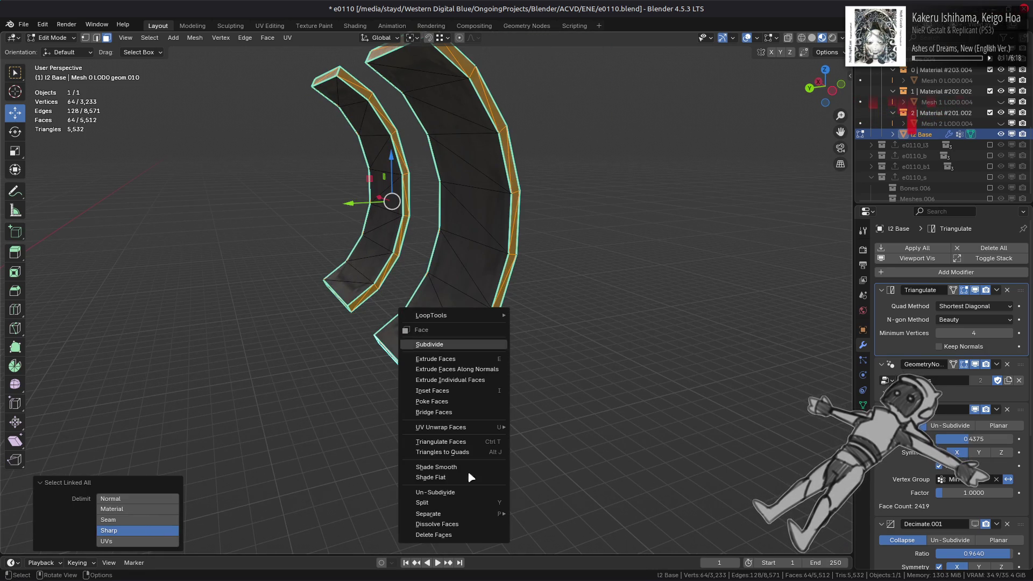
{"action": "left_click", "coordinate": [443, 538]}
- Reveal the hidden shaft geometry and clear the selection
{"action": "middle_click_drag", "start_coordinate": [565, 288], "coordinate": [511, 292]}
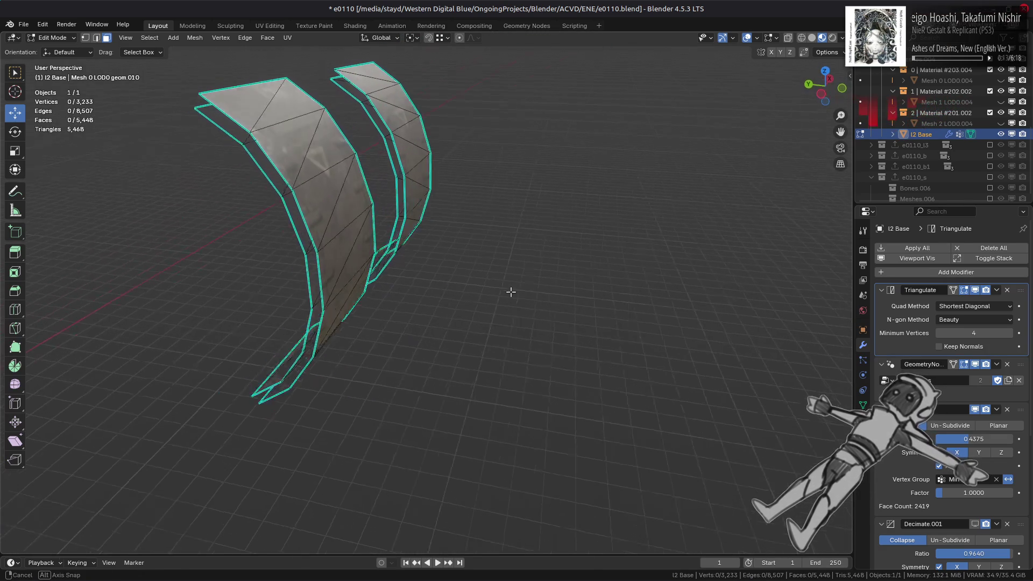
{"action": "key", "text": "alt+h"}
{"action": "key", "text": "alt+a"}
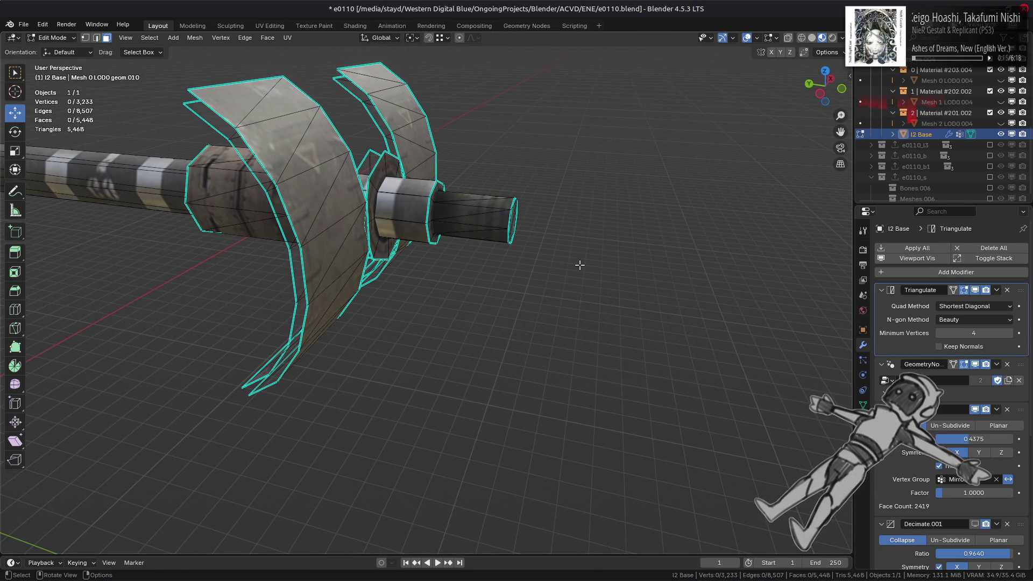
{"action": "scroll", "coordinate": [579, 265], "scroll_direction": "up", "scroll_amount": 5}
{"action": "middle_click_drag", "start_coordinate": [479, 265], "coordinate": [435, 280]}
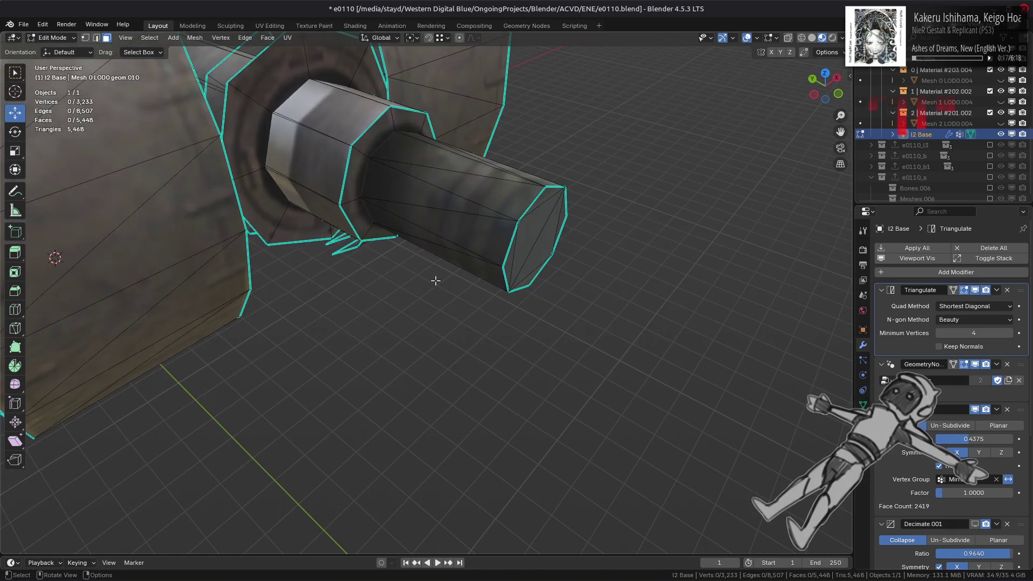
- Select the linked shaft-end piece and delete it
{"action": "left_click", "coordinate": [502, 205]}
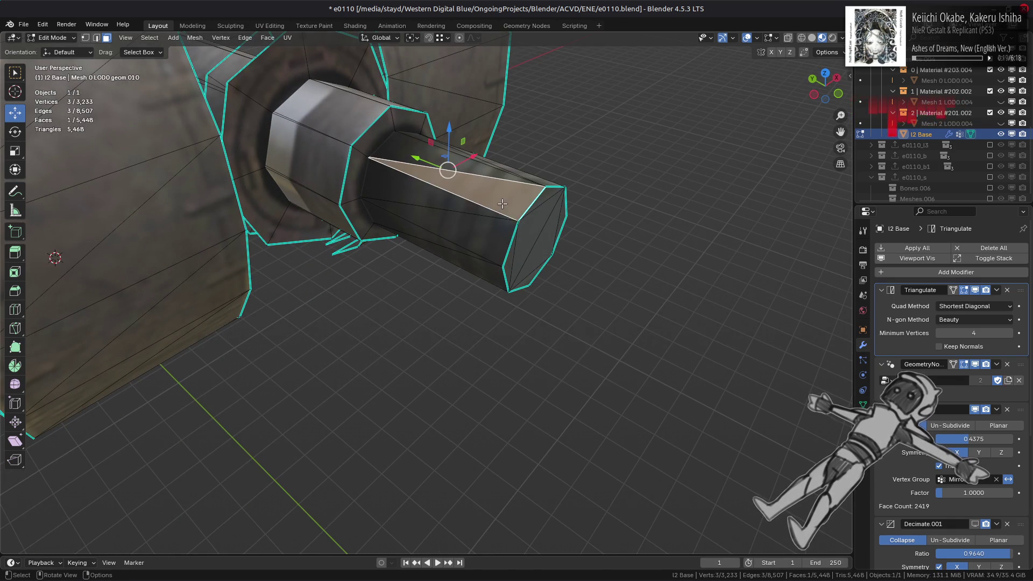
{"action": "key", "text": "ctrl+l"}
{"action": "right_click", "coordinate": [637, 371]}
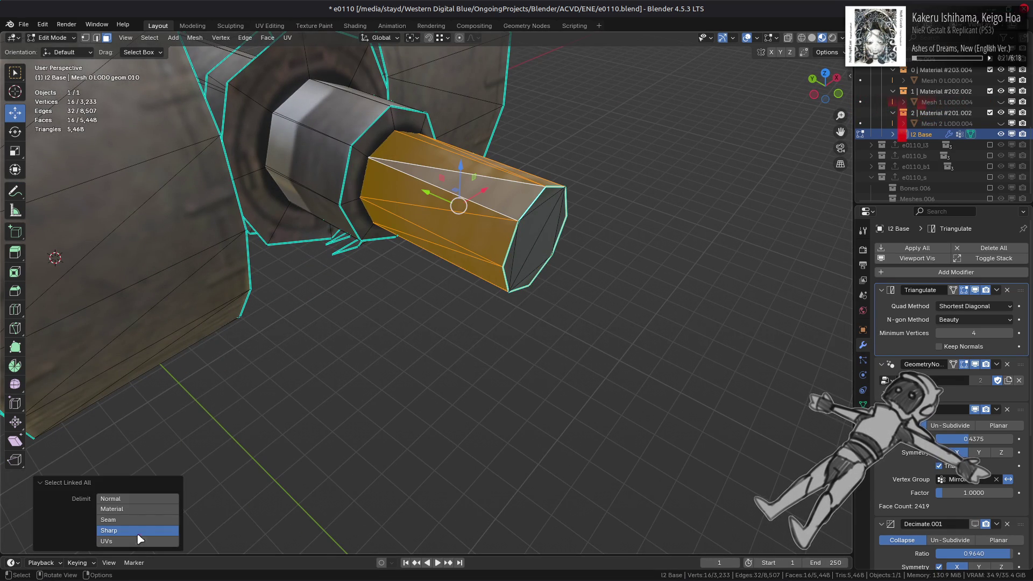
{"action": "right_click", "coordinate": [432, 437]}
{"action": "left_click", "coordinate": [433, 437]}
{"action": "scroll", "coordinate": [521, 360], "scroll_direction": "down", "scroll_amount": 5}
{"action": "mouse_move", "coordinate": [521, 360]}
{"action": "middle_mouse_down"}
{"action": "mouse_move", "coordinate": [503, 348]}
{"action": "mouse_move", "coordinate": [553, 360]}
{"action": "mouse_move", "coordinate": [509, 355]}
{"action": "middle_mouse_up"}
{"action": "key", "text": "ctrl+z"}
{"action": "key", "text": "ctrl+shift+z"}
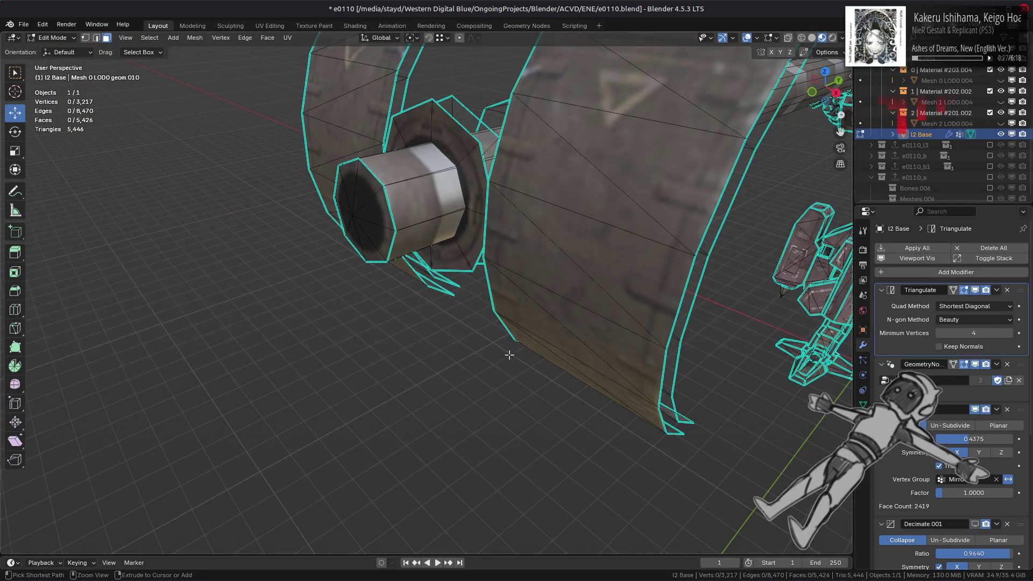
{"action": "scroll", "coordinate": [509, 355], "scroll_direction": "down", "scroll_amount": 5}
{"action": "key", "text": "ctrl+z"}
- Box-select the hidden inner geometry beneath the robot and delete it
{"action": "left_click", "coordinate": [507, 351]}
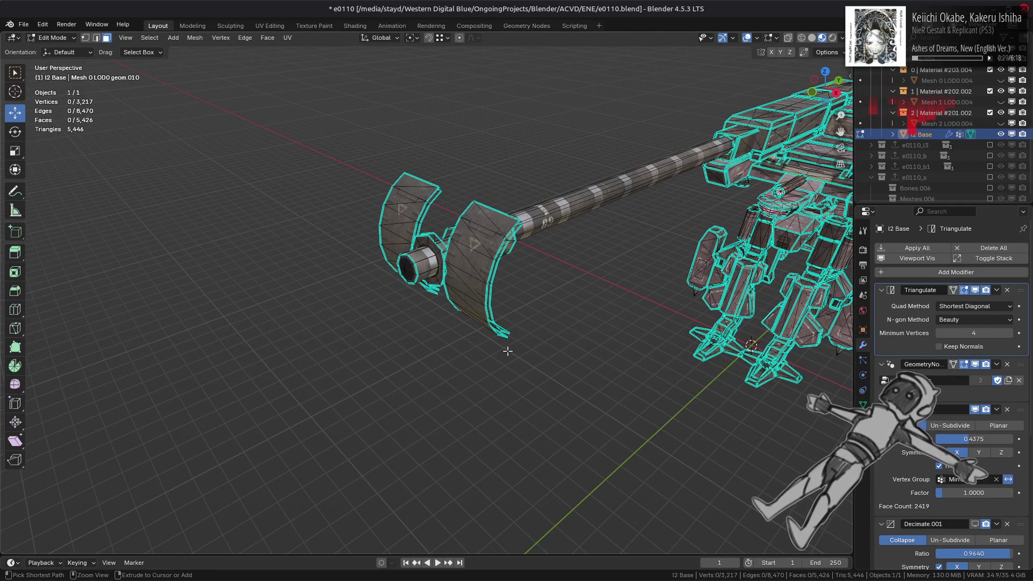
{"action": "middle_click_drag", "start_coordinate": [508, 353], "coordinate": [557, 332]}
{"action": "scroll", "coordinate": [615, 353], "scroll_direction": "up", "scroll_amount": 10}
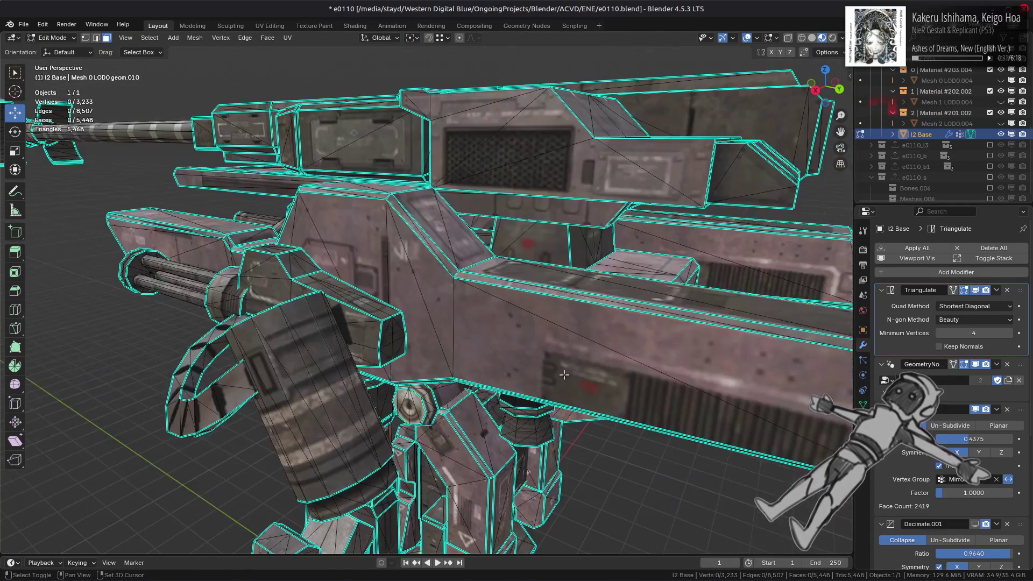
{"action": "mouse_move", "coordinate": [564, 366]}
{"action": "middle_mouse_down"}
{"action": "mouse_move", "coordinate": [380, 369]}
{"action": "mouse_move", "coordinate": [387, 307]}
{"action": "middle_mouse_up"}
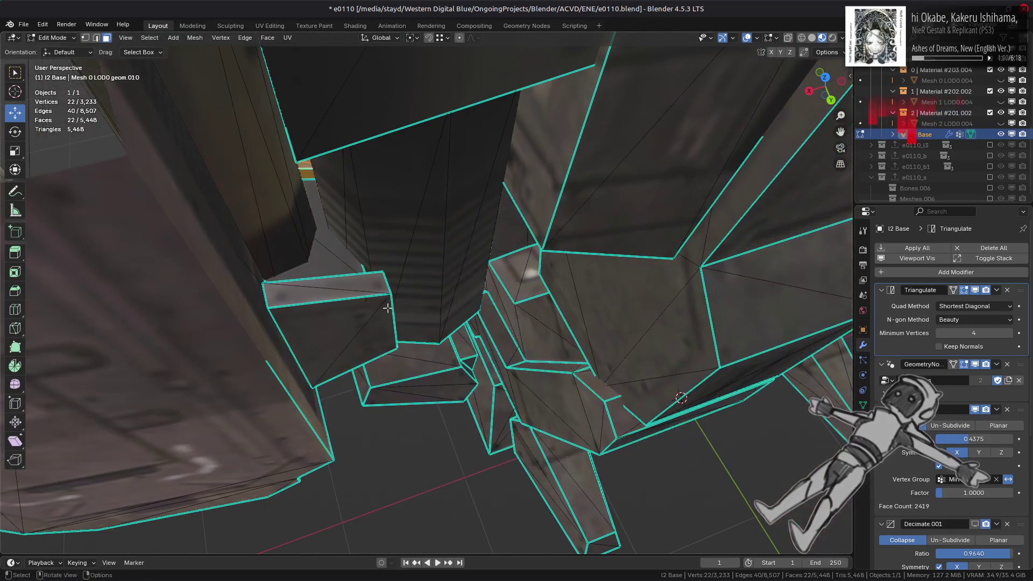
{"action": "right_click", "coordinate": [480, 380]}
{"action": "left_click", "coordinate": [494, 396]}
- Select the connected inner block with Ctrl+L and delete its faces
{"action": "middle_click_drag", "start_coordinate": [494, 396], "coordinate": [480, 373]}
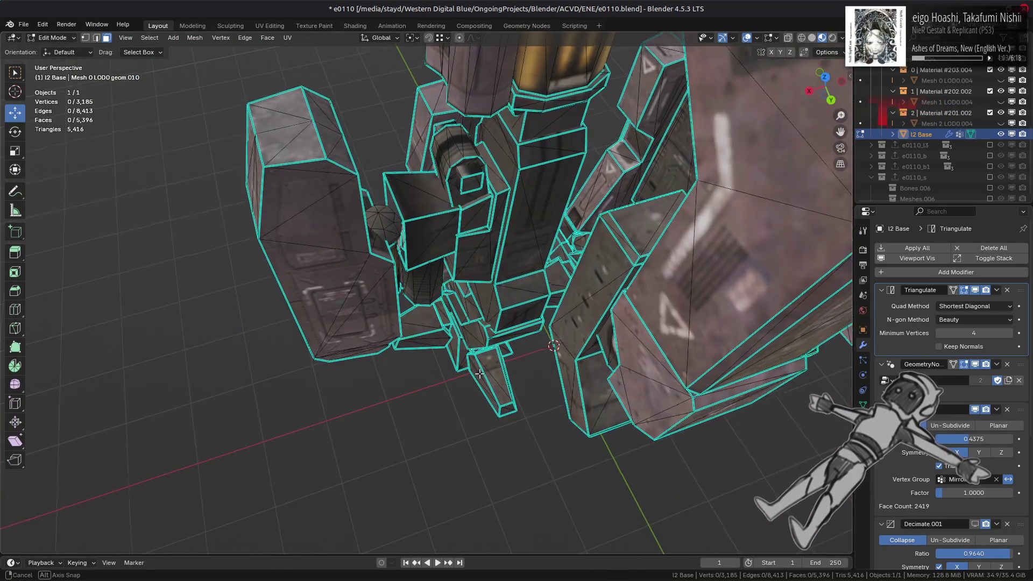
{"action": "scroll", "coordinate": [451, 382], "scroll_direction": "up", "scroll_amount": 5}
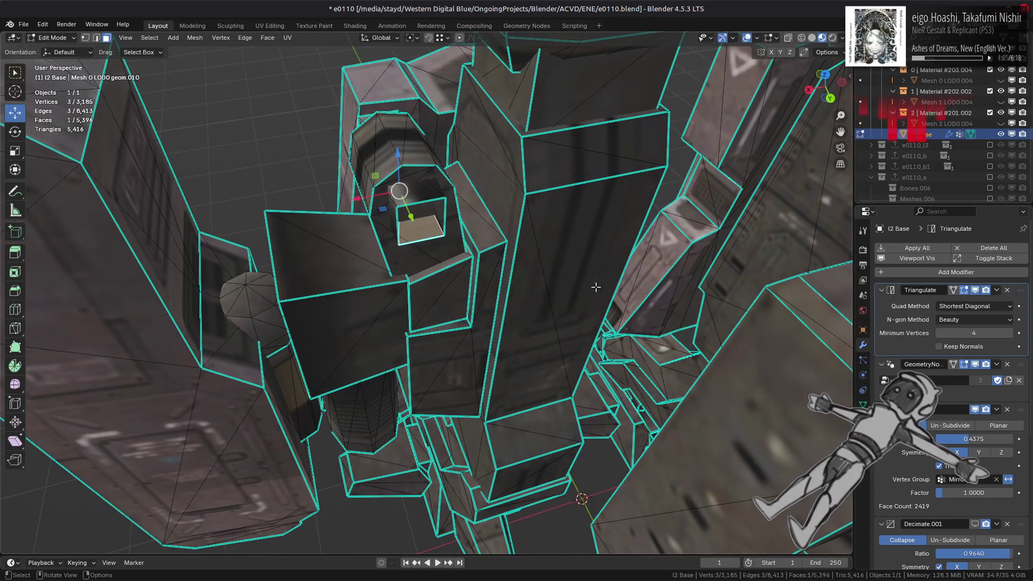
{"action": "middle_click_drag", "start_coordinate": [596, 287], "coordinate": [555, 216]}
{"action": "left_click", "coordinate": [555, 216]}
{"action": "mouse_move", "coordinate": [555, 153]}
{"action": "middle_mouse_down"}
{"action": "mouse_move", "coordinate": [538, 265]}
{"action": "mouse_move", "coordinate": [455, 265]}
{"action": "middle_mouse_up"}
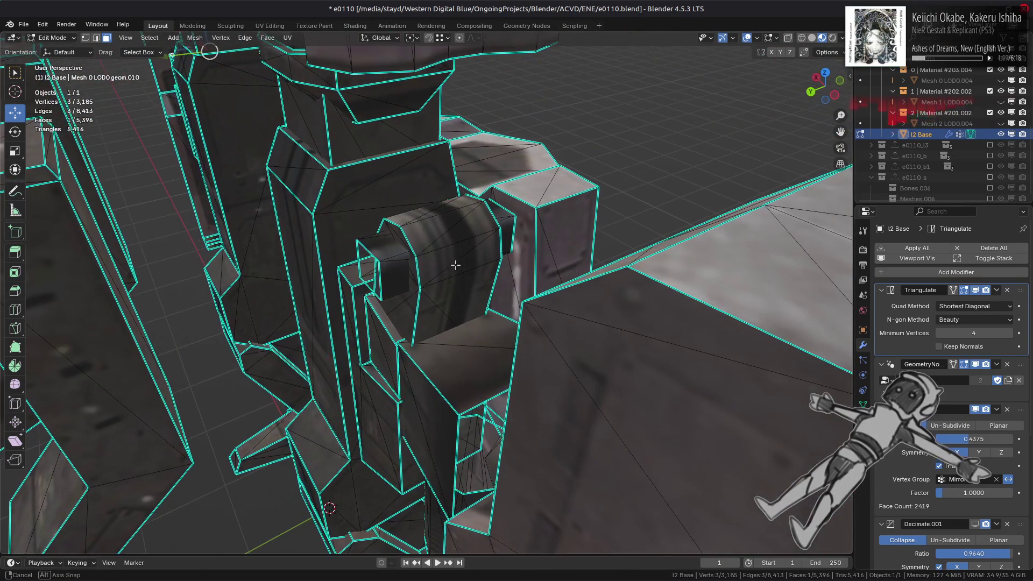
{"action": "key", "text": "ctrl+l"}
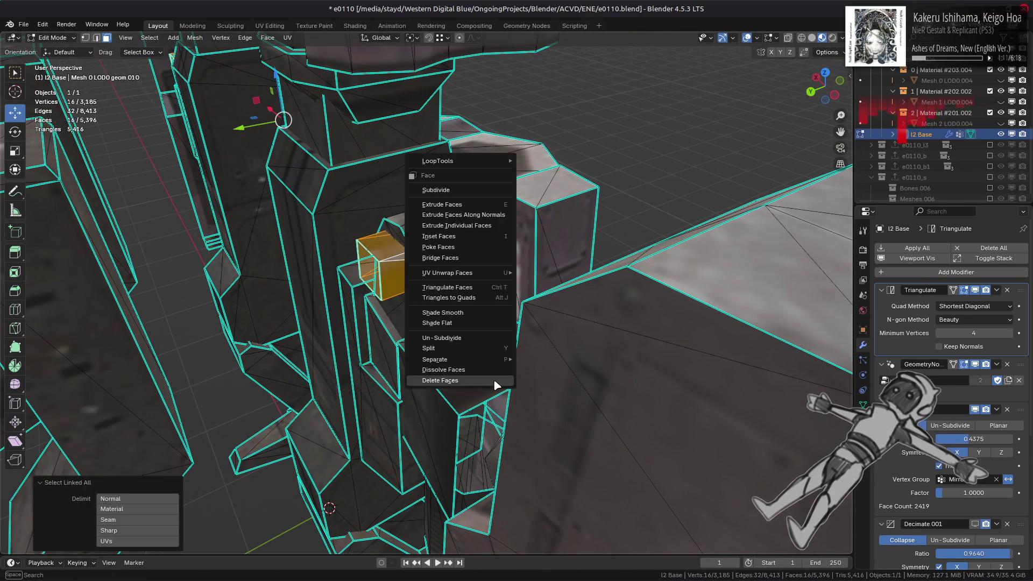
{"action": "left_click", "coordinate": [496, 384]}
- Reveal all hidden geometry with Alt+H, deselect it, and return to Object Mode
{"action": "mouse_move", "coordinate": [495, 384]}
{"action": "middle_mouse_down"}
{"action": "mouse_move", "coordinate": [502, 369]}
{"action": "mouse_move", "coordinate": [475, 391]}
{"action": "mouse_move", "coordinate": [484, 365]}
{"action": "mouse_move", "coordinate": [467, 371]}
{"action": "mouse_move", "coordinate": [546, 409]}
{"action": "mouse_move", "coordinate": [301, 358]}
{"action": "middle_mouse_up"}
{"action": "scroll", "coordinate": [484, 366], "scroll_direction": "up", "scroll_amount": 5}
{"action": "scroll", "coordinate": [484, 366], "scroll_direction": "down", "scroll_amount": 5}
{"action": "scroll", "coordinate": [301, 359], "scroll_direction": "up", "scroll_amount": 5}
{"action": "key", "text": "alt+h"}
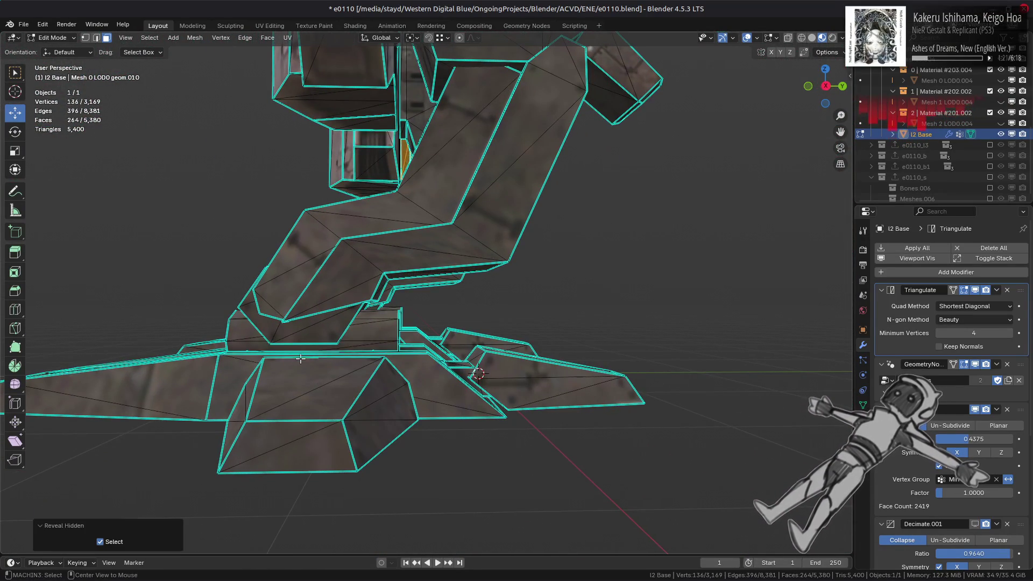
{"action": "scroll", "coordinate": [301, 358], "scroll_direction": "down", "scroll_amount": 4}
{"action": "key", "text": "alt+a"}
{"action": "mouse_move", "coordinate": [301, 358]}
{"action": "middle_mouse_down"}
{"action": "mouse_move", "coordinate": [491, 252]}
{"action": "mouse_move", "coordinate": [467, 300]}
{"action": "mouse_move", "coordinate": [362, 348]}
{"action": "mouse_move", "coordinate": [1013, 401]}
{"action": "middle_mouse_up"}
{"action": "scroll", "coordinate": [491, 252], "scroll_direction": "up", "scroll_amount": 3}
{"action": "scroll", "coordinate": [490, 252], "scroll_direction": "down", "scroll_amount": 4}
{"action": "key", "text": "Tab"}
- Hide the Decimate preview in the viewport and enter Edit Mode with edge selection
{"action": "left_click", "coordinate": [987, 409]}
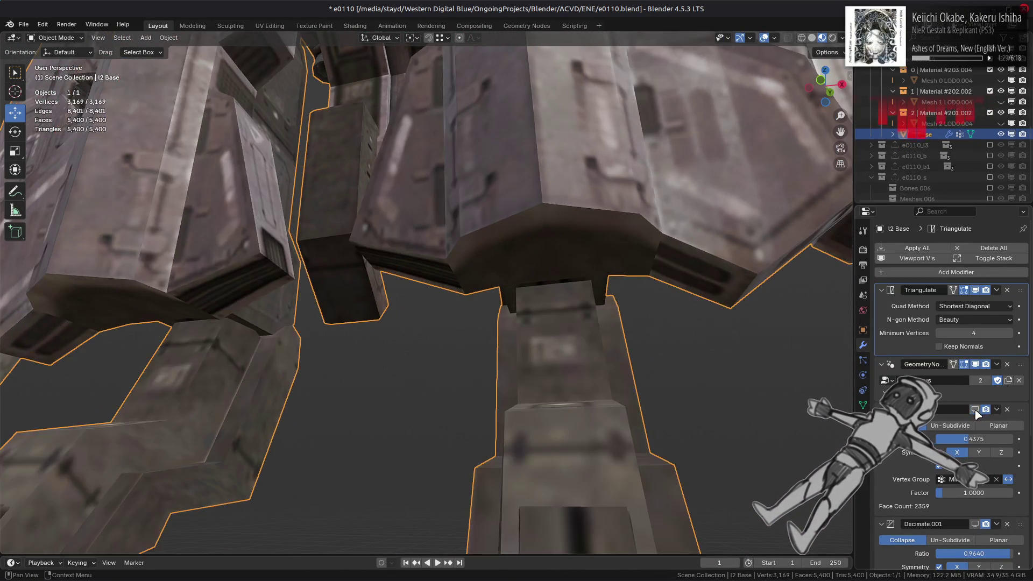
{"action": "mouse_move", "coordinate": [754, 348]}
{"action": "middle_mouse_down"}
{"action": "mouse_move", "coordinate": [754, 382]}
{"action": "mouse_move", "coordinate": [755, 321]}
{"action": "middle_mouse_up"}
{"action": "key", "text": "Tab"}
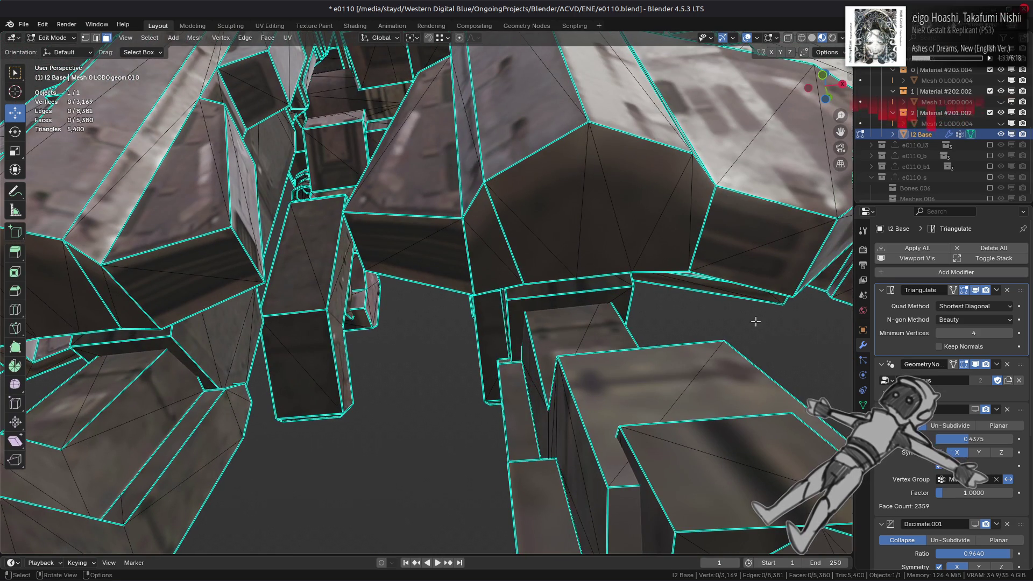
{"action": "key", "text": "Tab"}
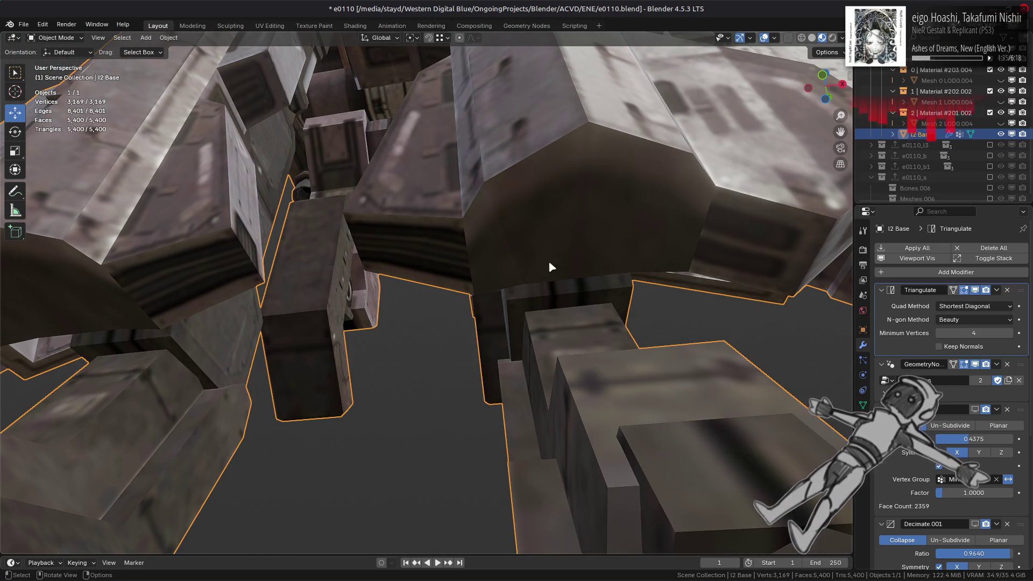
{"action": "key", "text": "Tab"}
{"action": "key", "text": "2"}
{"action": "middle_click_drag", "start_coordinate": [259, 267], "coordinate": [359, 297], "text": "shift"}
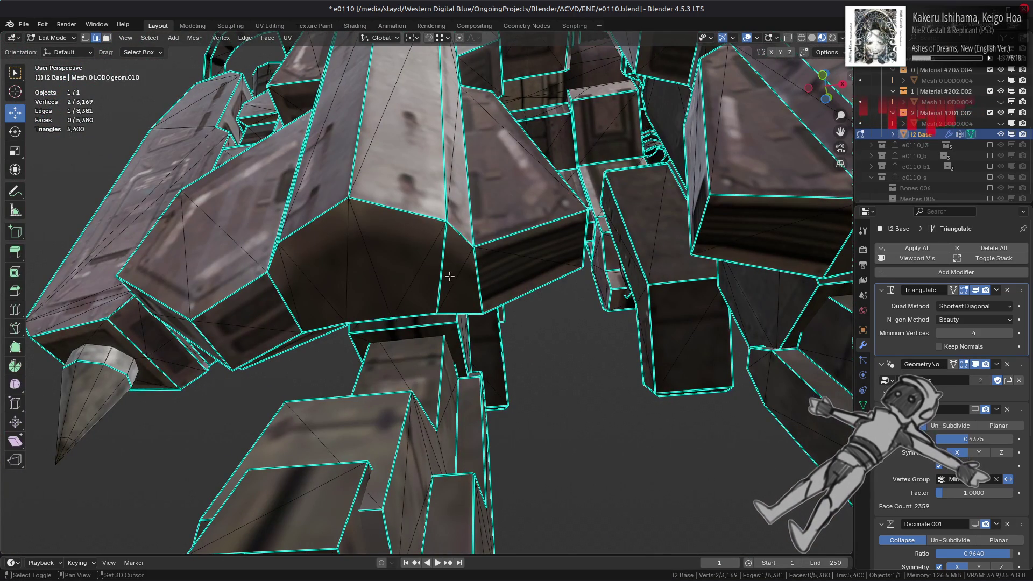
{"action": "right_click", "coordinate": [419, 299]}
{"action": "left_click", "coordinate": [405, 475]}
- Clear the edge selection and orbit around the mech's legs, re-entering Edit Mode
{"action": "left_click", "coordinate": [538, 321]}
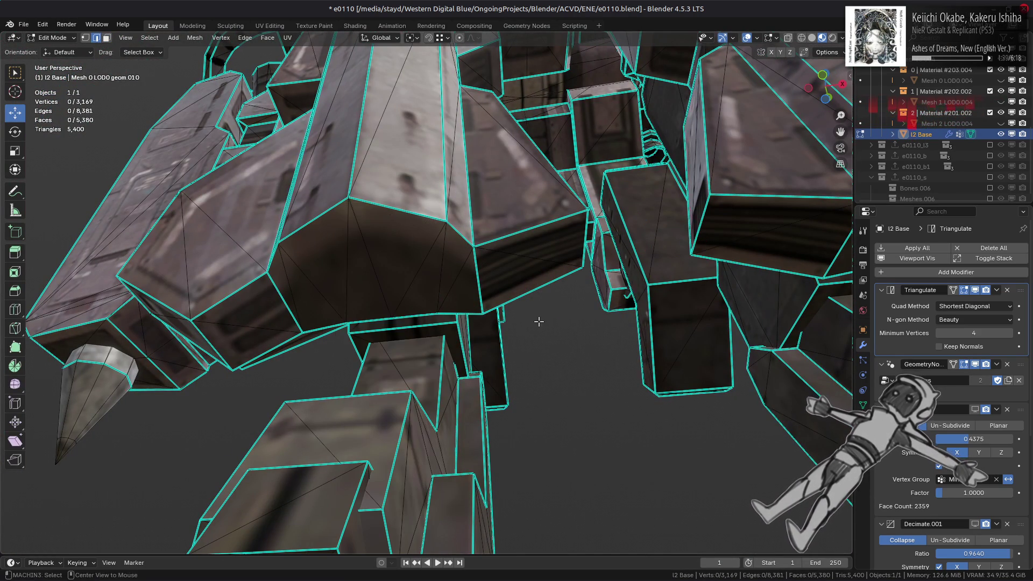
{"action": "scroll", "coordinate": [561, 300], "scroll_direction": "down", "scroll_amount": 3}
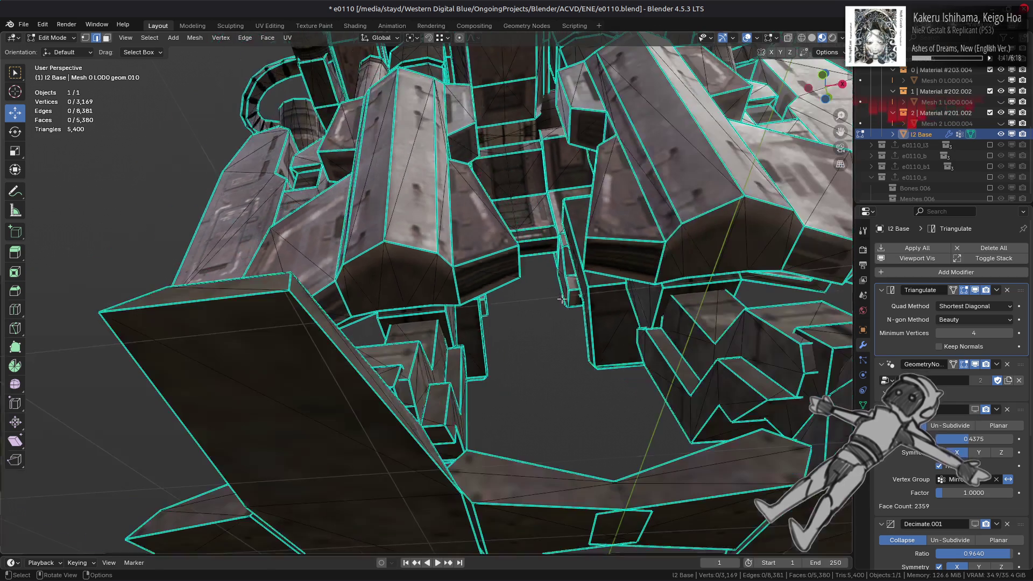
{"action": "middle_click_drag", "start_coordinate": [487, 229], "coordinate": [463, 259]}
{"action": "key", "text": "Tab"}
{"action": "middle_click_drag", "start_coordinate": [438, 293], "coordinate": [825, 372]}
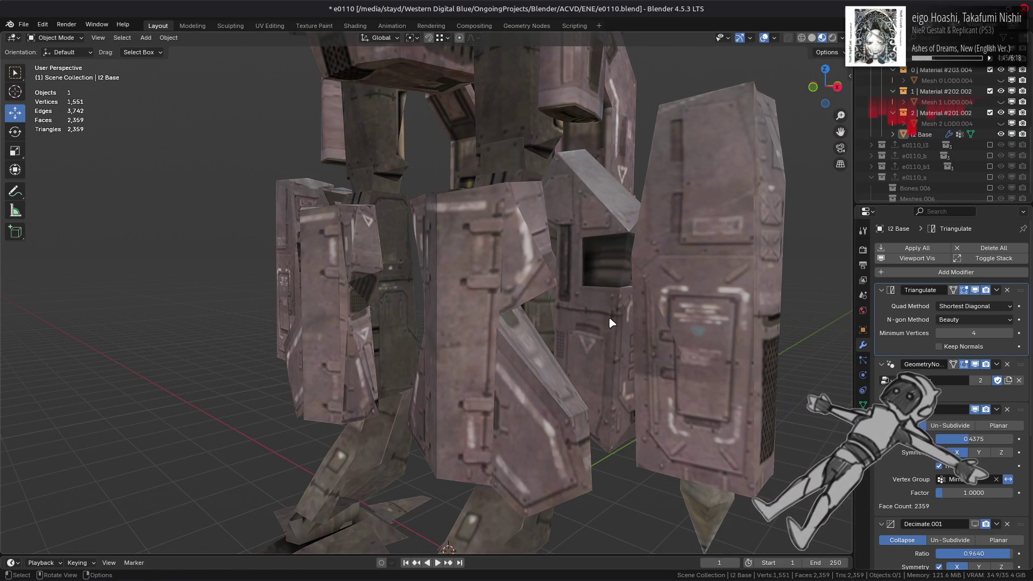
{"action": "key", "text": "Tab"}
- Select both leg parts in face mode with Ctrl+L and hide all other geometry
{"action": "mouse_move", "coordinate": [605, 312]}
{"action": "middle_mouse_down"}
{"action": "mouse_move", "coordinate": [556, 333]}
{"action": "mouse_move", "coordinate": [443, 275]}
{"action": "mouse_move", "coordinate": [407, 238]}
{"action": "mouse_move", "coordinate": [368, 285]}
{"action": "mouse_move", "coordinate": [432, 279]}
{"action": "mouse_move", "coordinate": [253, 274]}
{"action": "middle_mouse_up"}
{"action": "key", "text": "3"}
{"action": "left_click", "coordinate": [442, 275]}
{"action": "key", "text": "ctrl+l"}
{"action": "scroll", "coordinate": [443, 274], "scroll_direction": "down", "scroll_amount": 3}
{"action": "left_click", "coordinate": [407, 238], "text": "shift"}
{"action": "key", "text": "ctrl+l"}
{"action": "key", "text": "shift+h"}
{"action": "scroll", "coordinate": [394, 254], "scroll_direction": "up", "scroll_amount": 3}
{"action": "scroll", "coordinate": [425, 276], "scroll_direction": "up", "scroll_amount": 3}
{"action": "key", "text": "alt+a"}
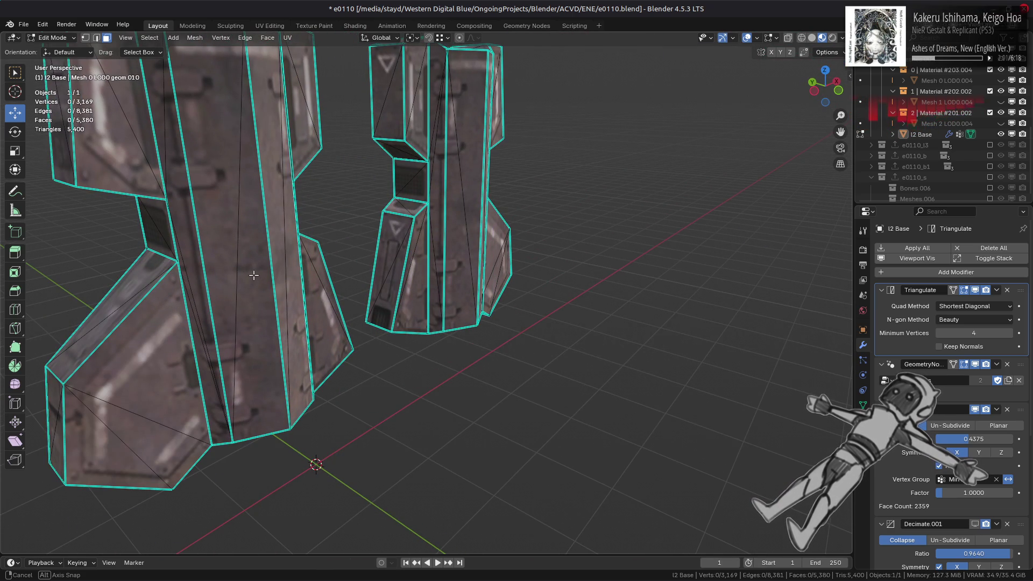
{"action": "mouse_move", "coordinate": [253, 275]}
{"action": "middle_mouse_down"}
{"action": "mouse_move", "coordinate": [262, 308]}
{"action": "mouse_move", "coordinate": [463, 383]}
{"action": "middle_mouse_up"}
- Select both waist cylinders with Ctrl+L and delete their faces
{"action": "scroll", "coordinate": [463, 383], "scroll_direction": "up", "scroll_amount": 10}
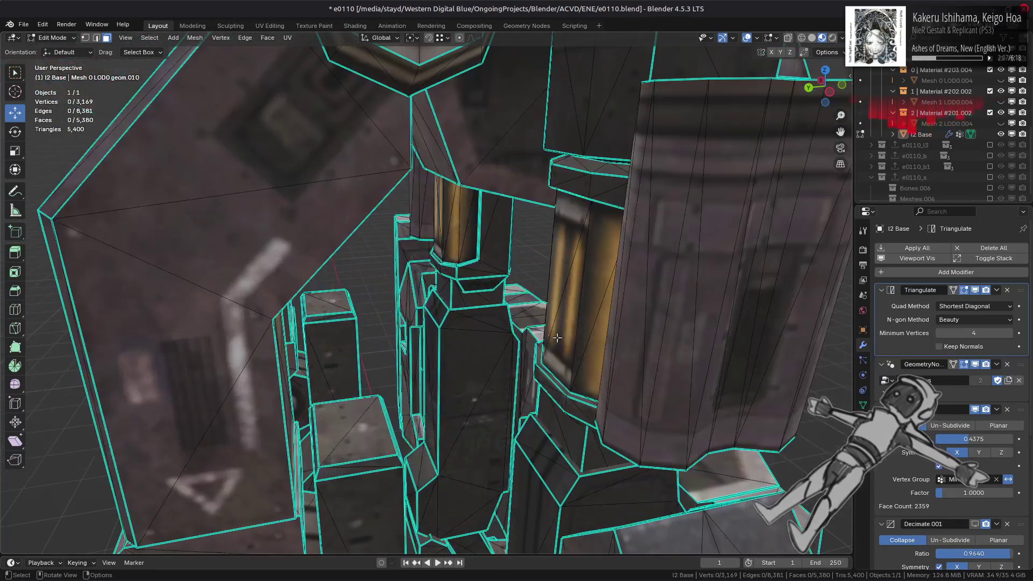
{"action": "left_click", "coordinate": [643, 293]}
{"action": "mouse_move", "coordinate": [643, 293]}
{"action": "middle_mouse_down"}
{"action": "mouse_move", "coordinate": [473, 293]}
{"action": "mouse_move", "coordinate": [537, 296]}
{"action": "mouse_move", "coordinate": [511, 315]}
{"action": "mouse_move", "coordinate": [532, 312]}
{"action": "mouse_move", "coordinate": [469, 305]}
{"action": "middle_mouse_up"}
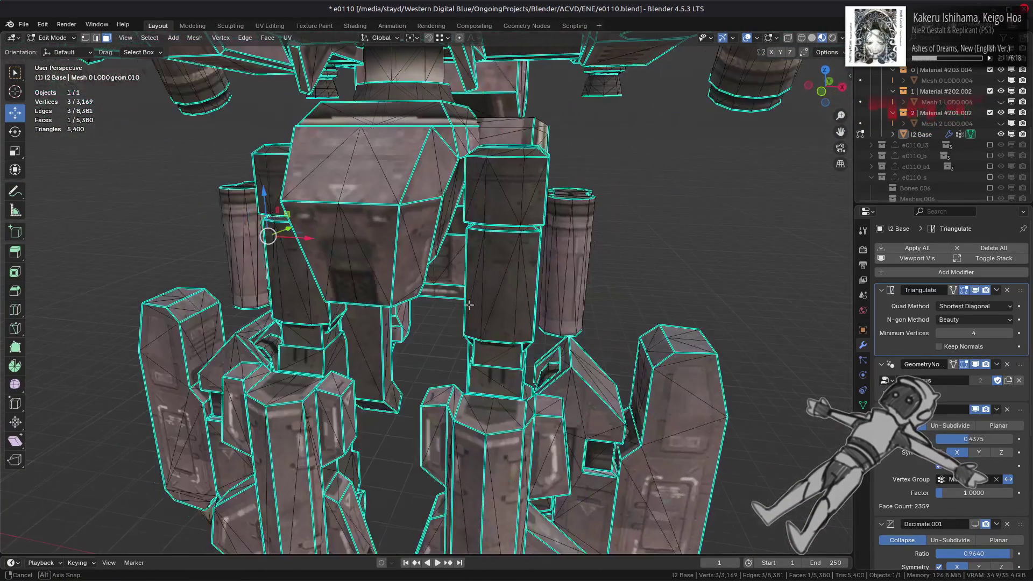
{"action": "key", "text": "ctrl+l"}
{"action": "right_click", "coordinate": [699, 367]}
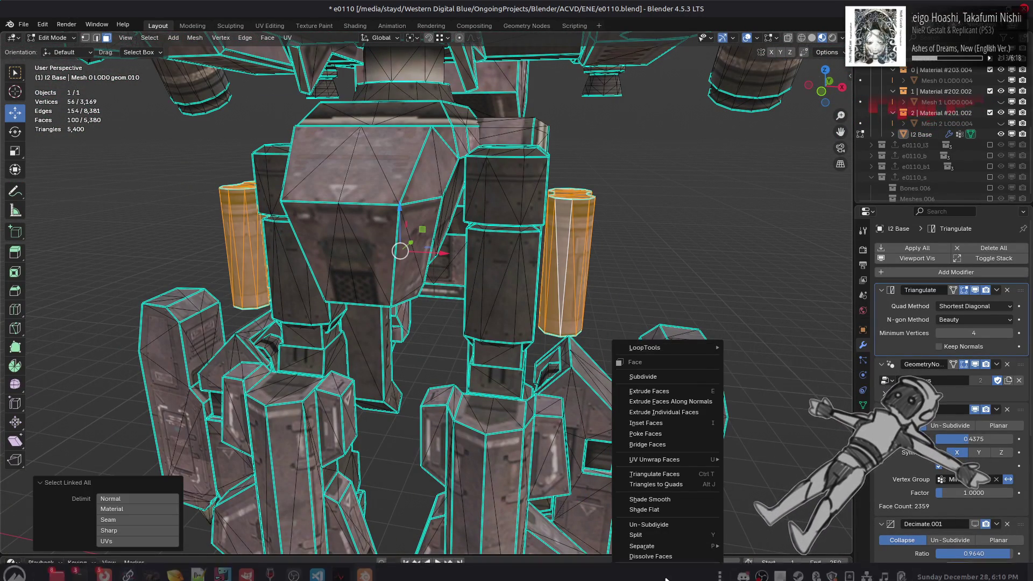
{"action": "left_click", "coordinate": [645, 568]}
- Compare the result by undoing and redoing the cylinder deletion, then return to Object Mode
{"action": "scroll", "coordinate": [545, 348], "scroll_direction": "down", "scroll_amount": 5}
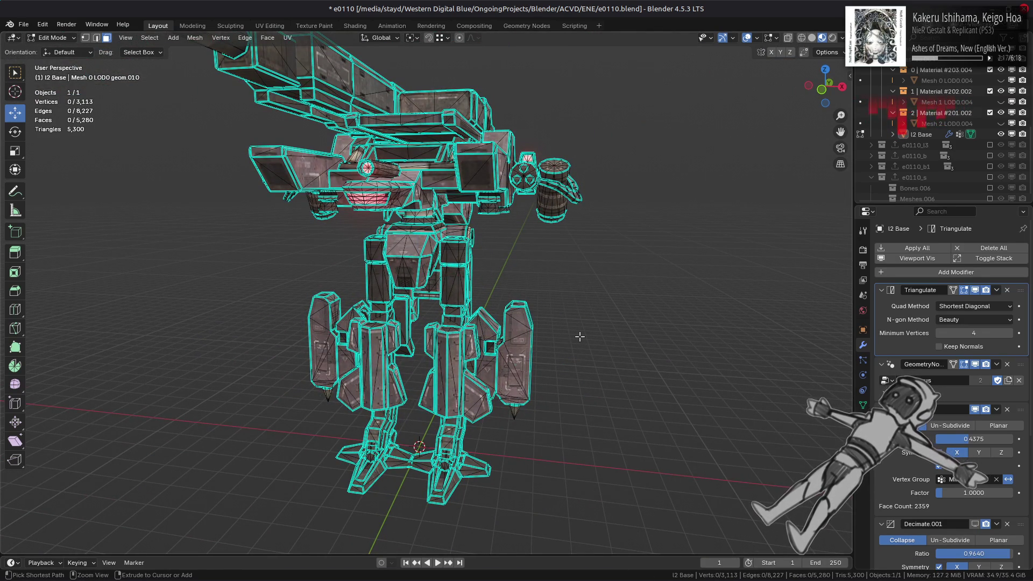
{"action": "key", "text": "ctrl+z"}
{"action": "key", "text": "ctrl+shift+z"}
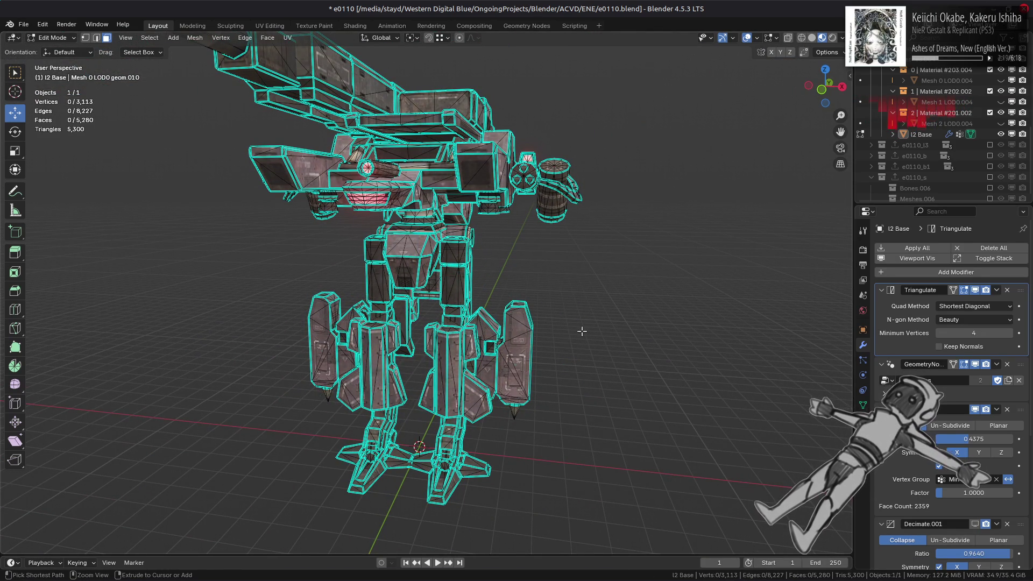
{"action": "key", "text": "ctrl+z"}
{"action": "key", "text": "ctrl+shift+z"}
{"action": "mouse_move", "coordinate": [554, 242]}
{"action": "middle_mouse_down"}
{"action": "mouse_move", "coordinate": [498, 289]}
{"action": "mouse_move", "coordinate": [538, 278]}
{"action": "middle_mouse_up"}
{"action": "key", "text": "Tab"}
{"action": "scroll", "coordinate": [531, 263], "scroll_direction": "up", "scroll_amount": 8}
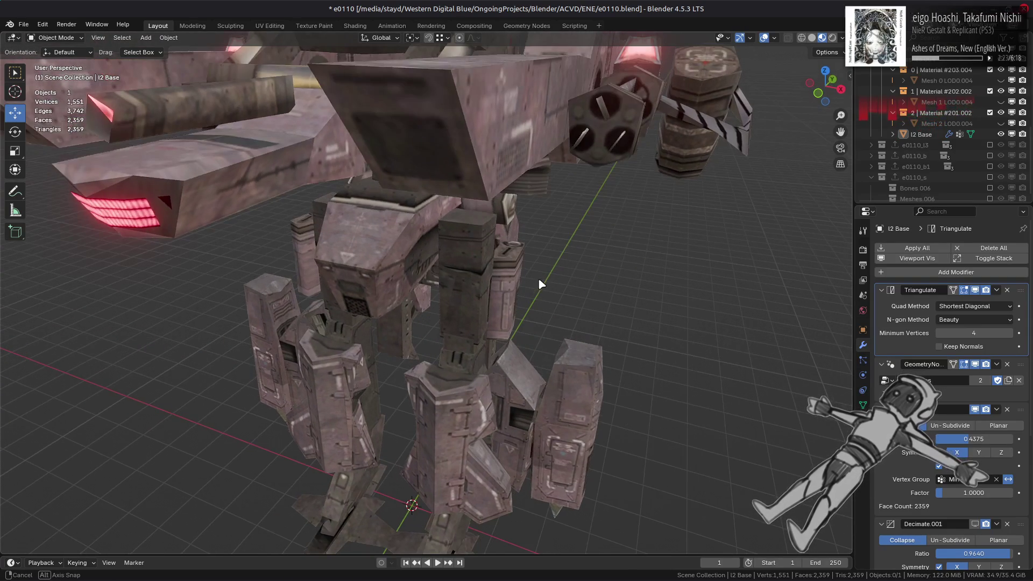
- Select I2 Base and set its Location Y to 200 in the Object properties
{"action": "left_click", "coordinate": [473, 270]}
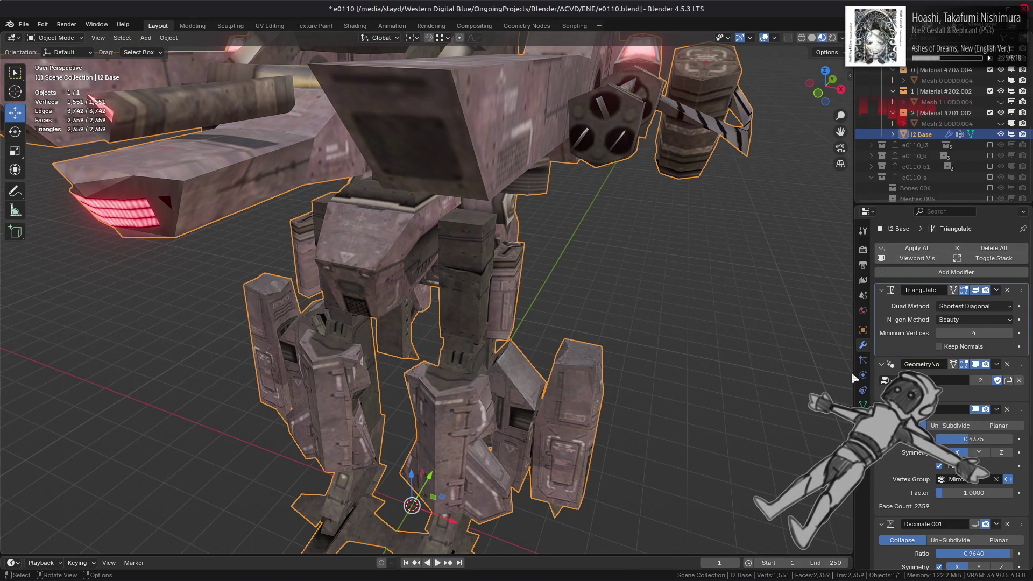
{"action": "left_click", "coordinate": [863, 330]}
{"action": "type", "text": "0"}
{"action": "key", "text": "Return"}
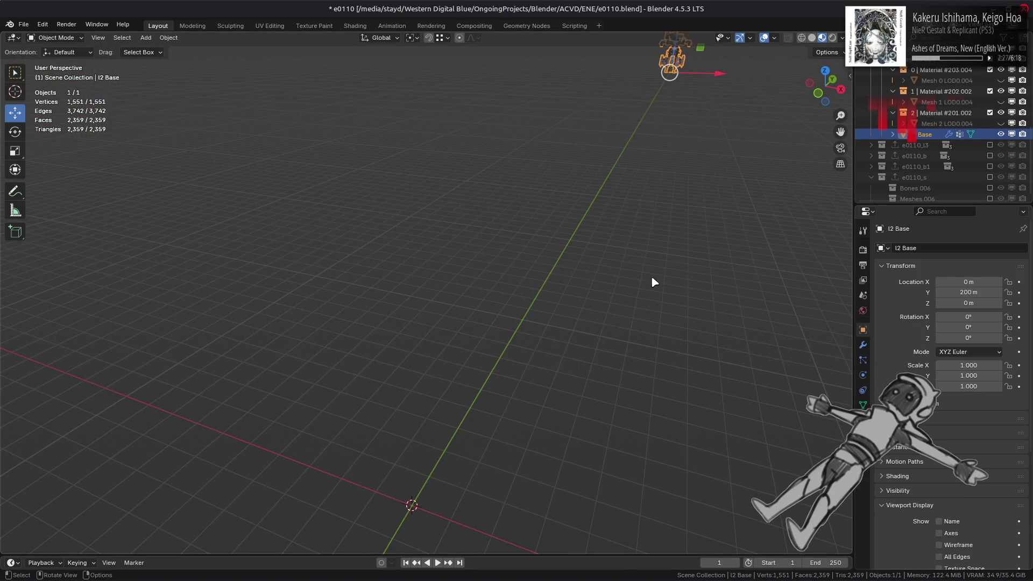
{"action": "left_click", "coordinate": [651, 277]}
- Undo the move back to Y 0 m, frame the mech, and enter Edit Mode
{"action": "scroll", "coordinate": [651, 277], "scroll_direction": "down", "scroll_amount": 4}
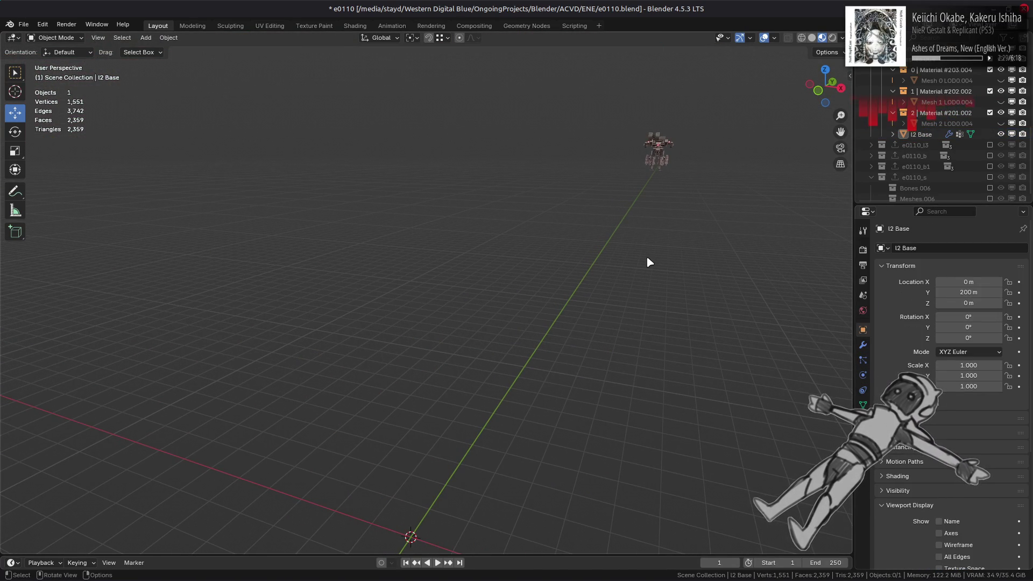
{"action": "key", "text": "ctrl+z"}
{"action": "key", "text": "ctrl+z"}
{"action": "key", "text": "KP_Decimal"}
{"action": "mouse_move", "coordinate": [592, 246]}
{"action": "middle_mouse_down"}
{"action": "mouse_move", "coordinate": [583, 260]}
{"action": "mouse_move", "coordinate": [579, 165]}
{"action": "mouse_move", "coordinate": [552, 186]}
{"action": "middle_mouse_up"}
{"action": "key", "text": "Tab"}
- Select the connected cannon barrel and delete its faces
{"action": "left_click", "coordinate": [554, 183]}
{"action": "left_click", "coordinate": [531, 221], "text": "shift"}
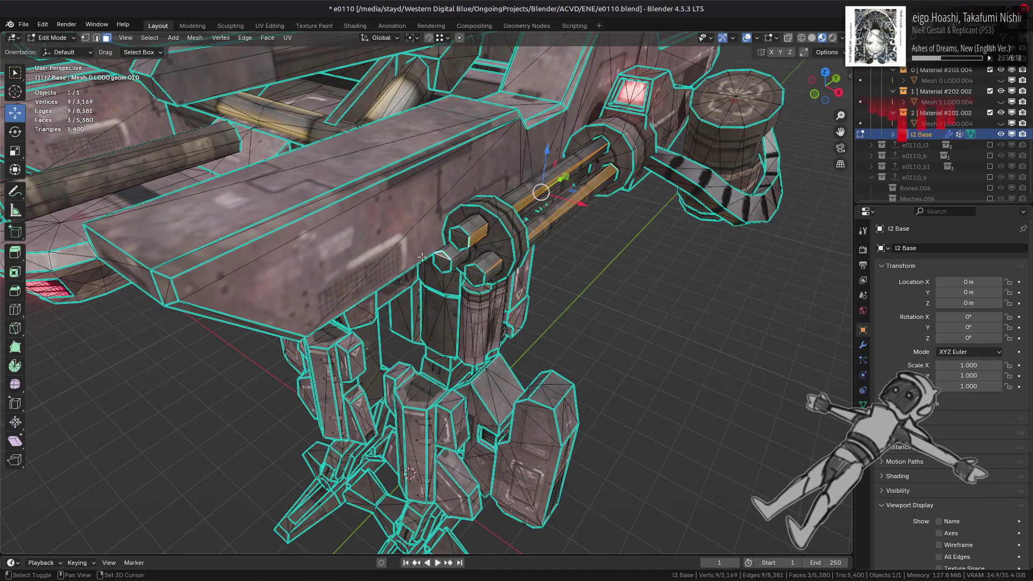
{"action": "middle_click_drag", "start_coordinate": [422, 257], "coordinate": [450, 215]}
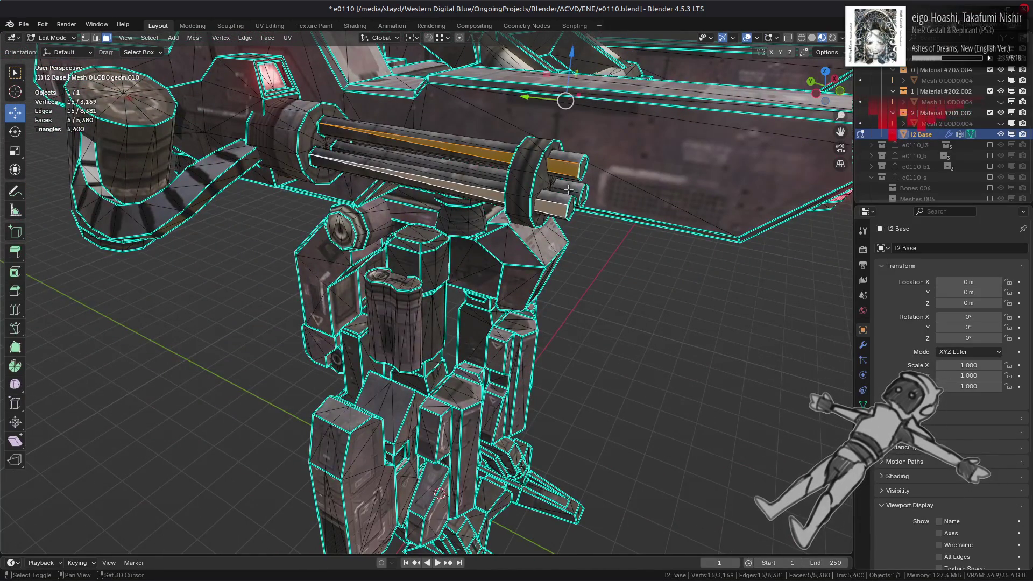
{"action": "key", "text": "ctrl+l"}
{"action": "right_click", "coordinate": [522, 310]}
{"action": "left_click", "coordinate": [521, 305]}
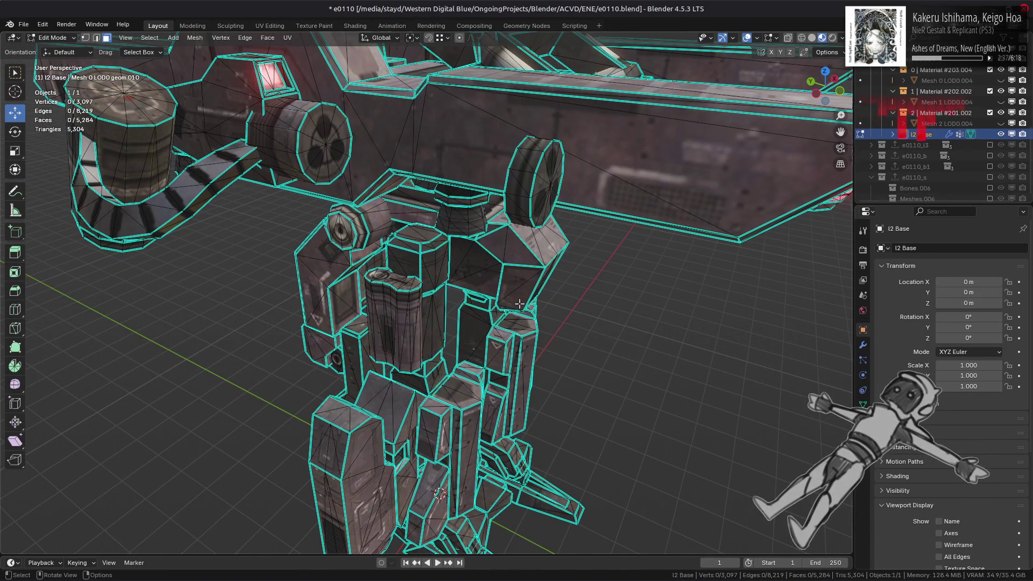
- Select another connected part near the cannon with Ctrl+L and delete its faces
{"action": "mouse_move", "coordinate": [449, 291]}
{"action": "middle_mouse_down"}
{"action": "mouse_move", "coordinate": [528, 329]}
{"action": "mouse_move", "coordinate": [629, 347]}
{"action": "middle_mouse_up"}
{"action": "key", "text": "Tab"}
{"action": "scroll", "coordinate": [630, 347], "scroll_direction": "up", "scroll_amount": 5}
{"action": "key", "text": "Tab"}
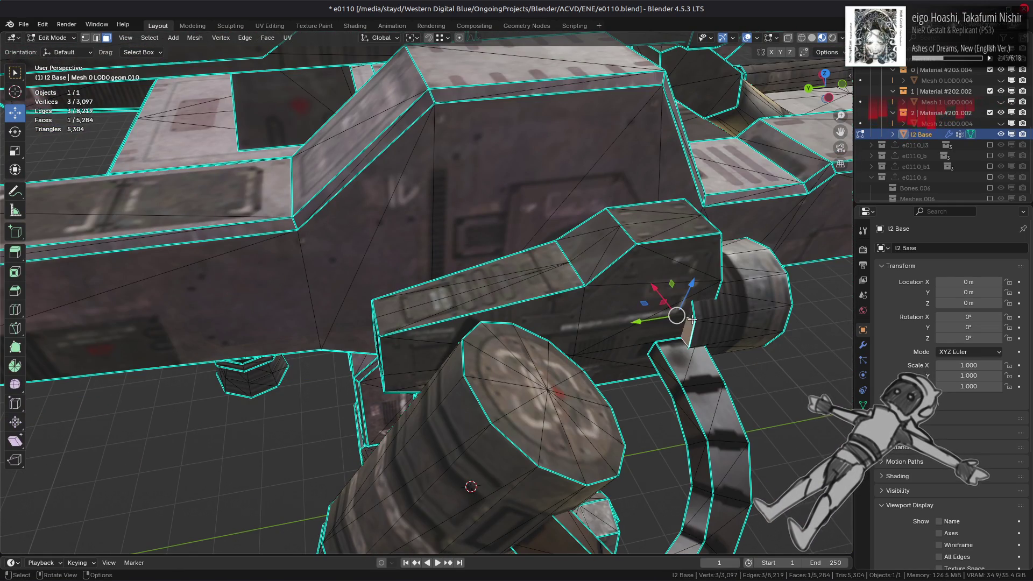
{"action": "mouse_move", "coordinate": [407, 289]}
{"action": "middle_mouse_down"}
{"action": "mouse_move", "coordinate": [549, 286]}
{"action": "mouse_move", "coordinate": [396, 307]}
{"action": "mouse_move", "coordinate": [338, 245]}
{"action": "mouse_move", "coordinate": [349, 203]}
{"action": "middle_mouse_up"}
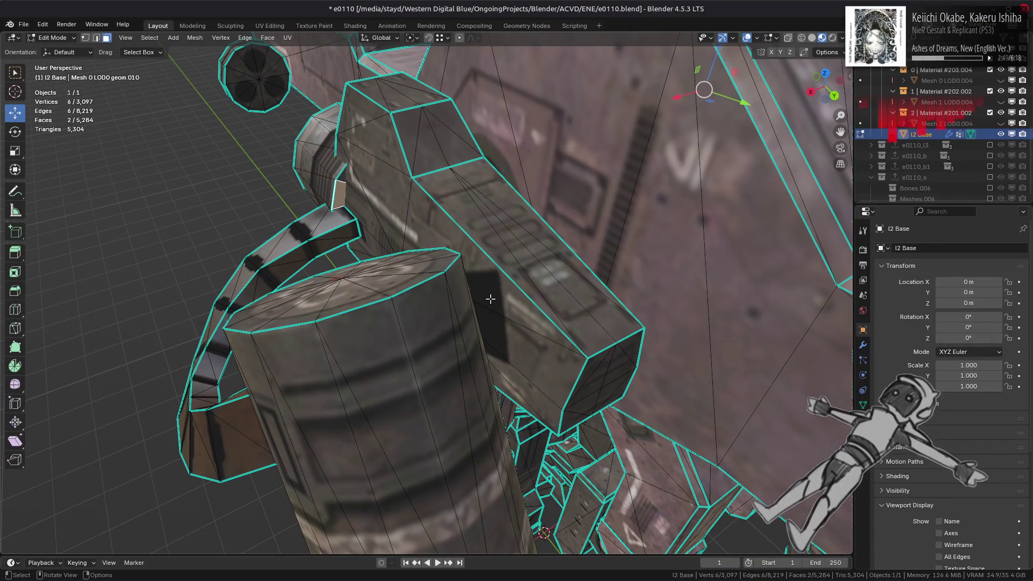
{"action": "key", "text": "ctrl+l"}
{"action": "right_click", "coordinate": [523, 393]}
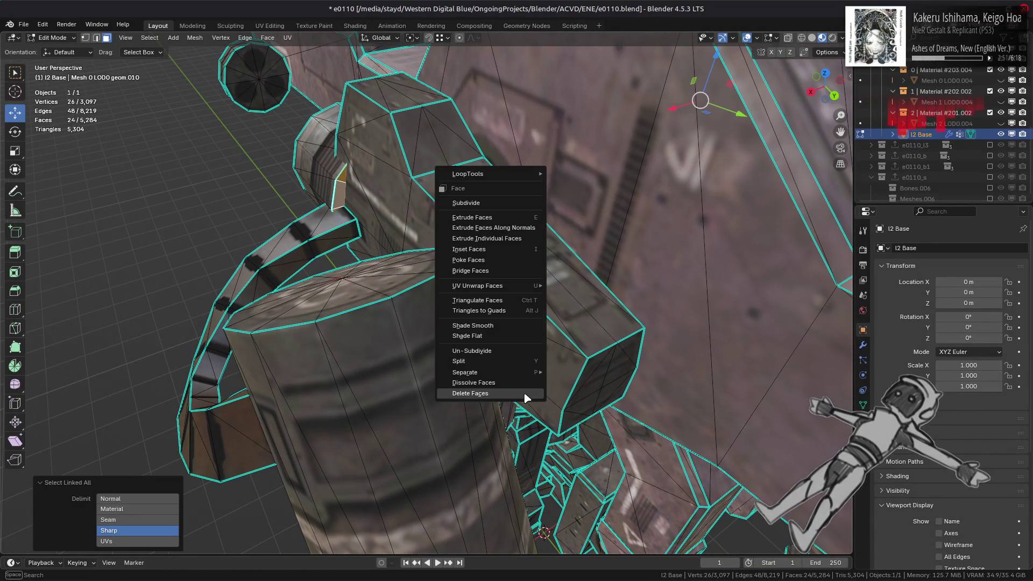
{"action": "left_click", "coordinate": [525, 390]}
- Delete the remaining selected hidden faces around the cannon and check the result in Object Mode
{"action": "middle_click_drag", "start_coordinate": [529, 364], "coordinate": [343, 311]}
{"action": "scroll", "coordinate": [525, 369], "scroll_direction": "down", "scroll_amount": 5}
{"action": "scroll", "coordinate": [420, 359], "scroll_direction": "up", "scroll_amount": 3}
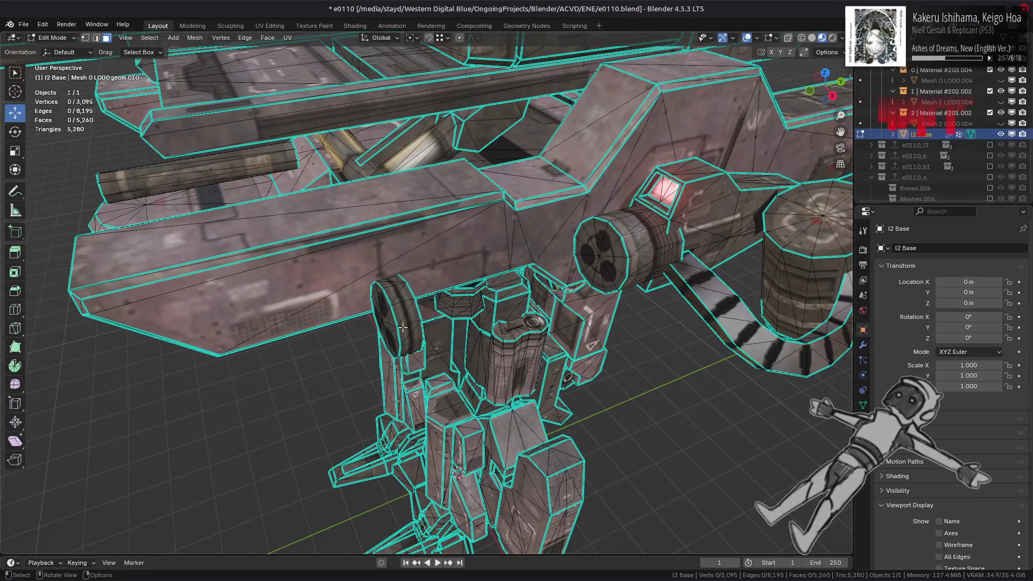
{"action": "mouse_move", "coordinate": [245, 296]}
{"action": "middle_mouse_down"}
{"action": "mouse_move", "coordinate": [269, 328]}
{"action": "mouse_move", "coordinate": [237, 371]}
{"action": "middle_mouse_up"}
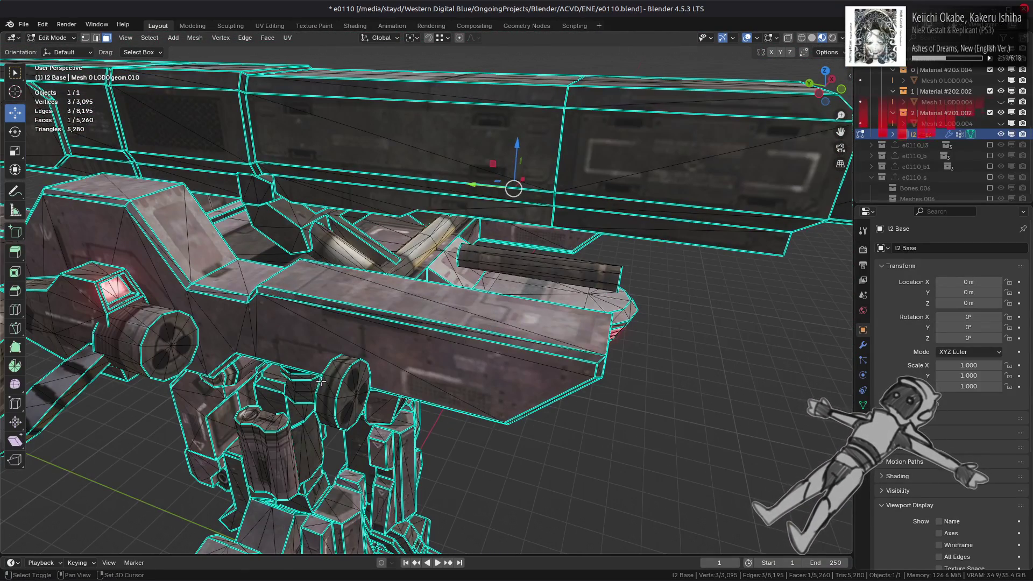
{"action": "right_click", "coordinate": [559, 397]}
{"action": "left_click", "coordinate": [558, 397]}
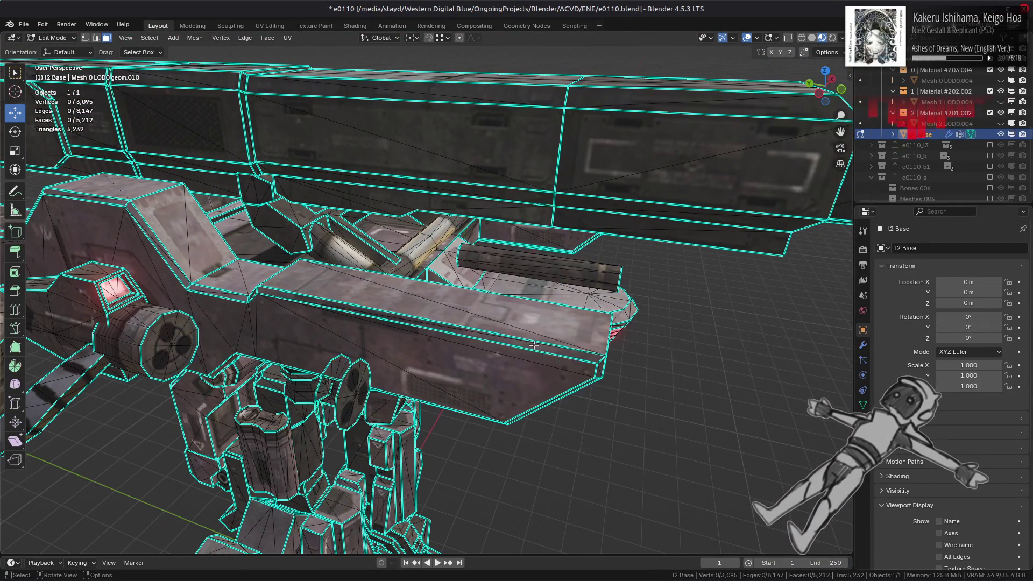
{"action": "scroll", "coordinate": [527, 342], "scroll_direction": "down", "scroll_amount": 5}
{"action": "key", "text": "Tab"}
- Inspect the cannon beams from below without further deletions and return to Object Mode
{"action": "mouse_move", "coordinate": [528, 325]}
{"action": "middle_mouse_down"}
{"action": "mouse_move", "coordinate": [491, 299]}
{"action": "mouse_move", "coordinate": [417, 300]}
{"action": "mouse_move", "coordinate": [486, 349]}
{"action": "mouse_move", "coordinate": [579, 309]}
{"action": "mouse_move", "coordinate": [399, 360]}
{"action": "mouse_move", "coordinate": [421, 373]}
{"action": "mouse_move", "coordinate": [366, 363]}
{"action": "mouse_move", "coordinate": [432, 386]}
{"action": "middle_mouse_up"}
{"action": "scroll", "coordinate": [490, 347], "scroll_direction": "up", "scroll_amount": 3}
{"action": "key", "text": "Tab"}
{"action": "scroll", "coordinate": [399, 360], "scroll_direction": "up", "scroll_amount": 3}
{"action": "scroll", "coordinate": [399, 360], "scroll_direction": "up", "scroll_amount": 5}
{"action": "middle_click_drag", "start_coordinate": [524, 400], "coordinate": [545, 374]}
{"action": "right_click", "coordinate": [432, 393]}
{"action": "key", "text": "Escape"}
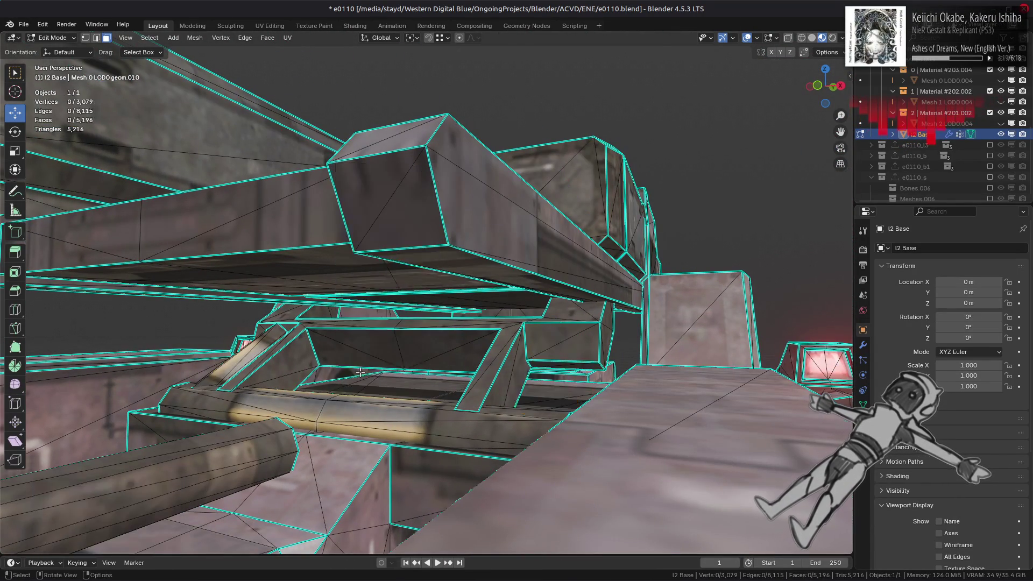
{"action": "mouse_move", "coordinate": [433, 392]}
{"action": "middle_mouse_down"}
{"action": "mouse_move", "coordinate": [381, 381]}
{"action": "mouse_move", "coordinate": [397, 375]}
{"action": "mouse_move", "coordinate": [322, 381]}
{"action": "mouse_move", "coordinate": [393, 382]}
{"action": "mouse_move", "coordinate": [342, 360]}
{"action": "mouse_move", "coordinate": [362, 364]}
{"action": "mouse_move", "coordinate": [372, 398]}
{"action": "mouse_move", "coordinate": [355, 425]}
{"action": "mouse_move", "coordinate": [348, 366]}
{"action": "middle_mouse_up"}
{"action": "key", "text": "Tab"}
{"action": "key", "text": "Tab"}
- Select the cylinder's flat cap faces via Quick Favorites Linked Flat Faces and delete them
{"action": "key", "text": "ctrl+l"}
{"action": "key", "text": "ctrl+z"}
{"action": "key", "text": "q"}
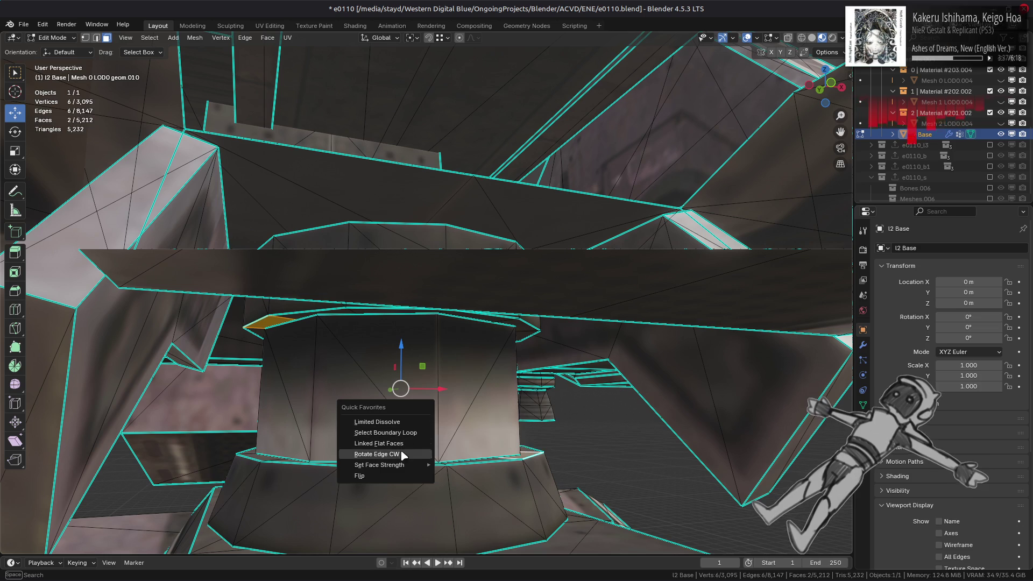
{"action": "left_click", "coordinate": [401, 446]}
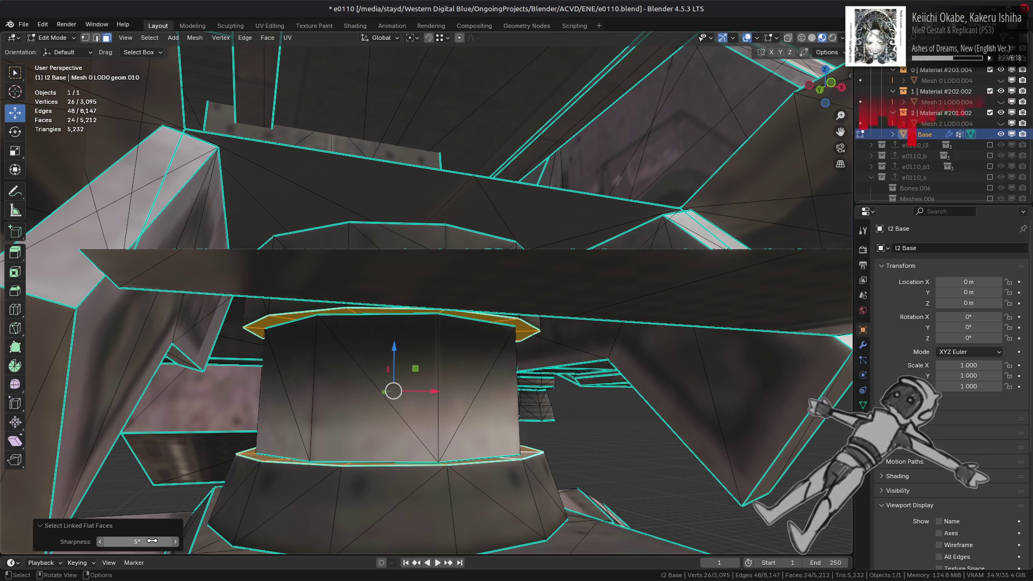
{"action": "key", "text": "q"}
{"action": "left_click", "coordinate": [350, 494]}
{"action": "mouse_move", "coordinate": [350, 494]}
{"action": "middle_mouse_down"}
{"action": "mouse_move", "coordinate": [351, 519]}
{"action": "mouse_move", "coordinate": [428, 491]}
{"action": "mouse_move", "coordinate": [394, 419]}
{"action": "mouse_move", "coordinate": [442, 343]}
{"action": "mouse_move", "coordinate": [416, 279]}
{"action": "middle_mouse_up"}
- Select further connected hidden faces with Ctrl+L and delete them
{"action": "key", "text": "Tab"}
{"action": "key", "text": "Tab"}
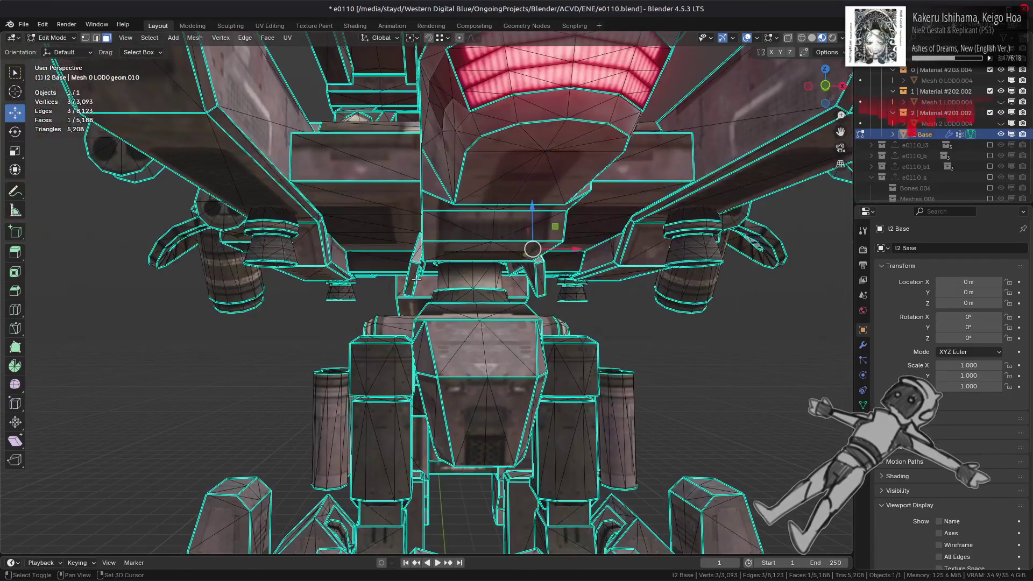
{"action": "key", "text": "ctrl+l"}
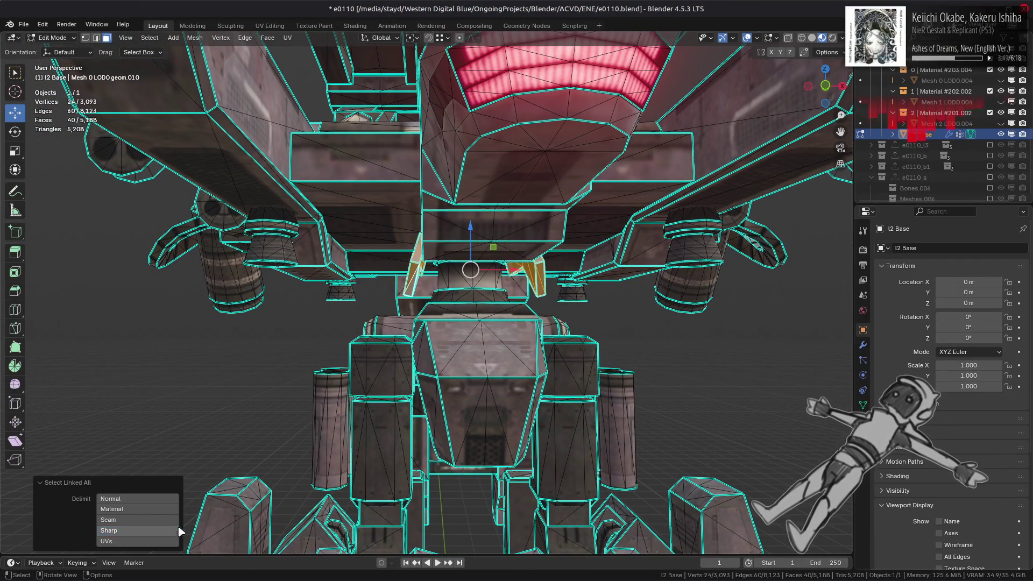
{"action": "right_click", "coordinate": [433, 437]}
{"action": "left_click", "coordinate": [433, 437]}
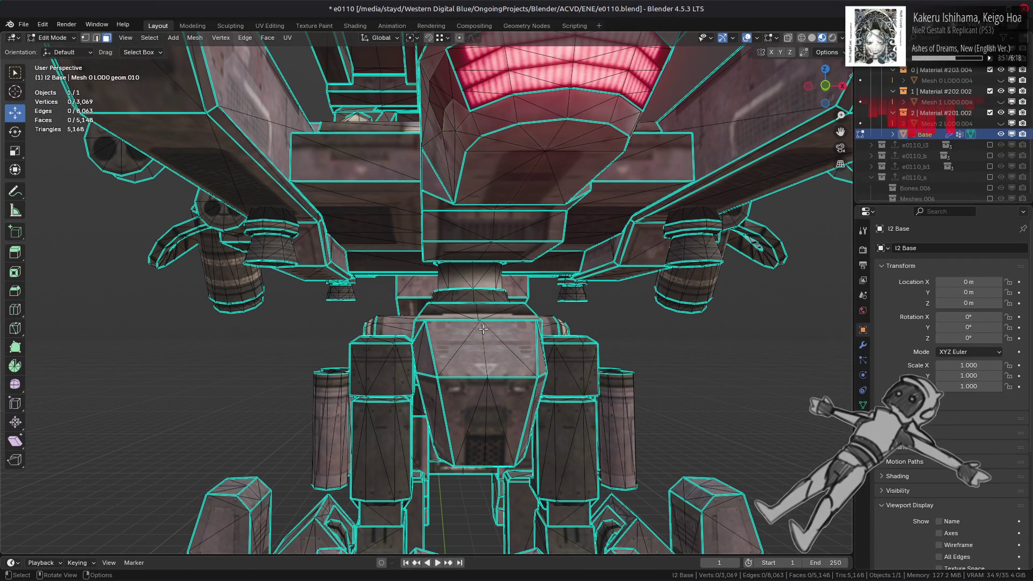
{"action": "mouse_move", "coordinate": [483, 329]}
{"action": "middle_mouse_down"}
{"action": "mouse_move", "coordinate": [465, 237]}
{"action": "mouse_move", "coordinate": [496, 260]}
{"action": "middle_mouse_up"}
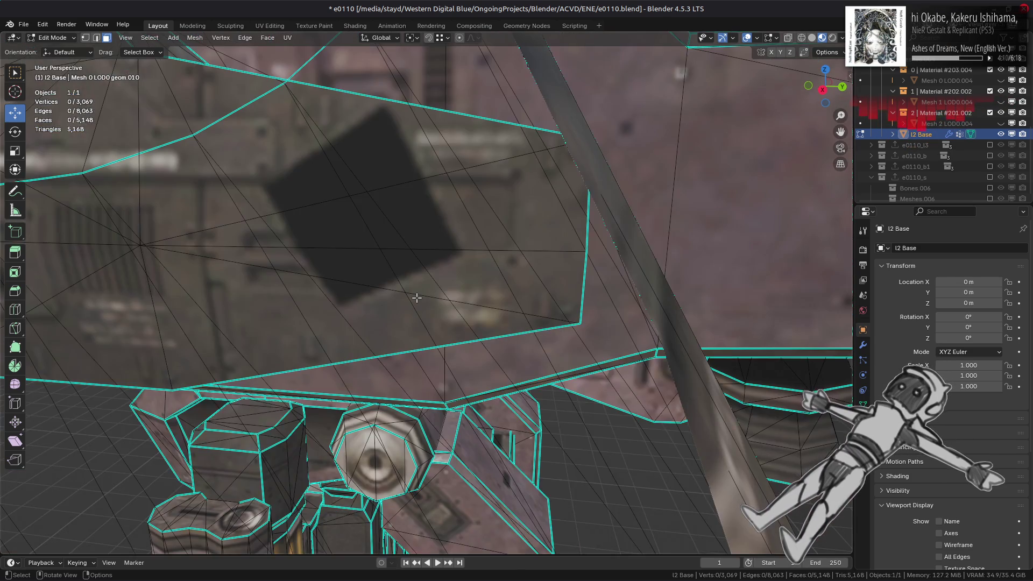
{"action": "key", "text": "1"}
{"action": "key", "text": "a"}
{"action": "right_click", "coordinate": [419, 300]}
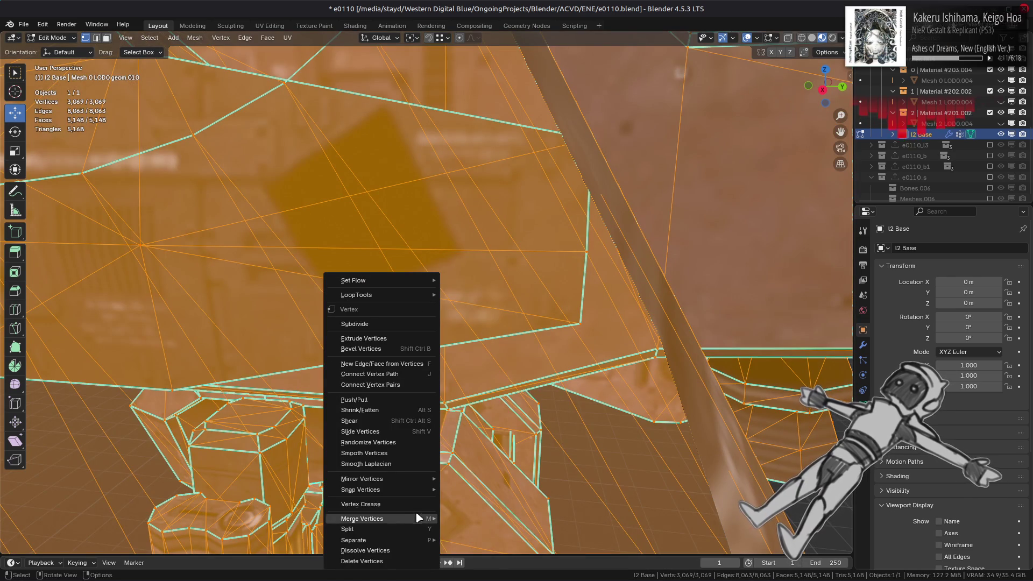
{"action": "mouse_move", "coordinate": [417, 514]}
{"action": "left_click", "coordinate": [474, 556]}
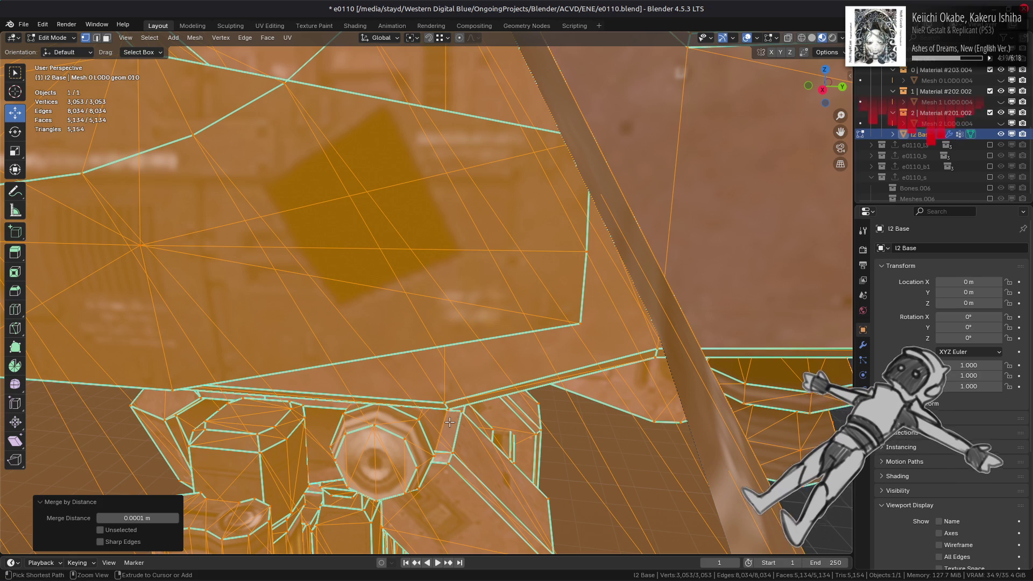
{"action": "key", "text": "ctrl+z"}
{"action": "key", "text": "KP_Decimal"}
{"action": "key", "text": "3"}
{"action": "key", "text": "alt+a"}
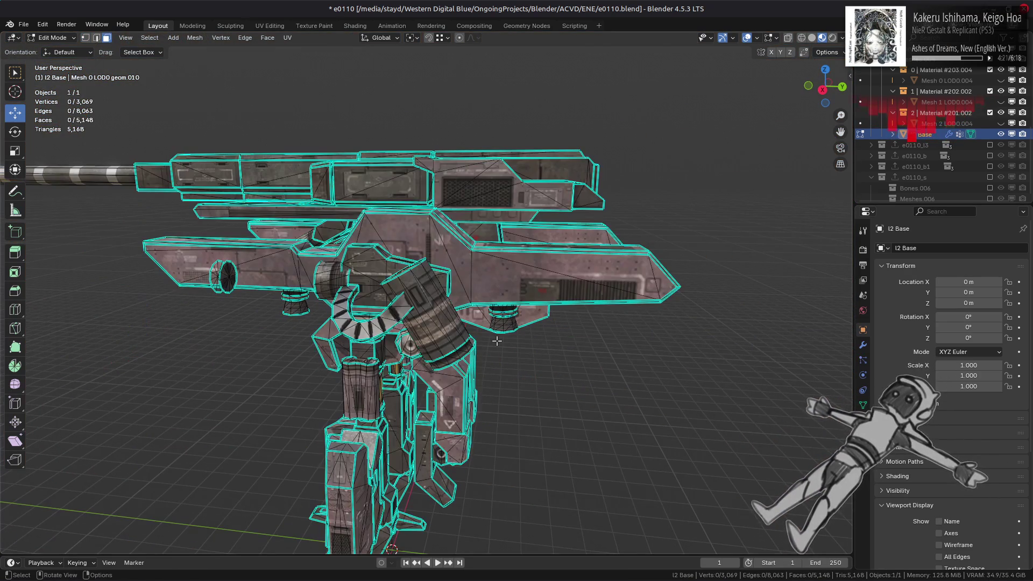
- Look over the cleaned mesh and return to Object Mode
{"action": "mouse_move", "coordinate": [494, 338]}
{"action": "middle_mouse_down"}
{"action": "mouse_move", "coordinate": [424, 336]}
{"action": "mouse_move", "coordinate": [545, 381]}
{"action": "mouse_move", "coordinate": [525, 385]}
{"action": "mouse_move", "coordinate": [525, 397]}
{"action": "mouse_move", "coordinate": [406, 346]}
{"action": "mouse_move", "coordinate": [461, 357]}
{"action": "mouse_move", "coordinate": [454, 362]}
{"action": "middle_mouse_up"}
{"action": "scroll", "coordinate": [424, 336], "scroll_direction": "up", "scroll_amount": 4}
{"action": "scroll", "coordinate": [459, 344], "scroll_direction": "up", "scroll_amount": 3}
{"action": "scroll", "coordinate": [415, 348], "scroll_direction": "down", "scroll_amount": 6}
{"action": "key", "text": "Tab"}
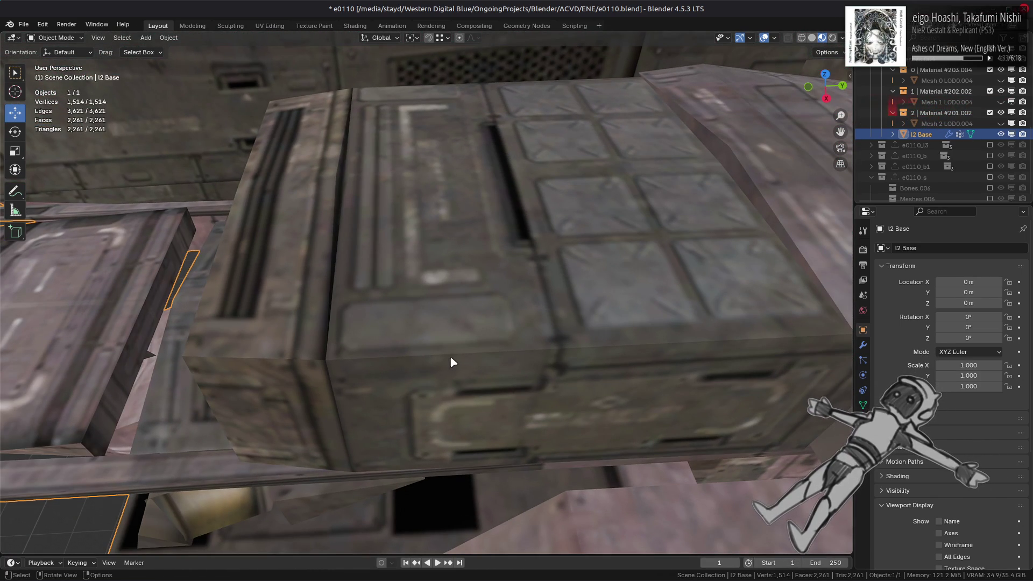
{"action": "scroll", "coordinate": [454, 362], "scroll_direction": "down", "scroll_amount": 8}
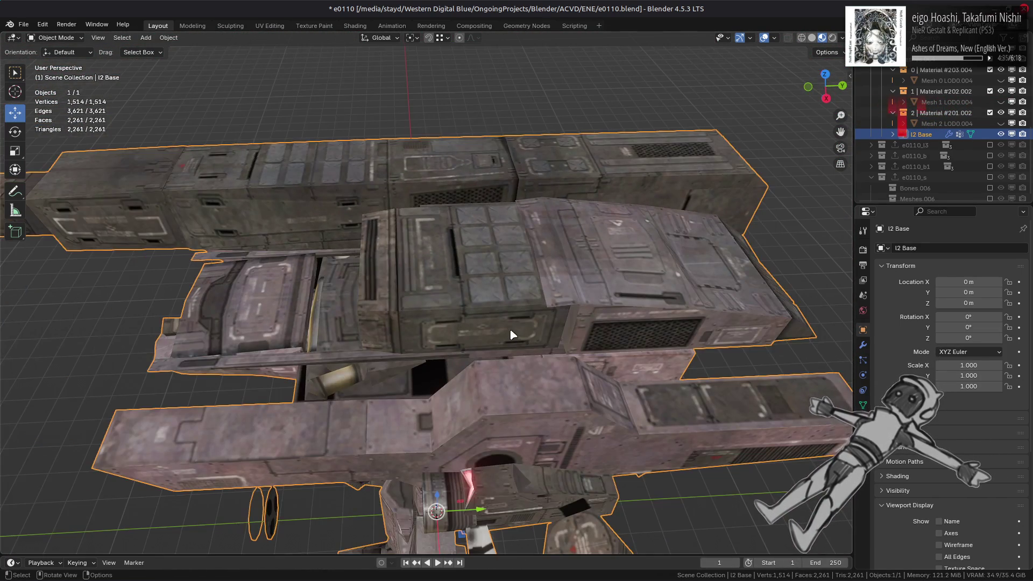
{"action": "mouse_move", "coordinate": [511, 333]}
{"action": "middle_mouse_down"}
{"action": "mouse_move", "coordinate": [445, 307]}
{"action": "mouse_move", "coordinate": [468, 295]}
{"action": "middle_mouse_up"}
{"action": "scroll", "coordinate": [468, 295], "scroll_direction": "down", "scroll_amount": 2}
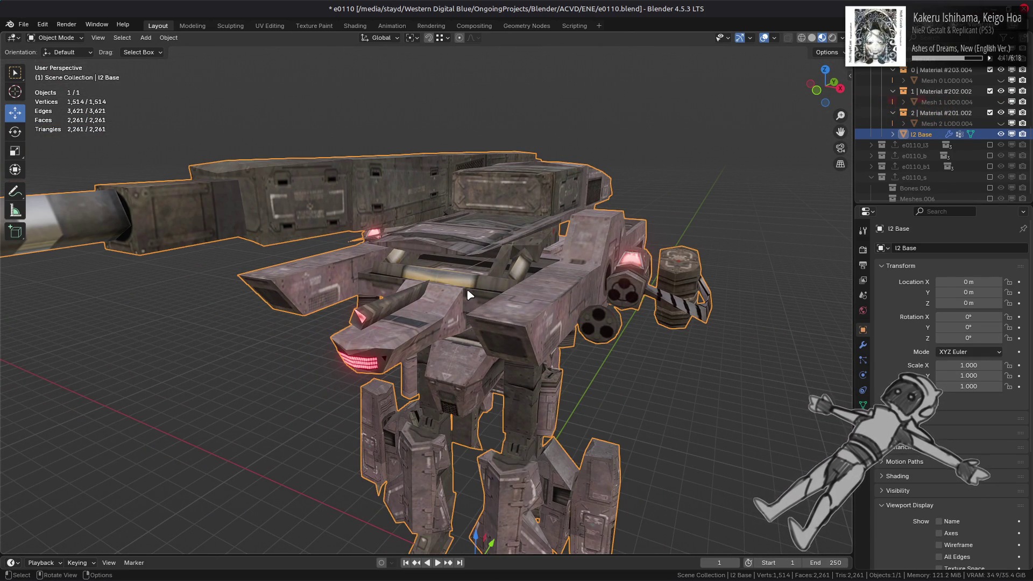
- Deselect all, save to e0110.blend, then select I2 Base and open the Object menu
{"action": "key", "text": "alt+a"}
{"action": "key", "text": "ctrl+s"}
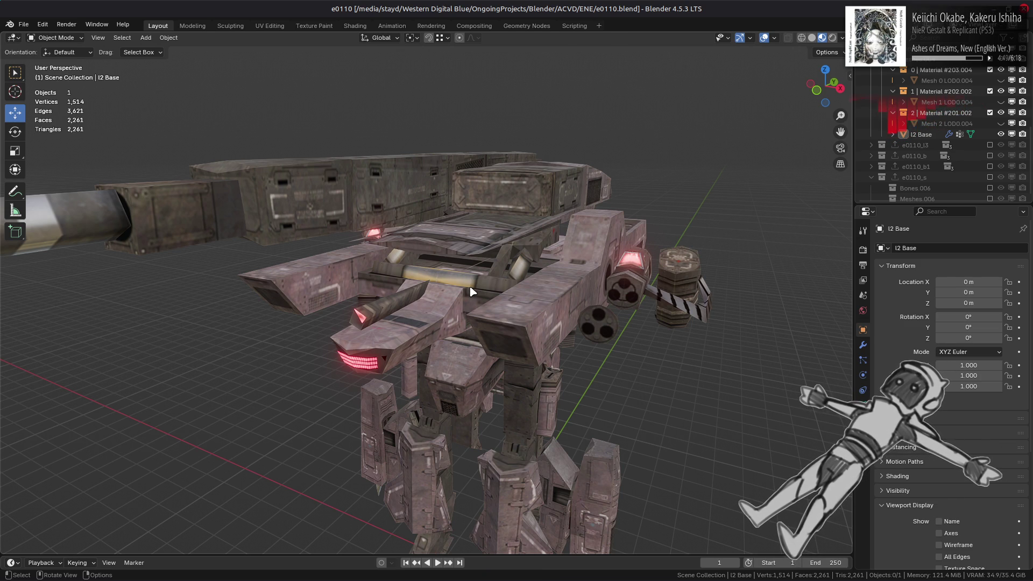
{"action": "left_click", "coordinate": [522, 273]}
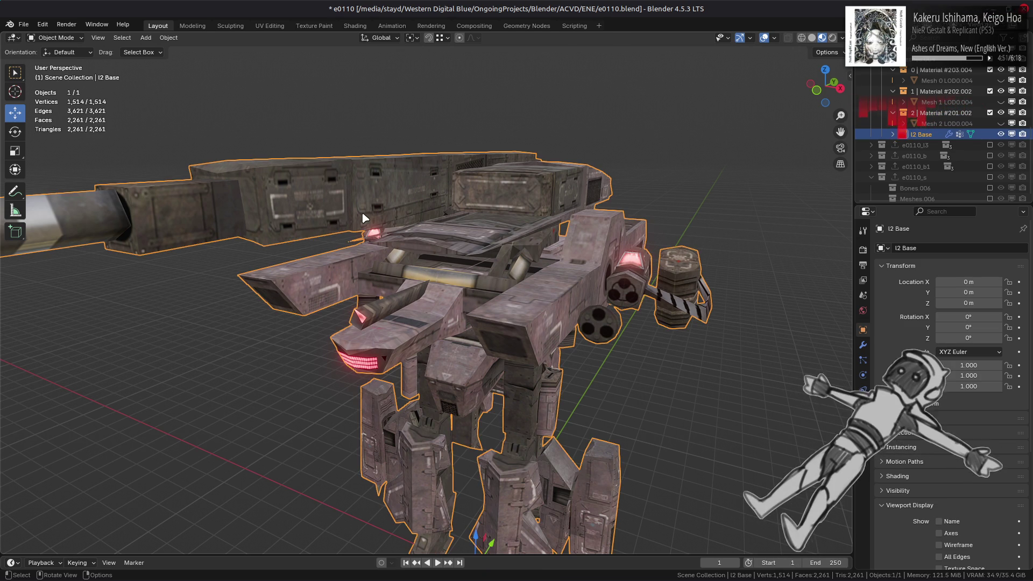
{"action": "left_click", "coordinate": [170, 39]}
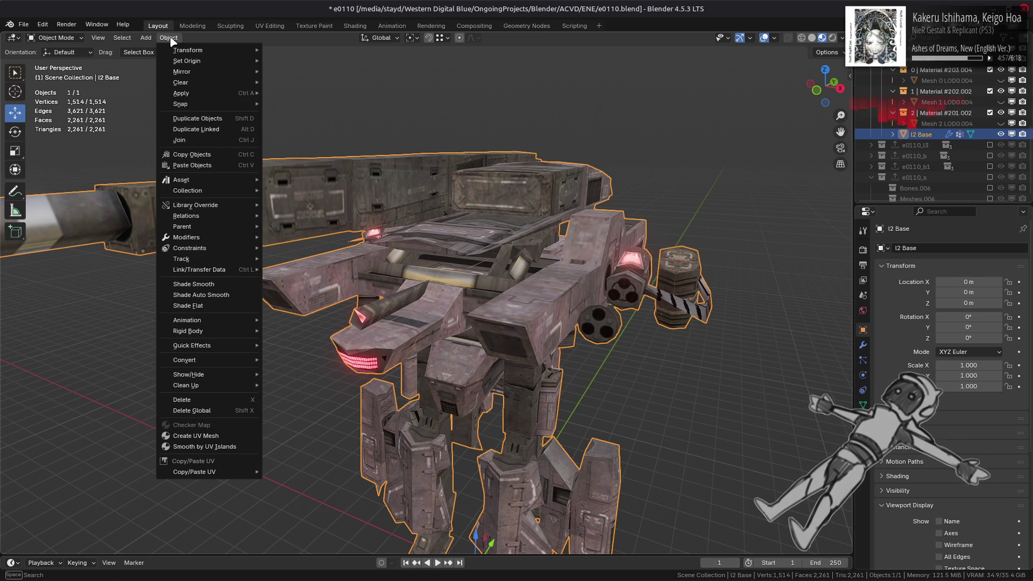
- In Edit Mode, select the cannon barrel's end cap with Ctrl+L delimited by Sharp and delete it
{"action": "key", "text": "Tab"}
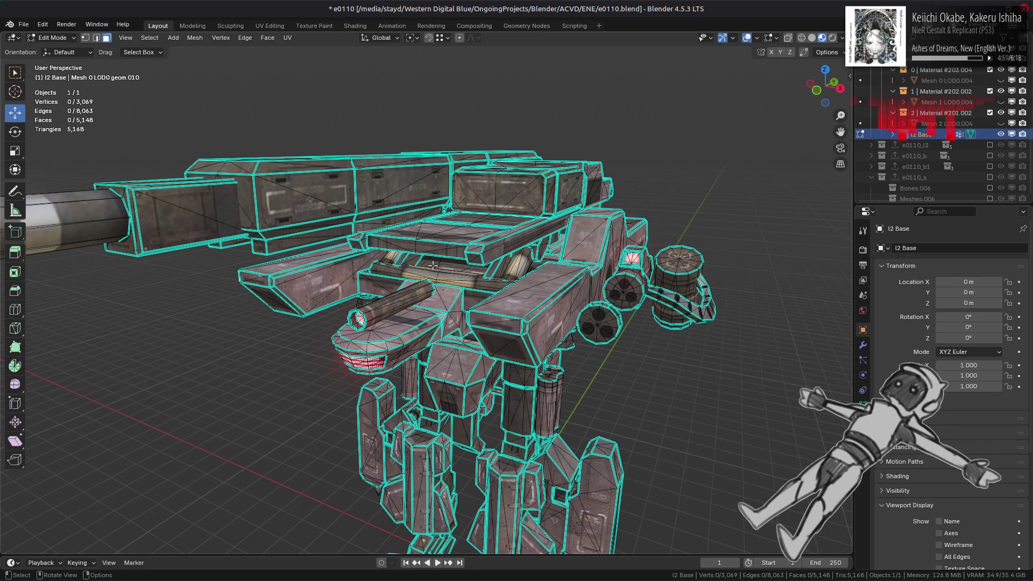
{"action": "scroll", "coordinate": [433, 265], "scroll_direction": "up", "scroll_amount": 10}
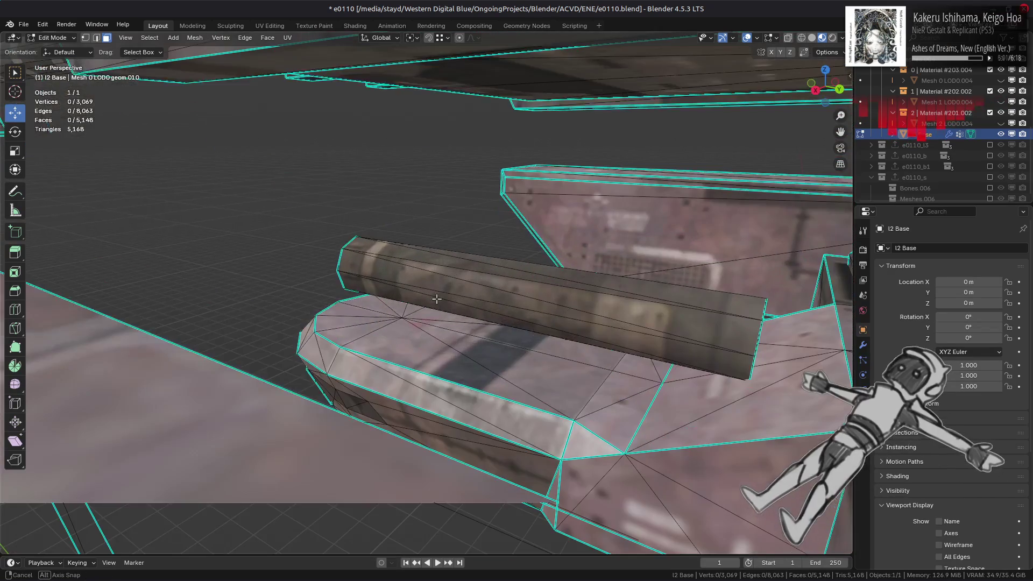
{"action": "middle_click_drag", "start_coordinate": [436, 300], "coordinate": [419, 307]}
{"action": "left_click", "coordinate": [573, 371]}
{"action": "key", "text": "ctrl+l"}
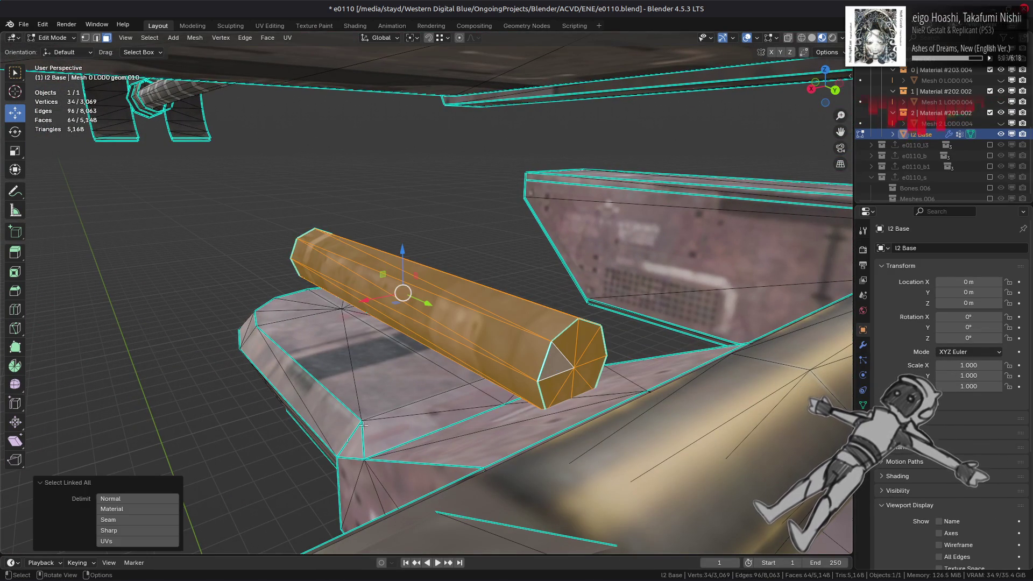
{"action": "left_click", "coordinate": [124, 532]}
{"action": "right_click", "coordinate": [353, 418]}
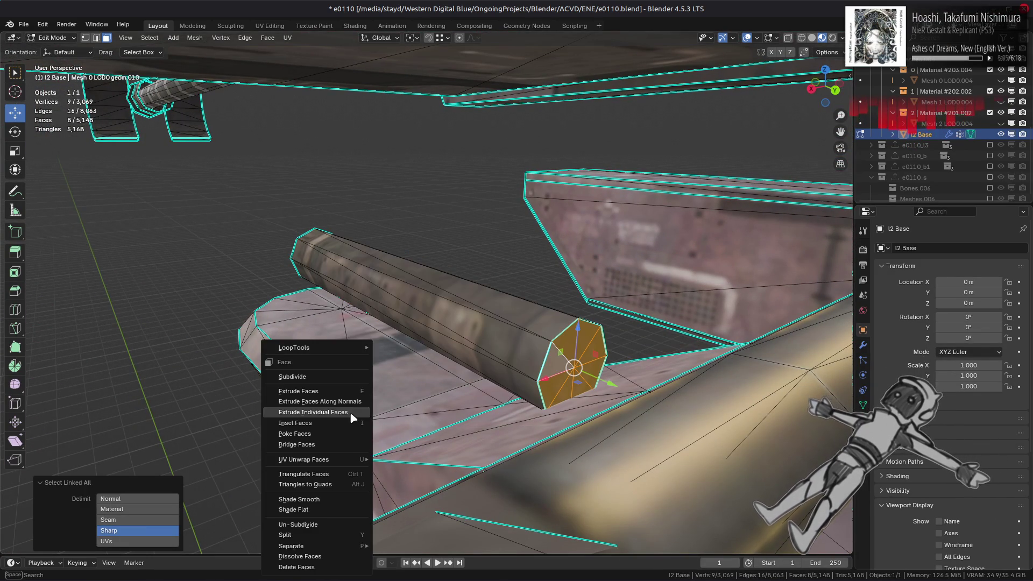
{"action": "left_click", "coordinate": [323, 569]}
- Delete two hidden faces on the hull underside, then return to Object Mode
{"action": "mouse_move", "coordinate": [458, 318]}
{"action": "middle_mouse_down"}
{"action": "mouse_move", "coordinate": [466, 313]}
{"action": "mouse_move", "coordinate": [431, 355]}
{"action": "mouse_move", "coordinate": [510, 412]}
{"action": "mouse_move", "coordinate": [387, 302]}
{"action": "mouse_move", "coordinate": [359, 225]}
{"action": "mouse_move", "coordinate": [357, 246]}
{"action": "middle_mouse_up"}
{"action": "left_click", "coordinate": [553, 425]}
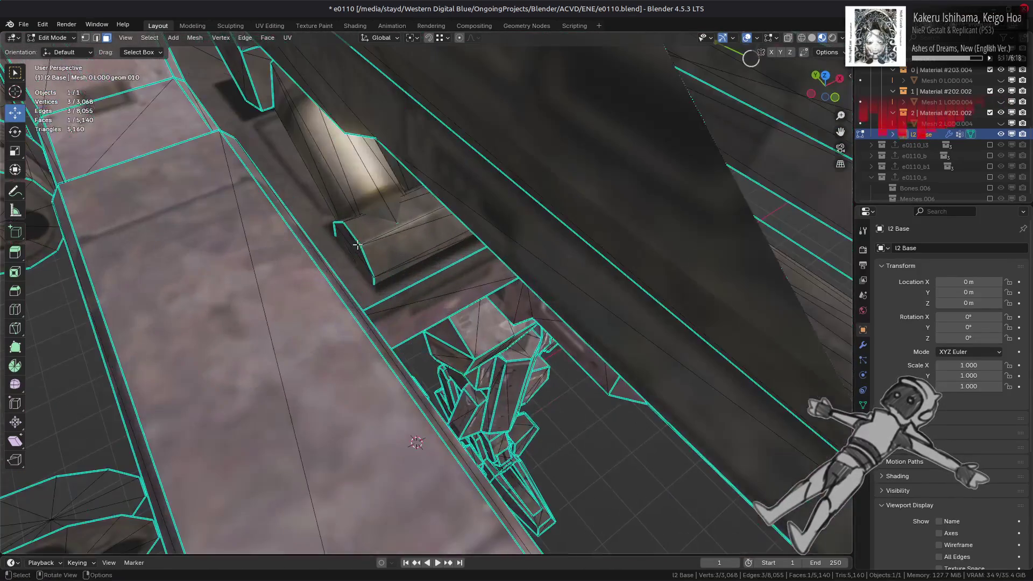
{"action": "left_click", "coordinate": [357, 245], "text": "shift"}
{"action": "key", "text": "x"}
{"action": "left_click", "coordinate": [478, 326]}
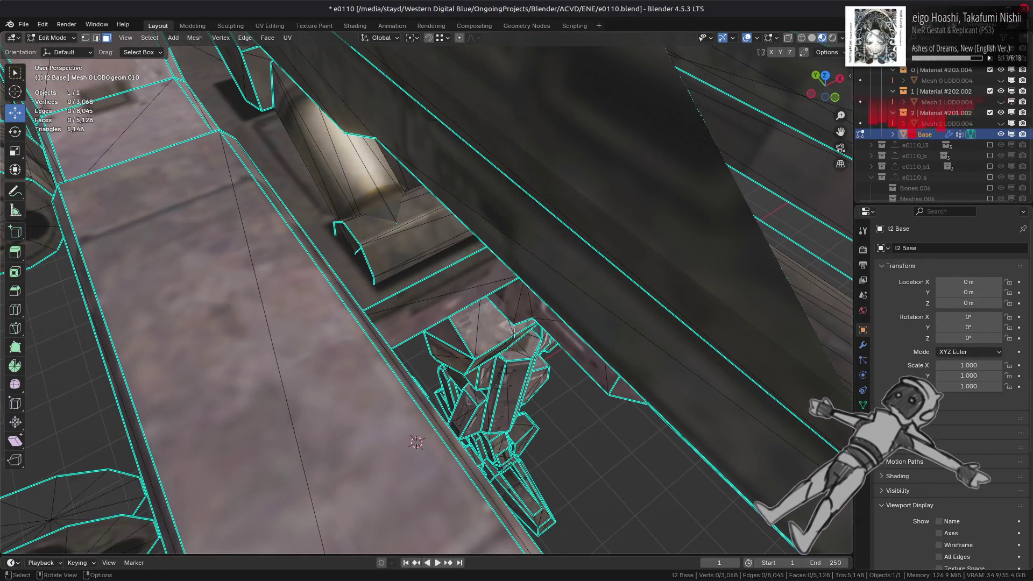
{"action": "mouse_move", "coordinate": [478, 327]}
{"action": "middle_mouse_down"}
{"action": "mouse_move", "coordinate": [479, 371]}
{"action": "mouse_move", "coordinate": [563, 358]}
{"action": "mouse_move", "coordinate": [538, 349]}
{"action": "mouse_move", "coordinate": [519, 318]}
{"action": "mouse_move", "coordinate": [486, 307]}
{"action": "mouse_move", "coordinate": [563, 342]}
{"action": "middle_mouse_up"}
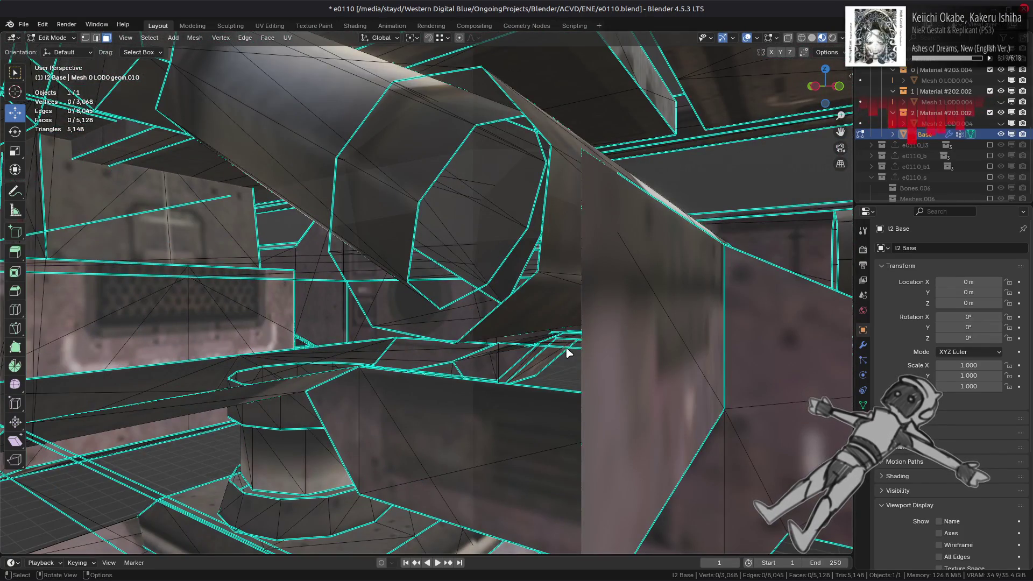
{"action": "key", "text": "Tab"}
{"action": "scroll", "coordinate": [565, 351], "scroll_direction": "down", "scroll_amount": 6}
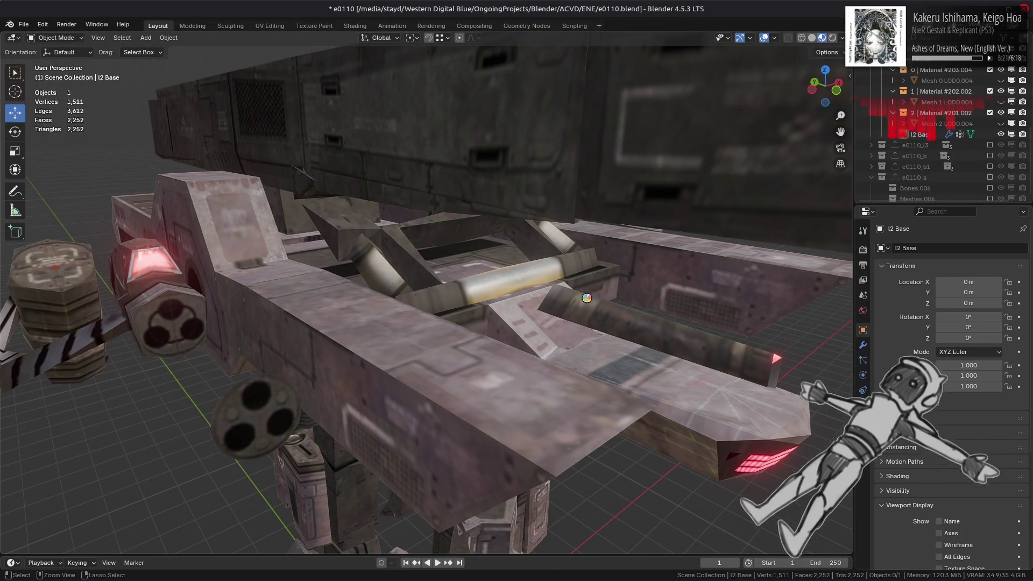
- Save e0110.blend, put l2 Base back in Edit Mode, and show the Options dropdown with Auto Merge
{"action": "key", "text": "ctrl+s"}
{"action": "left_click", "coordinate": [842, 52]}
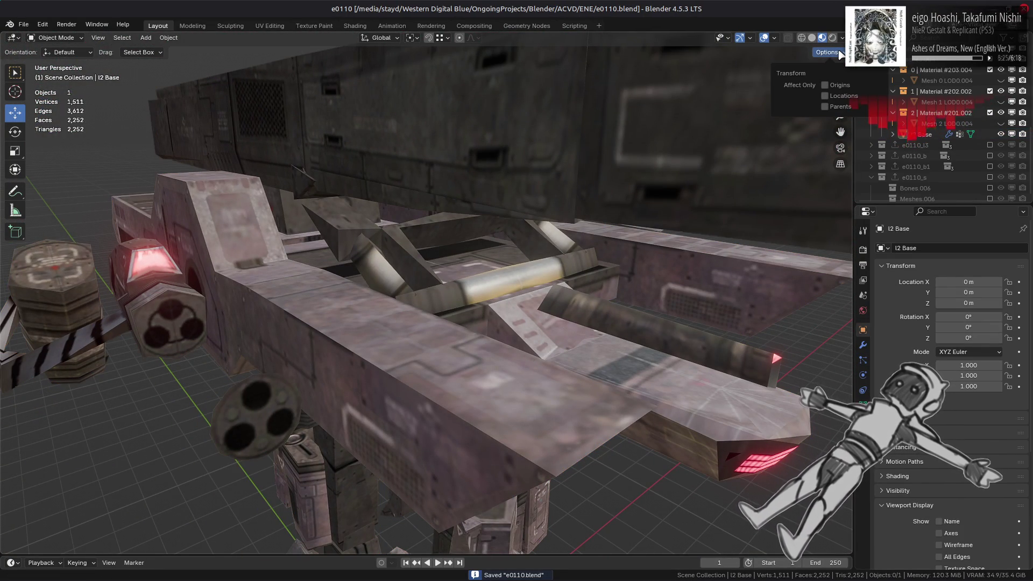
{"action": "left_click", "coordinate": [471, 295]}
{"action": "key", "text": "Tab"}
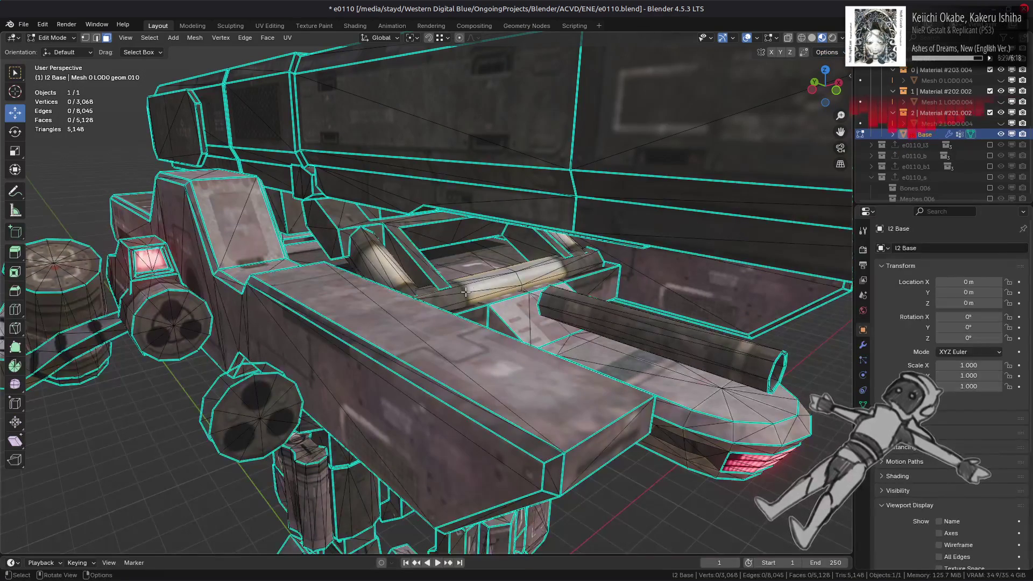
{"action": "left_click", "coordinate": [827, 53]}
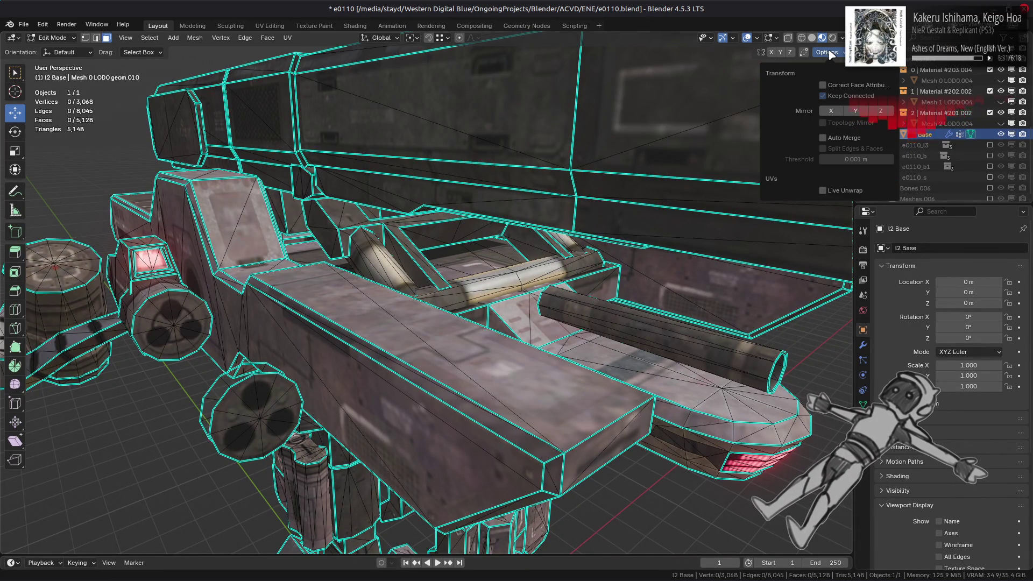
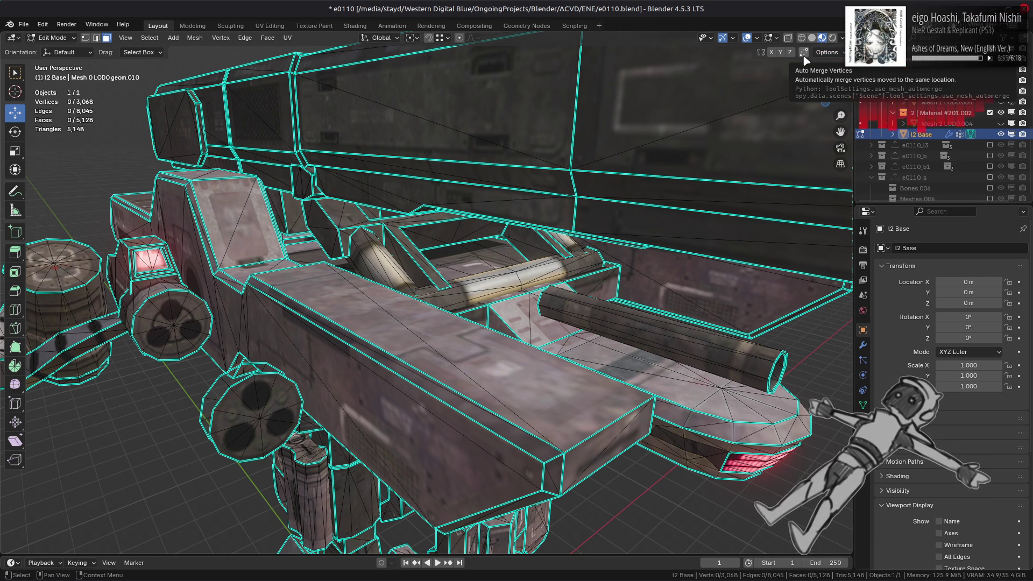
- Close in on the turret in Edit Mode and trial-delete a few selected faces
{"action": "left_click", "coordinate": [827, 54]}
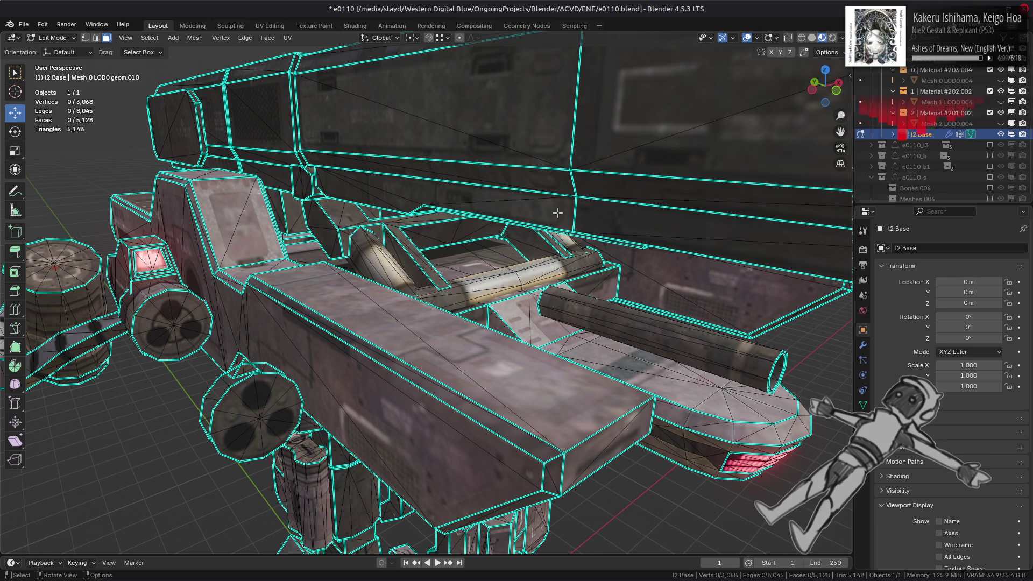
{"action": "scroll", "coordinate": [557, 213], "scroll_direction": "up", "scroll_amount": 3}
{"action": "mouse_move", "coordinate": [558, 213]}
{"action": "middle_mouse_down"}
{"action": "mouse_move", "coordinate": [574, 188]}
{"action": "mouse_move", "coordinate": [488, 218]}
{"action": "mouse_move", "coordinate": [548, 257]}
{"action": "mouse_move", "coordinate": [480, 249]}
{"action": "mouse_move", "coordinate": [488, 266]}
{"action": "mouse_move", "coordinate": [485, 242]}
{"action": "middle_mouse_up"}
{"action": "scroll", "coordinate": [490, 215], "scroll_direction": "down", "scroll_amount": 4}
{"action": "scroll", "coordinate": [485, 239], "scroll_direction": "up", "scroll_amount": 5}
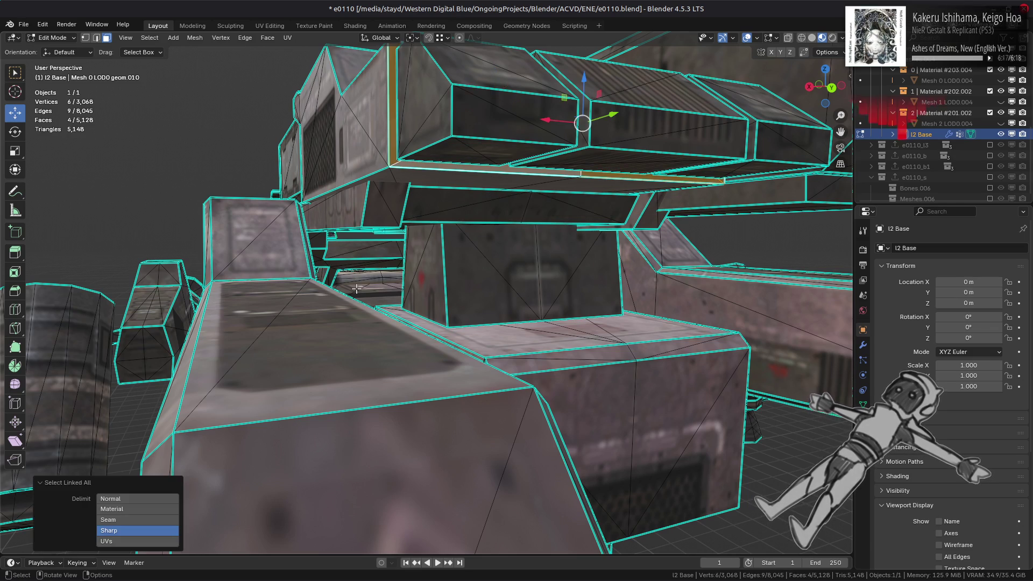
{"action": "right_click", "coordinate": [430, 487]}
{"action": "left_click", "coordinate": [430, 487]}
{"action": "mouse_move", "coordinate": [430, 487]}
{"action": "middle_mouse_down"}
{"action": "mouse_move", "coordinate": [386, 291]}
{"action": "mouse_move", "coordinate": [473, 299]}
{"action": "mouse_move", "coordinate": [465, 281]}
{"action": "mouse_move", "coordinate": [422, 334]}
{"action": "mouse_move", "coordinate": [440, 334]}
{"action": "middle_mouse_up"}
{"action": "scroll", "coordinate": [451, 289], "scroll_direction": "up", "scroll_amount": 4}
- Undo the face deletion, clear the selection and return to Object Mode
{"action": "key", "text": "ctrl+z"}
{"action": "scroll", "coordinate": [451, 289], "scroll_direction": "down", "scroll_amount": 4}
{"action": "scroll", "coordinate": [473, 299], "scroll_direction": "down", "scroll_amount": 3}
{"action": "scroll", "coordinate": [465, 280], "scroll_direction": "up", "scroll_amount": 4}
{"action": "scroll", "coordinate": [465, 281], "scroll_direction": "down", "scroll_amount": 3}
{"action": "key", "text": "alt+a"}
{"action": "key", "text": "Tab"}
- Move the mech to Location Y 200 m
{"action": "left_click", "coordinate": [978, 293]}
{"action": "type", "text": "2"}
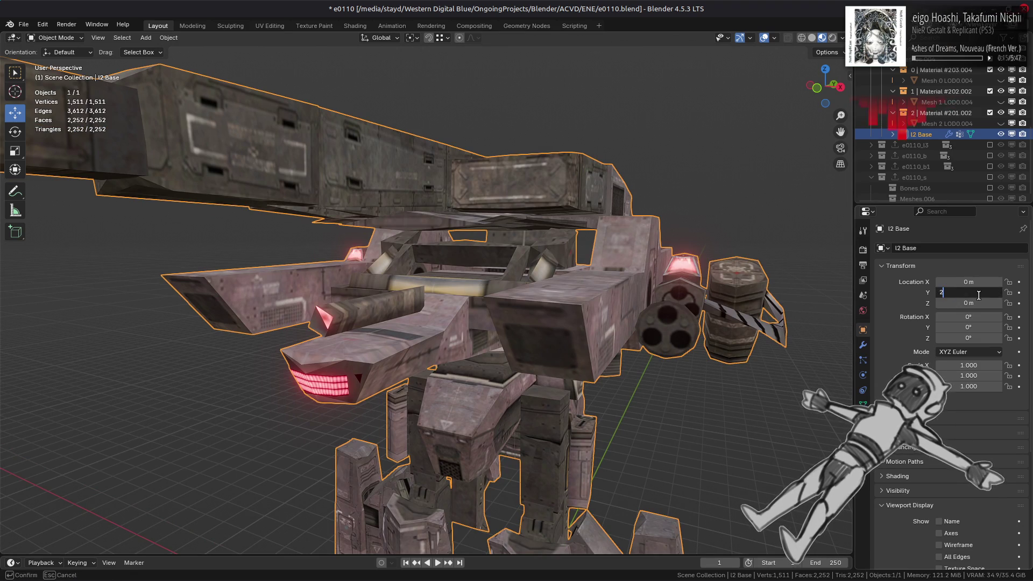
{"action": "type", "text": "0"}
{"action": "key", "text": "Return"}
{"action": "middle_click_drag", "start_coordinate": [692, 286], "coordinate": [685, 279]}
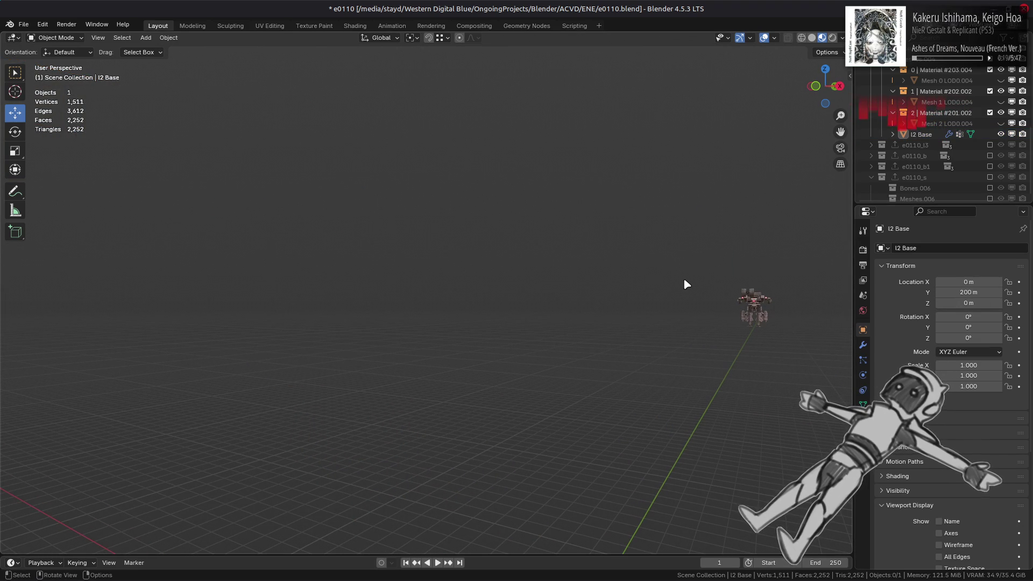
- Show World properties and toggle the Scene World viewport background on, then off
{"action": "left_click", "coordinate": [864, 311]}
{"action": "left_click", "coordinate": [842, 38]}
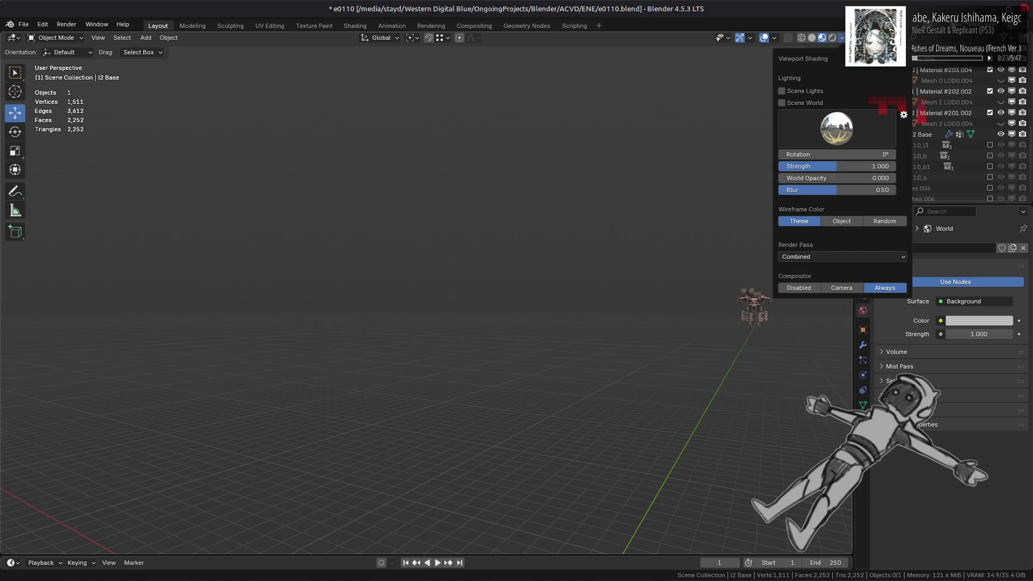
{"action": "left_click", "coordinate": [809, 106]}
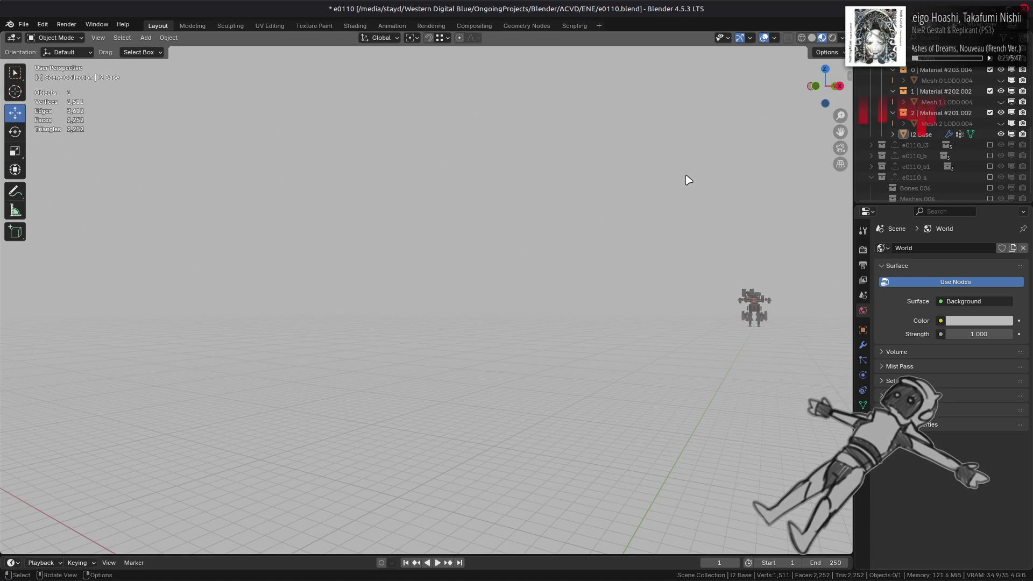
{"action": "middle_click_drag", "start_coordinate": [687, 178], "coordinate": [680, 166]}
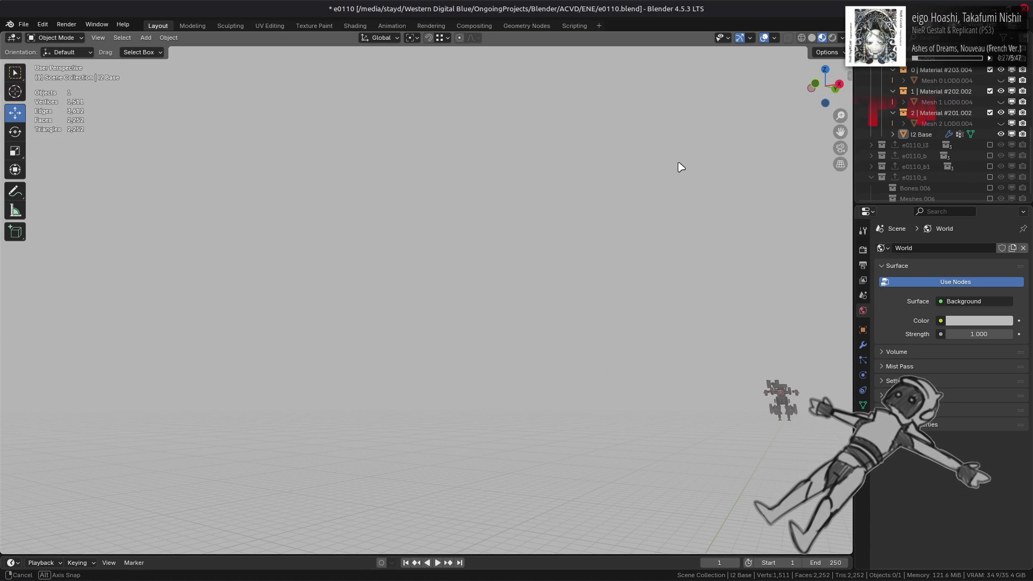
{"action": "left_click", "coordinate": [842, 38]}
{"action": "left_click", "coordinate": [808, 104]}
- Select and frame the mech with Numpad ., viewing close underneath its turret
{"action": "key", "text": "a"}
{"action": "key", "text": "KP_Decimal"}
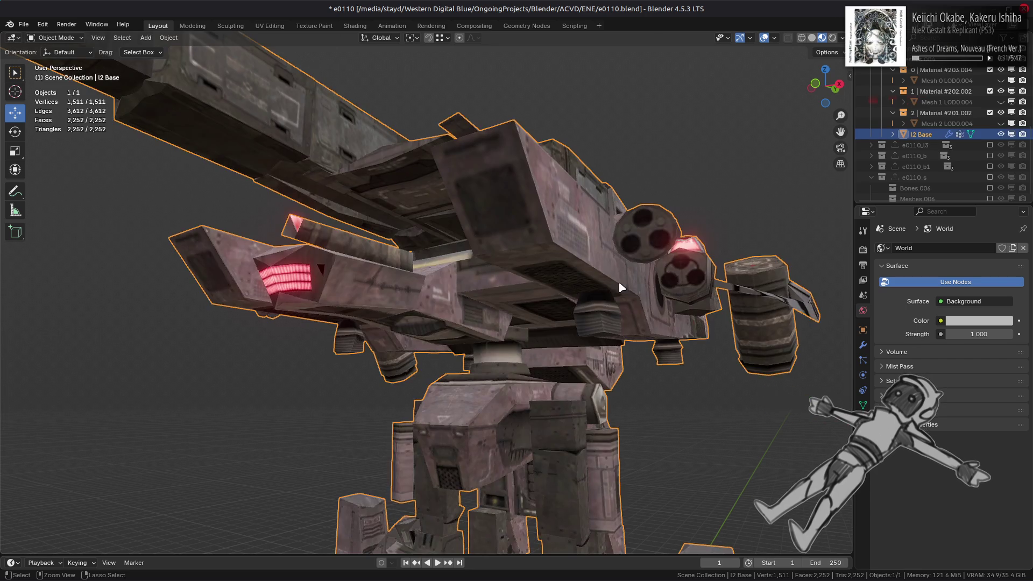
{"action": "scroll", "coordinate": [635, 298], "scroll_direction": "up", "scroll_amount": 5}
{"action": "mouse_move", "coordinate": [635, 297]}
{"action": "middle_mouse_down"}
{"action": "mouse_move", "coordinate": [549, 264]}
{"action": "mouse_move", "coordinate": [593, 283]}
{"action": "mouse_move", "coordinate": [397, 293]}
{"action": "middle_mouse_up"}
- Select the linked cylinder parts under the turret, with Sharp delimit off, and delete their faces
{"action": "key", "text": "Tab"}
{"action": "left_click", "coordinate": [625, 295]}
{"action": "left_click", "coordinate": [397, 293], "text": "shift"}
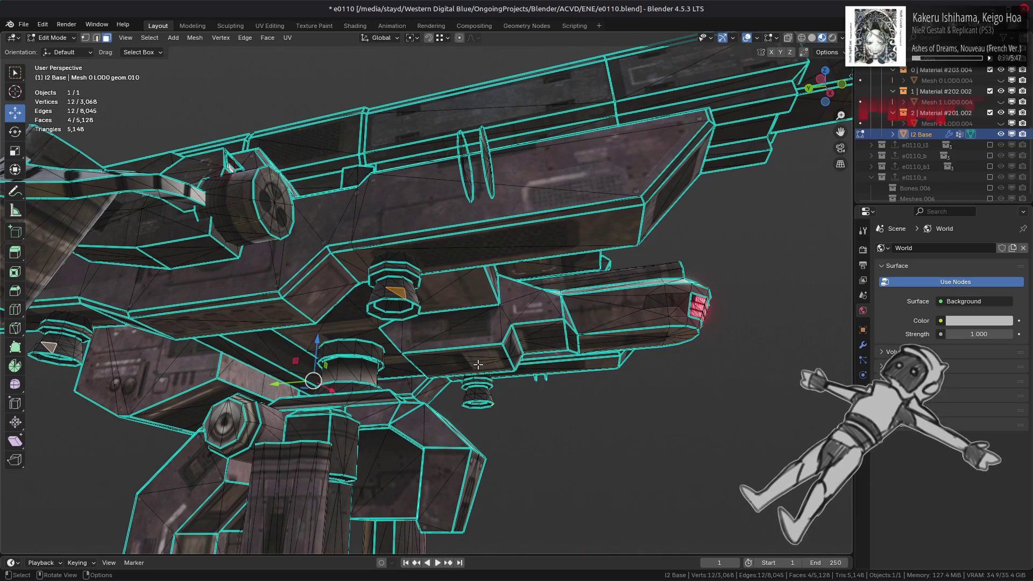
{"action": "key", "text": "ctrl+l"}
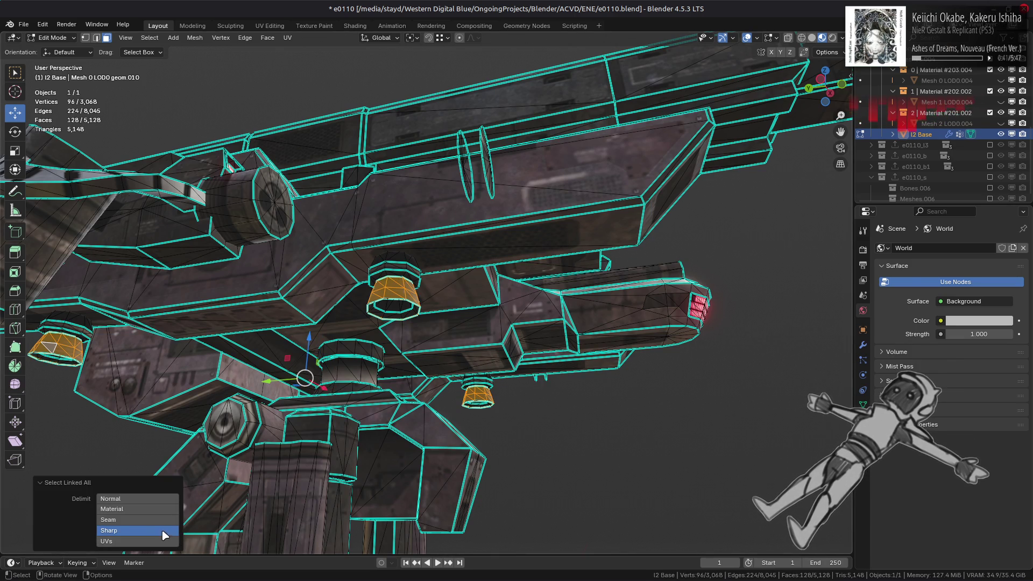
{"action": "left_click", "coordinate": [138, 530], "text": "shift"}
{"action": "right_click", "coordinate": [617, 461]}
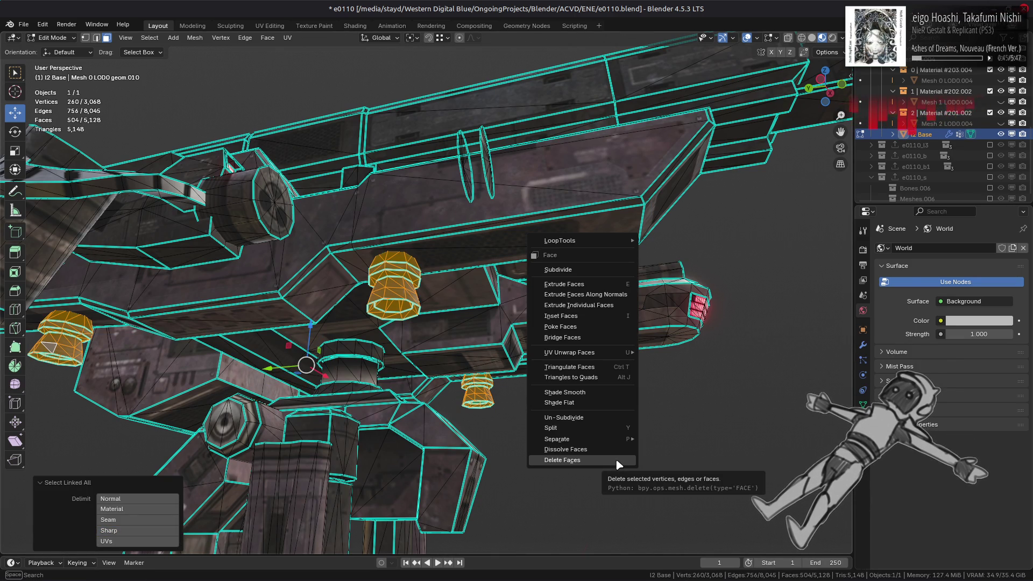
{"action": "left_click", "coordinate": [615, 458]}
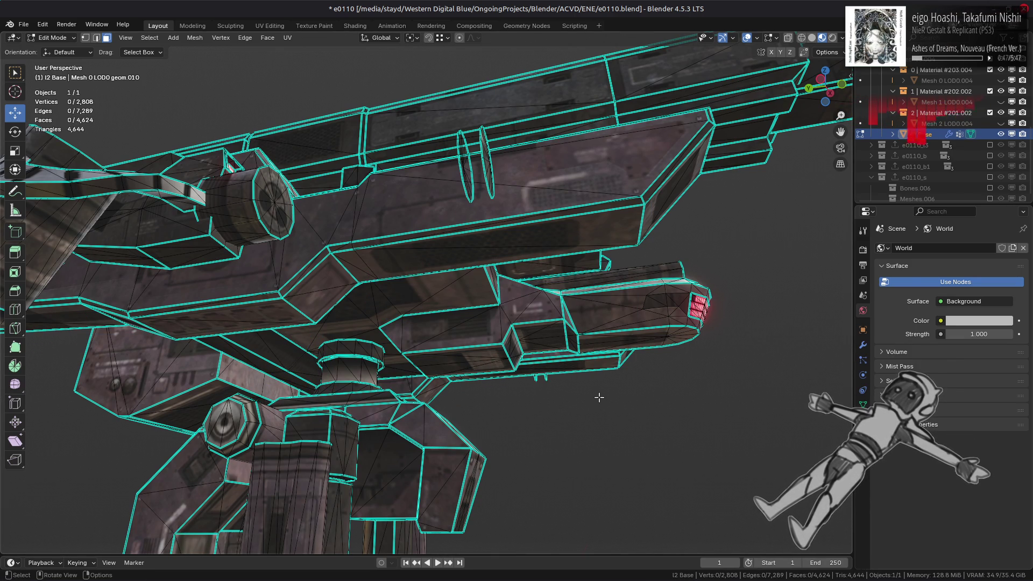
{"action": "key", "text": "ctrl+z"}
{"action": "key", "text": "ctrl+shift+z"}
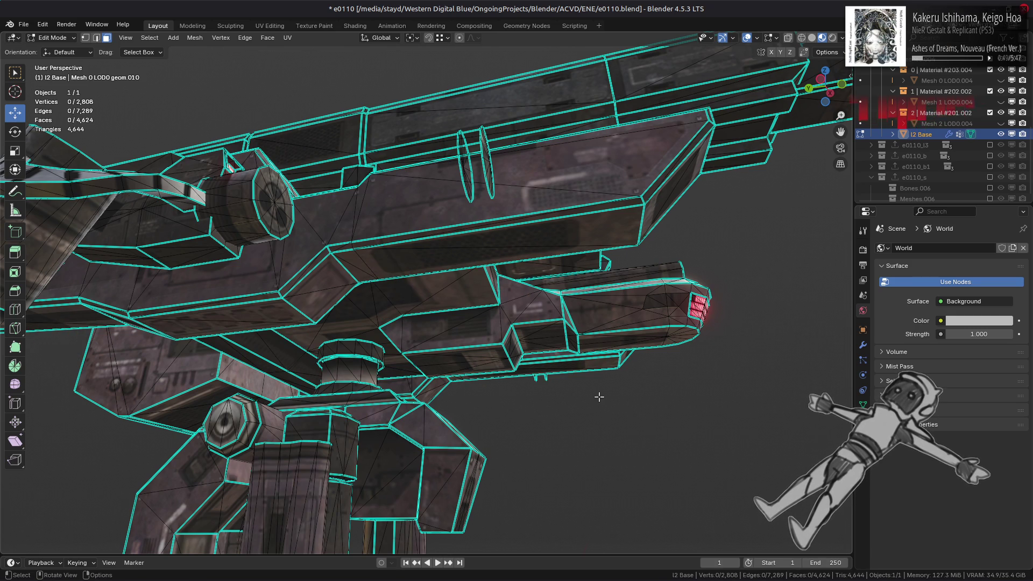
{"action": "key", "text": "Tab"}
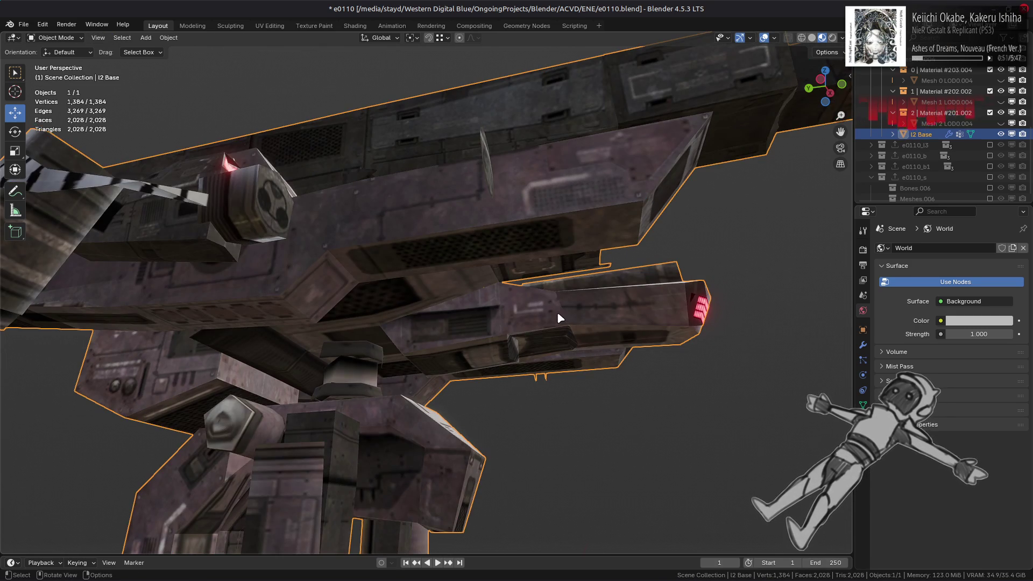
{"action": "mouse_move", "coordinate": [557, 311]}
{"action": "middle_mouse_down"}
{"action": "mouse_move", "coordinate": [419, 335]}
{"action": "mouse_move", "coordinate": [650, 321]}
{"action": "mouse_move", "coordinate": [753, 339]}
{"action": "middle_mouse_up"}
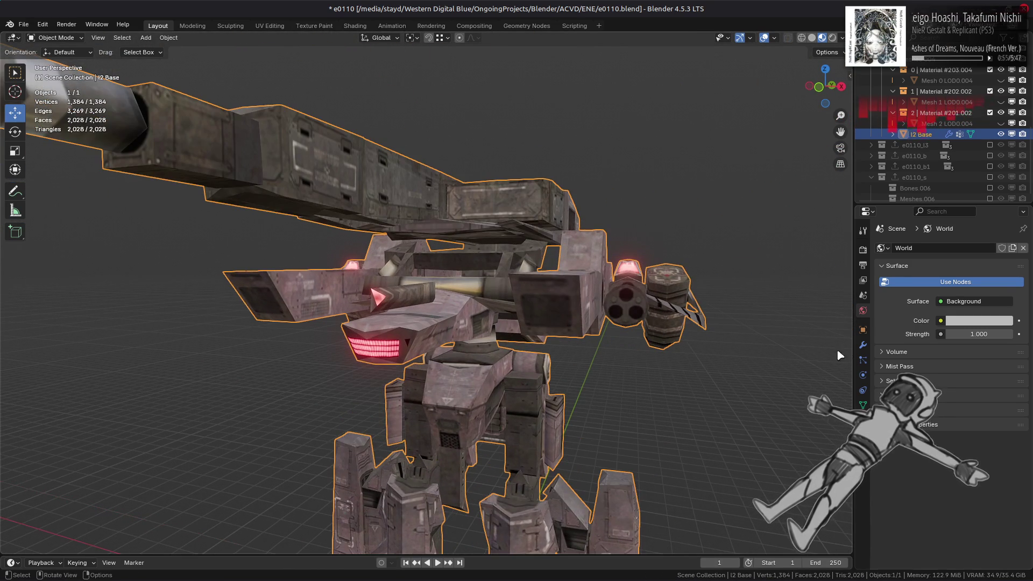
- Set the Decimate modifier ratio to 0.5
{"action": "left_click", "coordinate": [863, 345]}
{"action": "left_click", "coordinate": [981, 438]}
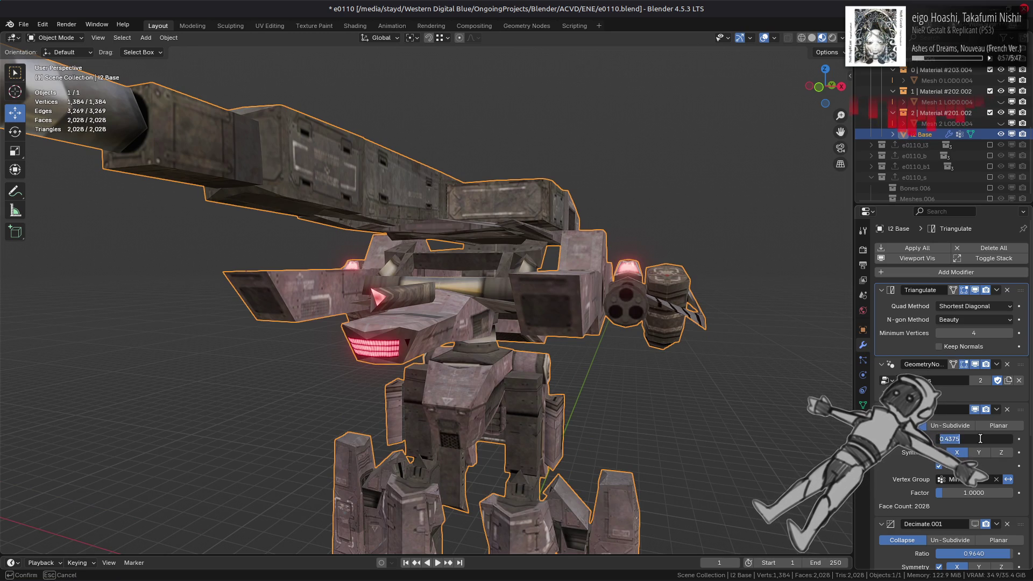
{"action": "key", "text": "BackSpace"}
{"action": "type", "text": "0.5"}
{"action": "key", "text": "Return"}
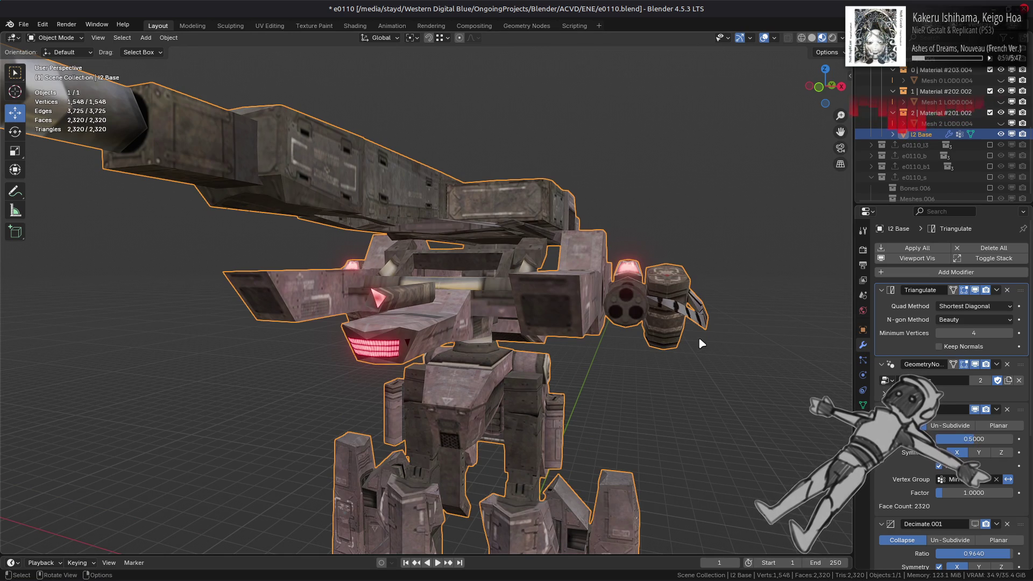
{"action": "scroll", "coordinate": [698, 334], "scroll_direction": "down", "scroll_amount": 2}
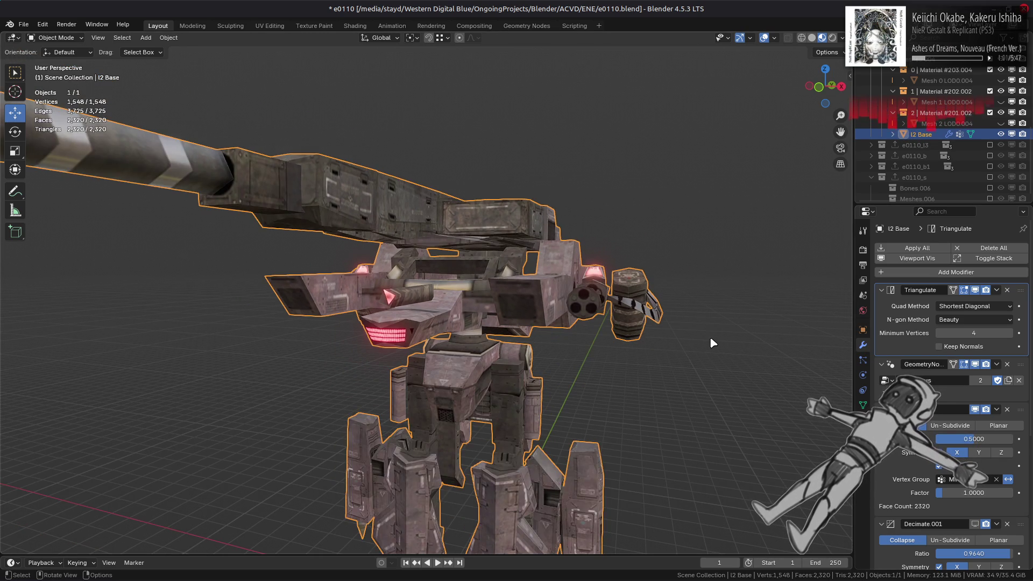
{"action": "scroll", "coordinate": [709, 337], "scroll_direction": "up", "scroll_amount": 1}
{"action": "scroll", "coordinate": [744, 374], "scroll_direction": "up", "scroll_amount": 1}
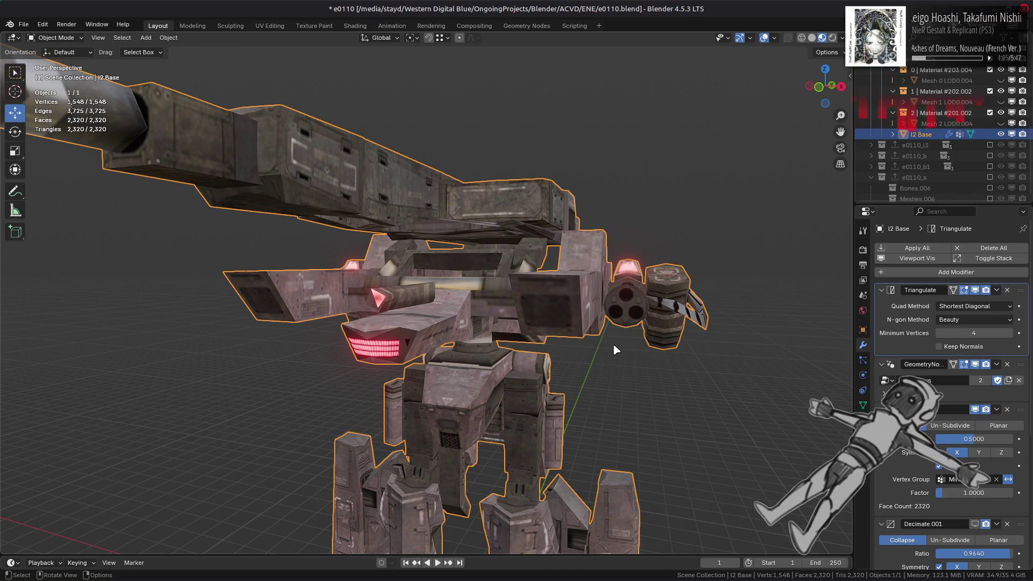
{"action": "mouse_move", "coordinate": [773, 383]}
{"action": "middle_mouse_down"}
{"action": "mouse_move", "coordinate": [615, 356]}
{"action": "mouse_move", "coordinate": [601, 366]}
{"action": "middle_mouse_up"}
- Change the Decimate ratio to 0.5625, comparing before and after with undo/redo
{"action": "left_click", "coordinate": [972, 439]}
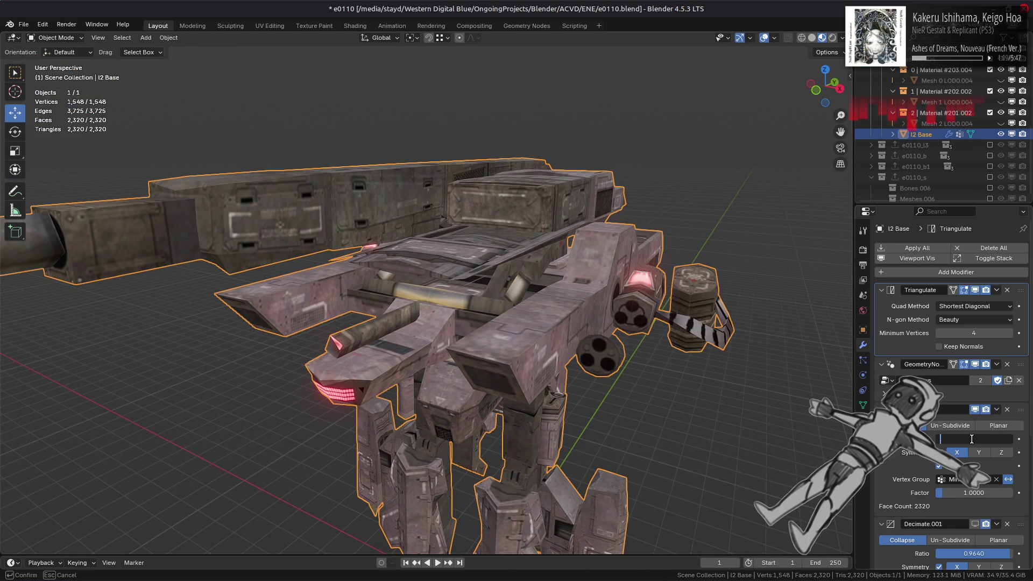
{"action": "type", "text": ".5625"}
{"action": "key", "text": "Return"}
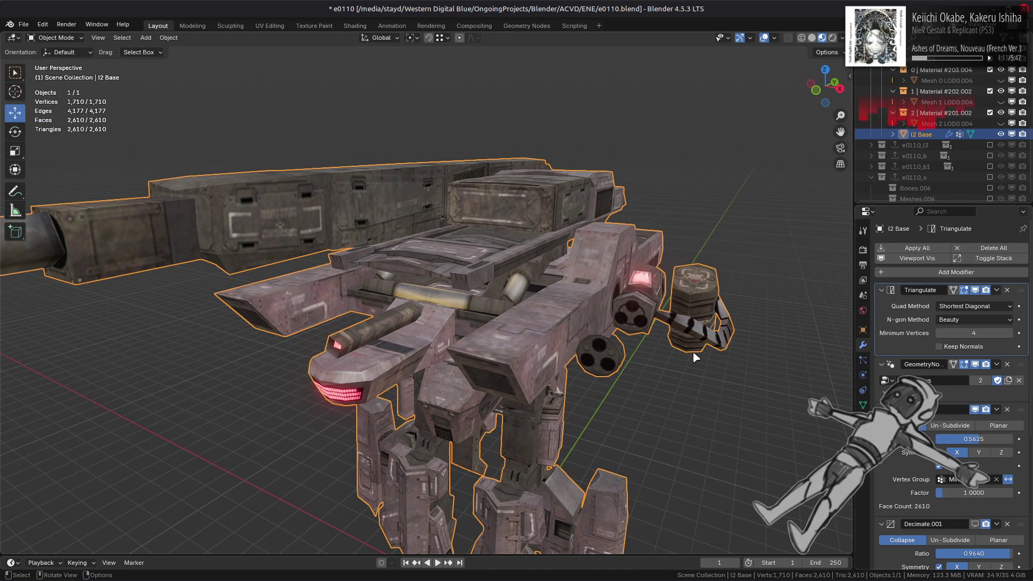
{"action": "mouse_move", "coordinate": [694, 357]}
{"action": "middle_mouse_down"}
{"action": "mouse_move", "coordinate": [634, 351]}
{"action": "mouse_move", "coordinate": [663, 327]}
{"action": "middle_mouse_up"}
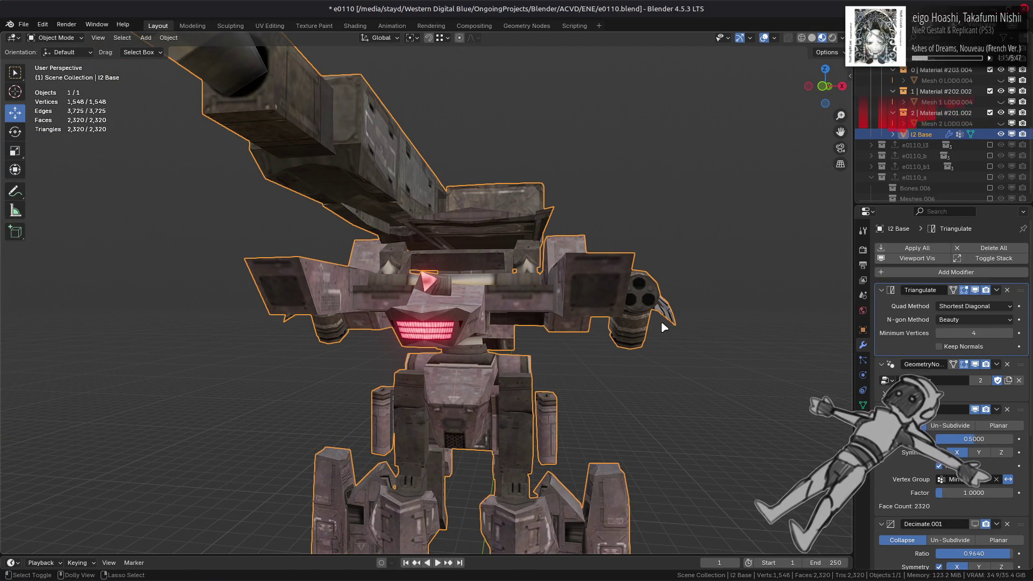
{"action": "key", "text": "ctrl+z"}
{"action": "mouse_move", "coordinate": [678, 341]}
{"action": "middle_mouse_down"}
{"action": "mouse_move", "coordinate": [657, 373]}
{"action": "mouse_move", "coordinate": [661, 263]}
{"action": "middle_mouse_up"}
{"action": "key", "text": "ctrl+shift+z"}
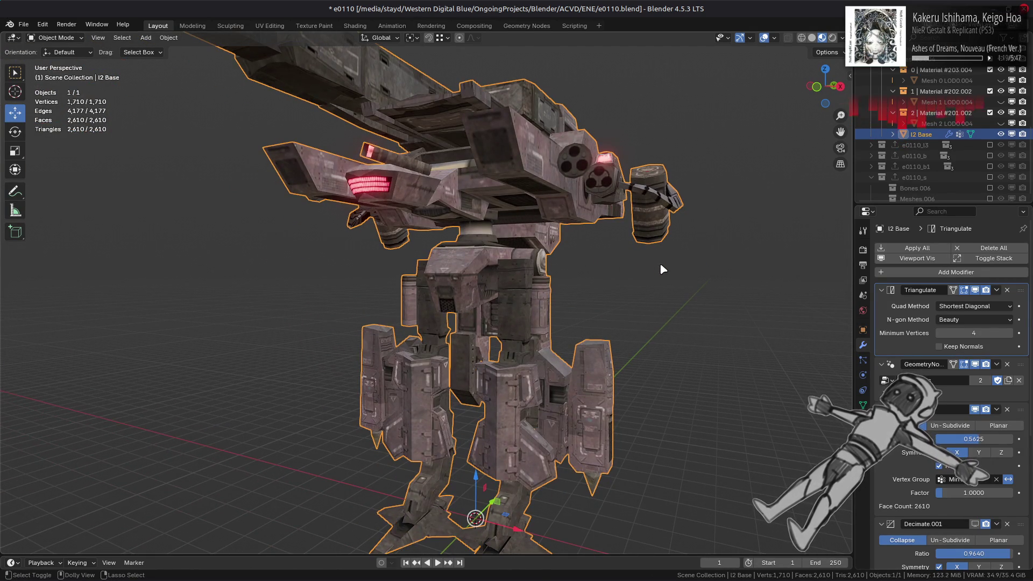
{"action": "middle_click_drag", "start_coordinate": [603, 215], "coordinate": [612, 310]}
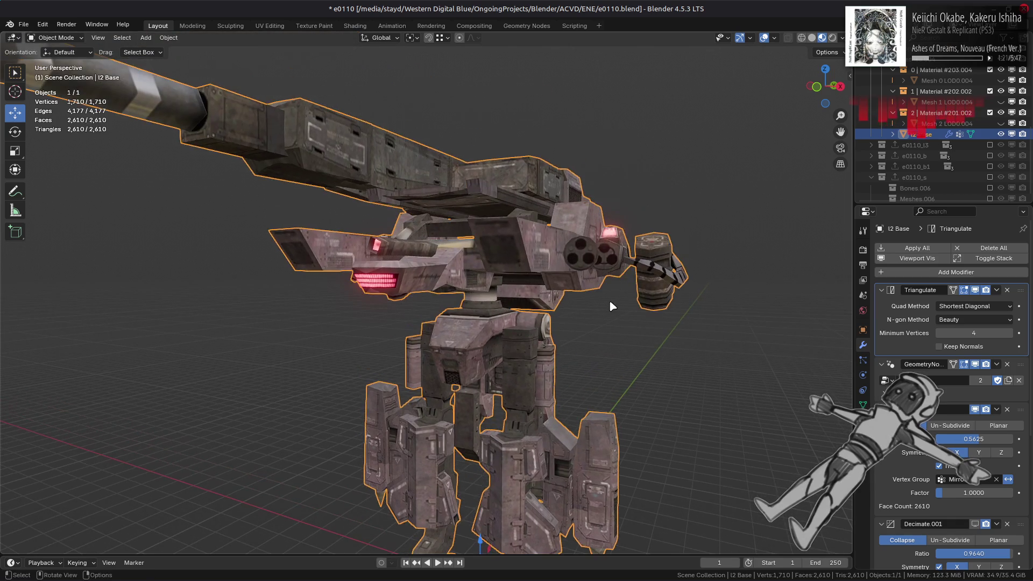
{"action": "left_click", "coordinate": [612, 309]}
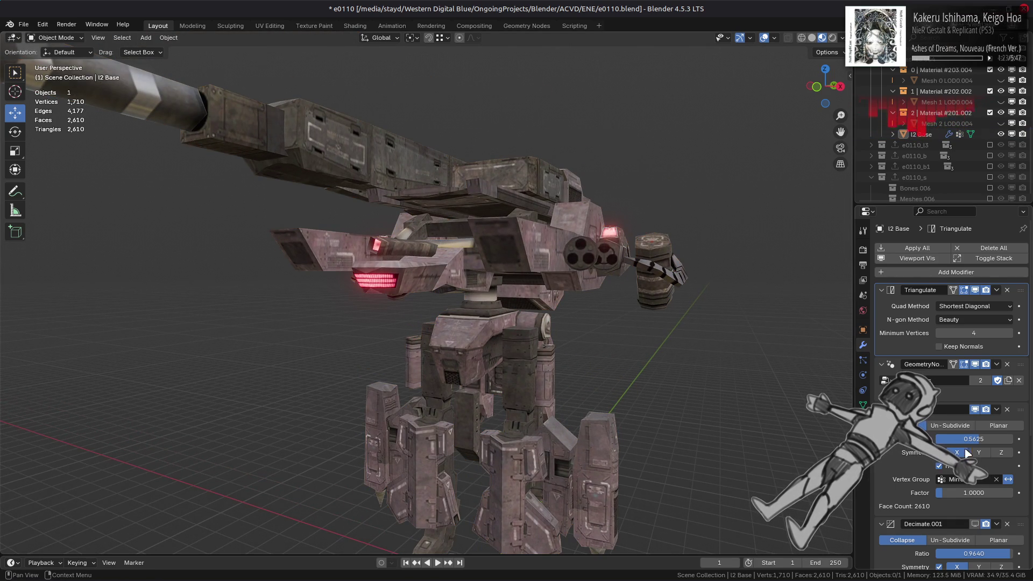
- Show the second Decimate in the viewport and switch to normal-matcap solid shading
{"action": "scroll", "coordinate": [969, 506], "scroll_direction": "down", "scroll_amount": 1}
{"action": "left_click", "coordinate": [975, 503]}
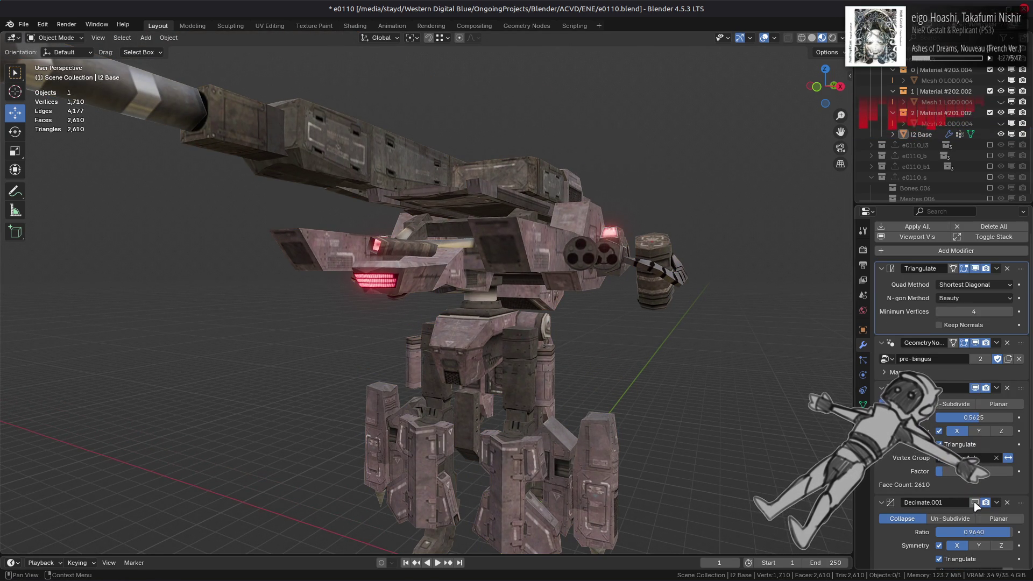
{"action": "middle_click_drag", "start_coordinate": [738, 318], "coordinate": [636, 347]}
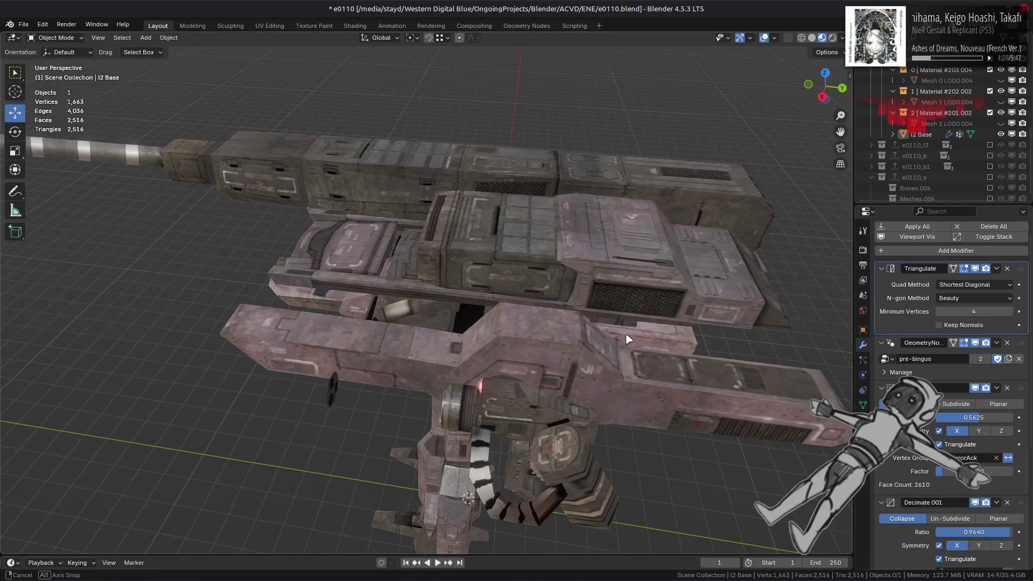
{"action": "left_click", "coordinate": [811, 38]}
{"action": "middle_click_drag", "start_coordinate": [727, 226], "coordinate": [672, 226]}
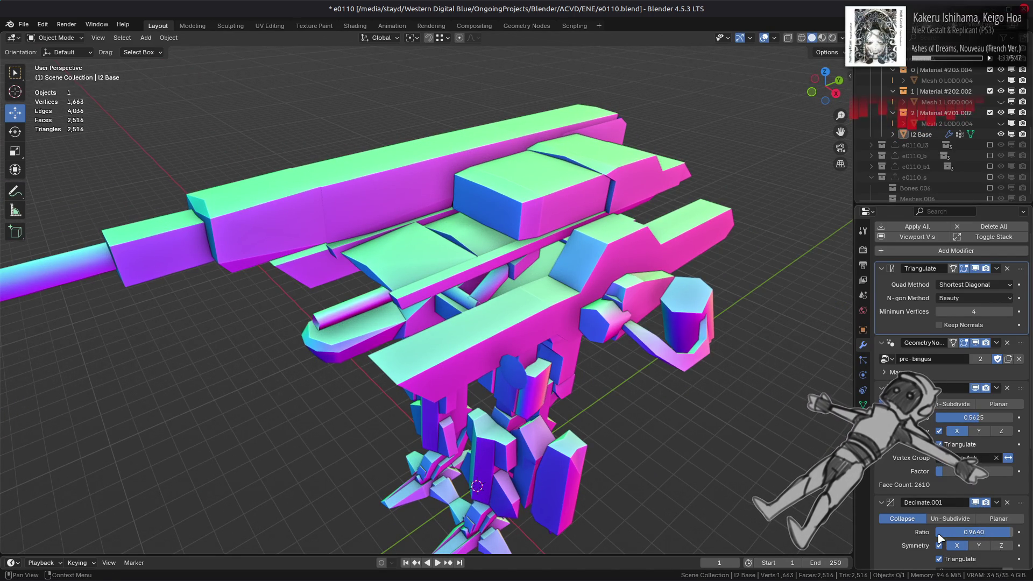
- Set the second Decimate ratio to 0.95, comparing it against 0.9 with undo/redo
{"action": "left_click", "coordinate": [976, 534]}
{"action": "key", "text": "BackSpace"}
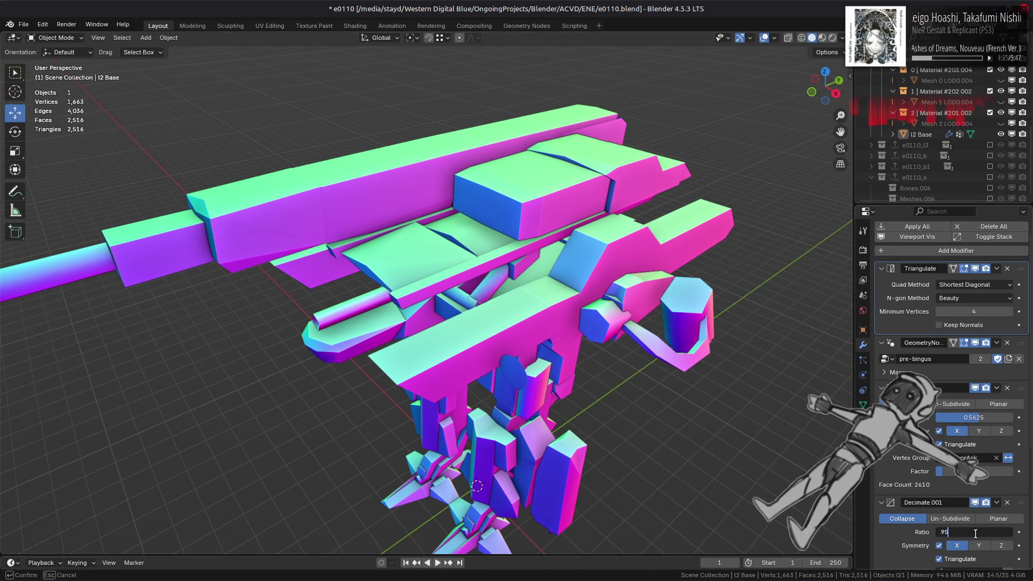
{"action": "type", "text": "0.95"}
{"action": "key", "text": "Return"}
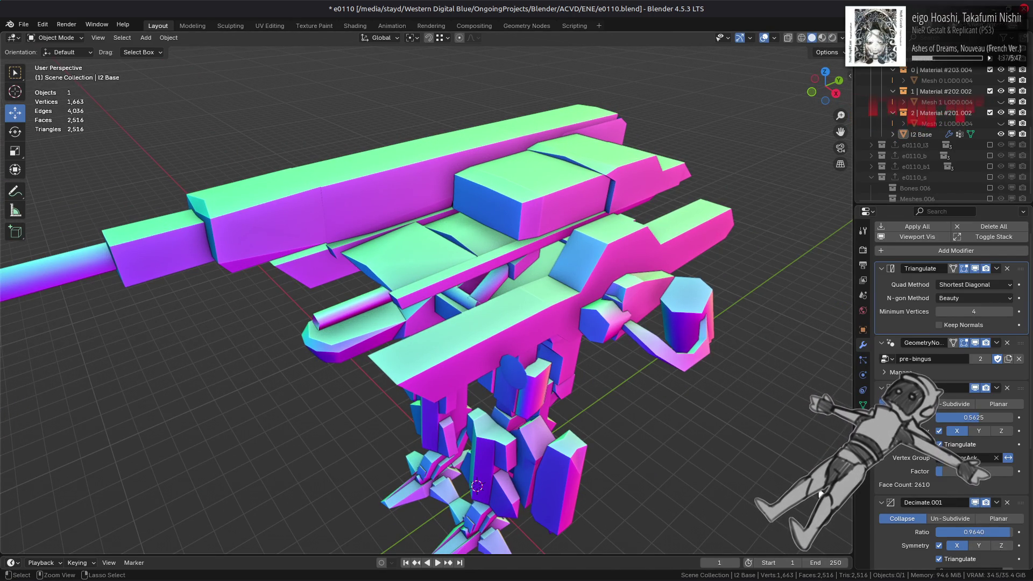
{"action": "left_click", "coordinate": [989, 531]}
{"action": "key", "text": "BackSpace"}
{"action": "key", "text": "Escape"}
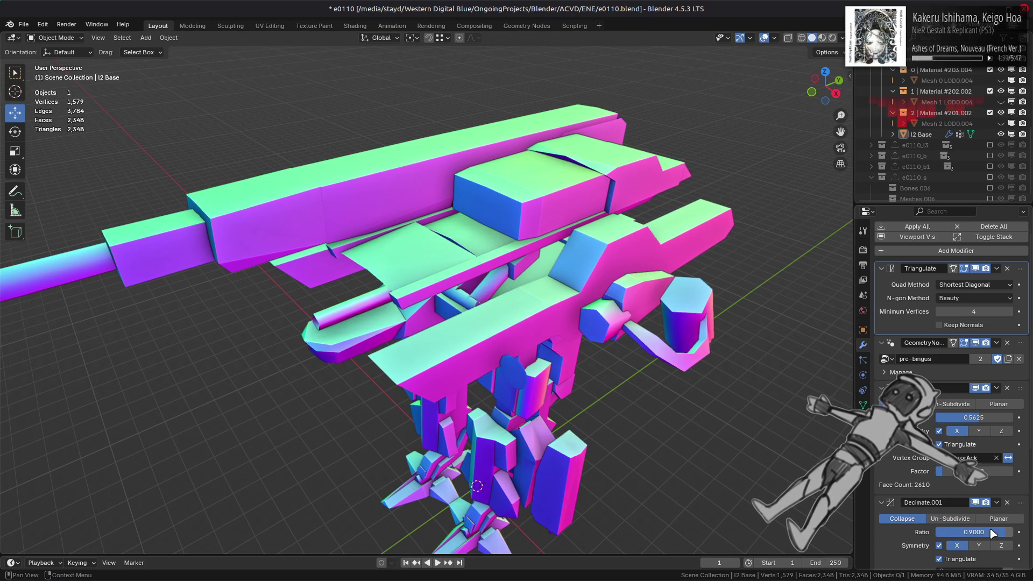
{"action": "middle_click_drag", "start_coordinate": [672, 409], "coordinate": [763, 416]}
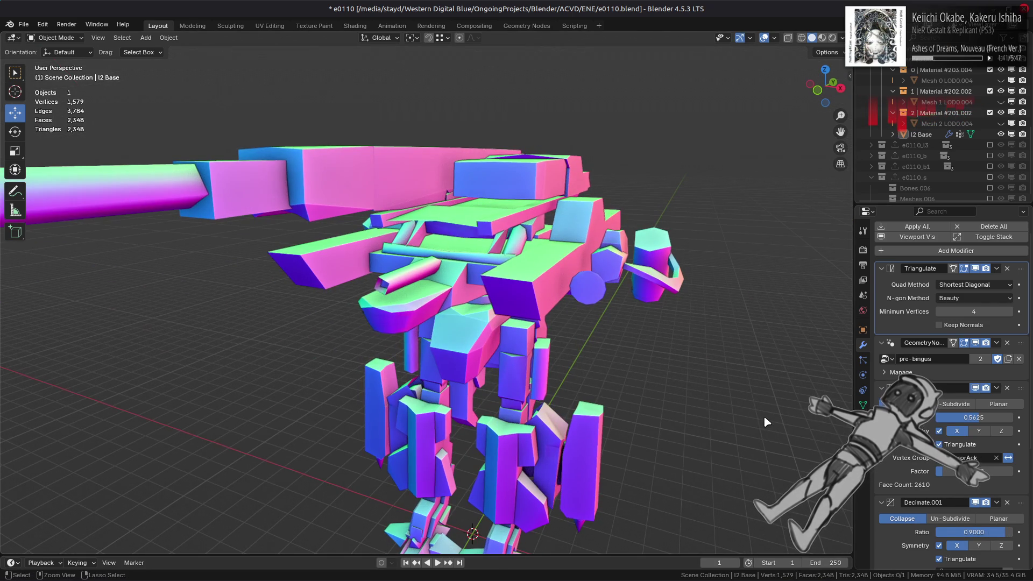
{"action": "key", "text": "ctrl+z"}
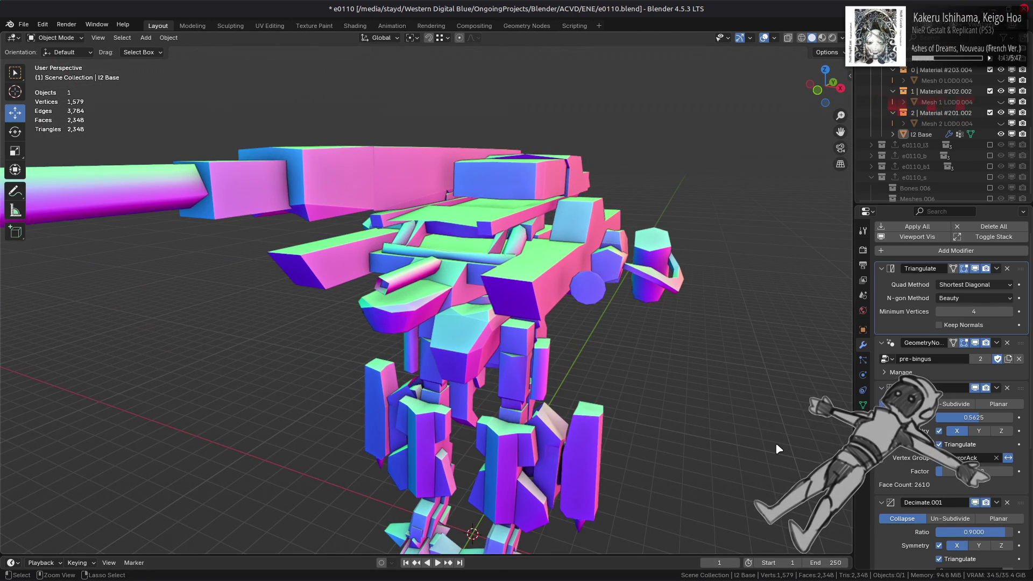
{"action": "key", "text": "ctrl+shift+z"}
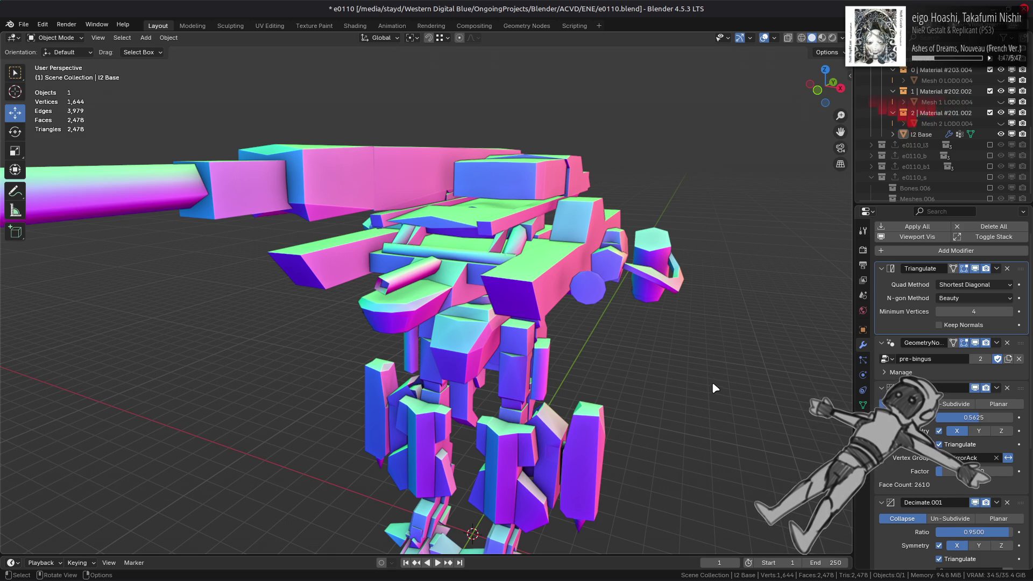
- Switch to Material Preview and zoom in with the gun barrel pointing right
{"action": "left_click", "coordinate": [821, 39]}
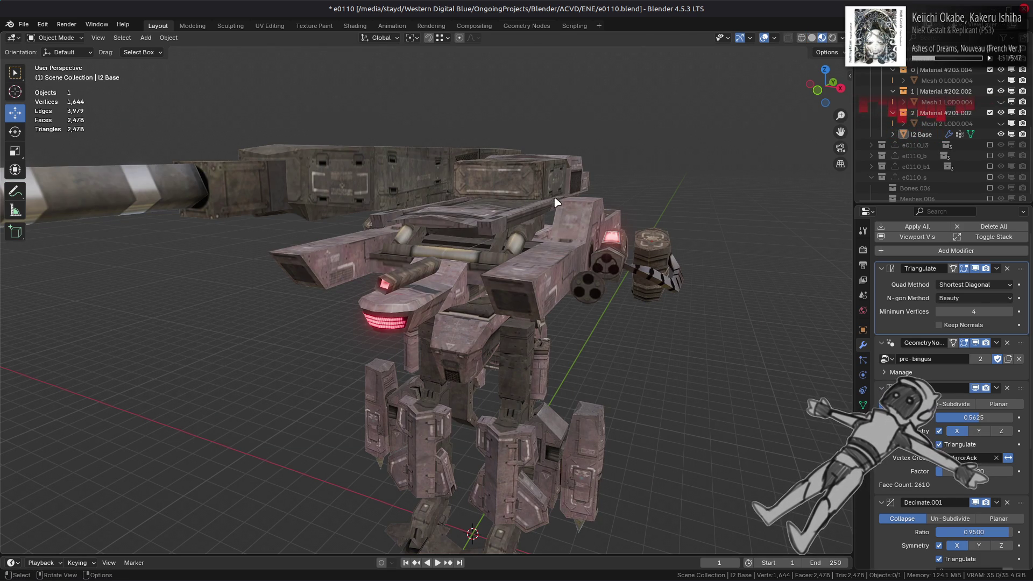
{"action": "scroll", "coordinate": [523, 247], "scroll_direction": "down", "scroll_amount": 4}
{"action": "mouse_move", "coordinate": [522, 248]}
{"action": "middle_mouse_down"}
{"action": "mouse_move", "coordinate": [556, 226]}
{"action": "mouse_move", "coordinate": [592, 233]}
{"action": "middle_mouse_up"}
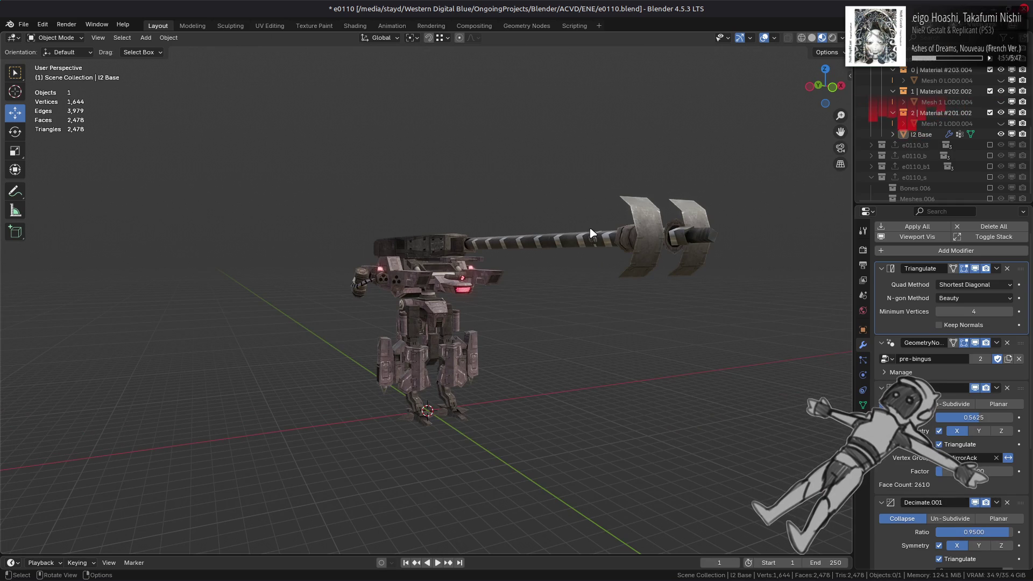
{"action": "scroll", "coordinate": [592, 233], "scroll_direction": "up", "scroll_amount": 10}
- Convert the grille's triangles to quads with a Max Shape Angle of 89°
{"action": "key", "text": "Tab"}
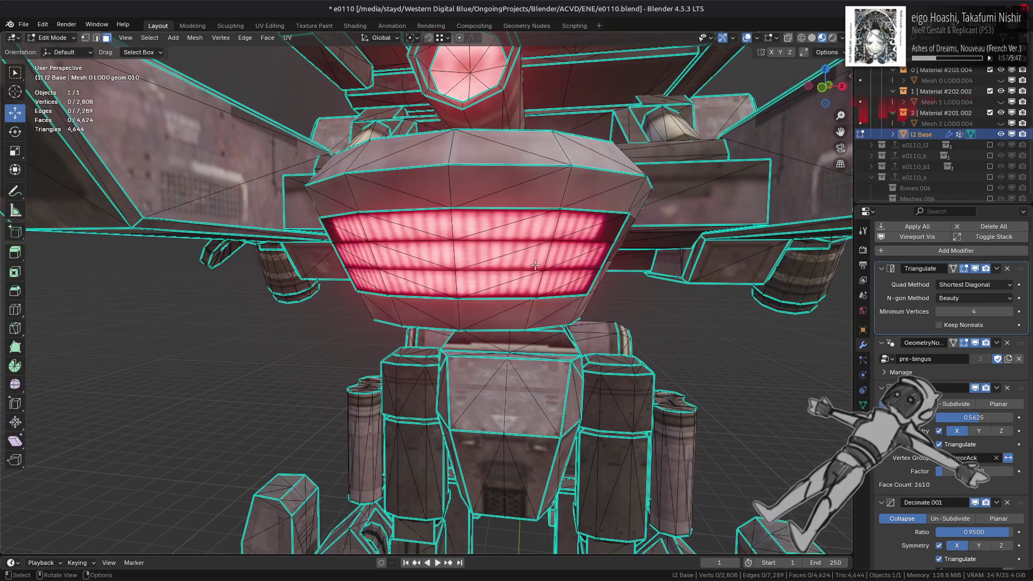
{"action": "key", "text": "l"}
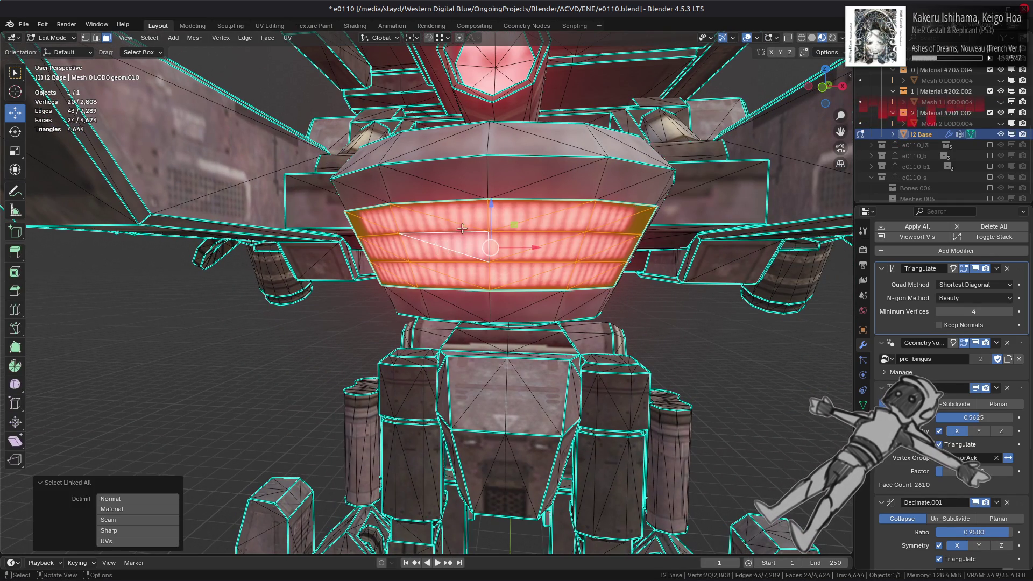
{"action": "left_click", "coordinate": [267, 37]}
{"action": "left_click", "coordinate": [305, 122]}
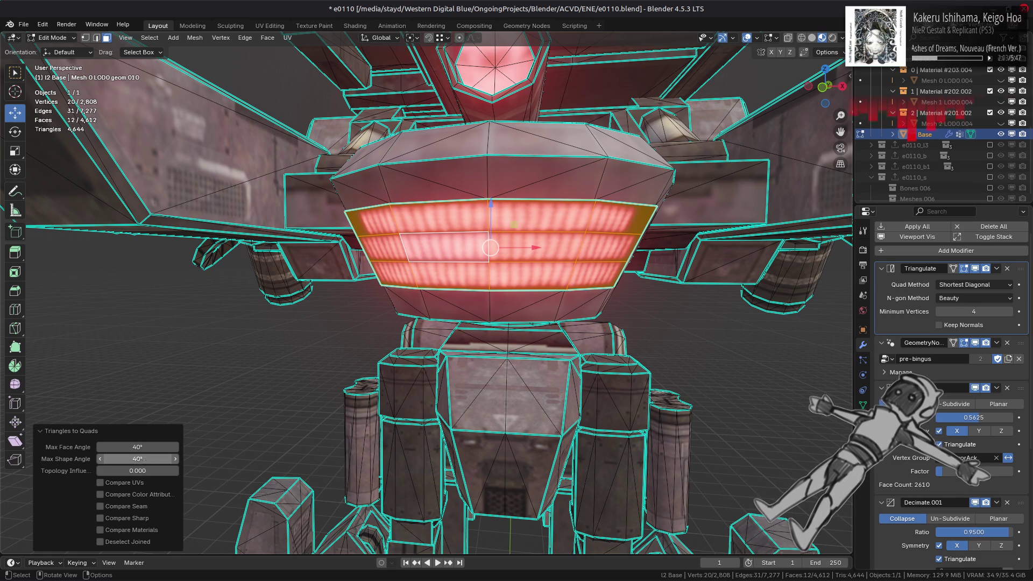
{"action": "left_click", "coordinate": [143, 459]}
{"action": "type", "text": "89"}
{"action": "key", "text": "Return"}
{"action": "left_click", "coordinate": [143, 471]}
{"action": "type", "text": "5"}
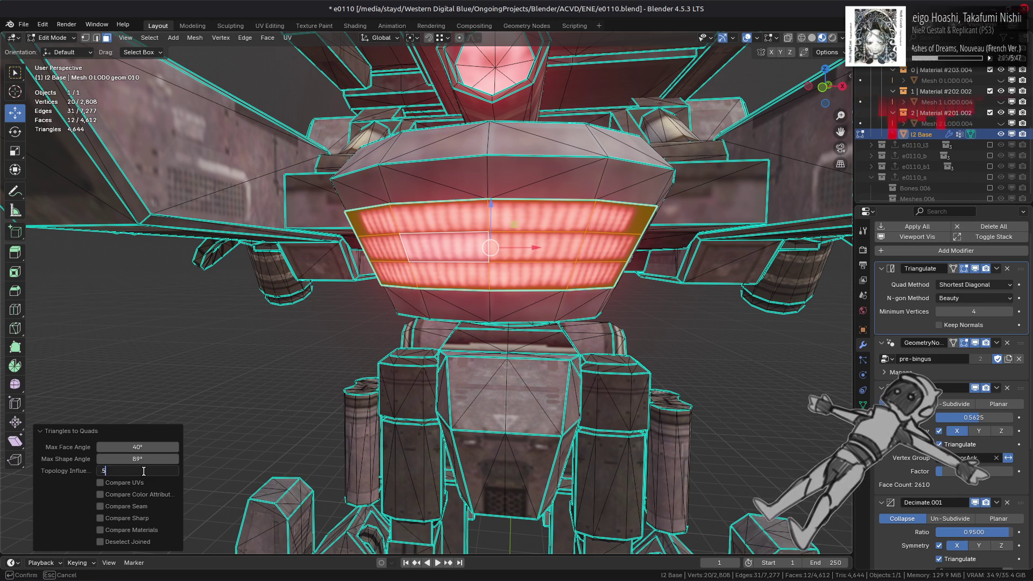
{"action": "key", "text": "Return"}
- Dissolve two horizontal edge loops across the grille, including vertices, and return to Object Mode
{"action": "key", "text": "alt+a"}
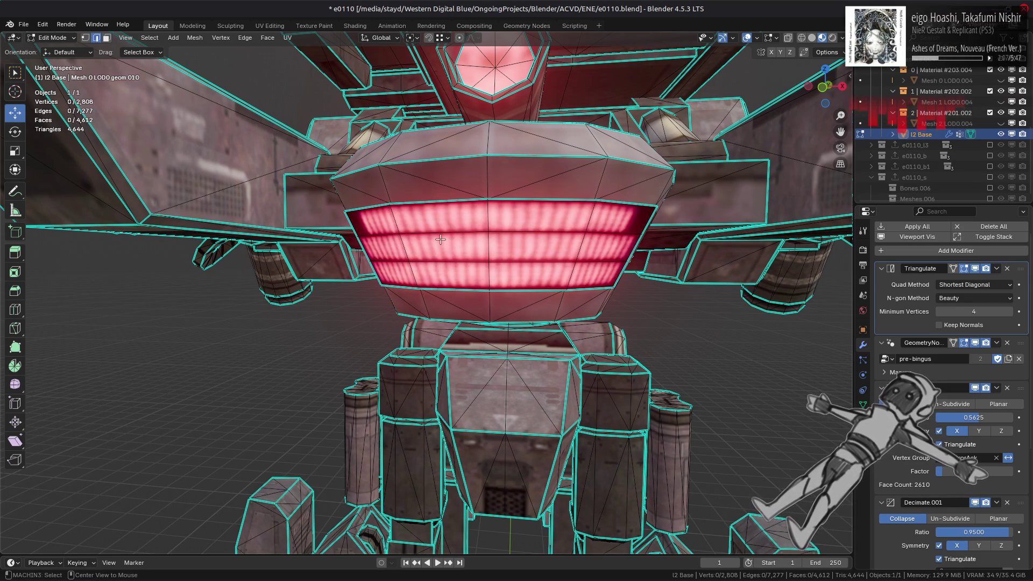
{"action": "left_click", "coordinate": [439, 237], "text": "alt"}
{"action": "left_click", "coordinate": [441, 260], "text": "alt+shift"}
{"action": "right_click", "coordinate": [233, 350]}
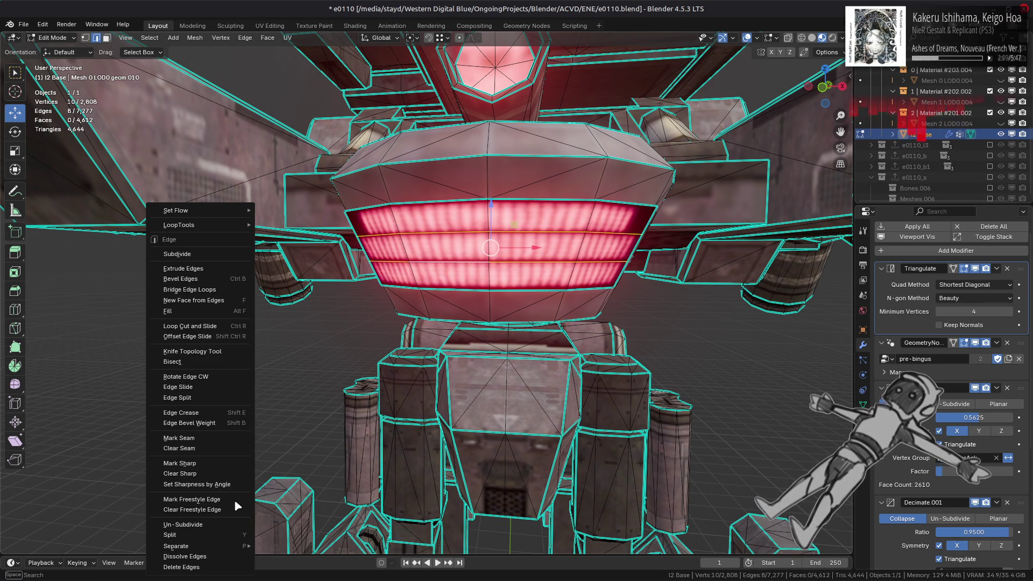
{"action": "left_click", "coordinate": [215, 553]}
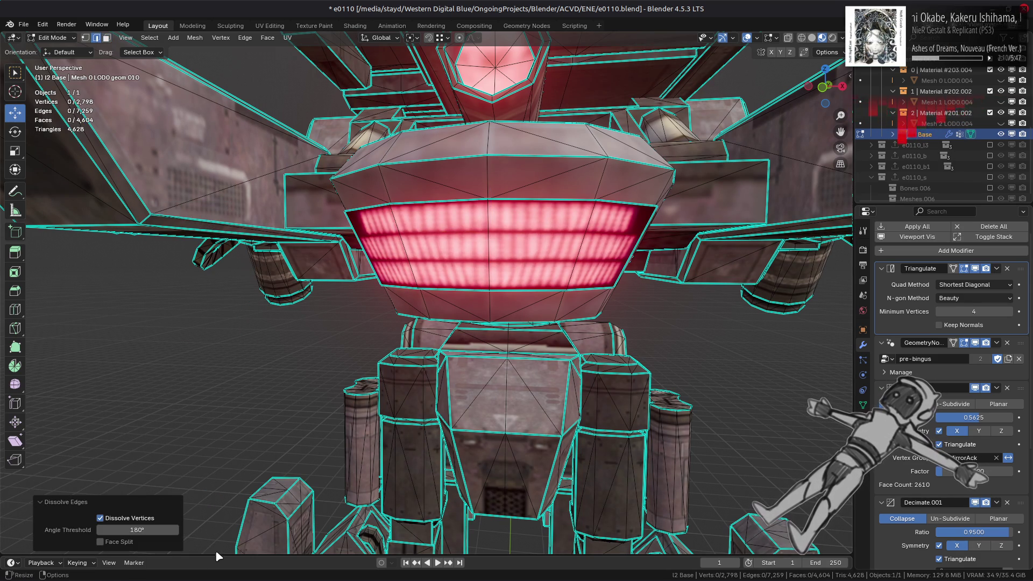
{"action": "left_click", "coordinate": [152, 520]}
{"action": "key", "text": "3"}
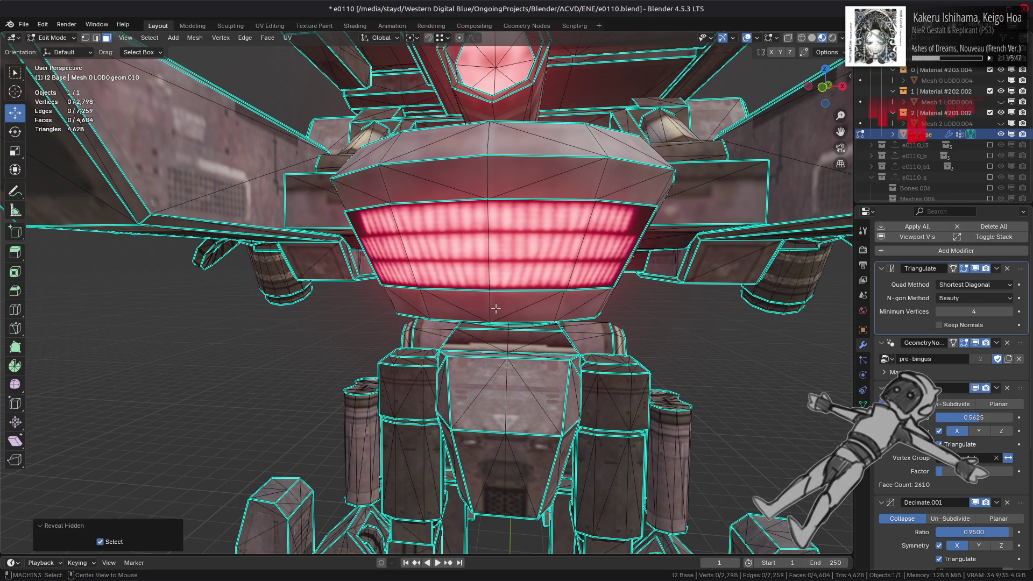
{"action": "key", "text": "Tab"}
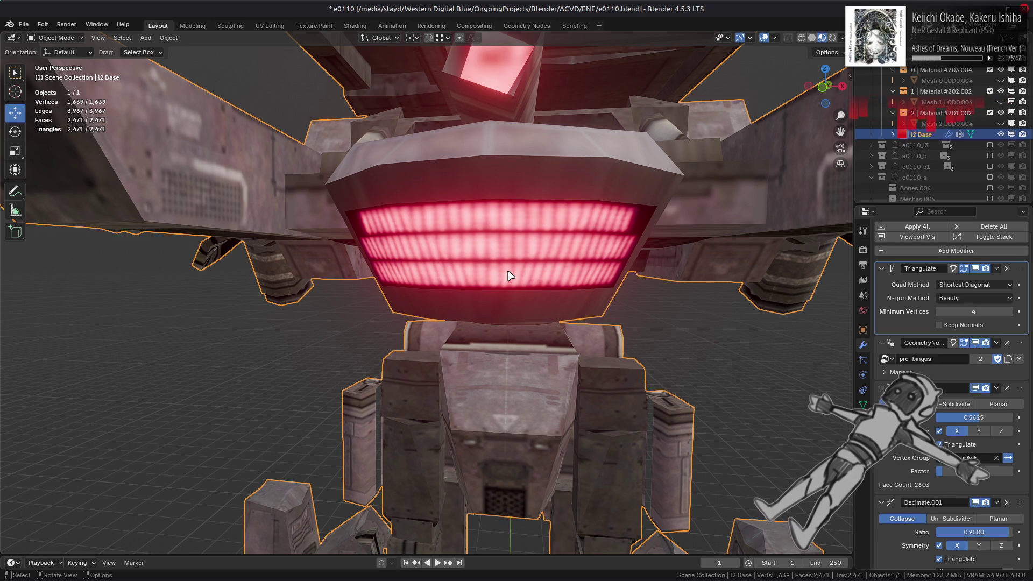
{"action": "scroll", "coordinate": [560, 296], "scroll_direction": "down", "scroll_amount": 5}
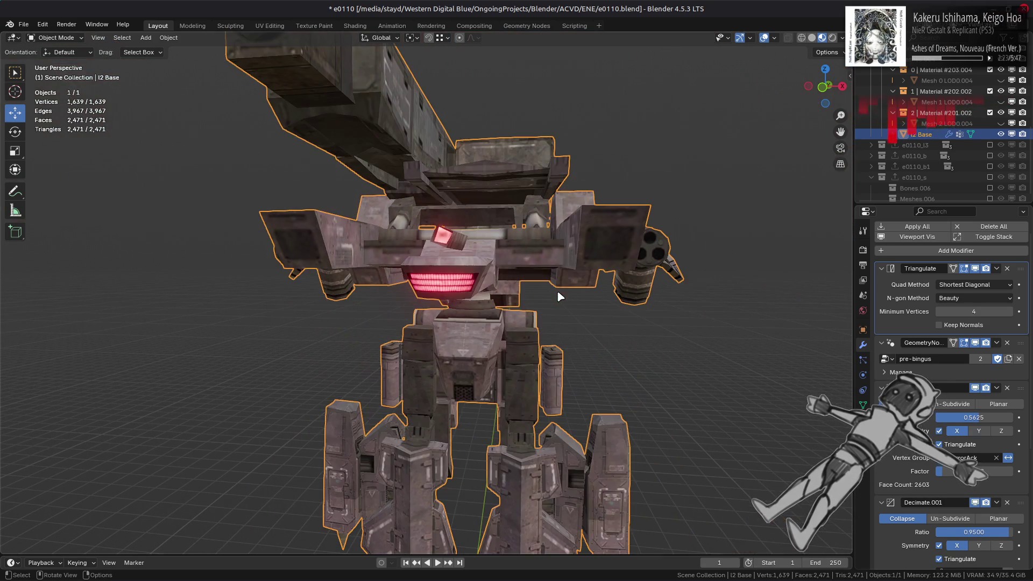
{"action": "scroll", "coordinate": [568, 294], "scroll_direction": "down", "scroll_amount": 5}
{"action": "mouse_move", "coordinate": [568, 297]}
{"action": "middle_mouse_down"}
{"action": "mouse_move", "coordinate": [550, 300]}
{"action": "mouse_move", "coordinate": [547, 351]}
{"action": "mouse_move", "coordinate": [581, 337]}
{"action": "mouse_move", "coordinate": [615, 292]}
{"action": "middle_mouse_up"}
{"action": "left_click", "coordinate": [616, 292]}
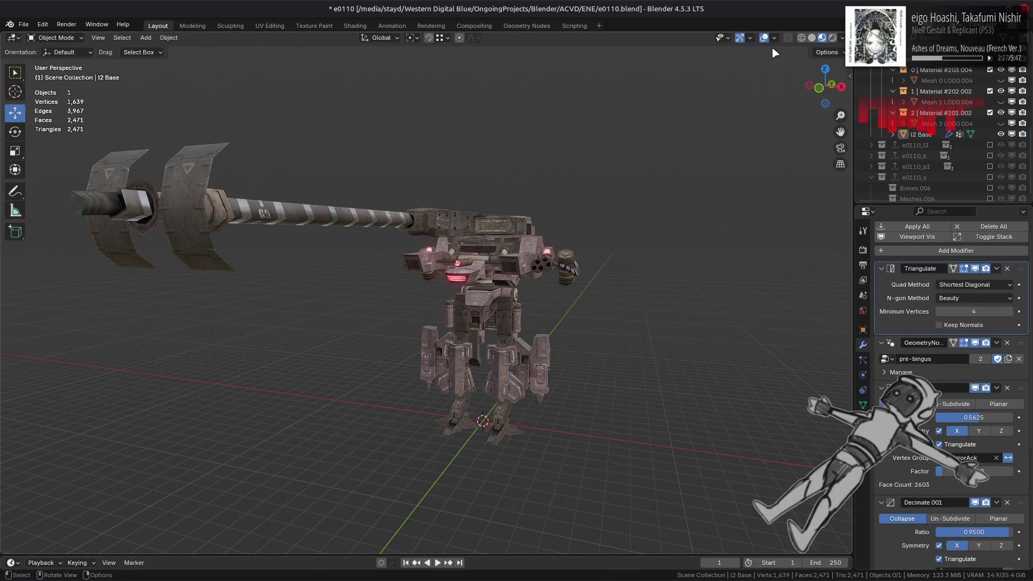
- Switch back to normal-matcap shading and zoom toward the robot's feet
{"action": "left_click", "coordinate": [813, 38]}
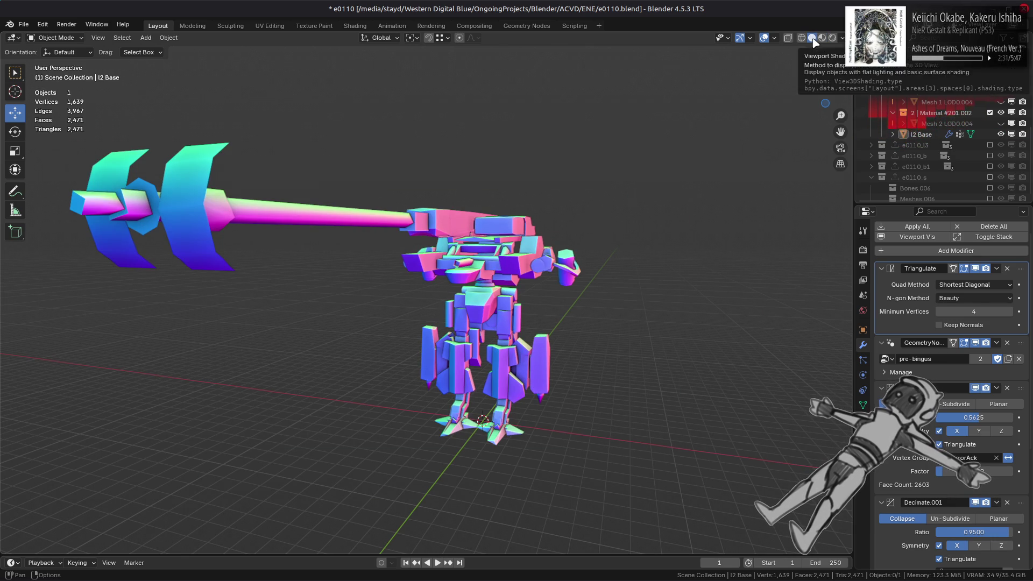
{"action": "mouse_move", "coordinate": [587, 216]}
{"action": "middle_mouse_down"}
{"action": "mouse_move", "coordinate": [582, 235]}
{"action": "mouse_move", "coordinate": [576, 228]}
{"action": "mouse_move", "coordinate": [602, 305]}
{"action": "middle_mouse_up"}
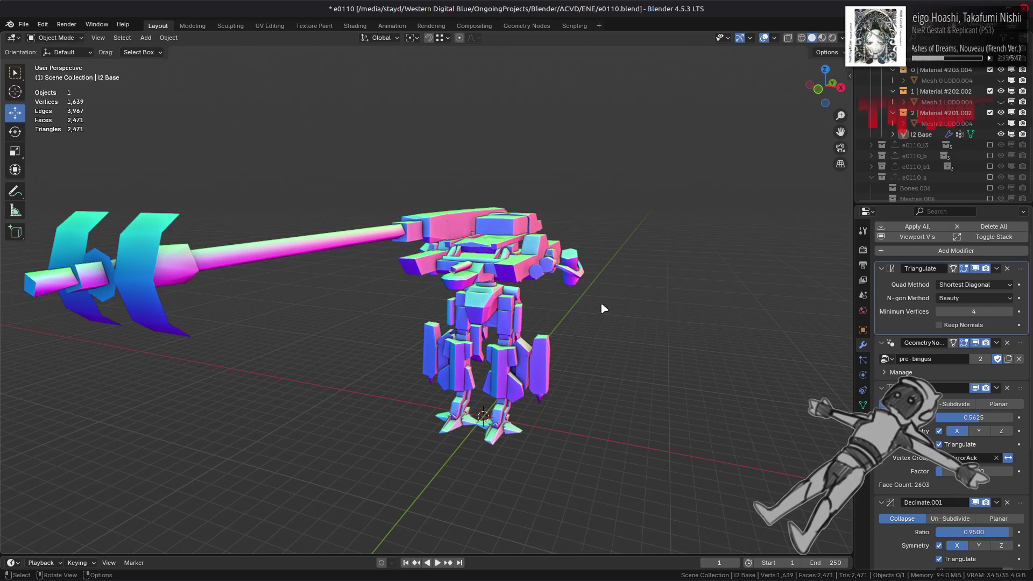
{"action": "scroll", "coordinate": [605, 306], "scroll_direction": "up", "scroll_amount": 2}
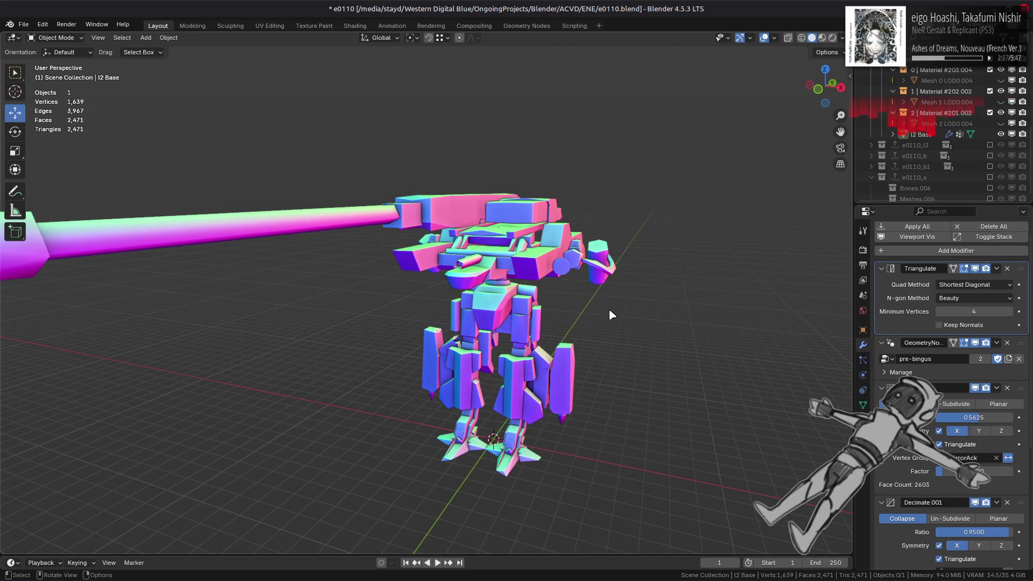
{"action": "middle_click_drag", "start_coordinate": [624, 321], "coordinate": [560, 237]}
{"action": "scroll", "coordinate": [467, 303], "scroll_direction": "up", "scroll_amount": 5}
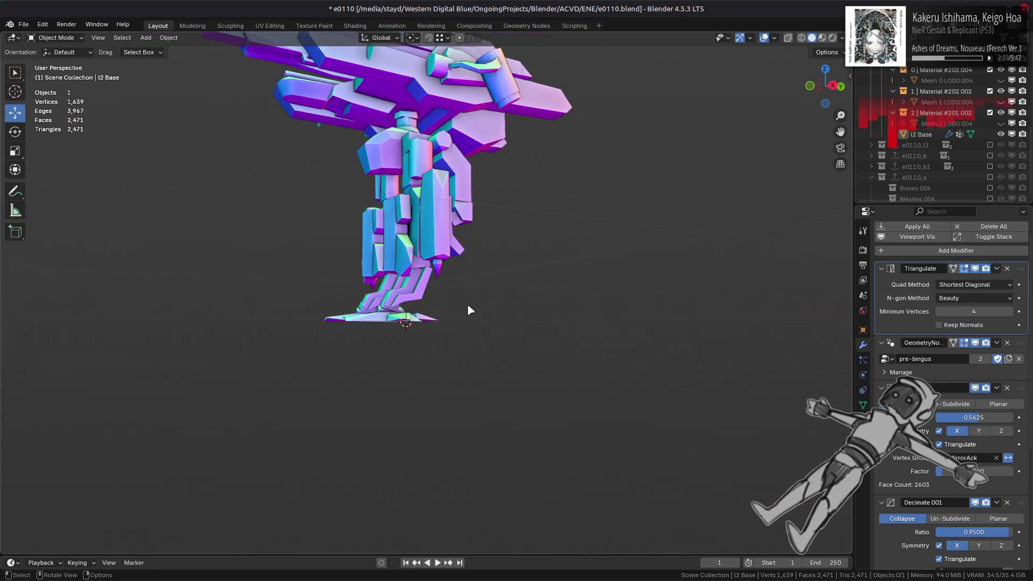
{"action": "middle_click_drag", "start_coordinate": [467, 304], "coordinate": [540, 310]}
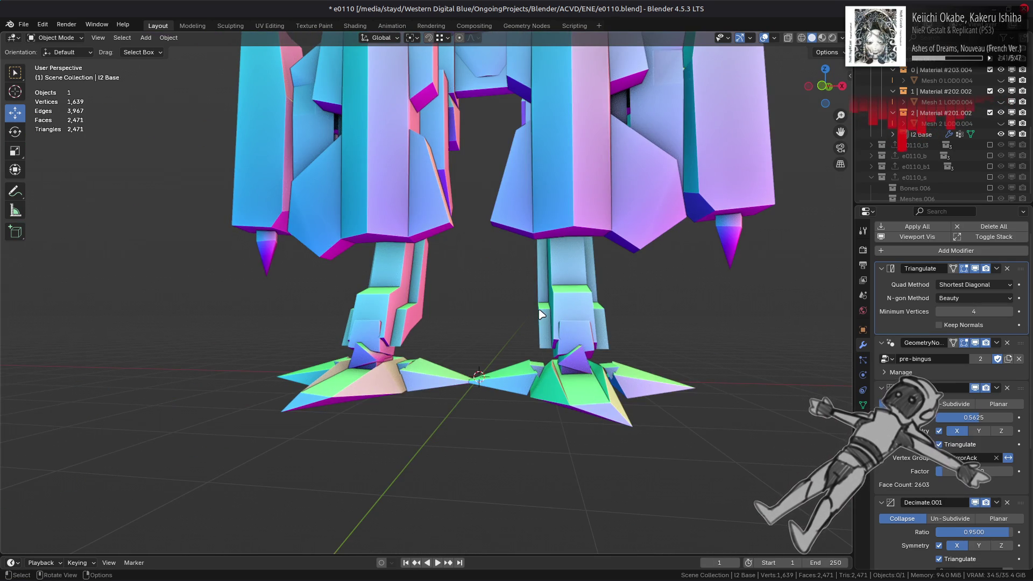
{"action": "scroll", "coordinate": [540, 313], "scroll_direction": "up", "scroll_amount": 3}
- Select the hidden faces beneath the feet with linked selection and delete the 16 faces
{"action": "key", "text": "Tab"}
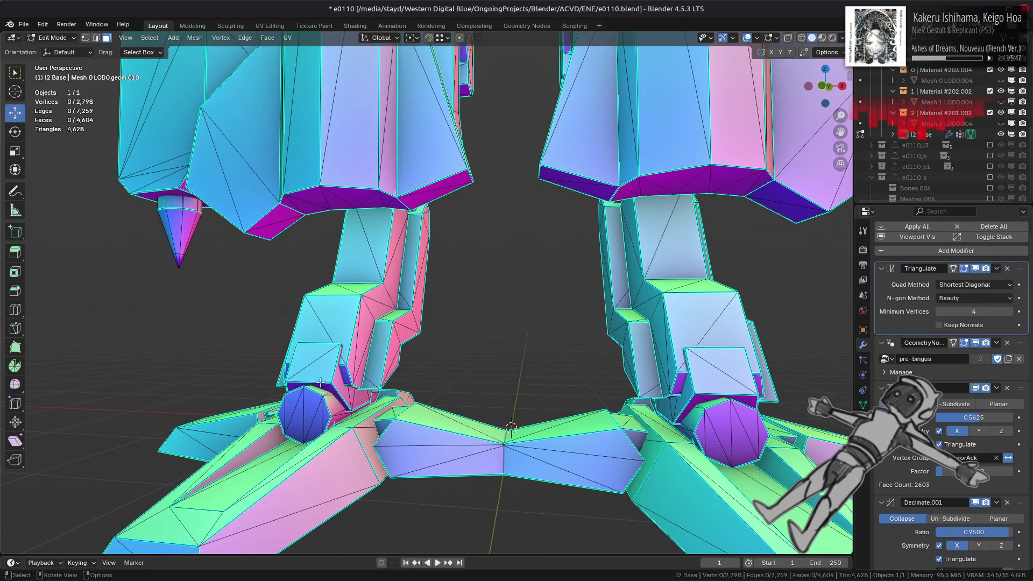
{"action": "left_click", "coordinate": [714, 420], "text": "shift"}
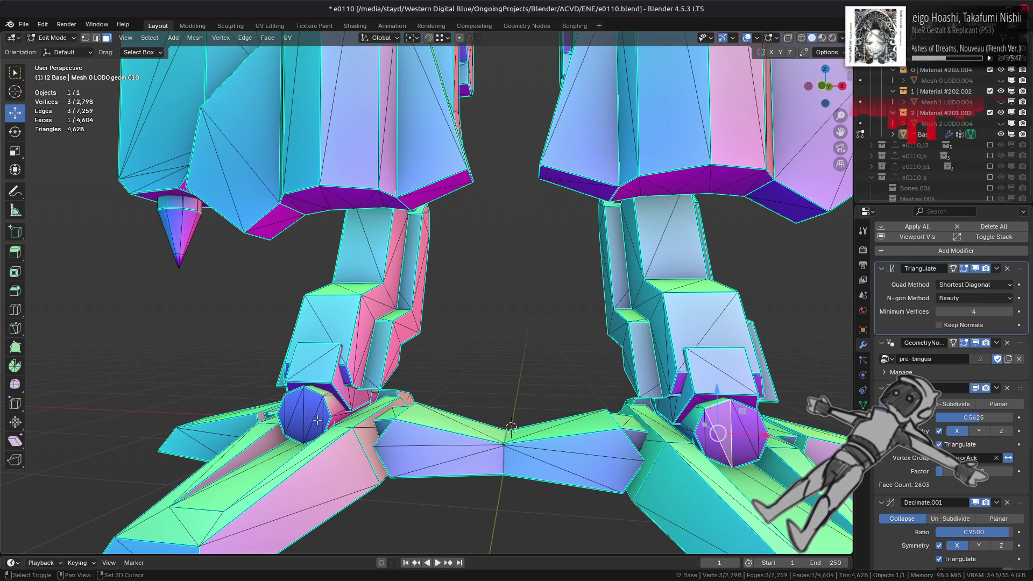
{"action": "mouse_move", "coordinate": [713, 420]}
{"action": "middle_mouse_down"}
{"action": "mouse_move", "coordinate": [393, 398]}
{"action": "mouse_move", "coordinate": [518, 391]}
{"action": "mouse_move", "coordinate": [469, 366]}
{"action": "middle_mouse_up"}
{"action": "left_click", "coordinate": [498, 389]}
{"action": "left_click", "coordinate": [469, 366], "text": "shift"}
{"action": "key", "text": "ctrl+l"}
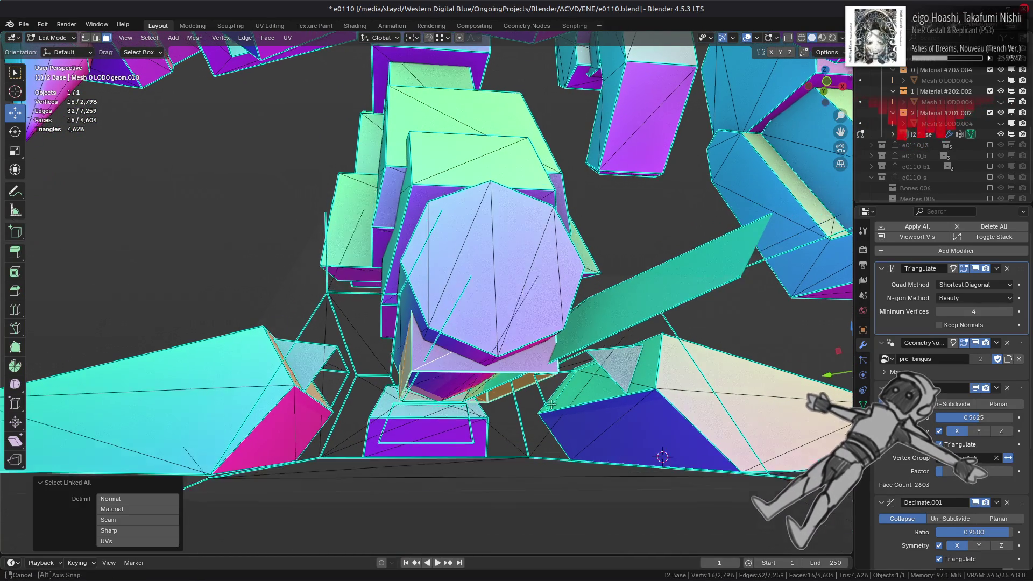
{"action": "mouse_move", "coordinate": [546, 404]}
{"action": "middle_mouse_down"}
{"action": "mouse_move", "coordinate": [623, 406]}
{"action": "mouse_move", "coordinate": [415, 341]}
{"action": "mouse_move", "coordinate": [433, 344]}
{"action": "mouse_move", "coordinate": [437, 331]}
{"action": "mouse_move", "coordinate": [409, 303]}
{"action": "middle_mouse_up"}
{"action": "scroll", "coordinate": [411, 306], "scroll_direction": "down", "scroll_amount": 1}
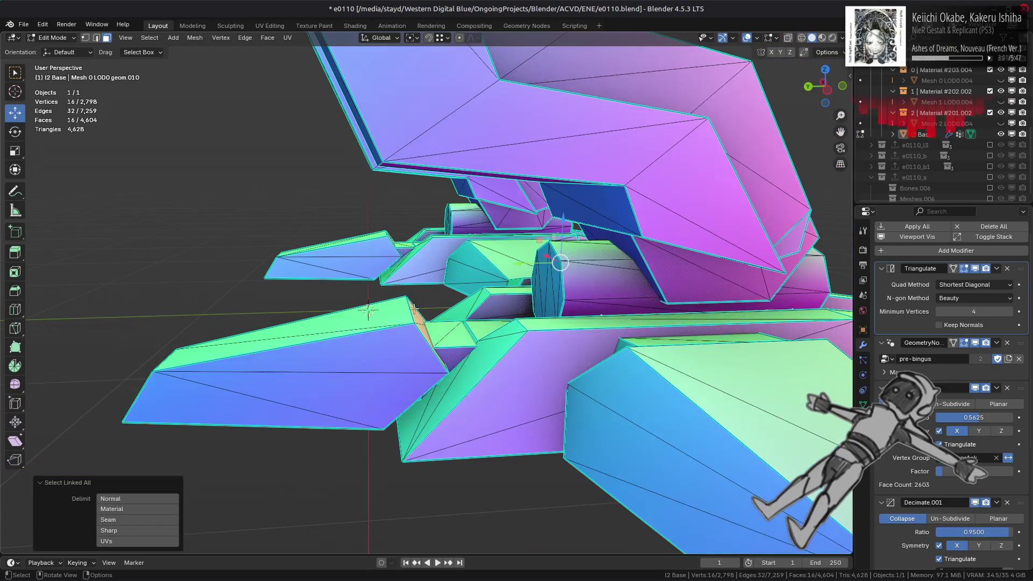
{"action": "right_click", "coordinate": [489, 378]}
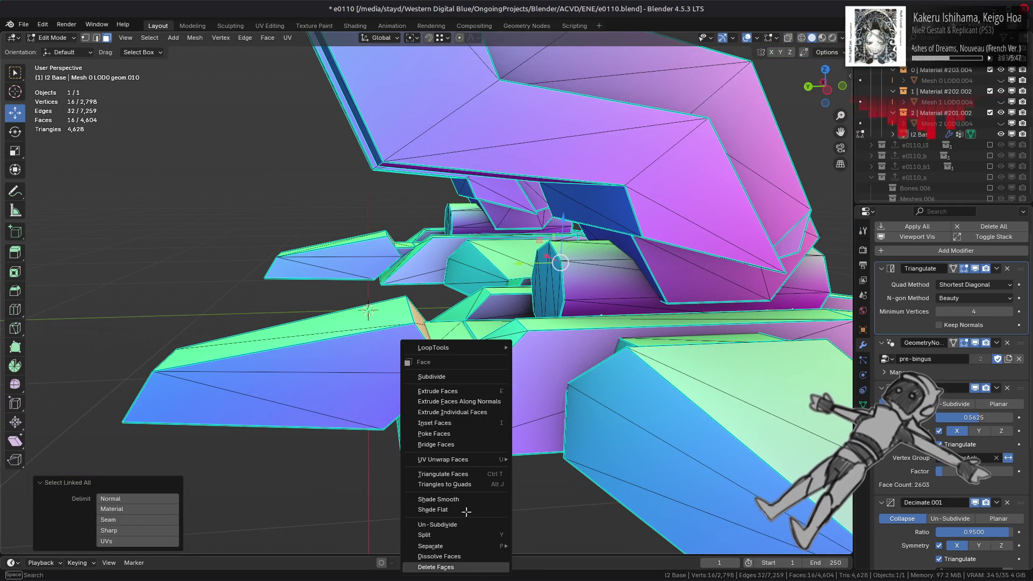
{"action": "left_click", "coordinate": [447, 567]}
{"action": "middle_click_drag", "start_coordinate": [431, 380], "coordinate": [424, 373]}
- Select more hidden foot-joint faces, extend to linked geometry, and delete the 32 faces
{"action": "mouse_move", "coordinate": [543, 377]}
{"action": "middle_mouse_down"}
{"action": "mouse_move", "coordinate": [541, 364]}
{"action": "mouse_move", "coordinate": [719, 401]}
{"action": "middle_mouse_up"}
{"action": "left_click", "coordinate": [541, 364], "text": "shift"}
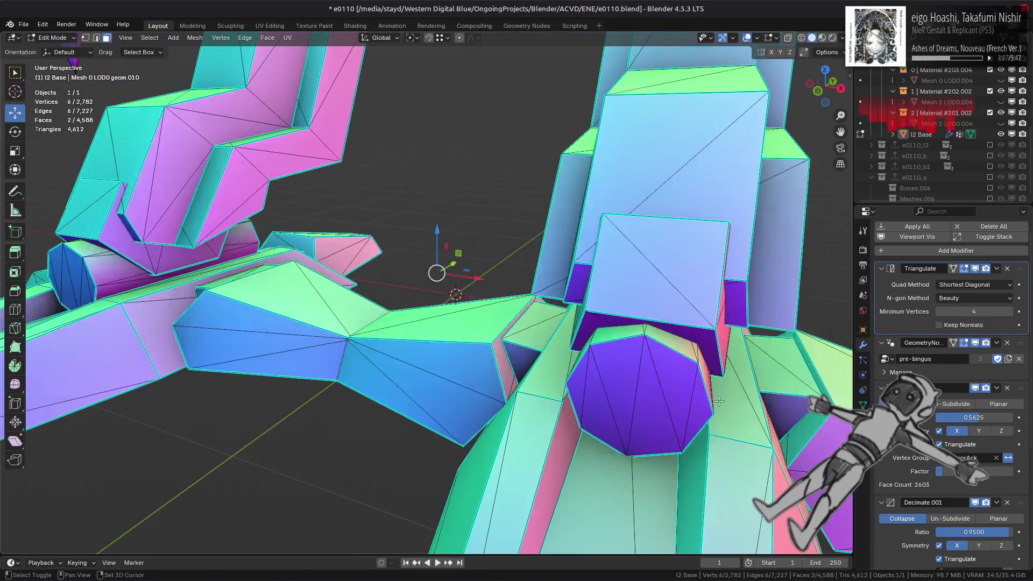
{"action": "left_click", "coordinate": [538, 339], "text": "shift"}
{"action": "mouse_move", "coordinate": [538, 338]}
{"action": "middle_mouse_down"}
{"action": "mouse_move", "coordinate": [377, 317]}
{"action": "mouse_move", "coordinate": [473, 355]}
{"action": "mouse_move", "coordinate": [710, 359]}
{"action": "mouse_move", "coordinate": [682, 378]}
{"action": "middle_mouse_up"}
{"action": "left_click", "coordinate": [328, 315], "text": "shift"}
{"action": "right_click", "coordinate": [473, 355]}
{"action": "scroll", "coordinate": [710, 359], "scroll_direction": "down", "scroll_amount": 5}
{"action": "key", "text": "ctrl+l"}
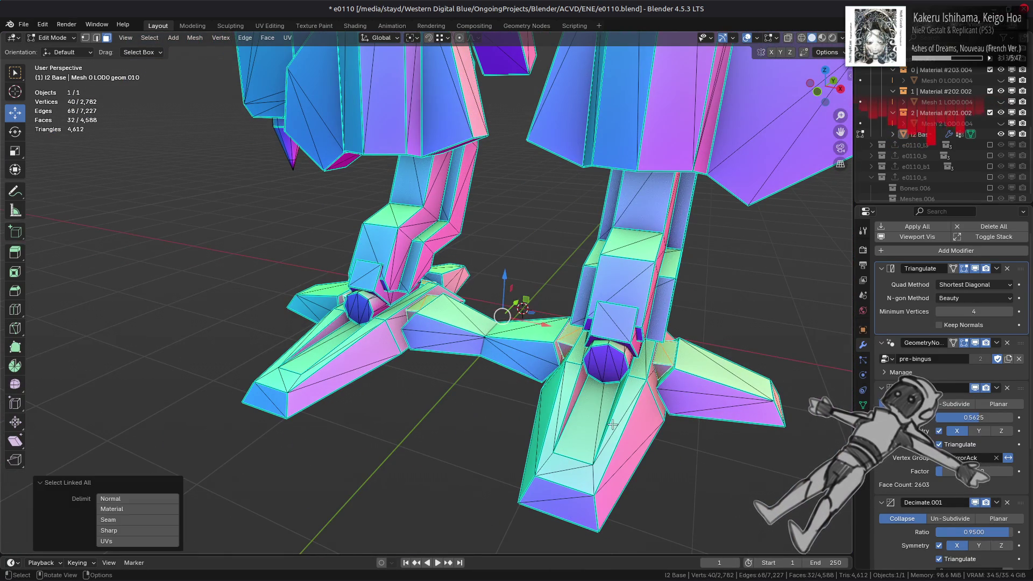
{"action": "right_click", "coordinate": [614, 427]}
{"action": "left_click", "coordinate": [559, 424]}
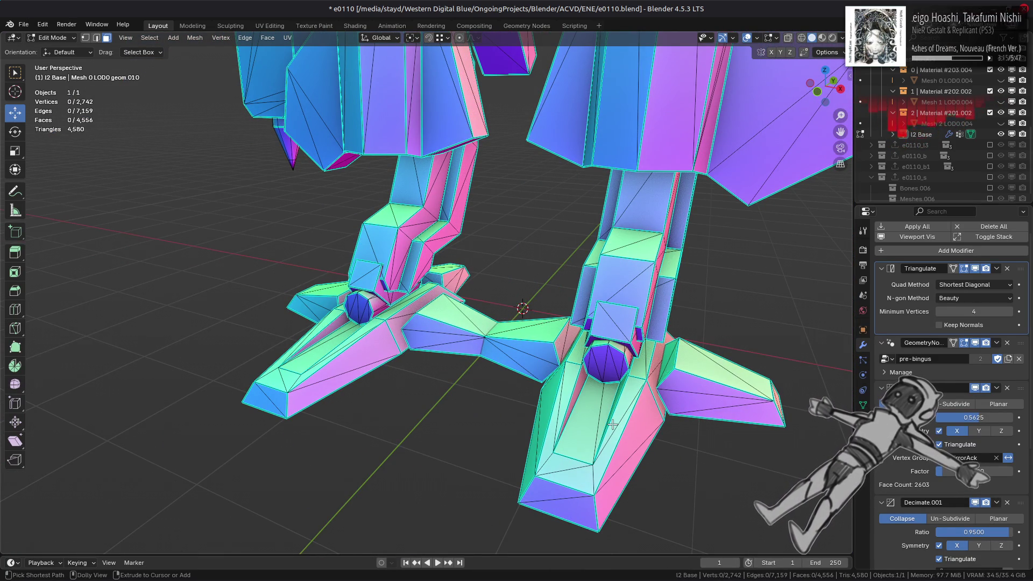
- Return to Object Mode and set the Decimate Ratio to 0.6, then 0.625
{"action": "key", "text": "Tab"}
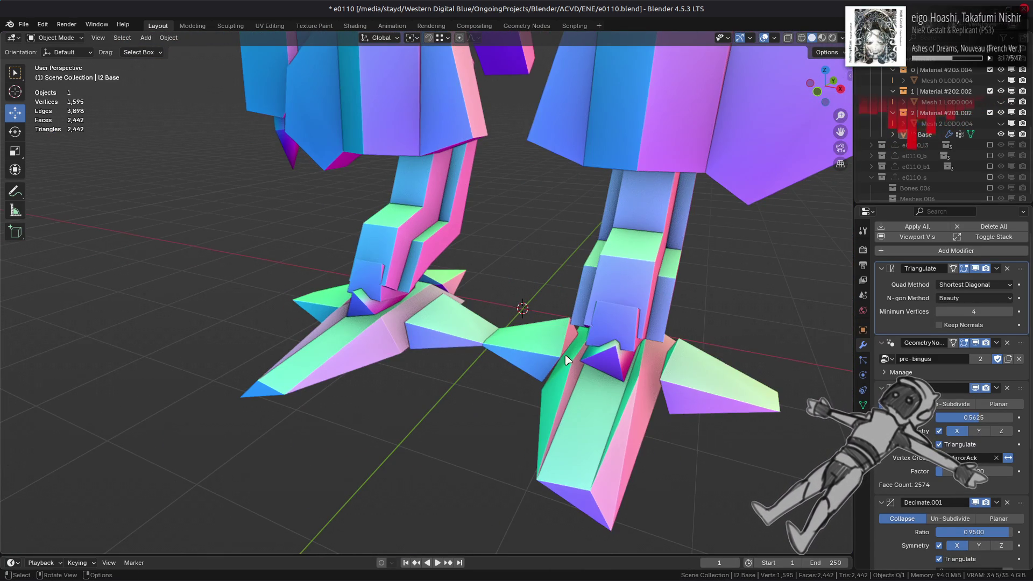
{"action": "scroll", "coordinate": [567, 355], "scroll_direction": "up", "scroll_amount": 2}
{"action": "scroll", "coordinate": [567, 355], "scroll_direction": "down", "scroll_amount": 1}
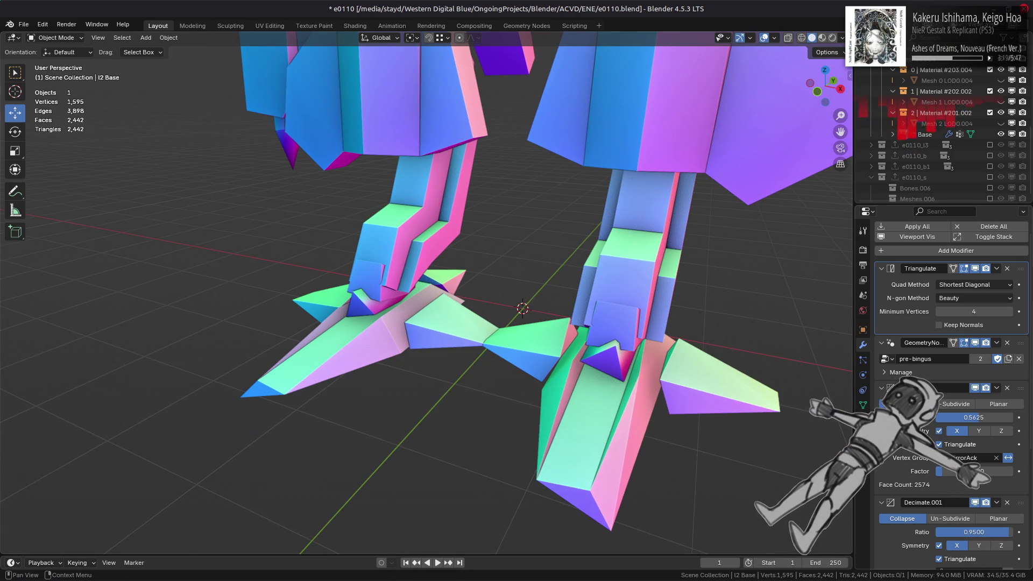
{"action": "type", "text": "0.6"}
{"action": "key", "text": "Return"}
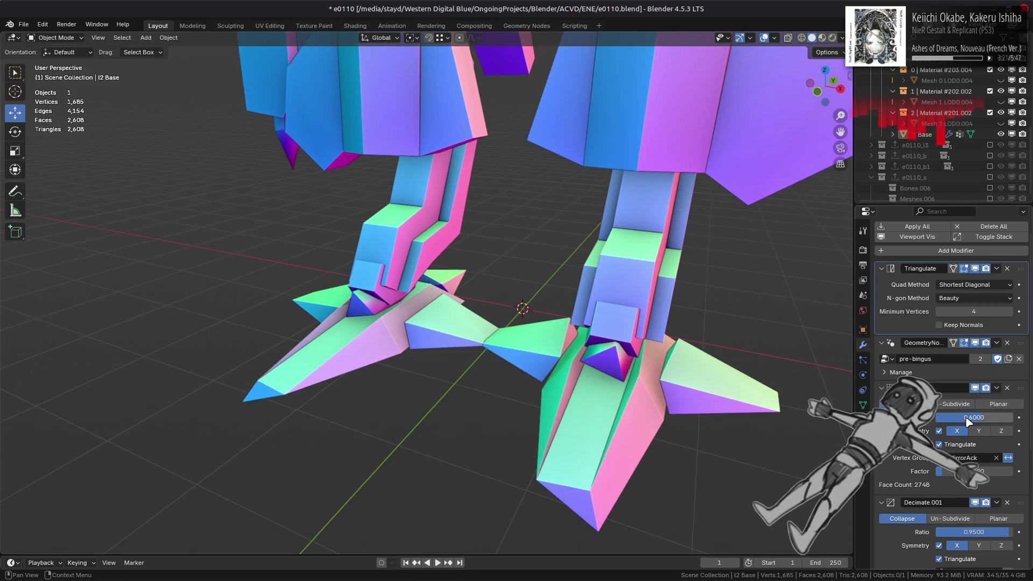
{"action": "left_click", "coordinate": [966, 418]}
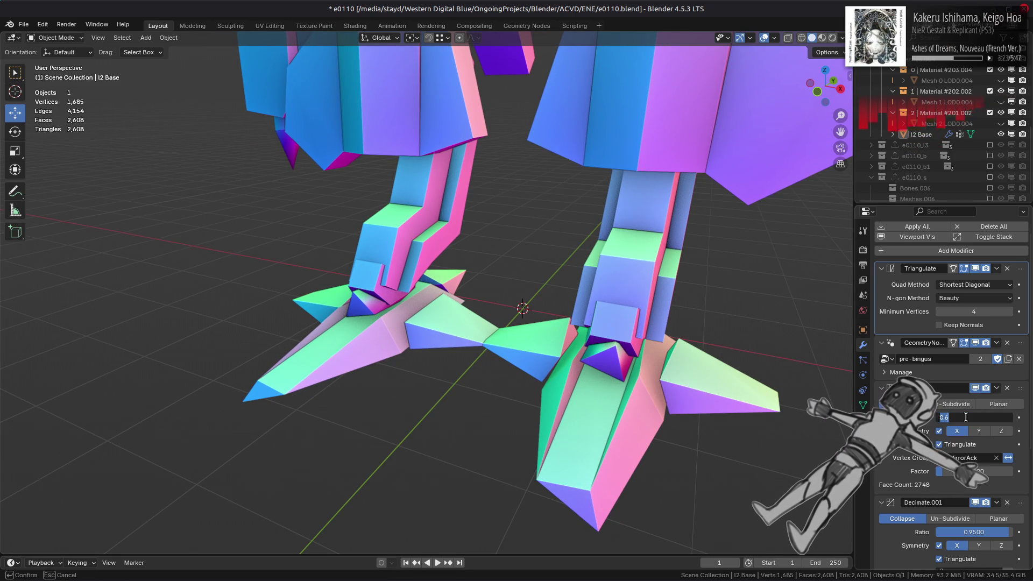
{"action": "type", "text": ".625"}
{"action": "type", "text": "0.6250"}
{"action": "key", "text": "Return"}
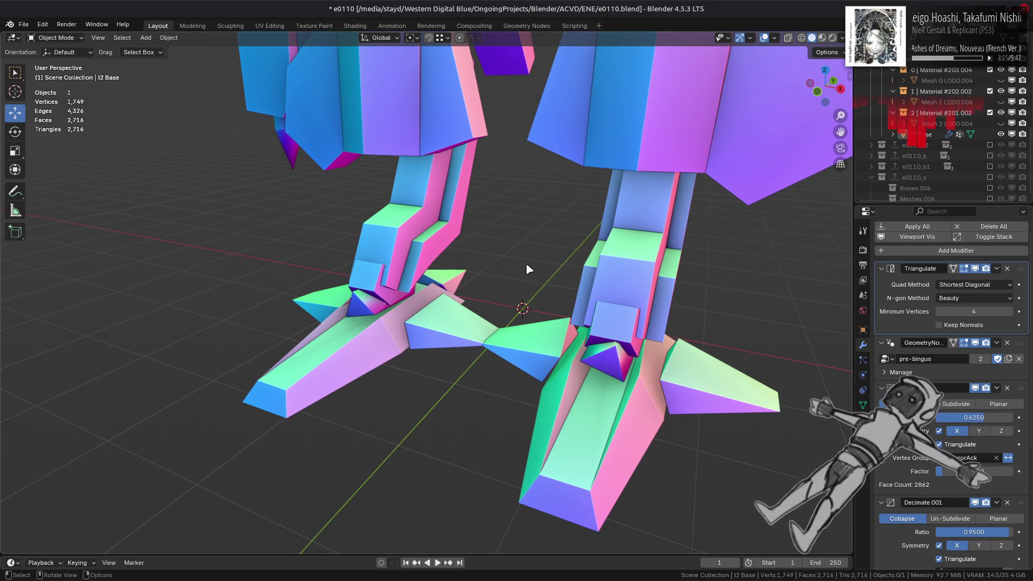
{"action": "scroll", "coordinate": [525, 263], "scroll_direction": "down", "scroll_amount": 8}
{"action": "mouse_move", "coordinate": [525, 262]}
{"action": "middle_mouse_down"}
{"action": "mouse_move", "coordinate": [466, 283]}
{"action": "mouse_move", "coordinate": [522, 252]}
{"action": "mouse_move", "coordinate": [588, 261]}
{"action": "middle_mouse_up"}
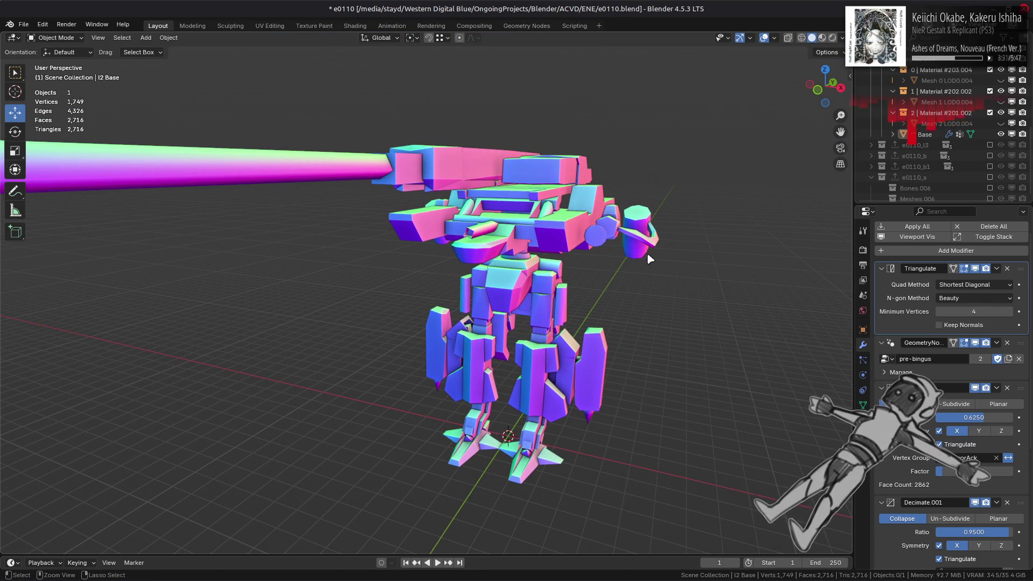
- Step through undo and redo to compare the mesh at ratios 0.5625, 0.6 and 0.625
{"action": "key", "text": "ctrl+z"}
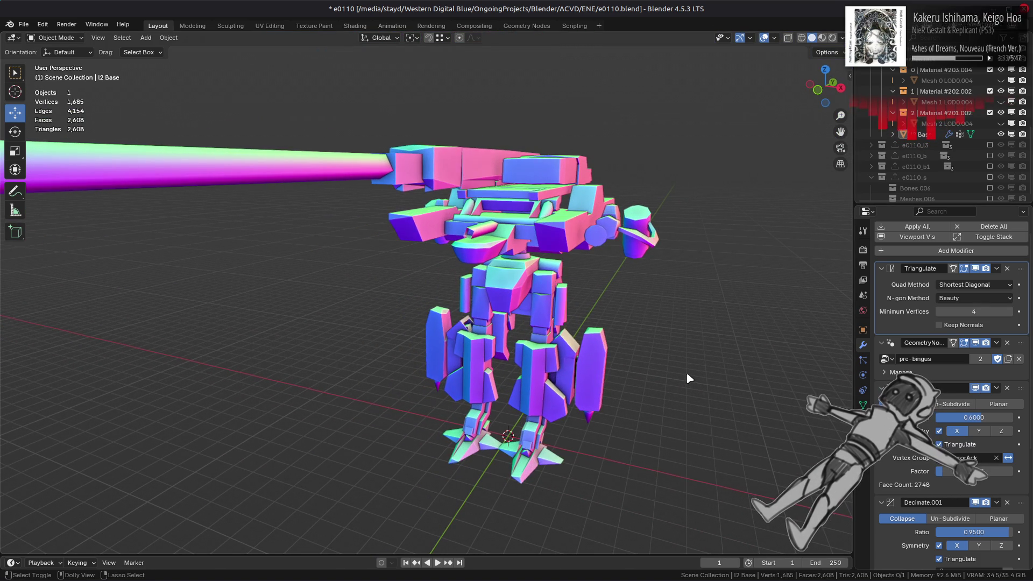
{"action": "key", "text": "ctrl+z"}
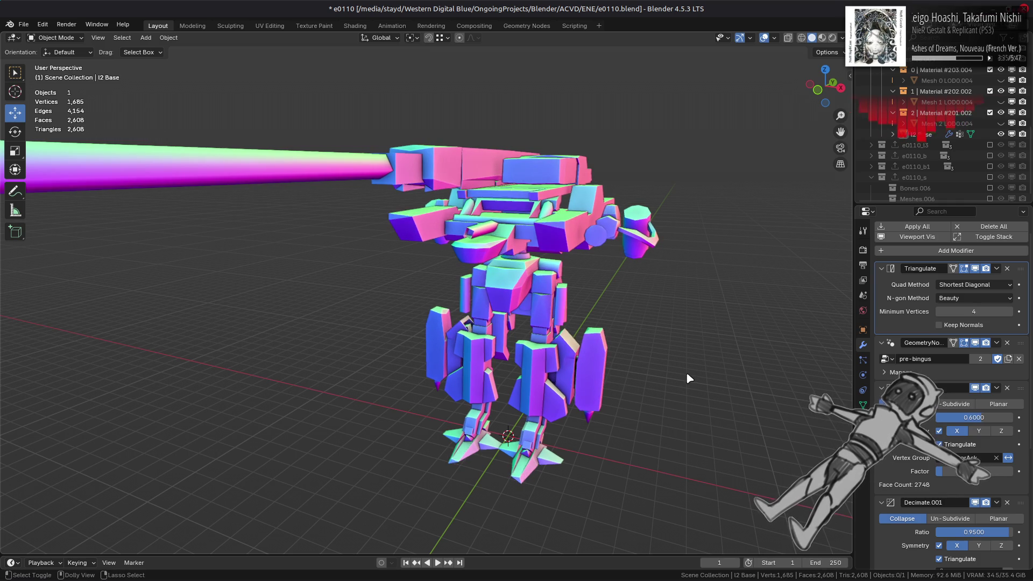
{"action": "key", "text": "ctrl+shift+z"}
{"action": "key", "text": "ctrl+shift+z"}
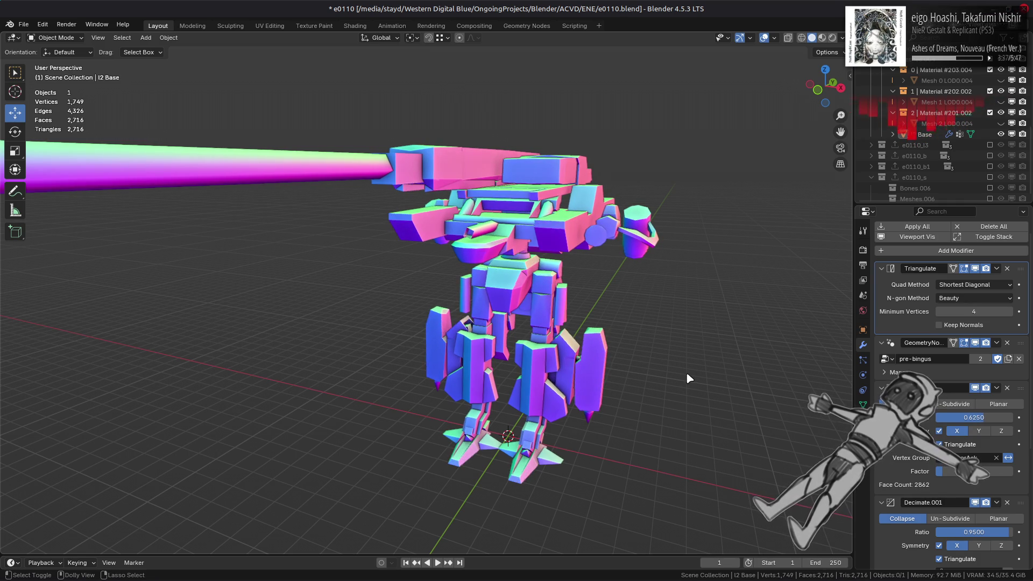
{"action": "key", "text": "ctrl+z"}
{"action": "key", "text": "ctrl+z"}
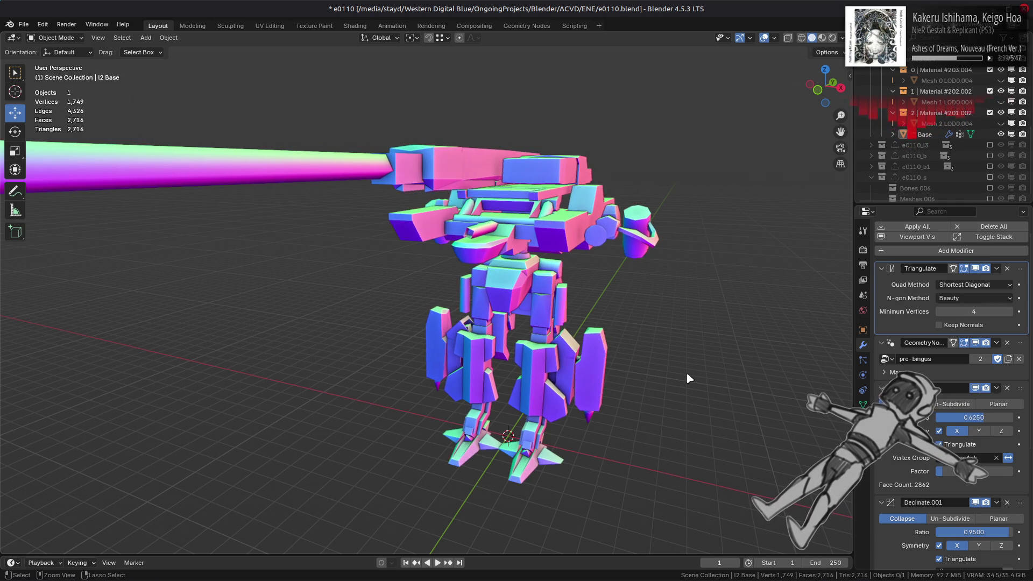
{"action": "key", "text": "ctrl+shift+z"}
{"action": "key", "text": "ctrl+shift+z"}
{"action": "mouse_move", "coordinate": [686, 372]}
{"action": "middle_mouse_down"}
{"action": "mouse_move", "coordinate": [633, 345]}
{"action": "mouse_move", "coordinate": [659, 345]}
{"action": "mouse_move", "coordinate": [588, 359]}
{"action": "middle_mouse_up"}
{"action": "key", "text": "ctrl+z"}
{"action": "key", "text": "ctrl+z"}
{"action": "scroll", "coordinate": [648, 352], "scroll_direction": "up", "scroll_amount": 2}
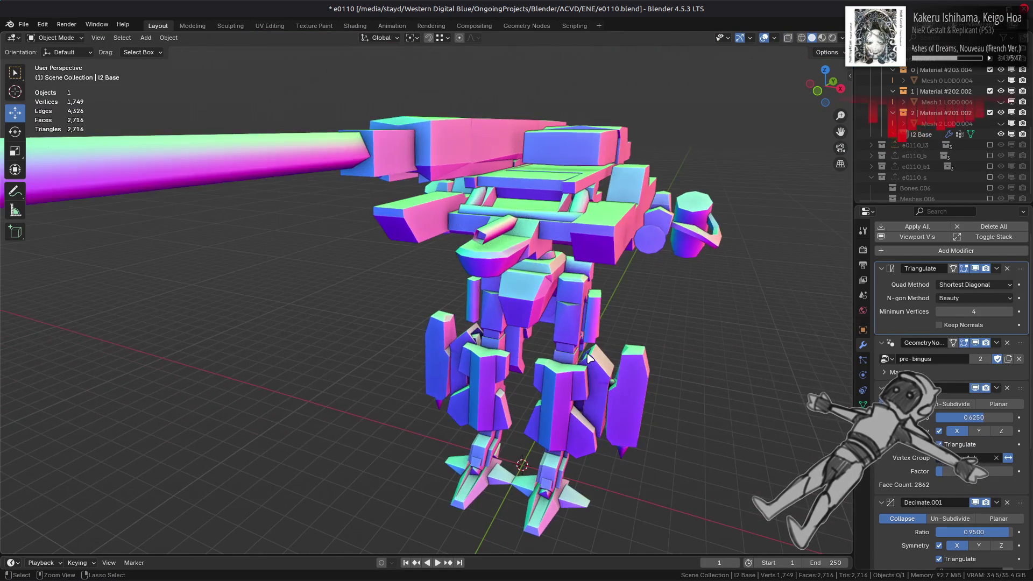
{"action": "key", "text": "ctrl+z"}
{"action": "key", "text": "ctrl+z"}
{"action": "key", "text": "ctrl+shift+z"}
{"action": "key", "text": "ctrl+shift+z"}
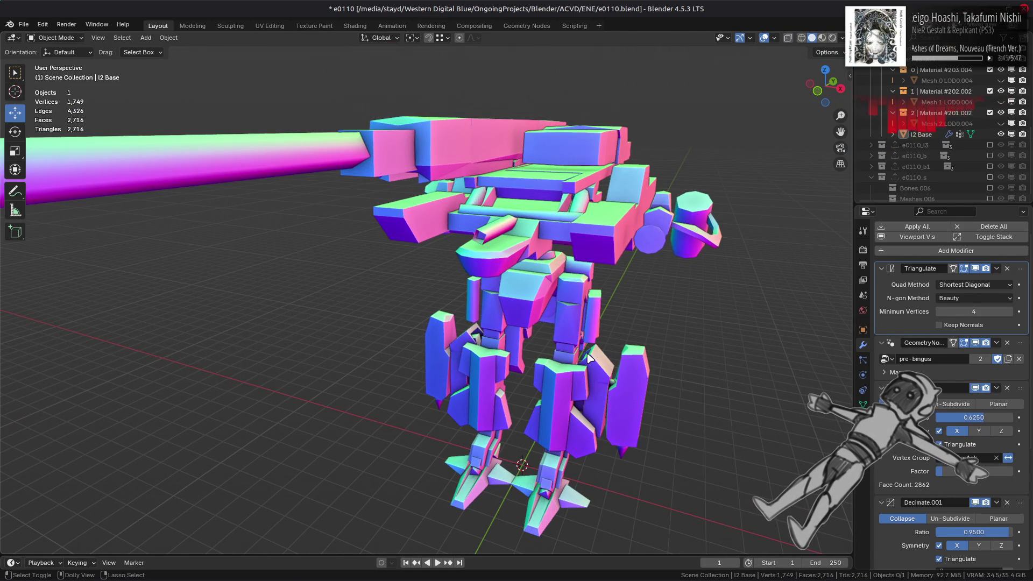
{"action": "key", "text": "ctrl+z"}
{"action": "key", "text": "ctrl+z"}
{"action": "key", "text": "ctrl+shift+z"}
{"action": "key", "text": "ctrl+shift+z"}
- From a lower side view, compare before and after states, ending on the 0.625 ratio
{"action": "mouse_move", "coordinate": [588, 358]}
{"action": "middle_mouse_down"}
{"action": "mouse_move", "coordinate": [572, 308]}
{"action": "mouse_move", "coordinate": [595, 331]}
{"action": "mouse_move", "coordinate": [535, 357]}
{"action": "mouse_move", "coordinate": [611, 299]}
{"action": "mouse_move", "coordinate": [576, 323]}
{"action": "middle_mouse_up"}
{"action": "key", "text": "ctrl+z"}
{"action": "key", "text": "ctrl+shift+z"}
{"action": "key", "text": "ctrl+z"}
{"action": "key", "text": "ctrl+shift+z"}
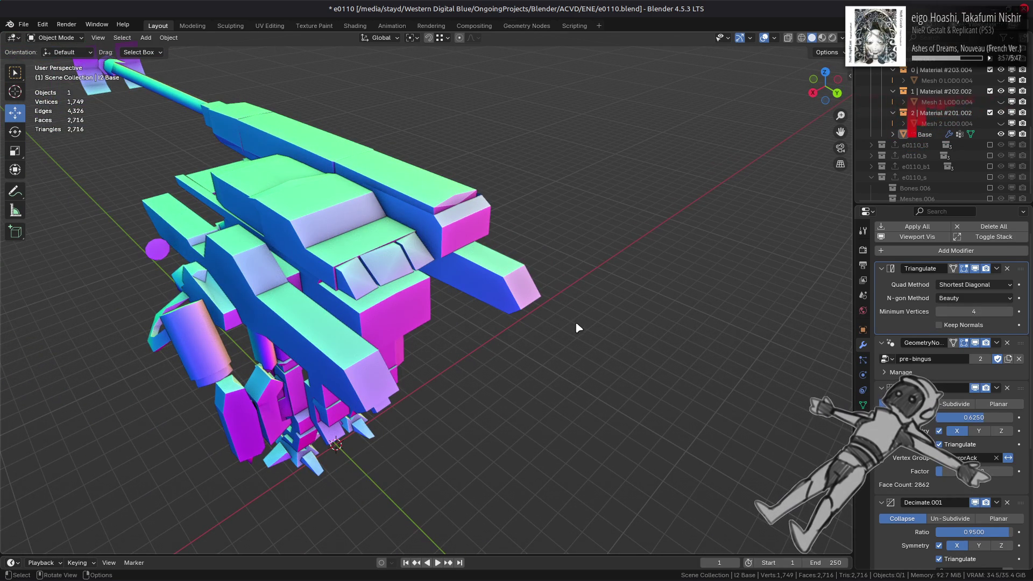
- Switch to Material Preview shading and toggle the modifiers' viewport display to compare
{"action": "left_click", "coordinate": [821, 37]}
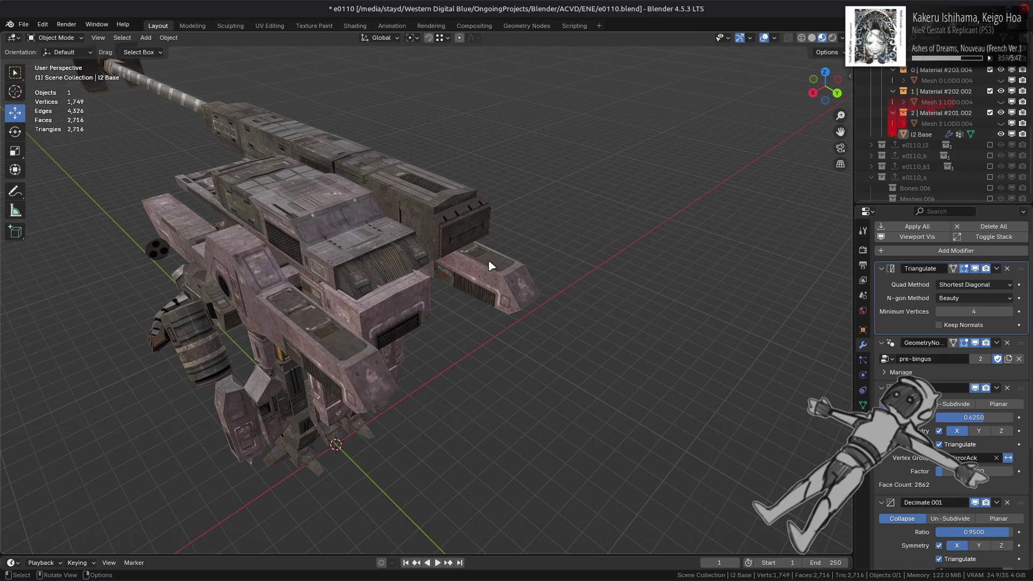
{"action": "mouse_move", "coordinate": [490, 266]}
{"action": "middle_mouse_down"}
{"action": "mouse_move", "coordinate": [676, 253]}
{"action": "mouse_move", "coordinate": [602, 295]}
{"action": "mouse_move", "coordinate": [636, 279]}
{"action": "mouse_move", "coordinate": [609, 283]}
{"action": "middle_mouse_up"}
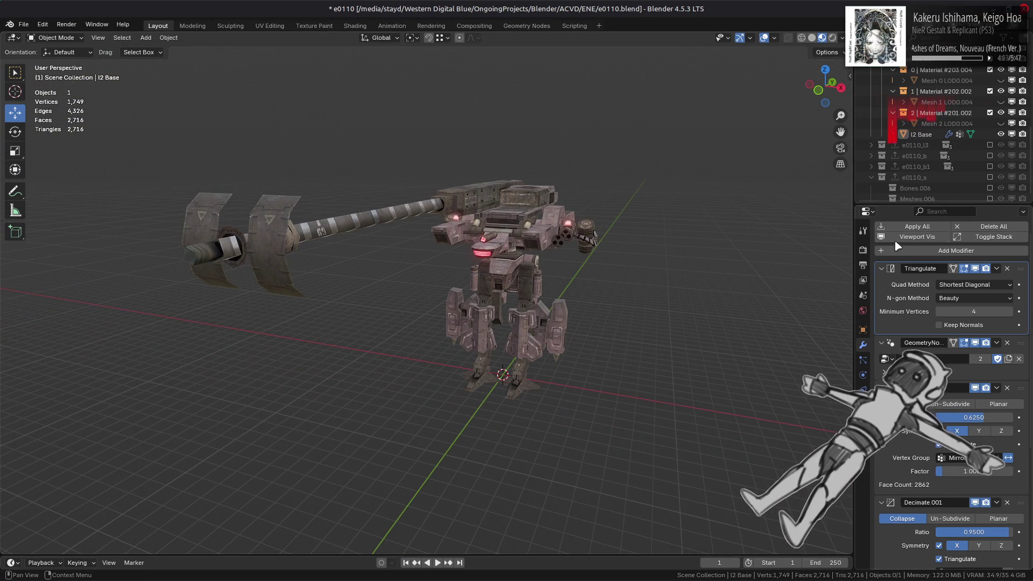
{"action": "left_click", "coordinate": [911, 241]}
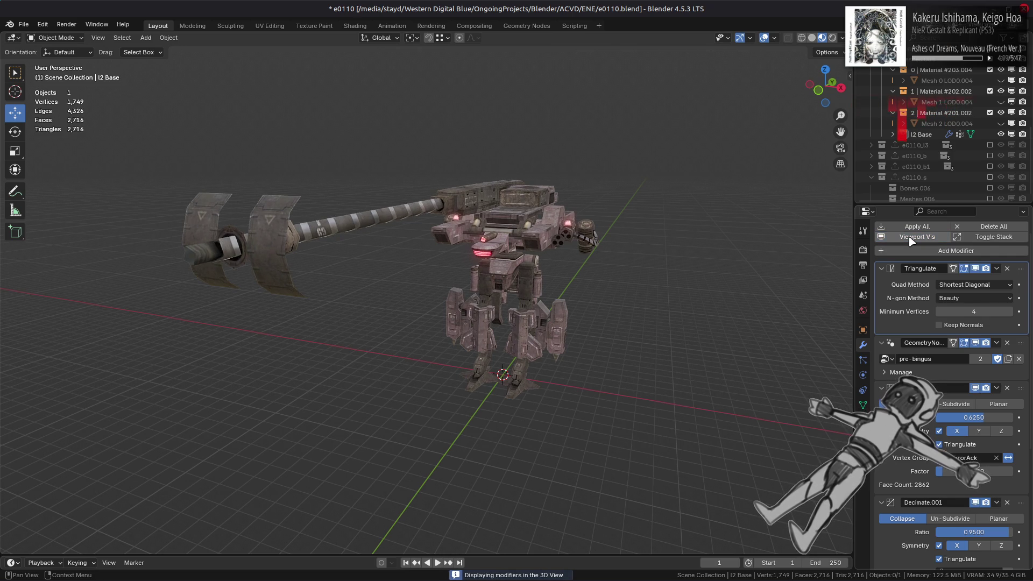
{"action": "left_click", "coordinate": [911, 241]}
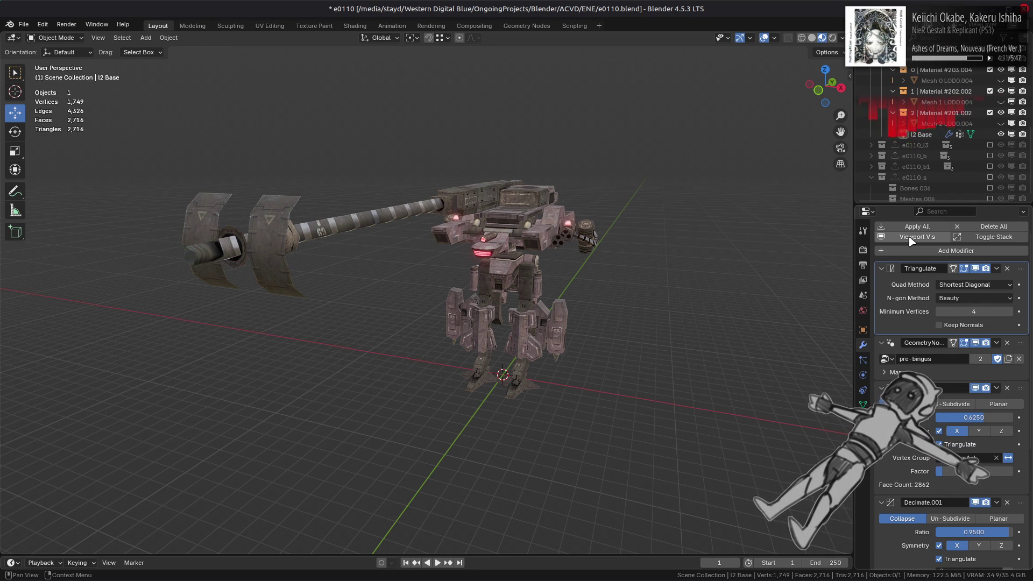
{"action": "left_click", "coordinate": [912, 240]}
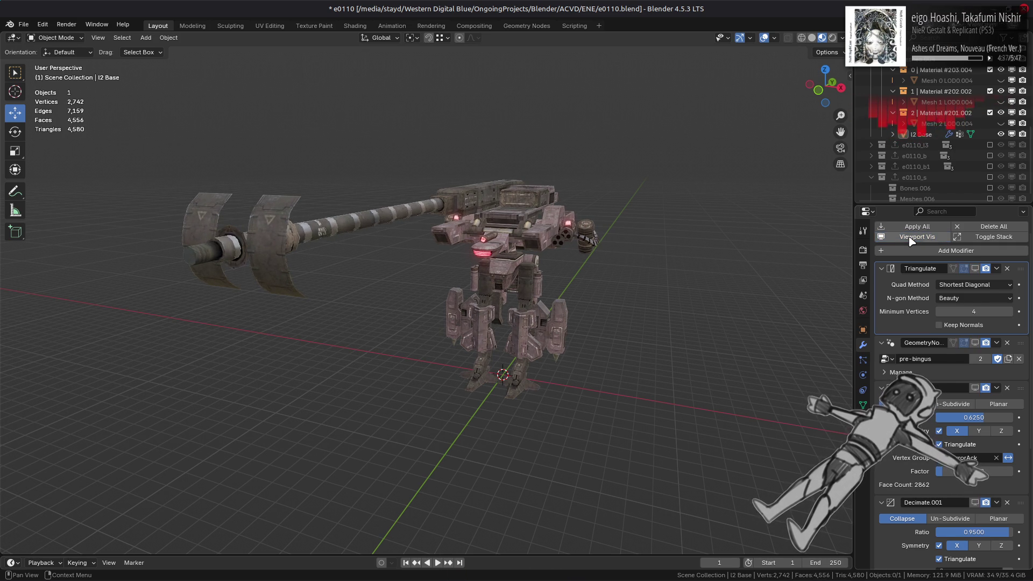
- Flick the modifier viewport display off and on to compare the turret mesh, leaving it on
{"action": "scroll", "coordinate": [752, 240], "scroll_direction": "up", "scroll_amount": 1}
{"action": "scroll", "coordinate": [679, 267], "scroll_direction": "up", "scroll_amount": 6}
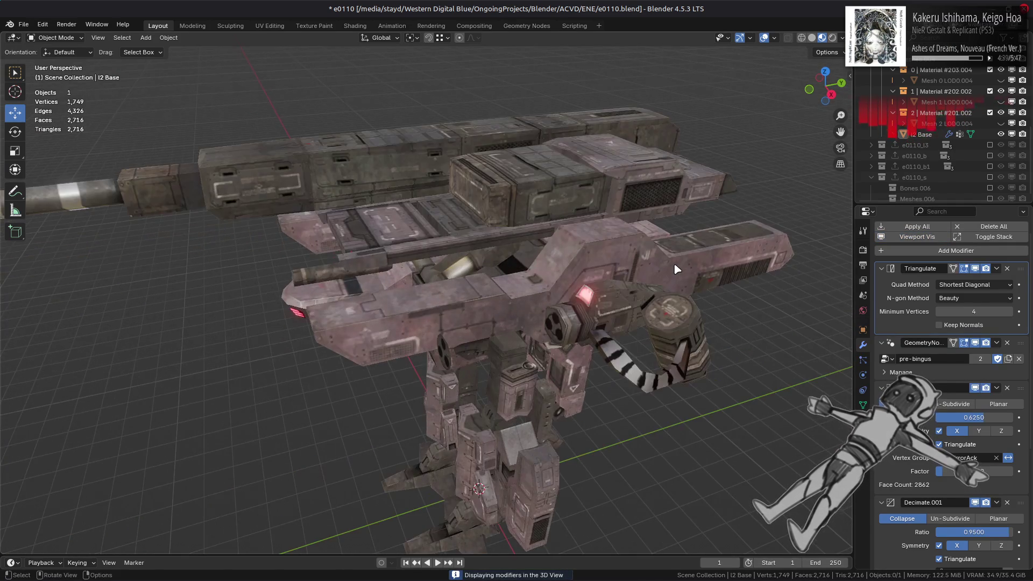
{"action": "scroll", "coordinate": [751, 301], "scroll_direction": "down", "scroll_amount": 4}
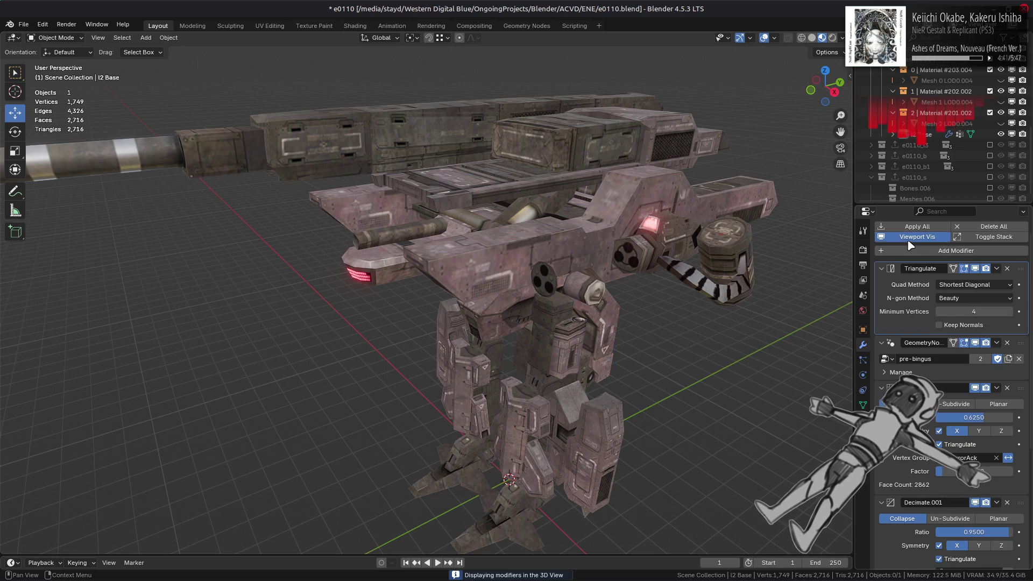
{"action": "left_click", "coordinate": [909, 244]}
{"action": "left_click", "coordinate": [909, 243]}
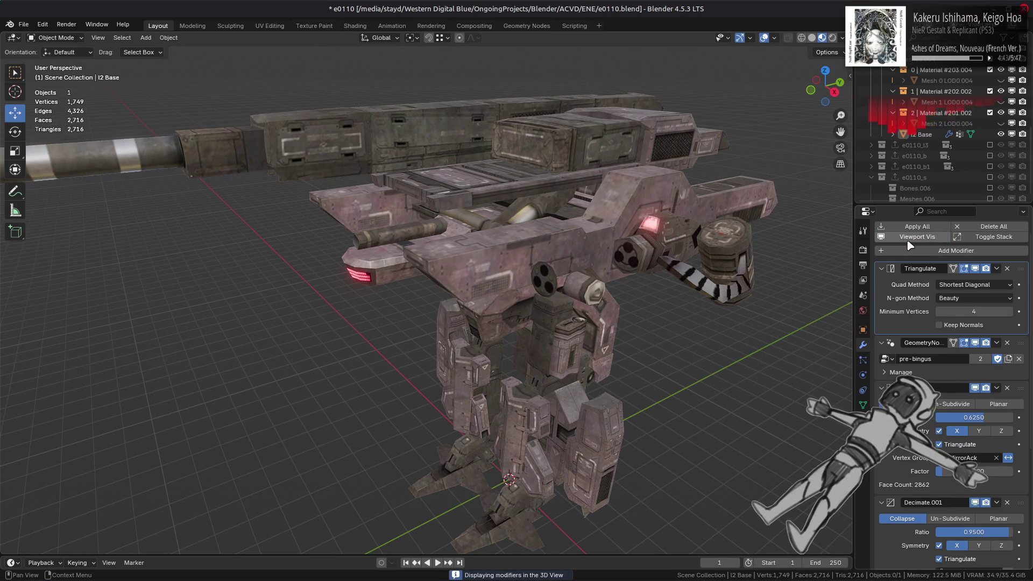
{"action": "left_click", "coordinate": [908, 244]}
{"action": "left_click", "coordinate": [908, 243]}
{"action": "left_click", "coordinate": [909, 243]}
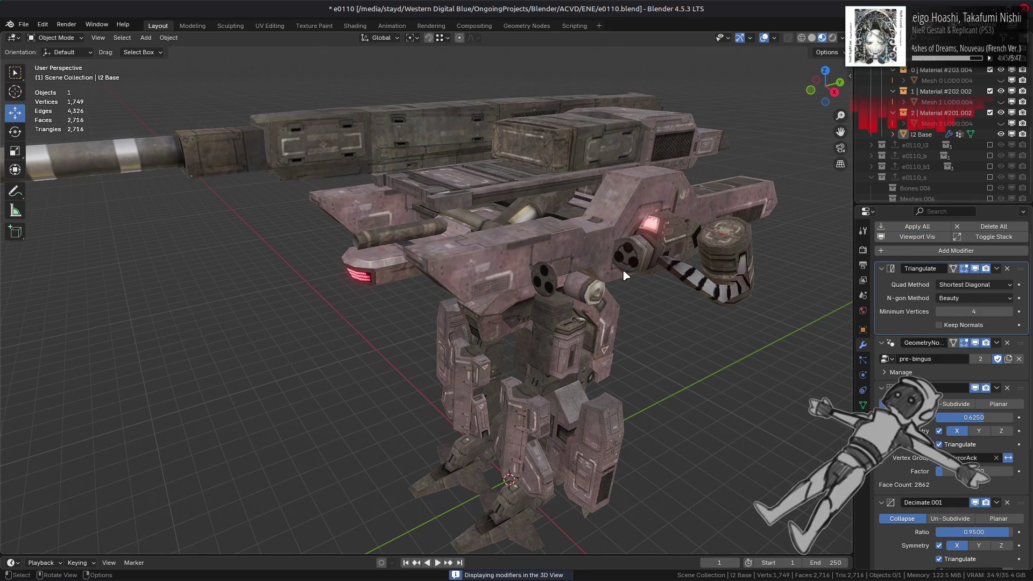
- Save e0110.blend
{"action": "scroll", "coordinate": [611, 288], "scroll_direction": "down", "scroll_amount": 4}
{"action": "middle_click_drag", "start_coordinate": [611, 289], "coordinate": [618, 312]}
{"action": "scroll", "coordinate": [631, 293], "scroll_direction": "up", "scroll_amount": 3}
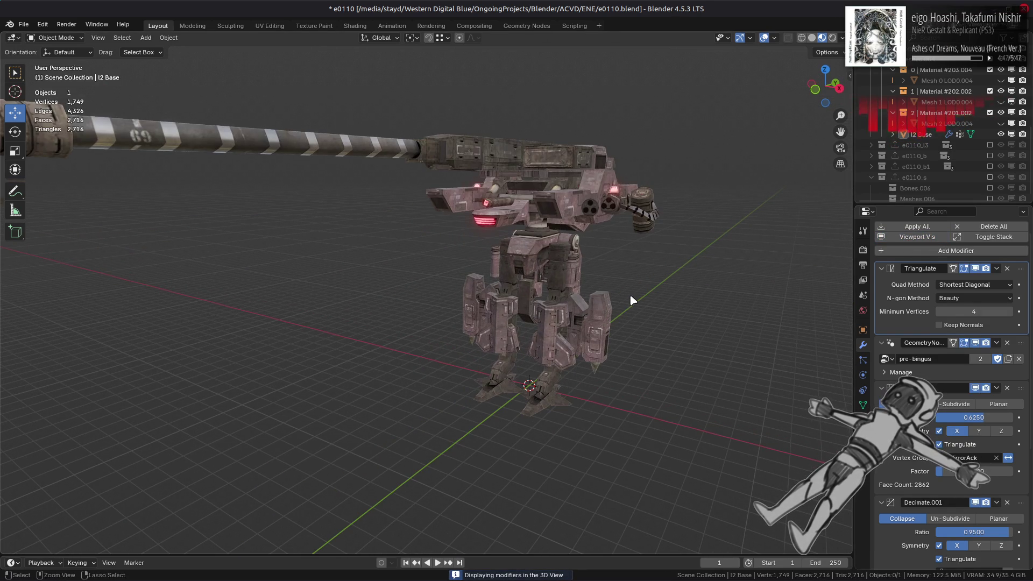
{"action": "key", "text": "ctrl+s"}
- Toggle the e0110_l3 collection, hide I2 Base and show the Mesh 0, 1 and 2 LOD0.004 parts
{"action": "left_click", "coordinate": [990, 145]}
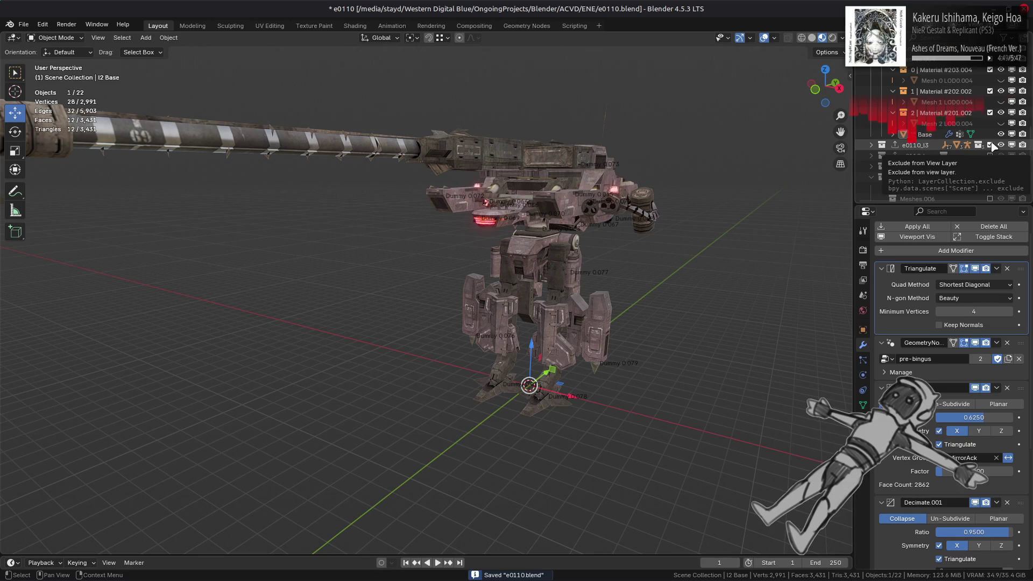
{"action": "left_click", "coordinate": [990, 144]}
{"action": "left_click", "coordinate": [1000, 134]}
{"action": "left_click", "coordinate": [1000, 123]}
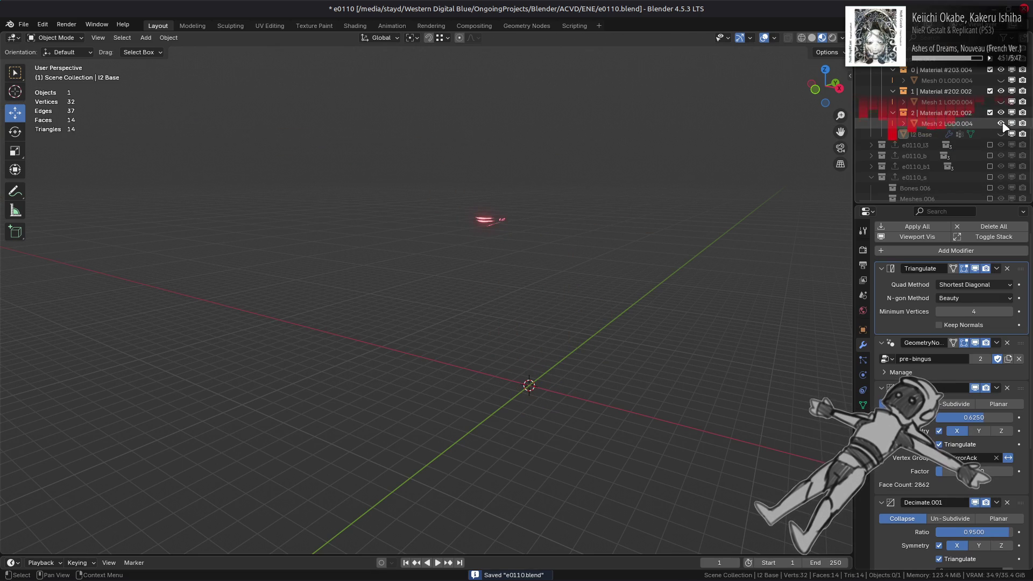
{"action": "left_click", "coordinate": [1001, 102]}
{"action": "left_click", "coordinate": [1001, 80]}
{"action": "scroll", "coordinate": [690, 204], "scroll_direction": "up", "scroll_amount": 3}
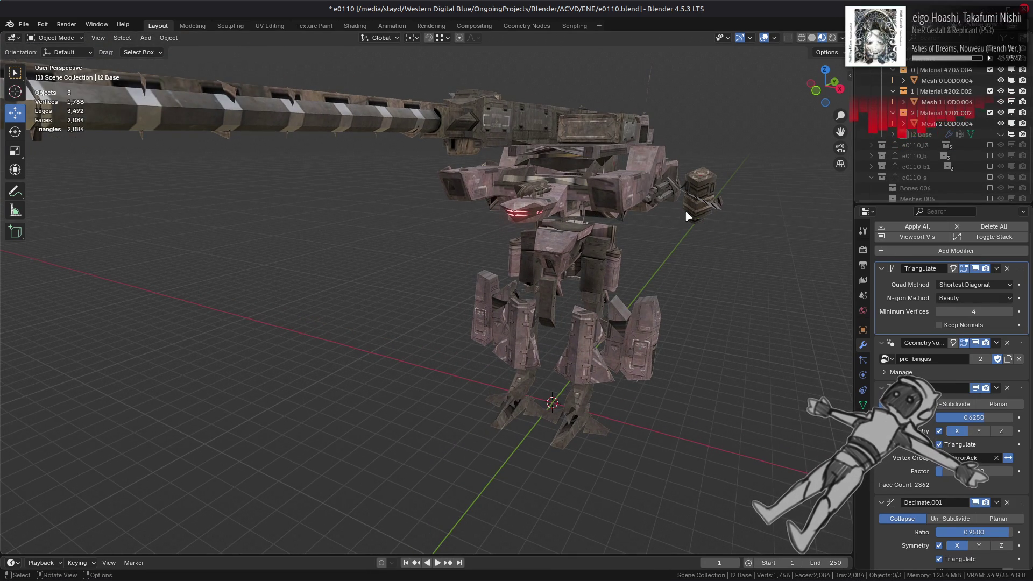
- Hide the Mesh 0, 1 and 2 LOD0.004 parts again
{"action": "left_click", "coordinate": [1001, 81]}
{"action": "left_click", "coordinate": [1001, 101]}
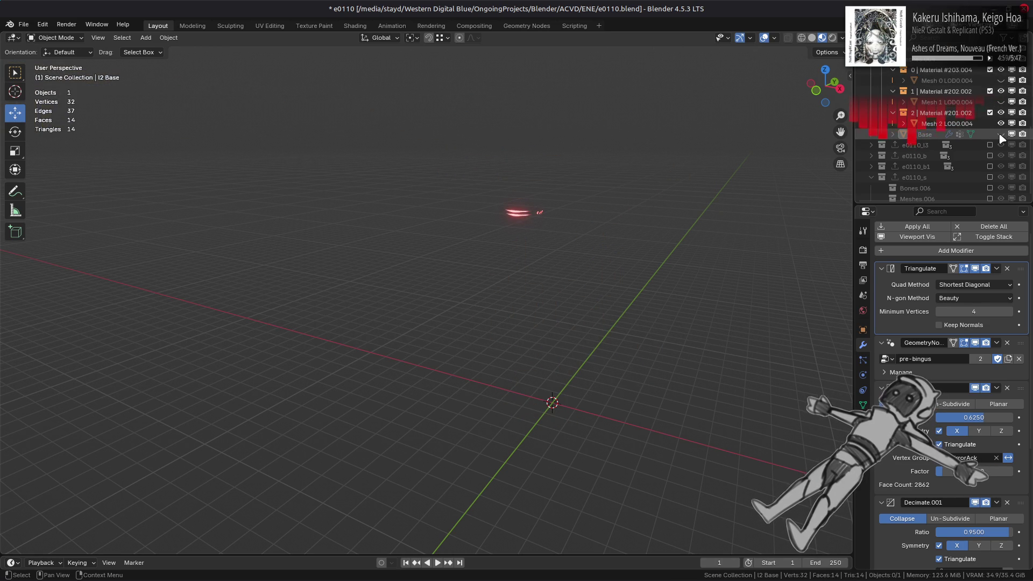
{"action": "left_click", "coordinate": [1001, 124]}
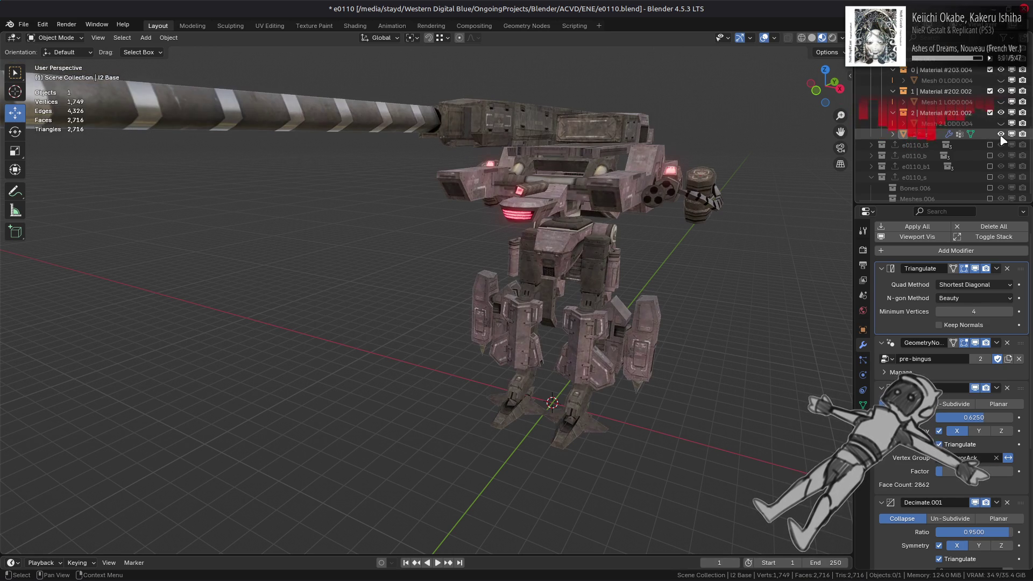
- Show I2 Base and try a Decimate Ratio of 0.5625
{"action": "left_click", "coordinate": [1002, 134]}
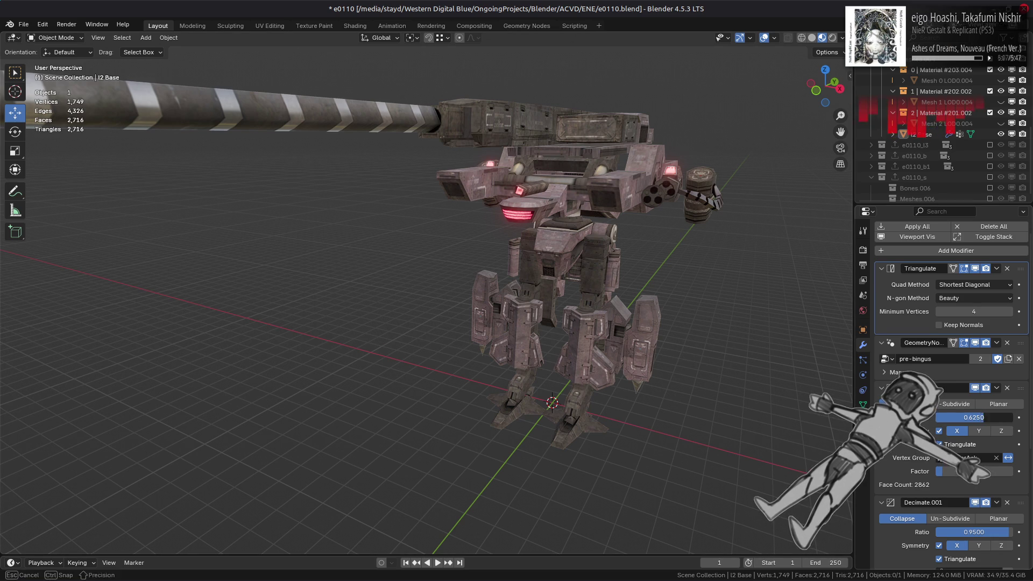
{"action": "left_click", "coordinate": [980, 414]}
{"action": "key", "text": "BackSpace"}
{"action": "type", "text": "0.5625"}
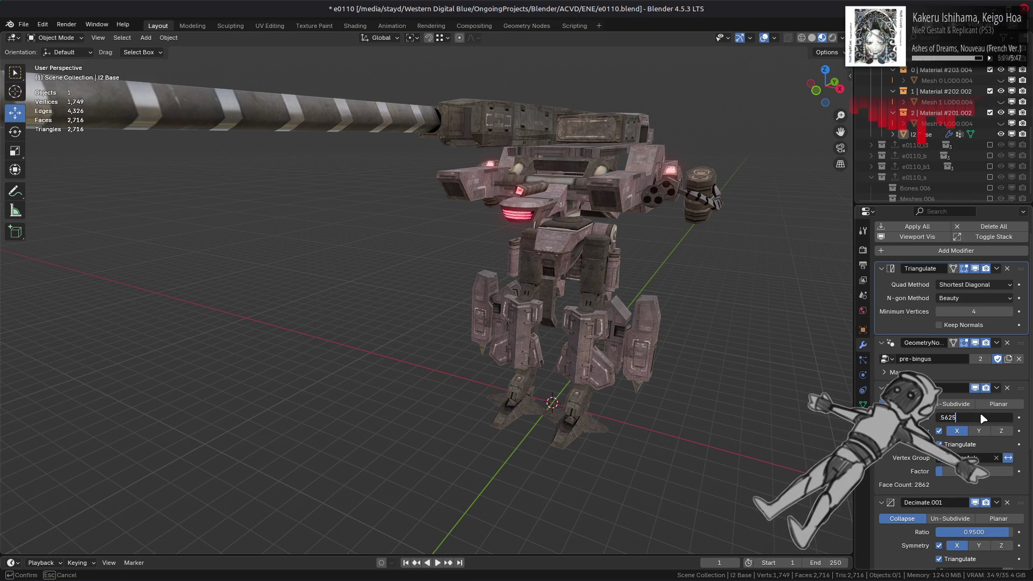
{"action": "key", "text": "Return"}
- Compare via undo/redo, revert to the 0.6250 ratio, and save e0110.blend
{"action": "key", "text": "ctrl+z"}
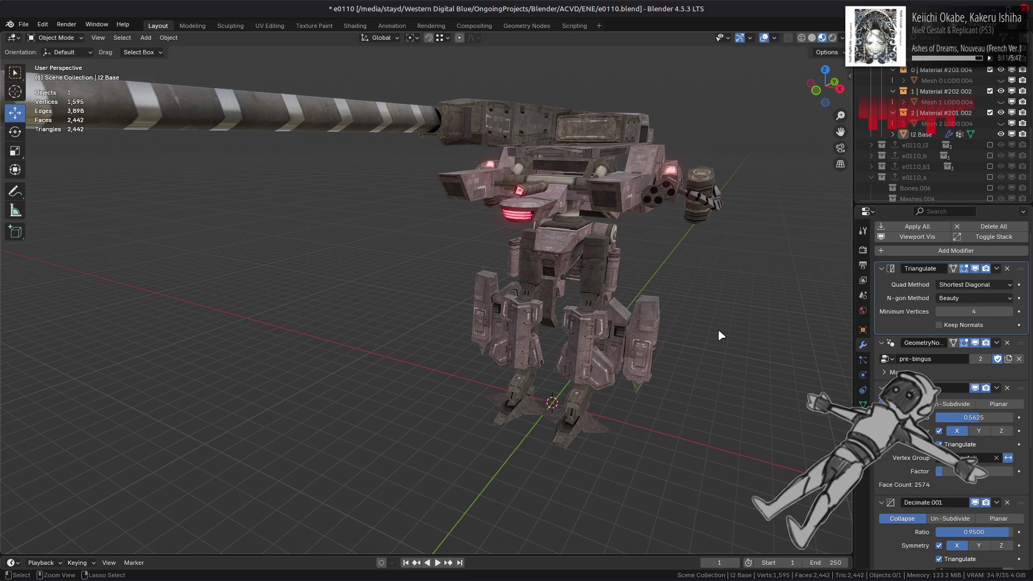
{"action": "key", "text": "ctrl+shift+z"}
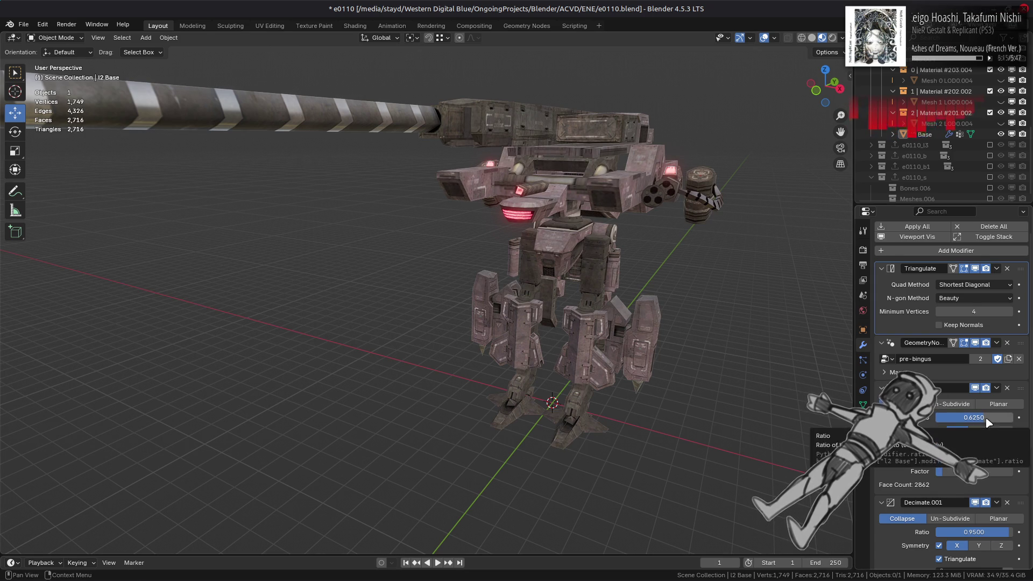
{"action": "scroll", "coordinate": [988, 423], "scroll_direction": "down", "scroll_amount": 1, "text": "ctrl"}
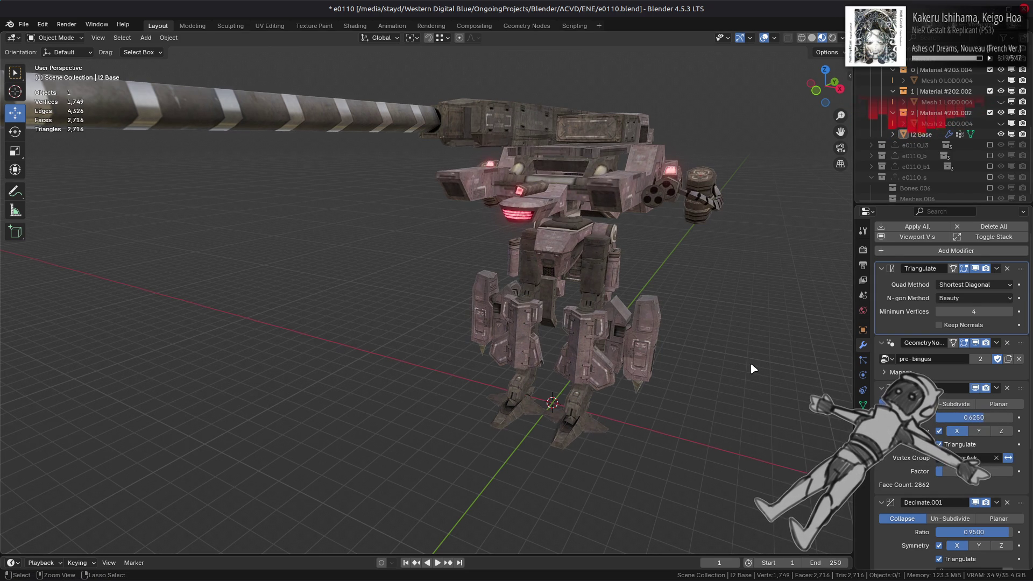
{"action": "key", "text": "ctrl+z"}
{"action": "key", "text": "ctrl+z"}
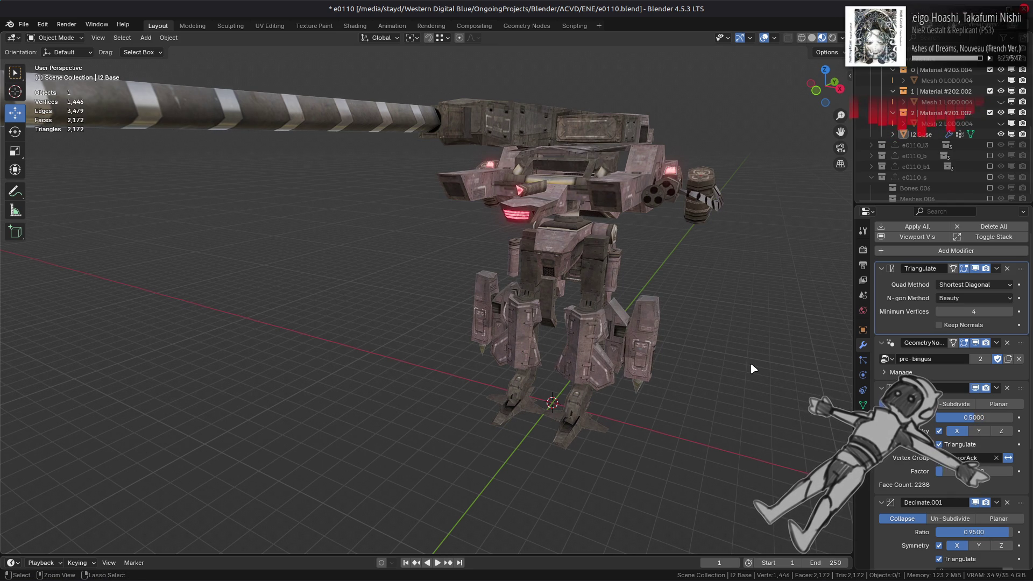
{"action": "middle_click_drag", "start_coordinate": [750, 363], "coordinate": [679, 361]}
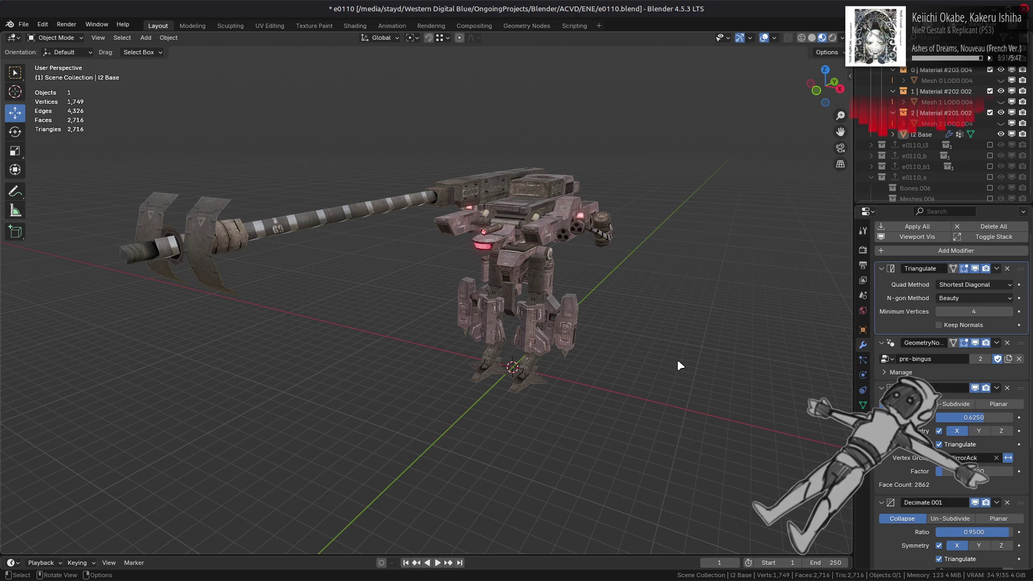
{"action": "scroll", "coordinate": [678, 362], "scroll_direction": "up", "scroll_amount": 1}
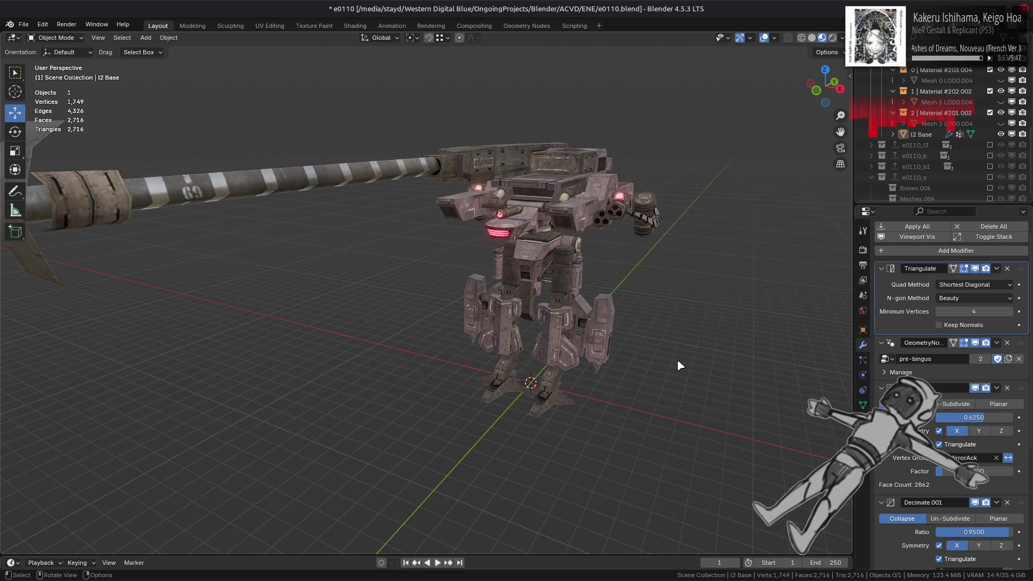
{"action": "key", "text": "ctrl+s"}
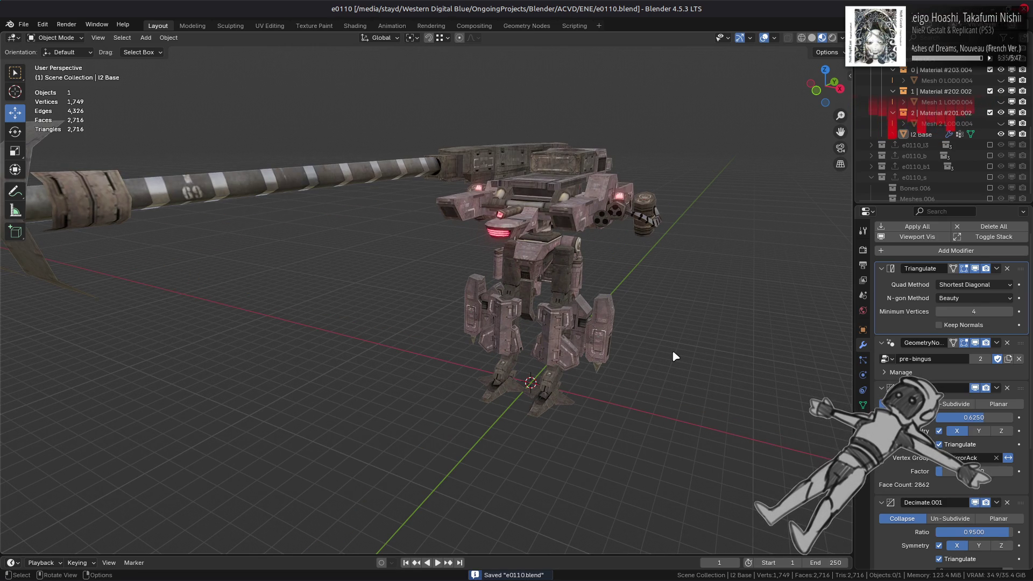
- In Edit Mode, select the hidden leg island with Ctrl+L, delete its faces, and return to Object Mode
{"action": "mouse_move", "coordinate": [678, 351]}
{"action": "middle_mouse_down"}
{"action": "mouse_move", "coordinate": [701, 344]}
{"action": "mouse_move", "coordinate": [679, 337]}
{"action": "mouse_move", "coordinate": [634, 350]}
{"action": "mouse_move", "coordinate": [583, 331]}
{"action": "middle_mouse_up"}
{"action": "key", "text": "Tab"}
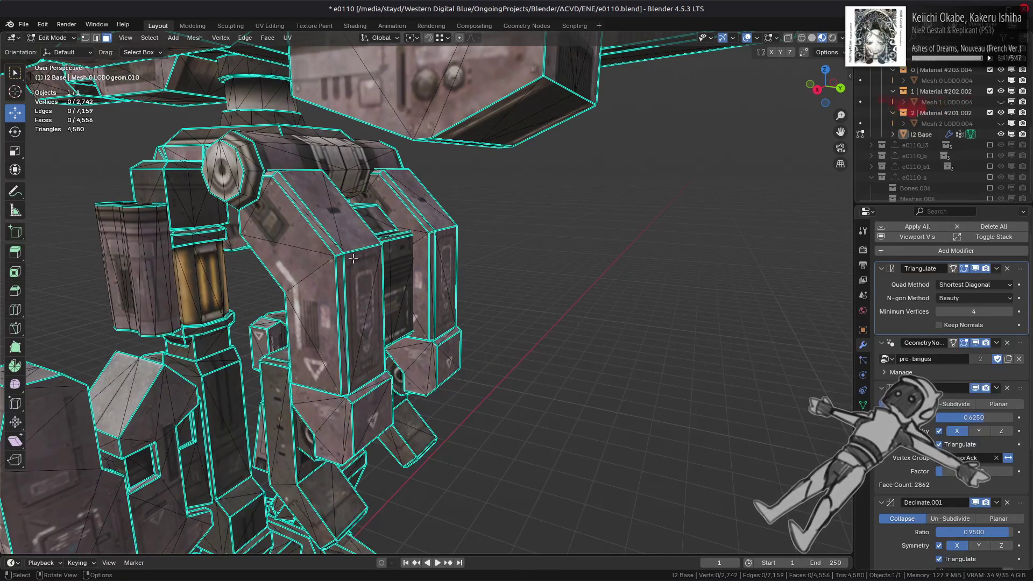
{"action": "key", "text": "l"}
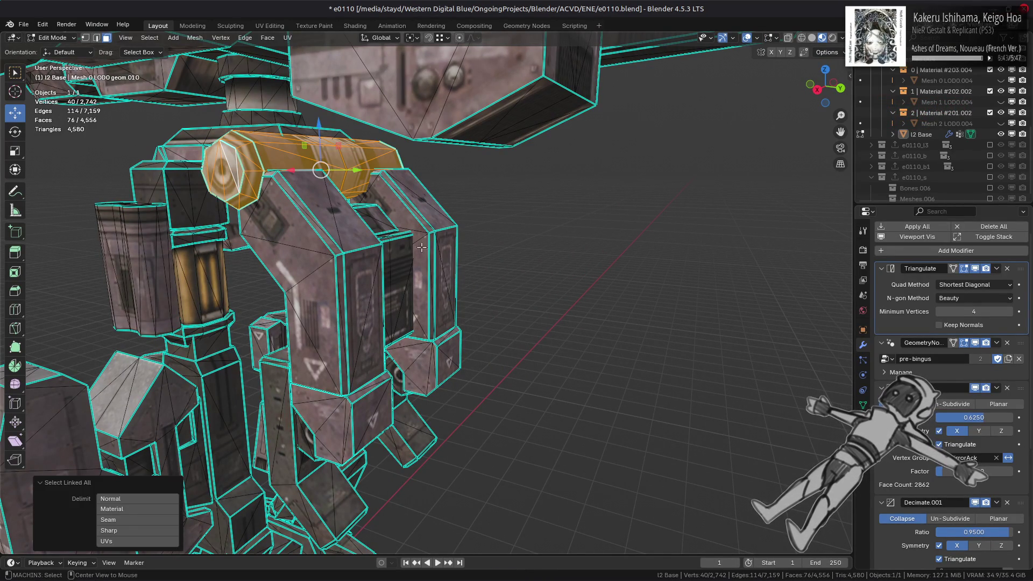
{"action": "key", "text": "ctrl+z"}
{"action": "mouse_move", "coordinate": [433, 269]}
{"action": "middle_mouse_down"}
{"action": "mouse_move", "coordinate": [466, 262]}
{"action": "mouse_move", "coordinate": [387, 241]}
{"action": "middle_mouse_up"}
{"action": "left_click", "coordinate": [387, 241], "text": "shift"}
{"action": "key", "text": "ctrl+l"}
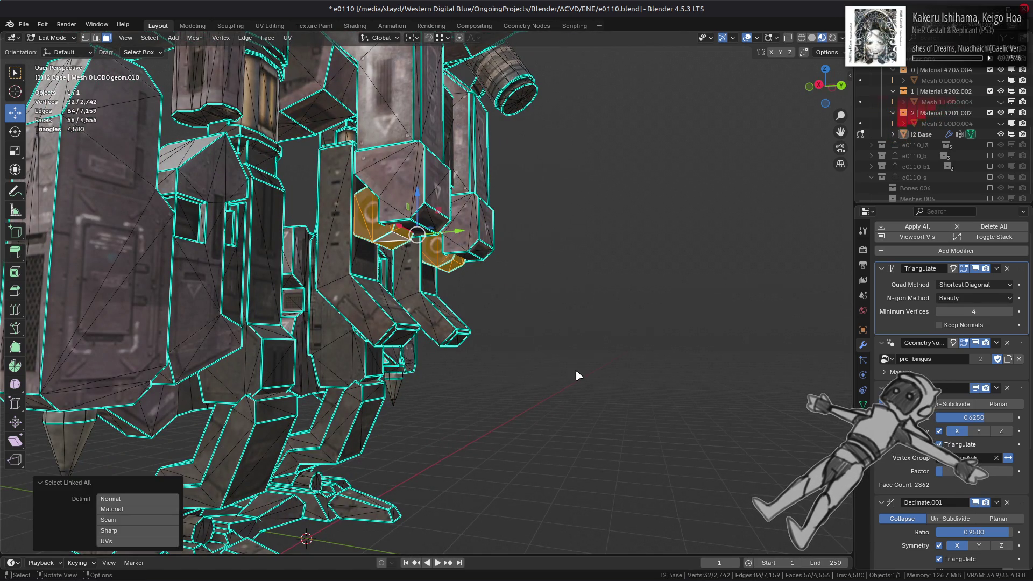
{"action": "right_click", "coordinate": [575, 369]}
{"action": "left_click", "coordinate": [573, 370]}
{"action": "key", "text": "Tab"}
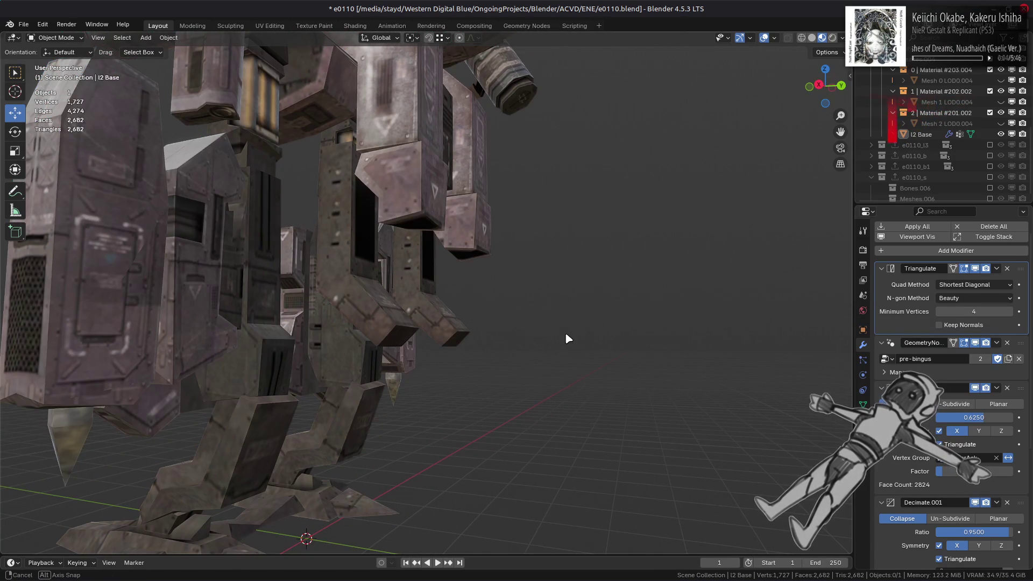
- Orbit and zoom around the mech's legs and upper body to inspect the cleanup
{"action": "middle_click_drag", "start_coordinate": [565, 331], "coordinate": [579, 352]}
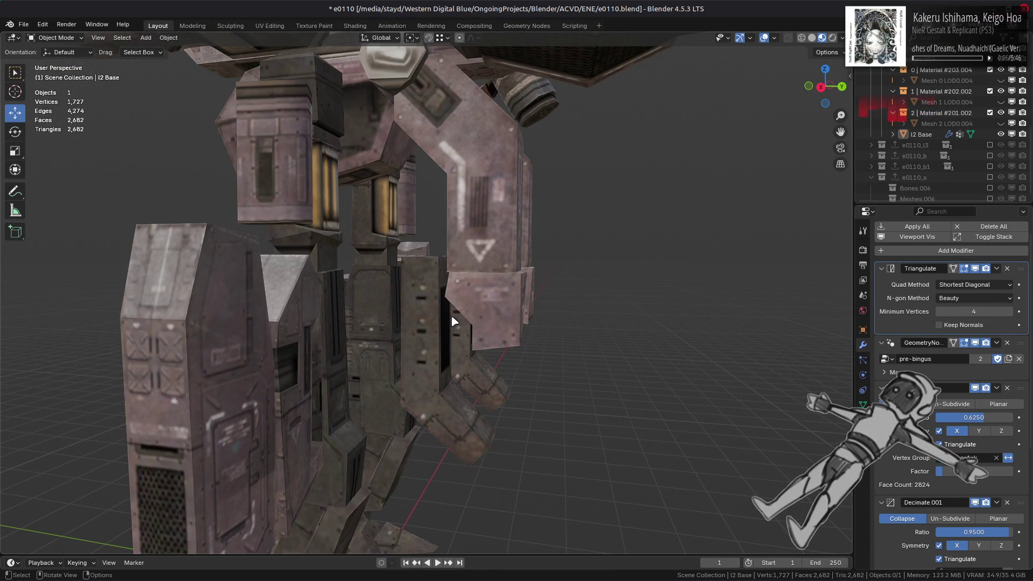
{"action": "scroll", "coordinate": [452, 321], "scroll_direction": "down", "scroll_amount": 3}
{"action": "scroll", "coordinate": [473, 346], "scroll_direction": "up", "scroll_amount": 5}
{"action": "scroll", "coordinate": [491, 357], "scroll_direction": "down", "scroll_amount": 6}
{"action": "scroll", "coordinate": [430, 343], "scroll_direction": "up", "scroll_amount": 6}
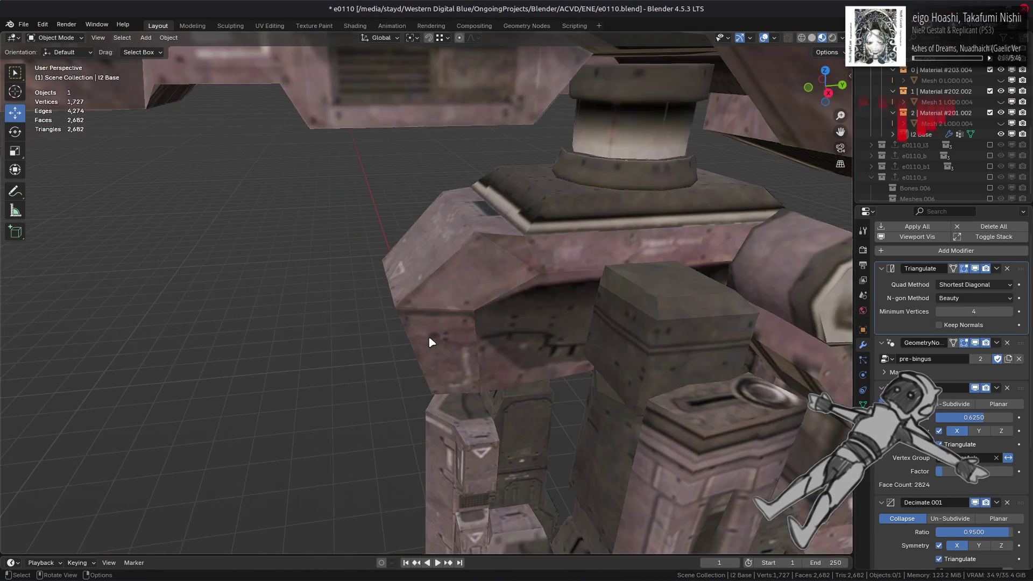
{"action": "mouse_move", "coordinate": [431, 342]}
{"action": "middle_mouse_down"}
{"action": "mouse_move", "coordinate": [464, 350]}
{"action": "mouse_move", "coordinate": [498, 329]}
{"action": "mouse_move", "coordinate": [442, 317]}
{"action": "middle_mouse_up"}
{"action": "scroll", "coordinate": [450, 307], "scroll_direction": "down", "scroll_amount": 3}
{"action": "scroll", "coordinate": [450, 307], "scroll_direction": "up", "scroll_amount": 5}
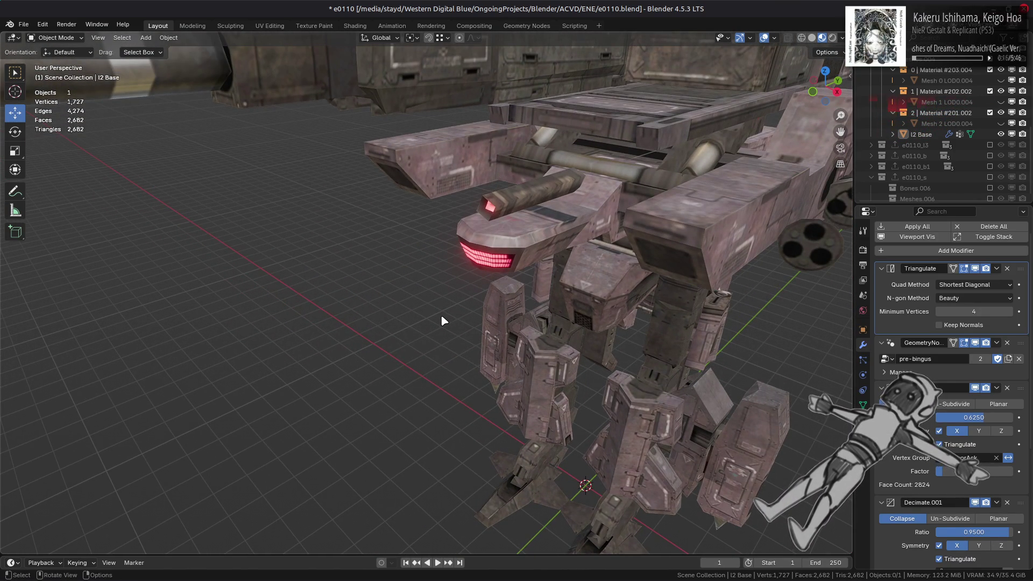
{"action": "scroll", "coordinate": [442, 321], "scroll_direction": "down", "scroll_amount": 5}
{"action": "scroll", "coordinate": [411, 334], "scroll_direction": "up", "scroll_amount": 4}
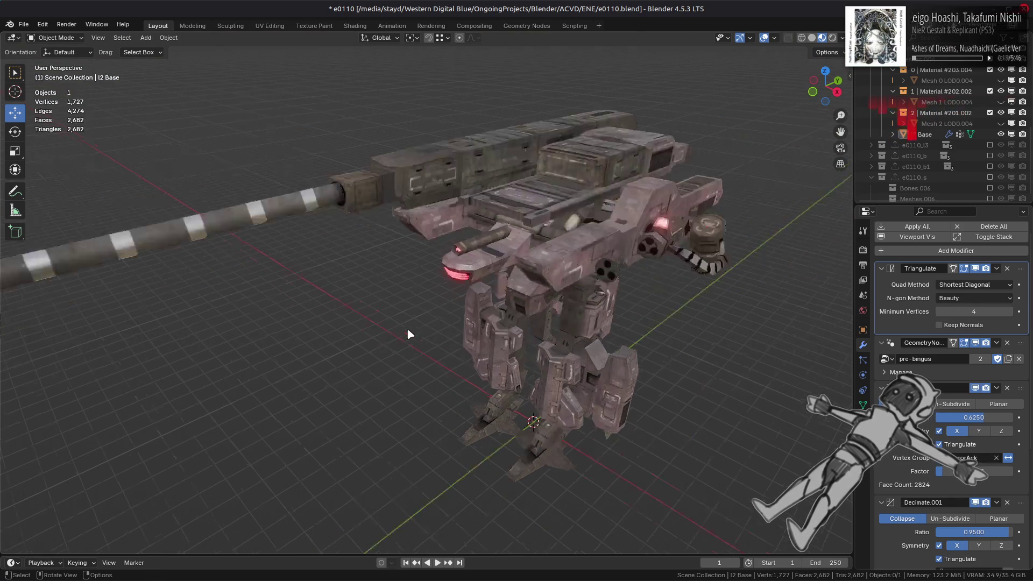
{"action": "scroll", "coordinate": [422, 323], "scroll_direction": "down", "scroll_amount": 2}
- Toggle modifier viewport display off and on to compare, then save e0110.blend
{"action": "left_click", "coordinate": [913, 239]}
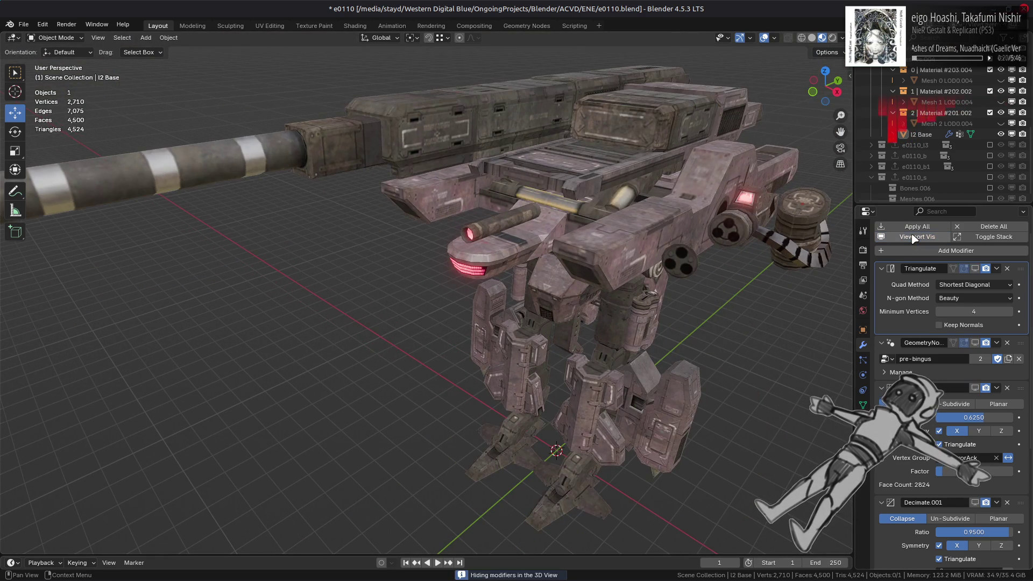
{"action": "left_click", "coordinate": [913, 239]}
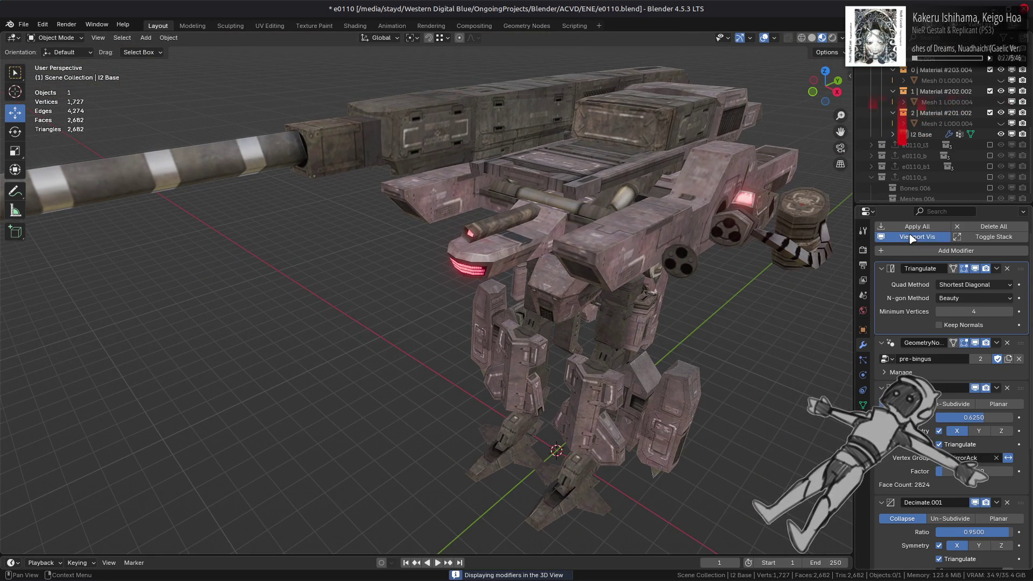
{"action": "left_click", "coordinate": [912, 238]}
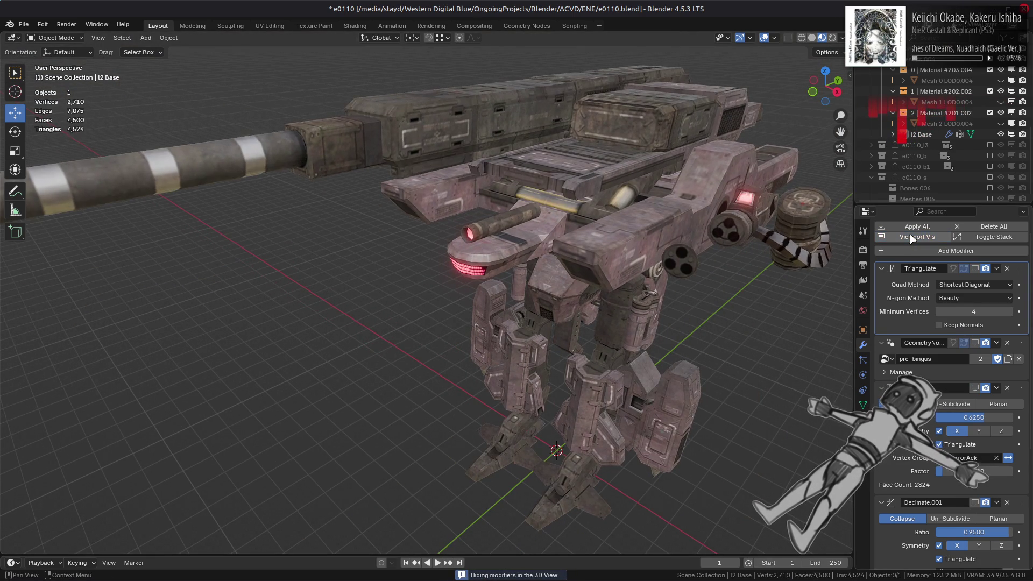
{"action": "left_click", "coordinate": [912, 238]}
{"action": "scroll", "coordinate": [581, 275], "scroll_direction": "down", "scroll_amount": 2}
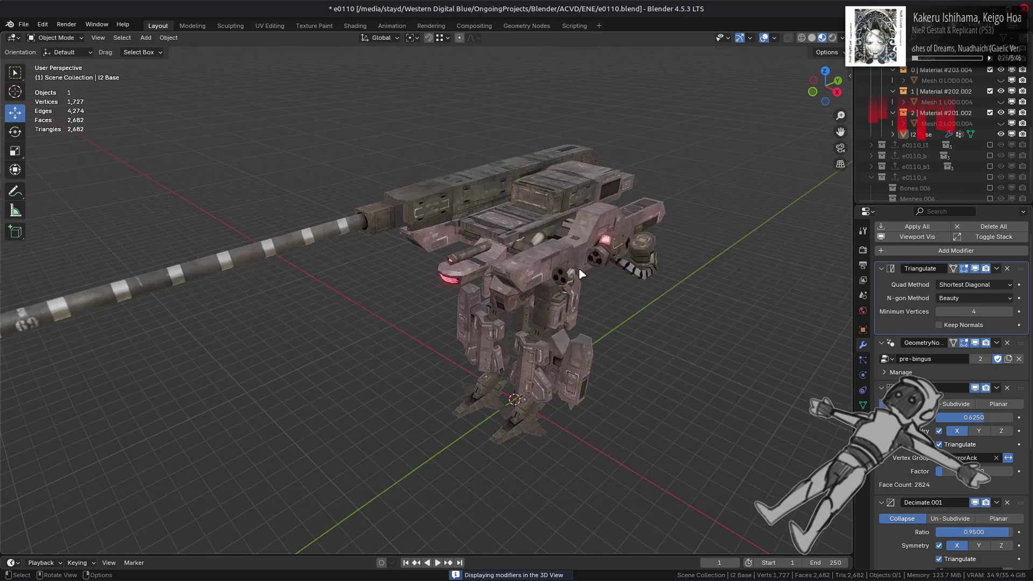
{"action": "middle_click_drag", "start_coordinate": [581, 275], "coordinate": [561, 262]}
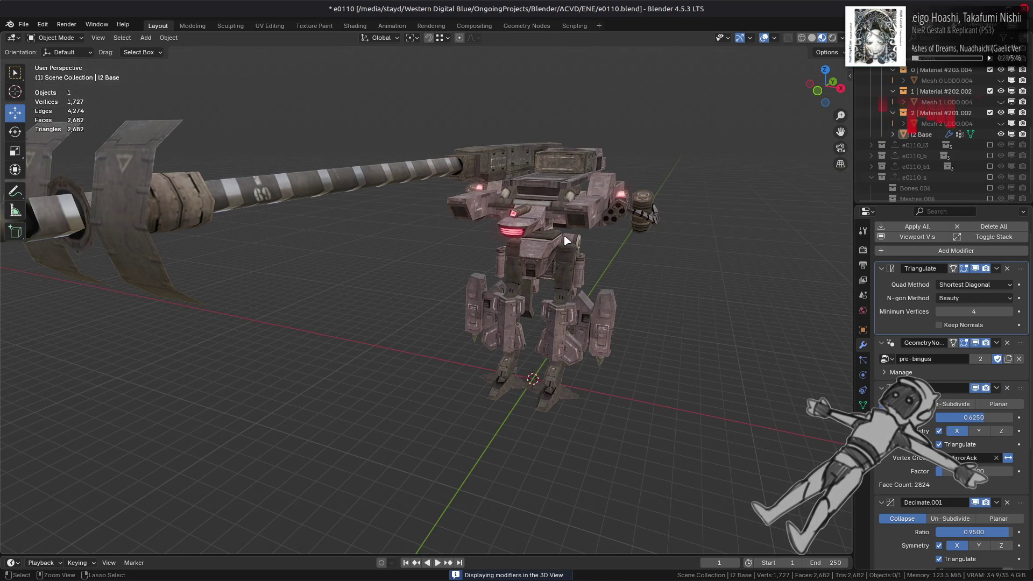
{"action": "key", "text": "ctrl+s"}
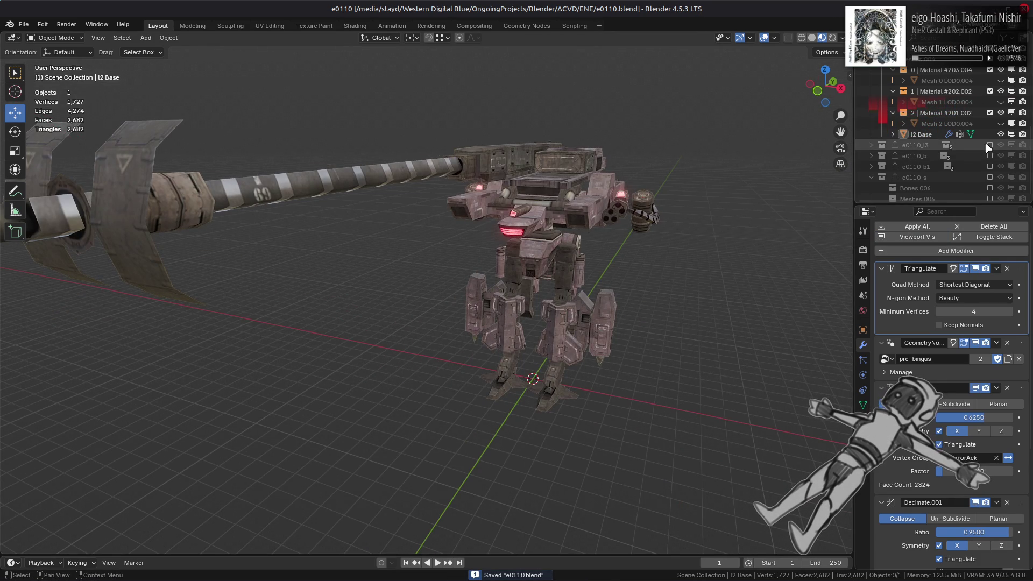
- Duplicate I2 Base as I2 Base.001, move the copy into another collection, and hide it
{"action": "left_click", "coordinate": [989, 145]}
{"action": "left_click", "coordinate": [870, 146]}
{"action": "scroll", "coordinate": [877, 156], "scroll_direction": "down", "scroll_amount": 1}
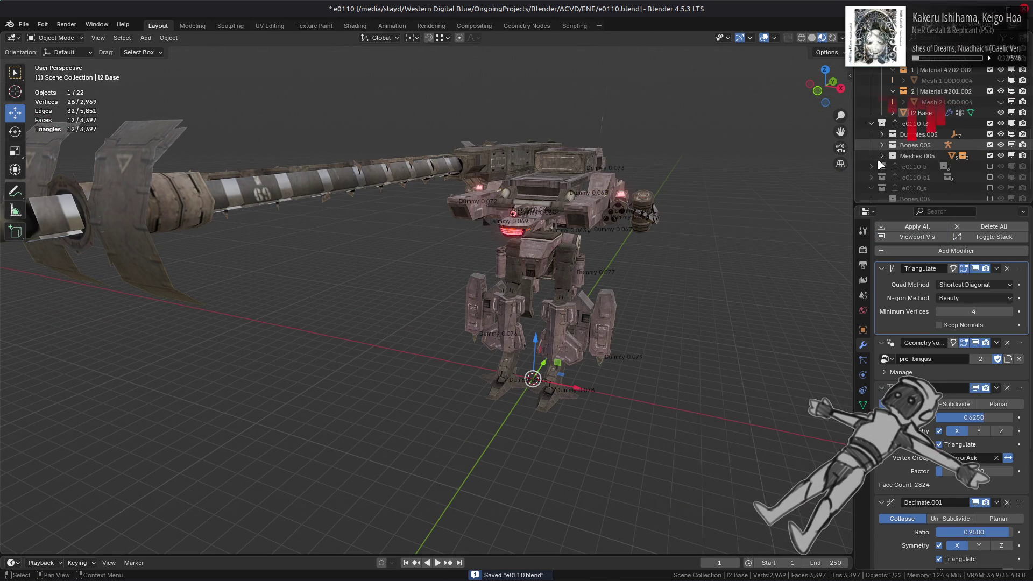
{"action": "left_click", "coordinate": [882, 155]}
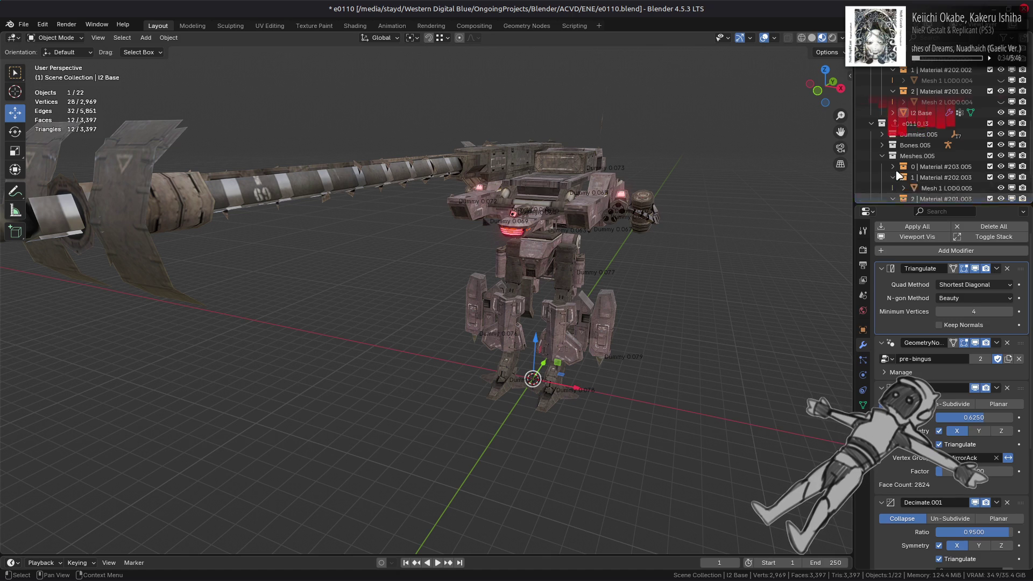
{"action": "left_click", "coordinate": [929, 113]}
{"action": "key", "text": "shift+d"}
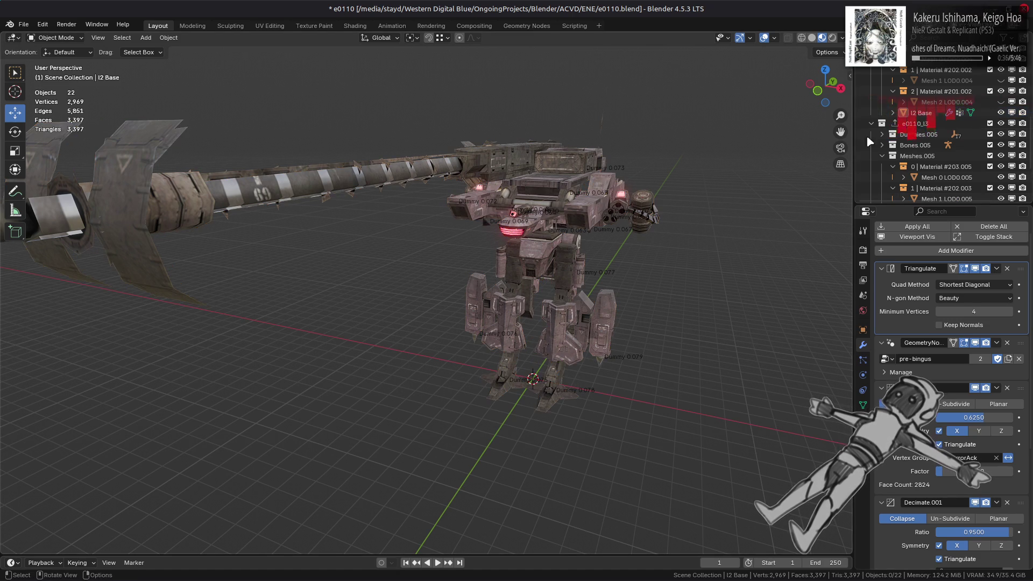
{"action": "right_click", "coordinate": [618, 253]}
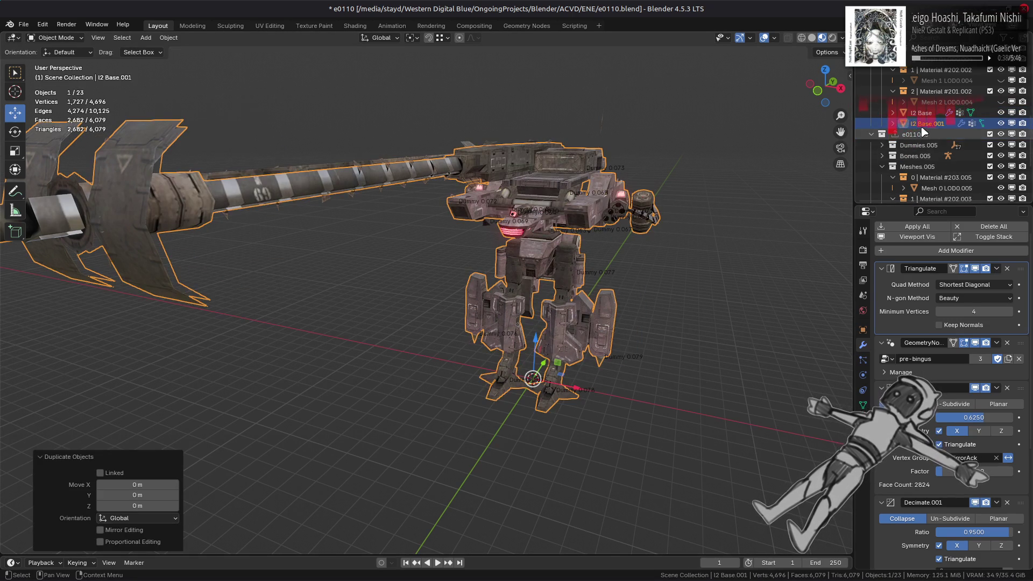
{"action": "left_click_drag", "start_coordinate": [927, 124], "coordinate": [920, 167]}
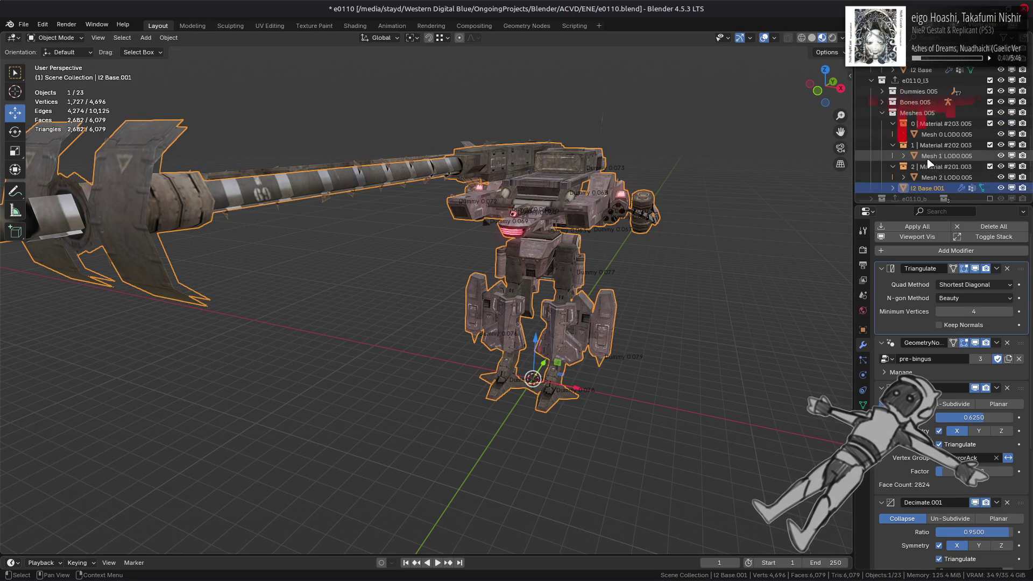
{"action": "scroll", "coordinate": [960, 135], "scroll_direction": "up", "scroll_amount": 7}
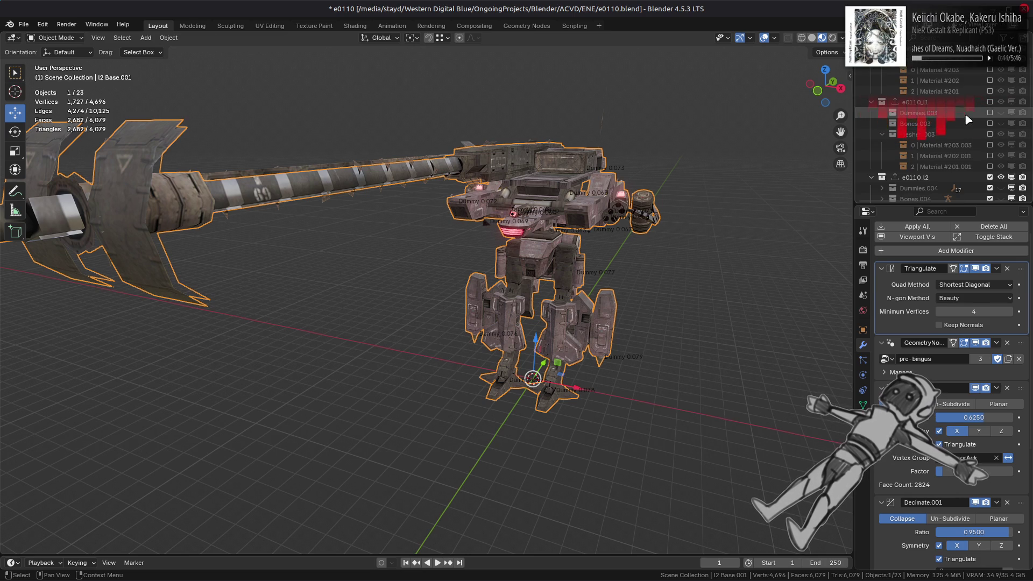
{"action": "scroll", "coordinate": [968, 140], "scroll_direction": "down", "scroll_amount": 6}
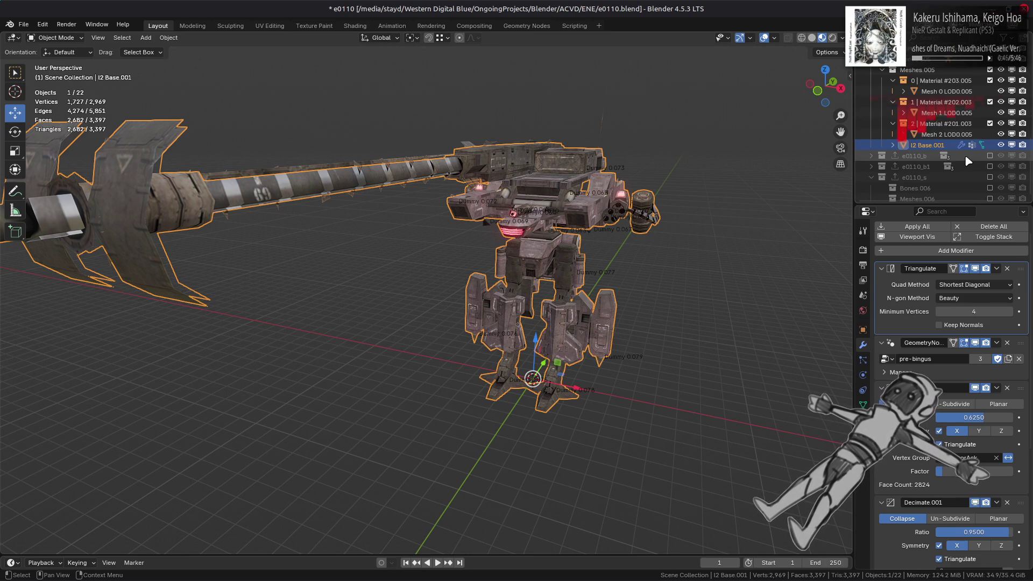
{"action": "key", "text": "h"}
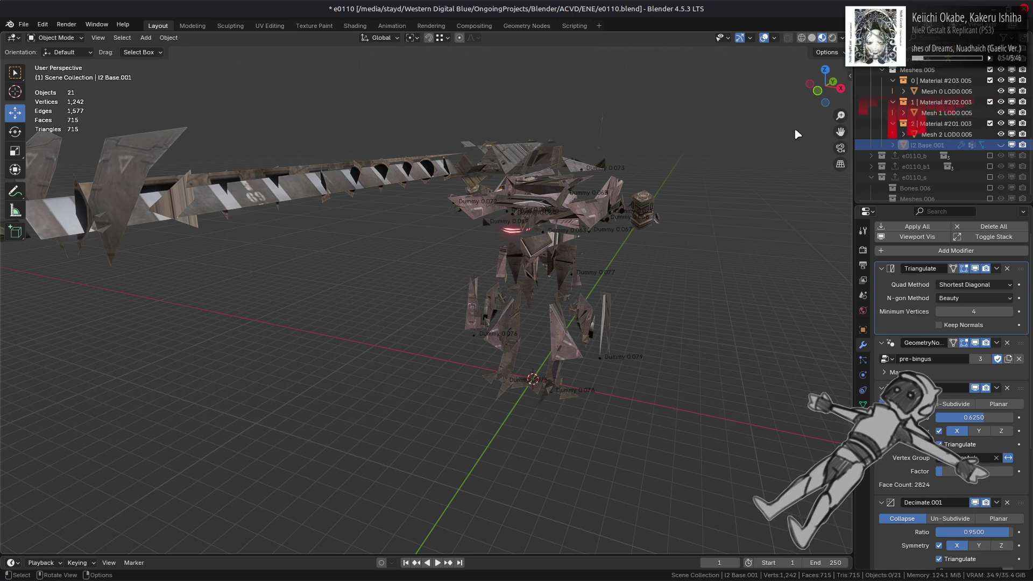
- Hide Dummies.005 and the three Mesh LOD0.005 parts, then show and select I2 Base.001
{"action": "middle_click_drag", "start_coordinate": [797, 134], "coordinate": [699, 150]}
{"action": "scroll", "coordinate": [678, 157], "scroll_direction": "down", "scroll_amount": 2}
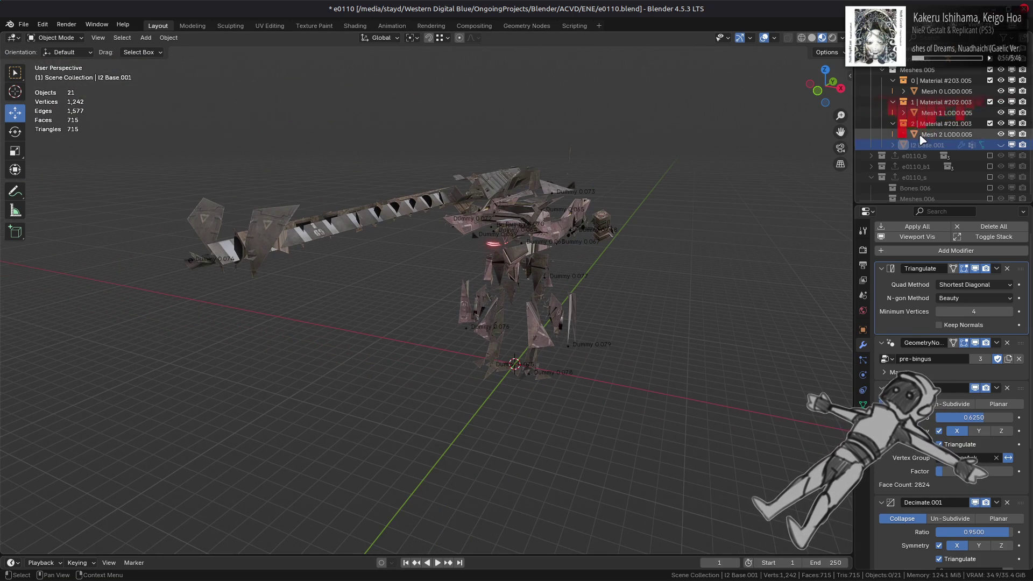
{"action": "scroll", "coordinate": [1001, 108], "scroll_direction": "up", "scroll_amount": 2}
{"action": "left_click", "coordinate": [1001, 91]}
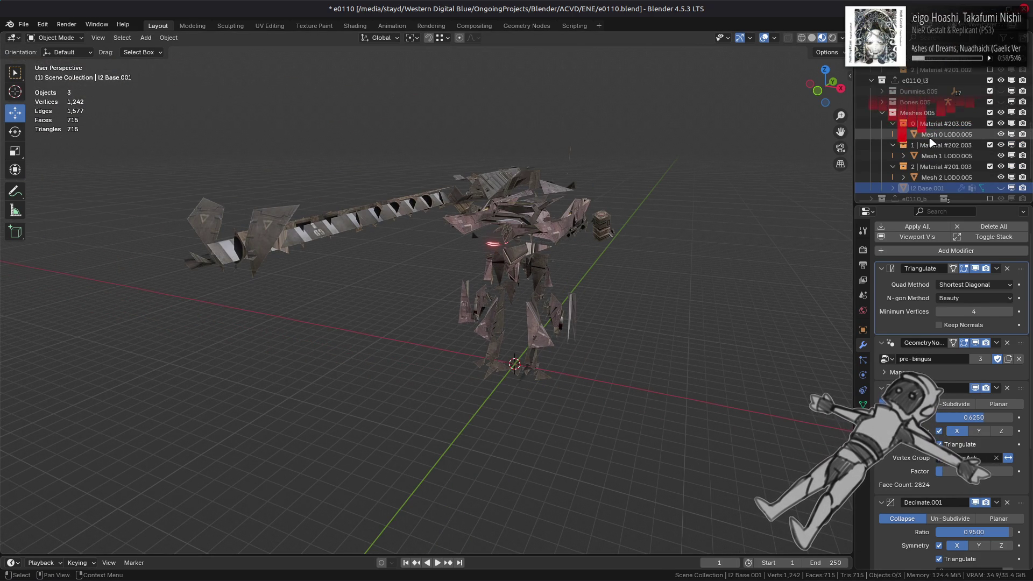
{"action": "scroll", "coordinate": [1002, 151], "scroll_direction": "down", "scroll_amount": 1}
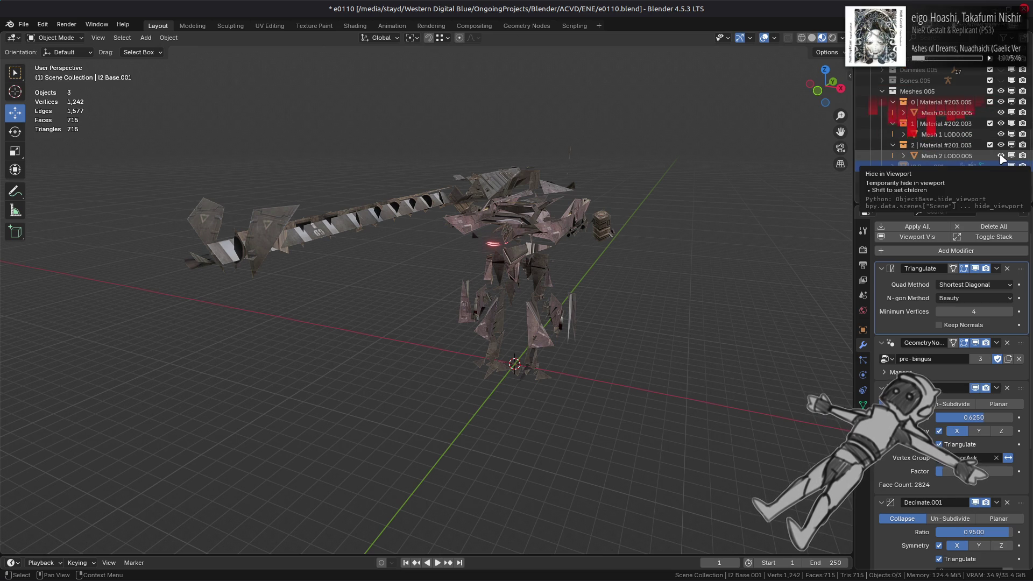
{"action": "left_click_drag", "start_coordinate": [1000, 113], "coordinate": [1000, 156]}
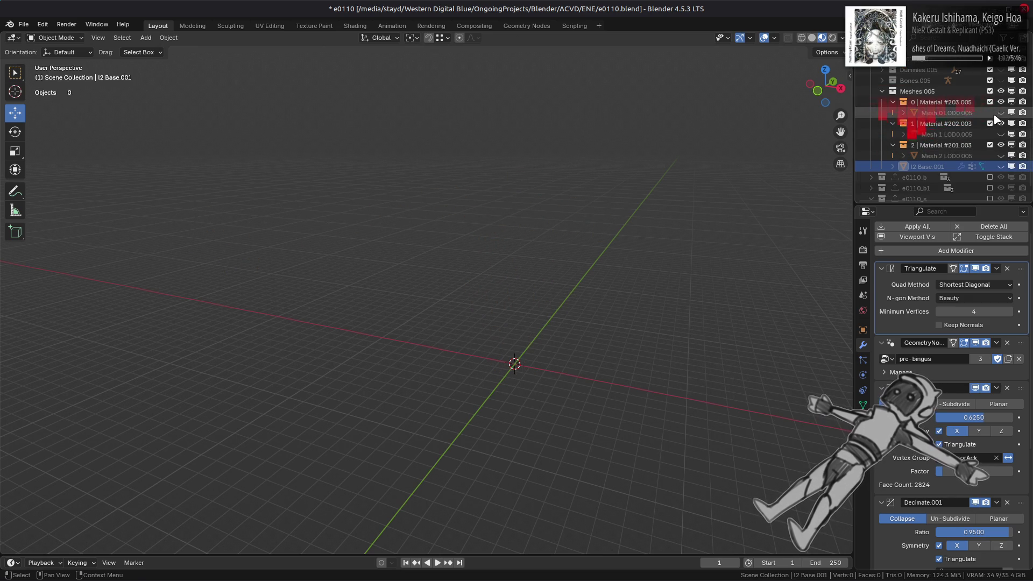
{"action": "left_click", "coordinate": [1001, 167]}
{"action": "left_click", "coordinate": [927, 167]}
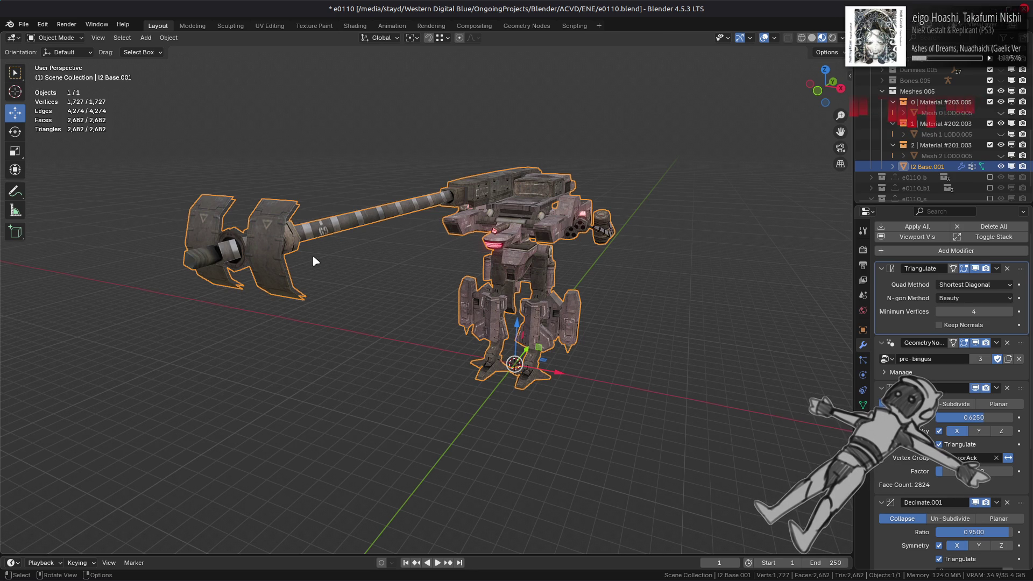
- In Edit Mode, select the hidden hammer-head face ring with Ctrl+L and delete its faces
{"action": "scroll", "coordinate": [307, 260], "scroll_direction": "up", "scroll_amount": 10}
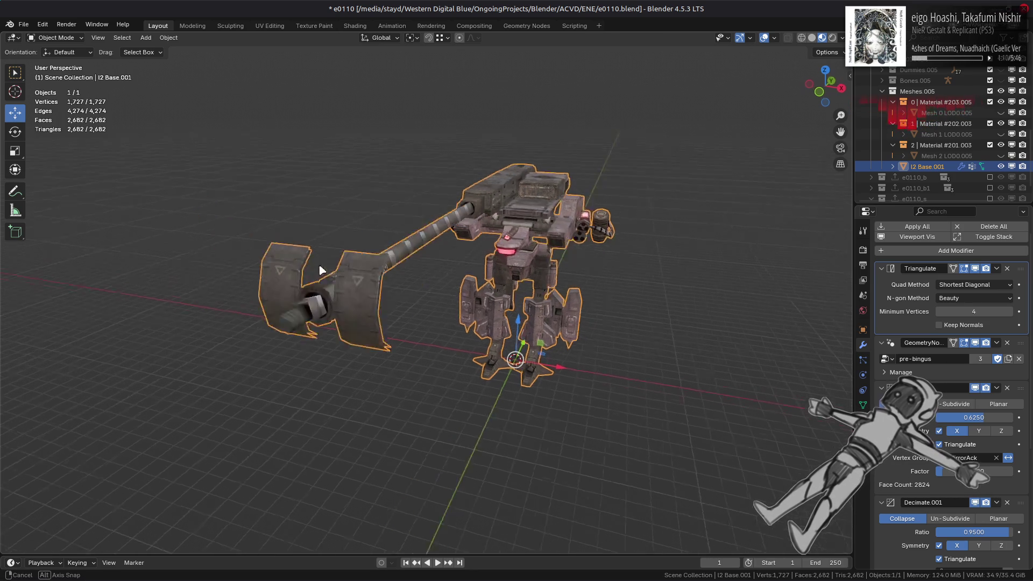
{"action": "key", "text": "Tab"}
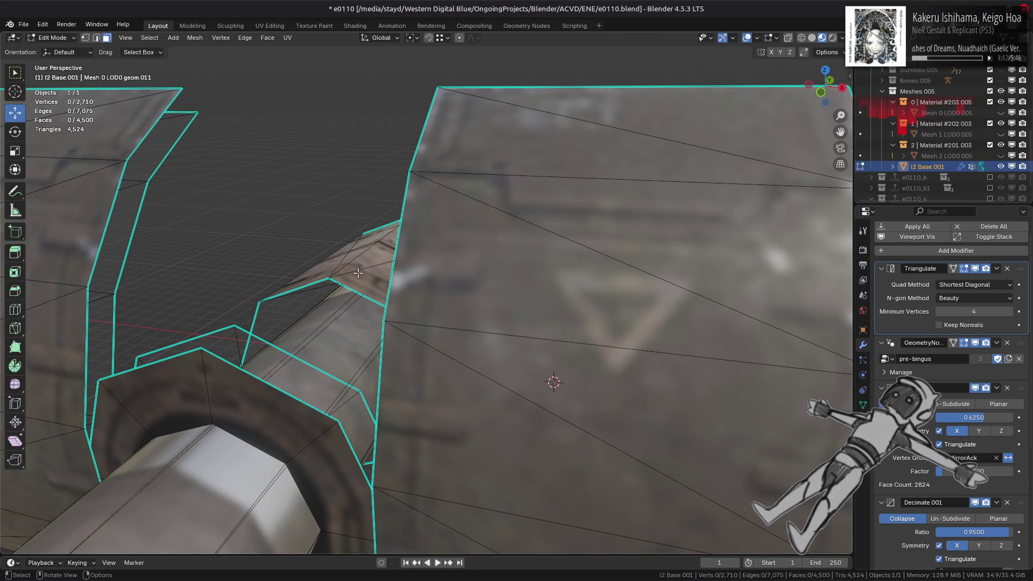
{"action": "left_click", "coordinate": [358, 273]}
{"action": "left_click", "coordinate": [217, 376], "text": "shift"}
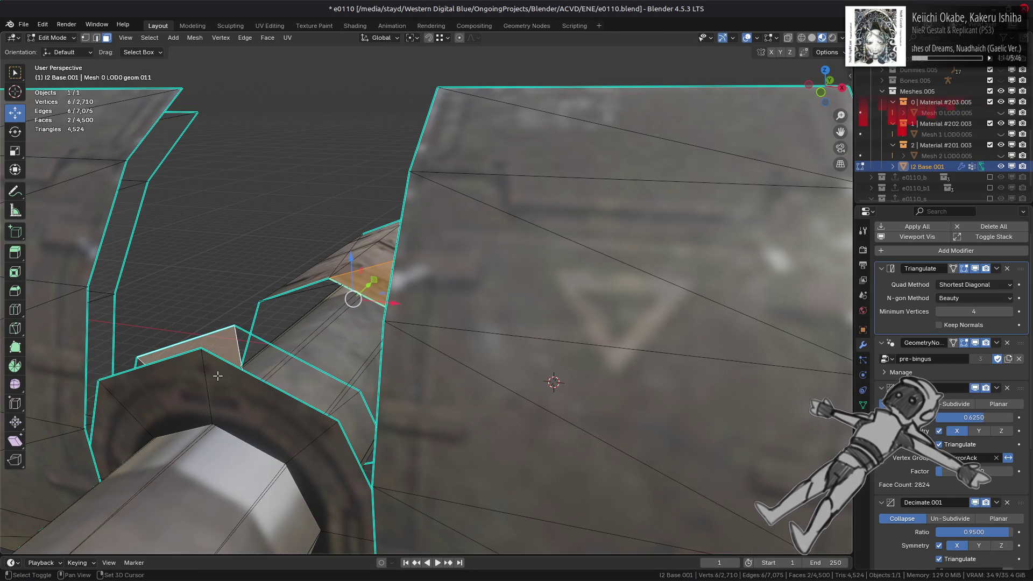
{"action": "key", "text": "ctrl+KP_Add"}
{"action": "key", "text": "ctrl+l"}
{"action": "right_click", "coordinate": [467, 431]}
{"action": "left_click", "coordinate": [467, 430]}
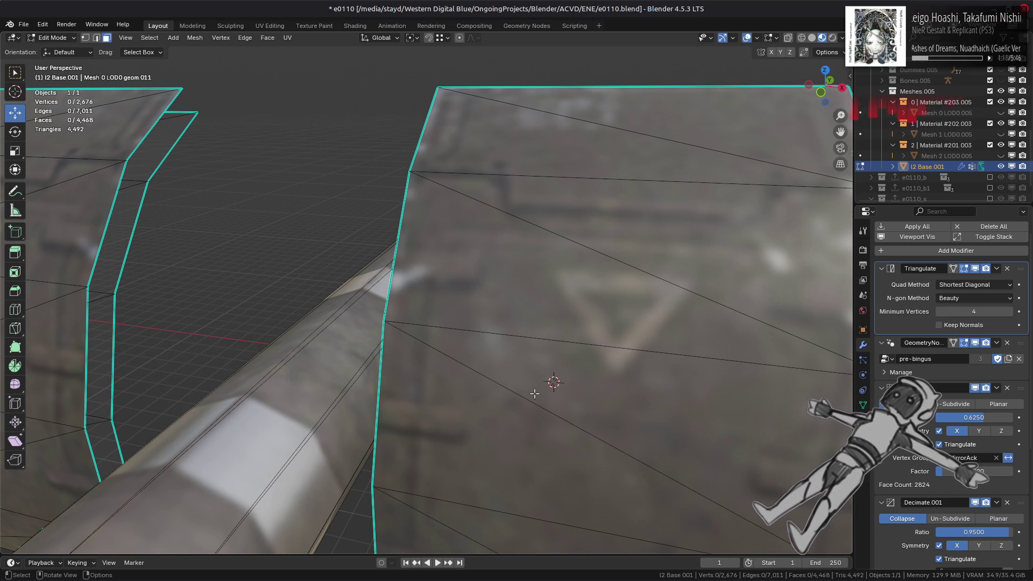
{"action": "scroll", "coordinate": [576, 366], "scroll_direction": "down", "scroll_amount": 10}
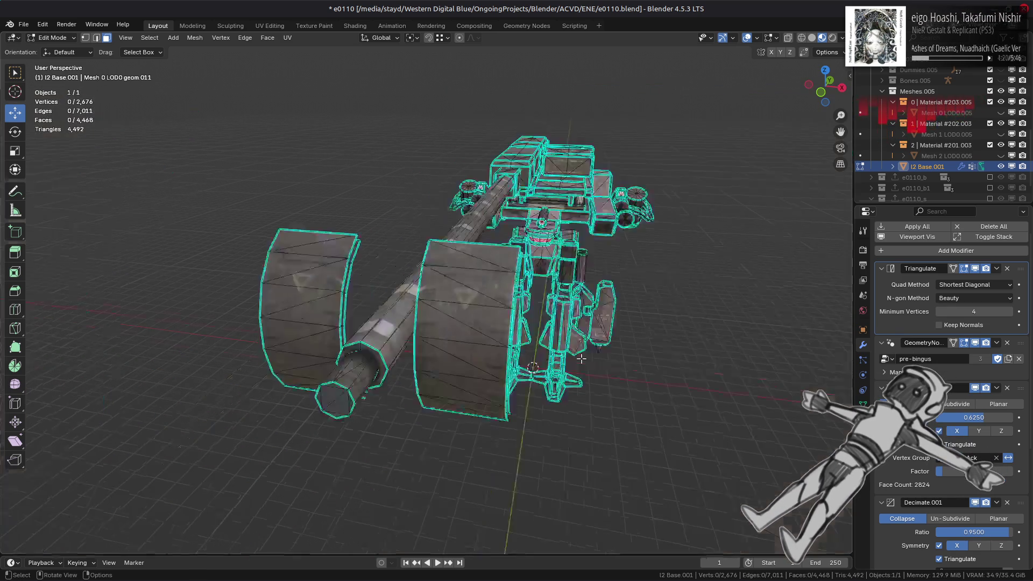
{"action": "key", "text": "Tab"}
- Check the copy from around the mech and show its Object transform properties
{"action": "scroll", "coordinate": [546, 359], "scroll_direction": "up", "scroll_amount": 3}
{"action": "middle_click_drag", "start_coordinate": [558, 343], "coordinate": [624, 328]}
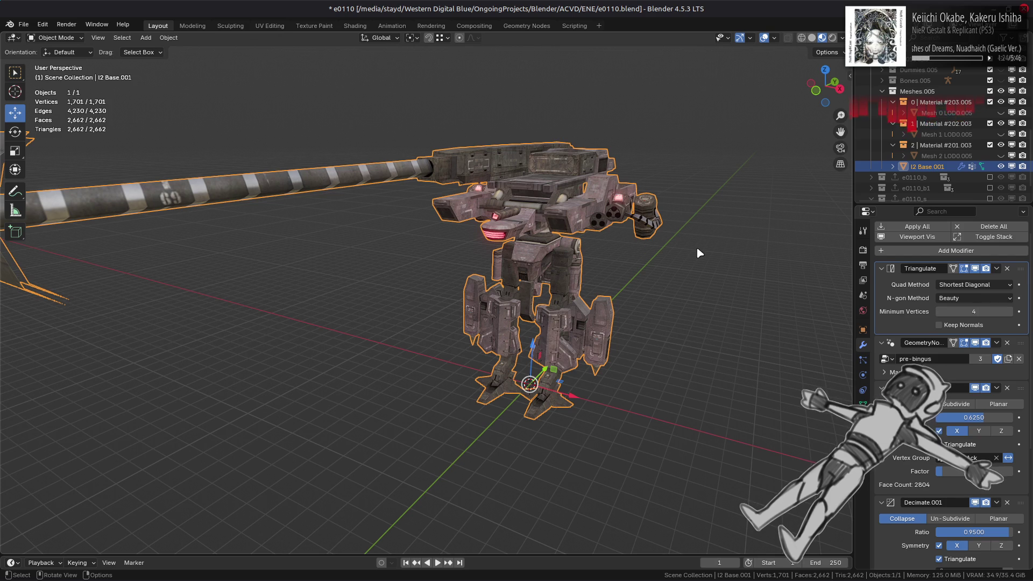
{"action": "left_click", "coordinate": [863, 331]}
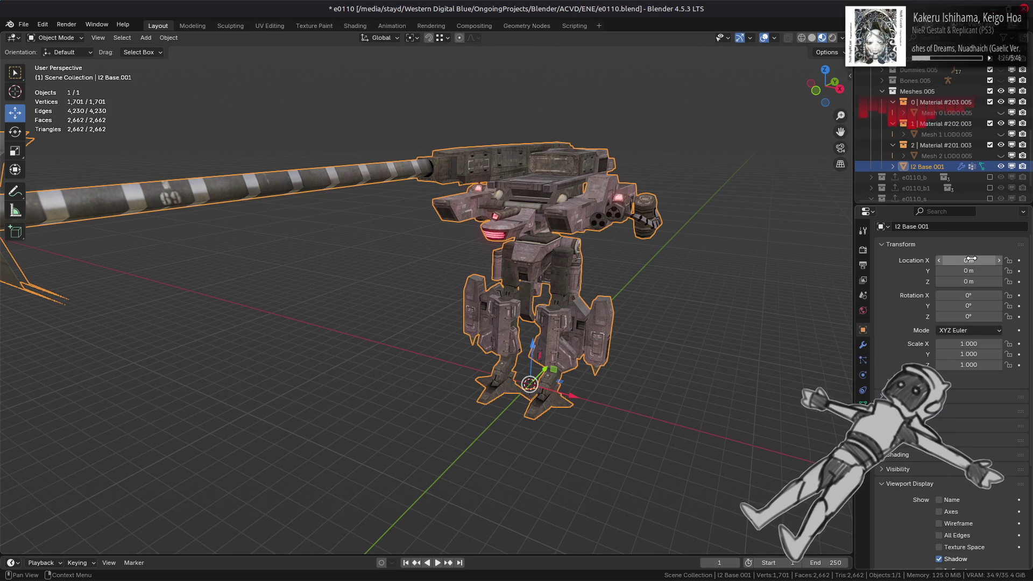
{"action": "scroll", "coordinate": [749, 295], "scroll_direction": "up", "scroll_amount": 3}
{"action": "middle_click_drag", "start_coordinate": [749, 295], "coordinate": [570, 365]}
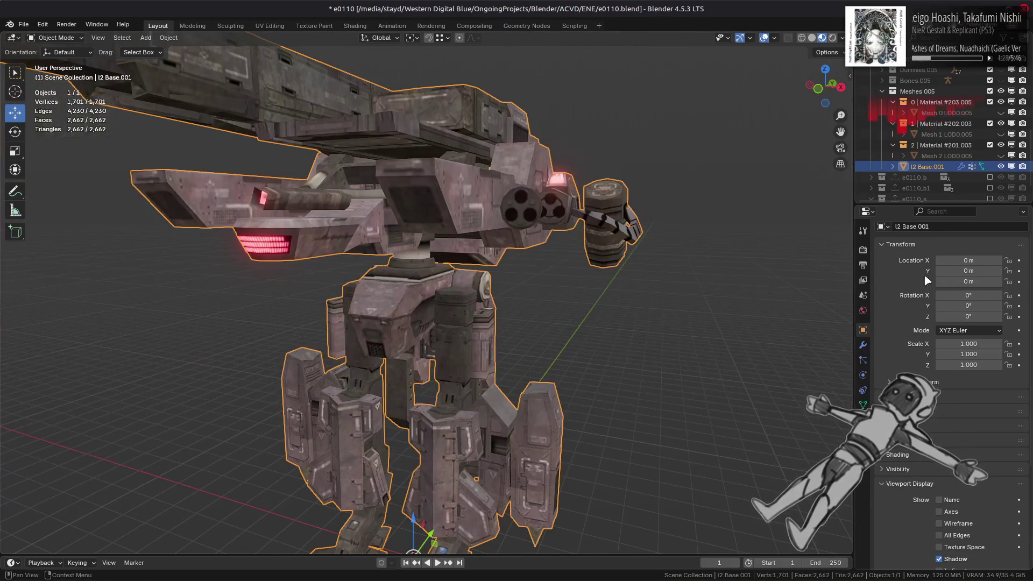
{"action": "left_click", "coordinate": [968, 270]}
{"action": "type", "text": "50"}
{"action": "key", "text": "Return"}
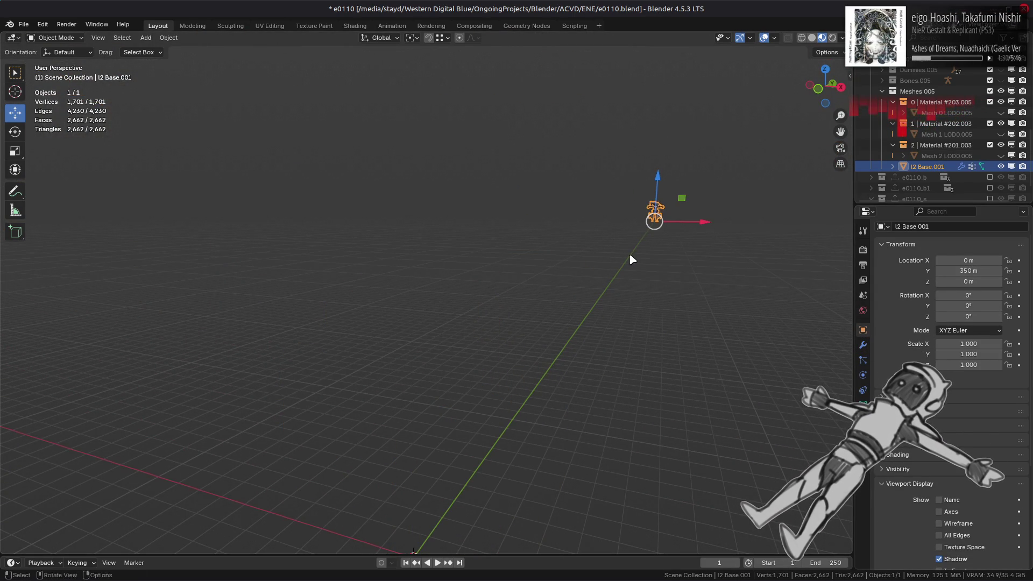
{"action": "left_click", "coordinate": [628, 252]}
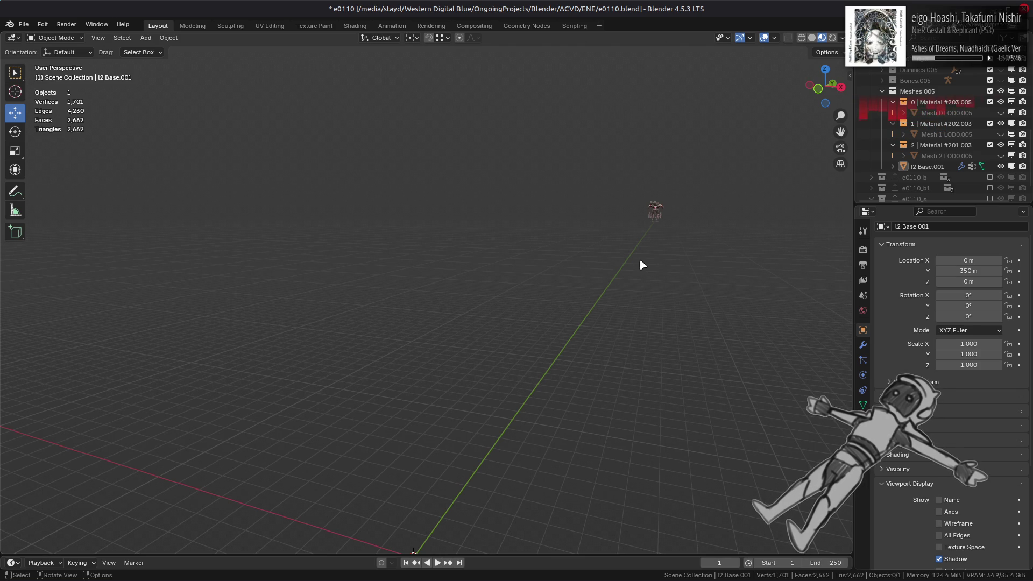
{"action": "key", "text": "a"}
{"action": "key", "text": "alt+g"}
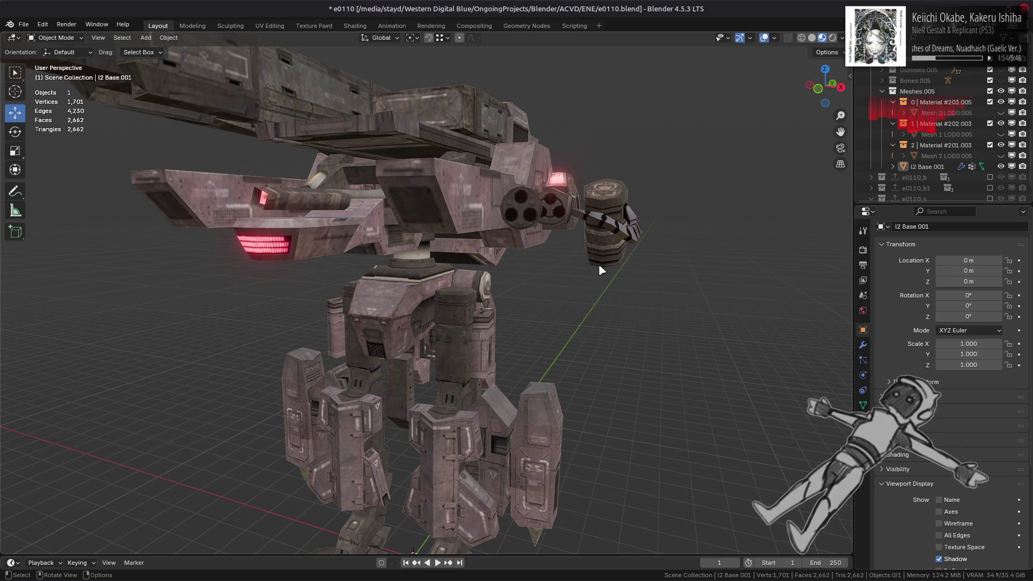
{"action": "left_click", "coordinate": [425, 205]}
{"action": "middle_click_drag", "start_coordinate": [425, 206], "coordinate": [484, 247], "text": "ctrl"}
{"action": "scroll", "coordinate": [505, 257], "scroll_direction": "up", "scroll_amount": 2}
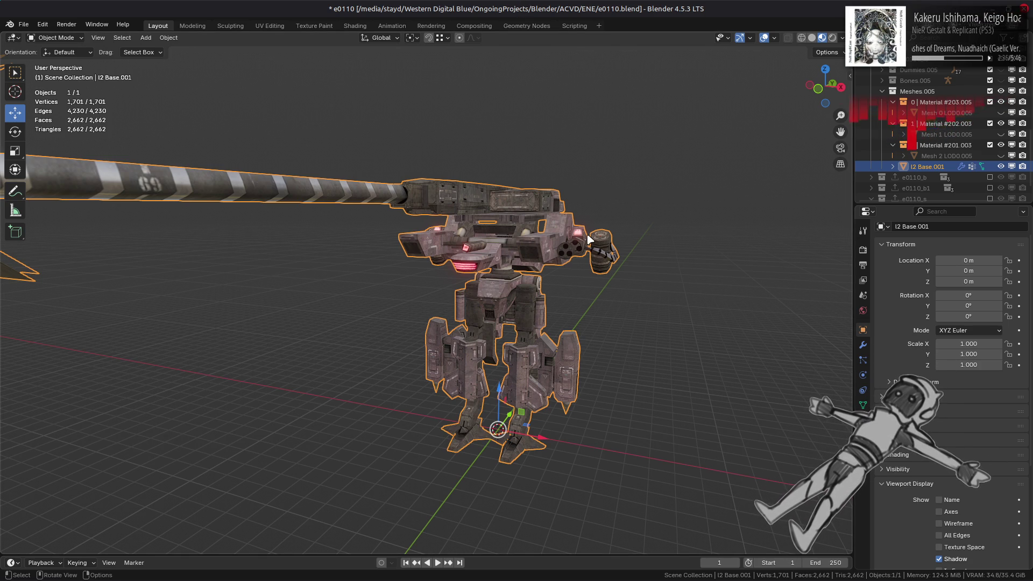
- Rename the I2 Base.001 object to 'I3 Base' after checking its material slots
{"action": "scroll", "coordinate": [590, 237], "scroll_direction": "up", "scroll_amount": 5}
{"action": "left_click", "coordinate": [863, 421]}
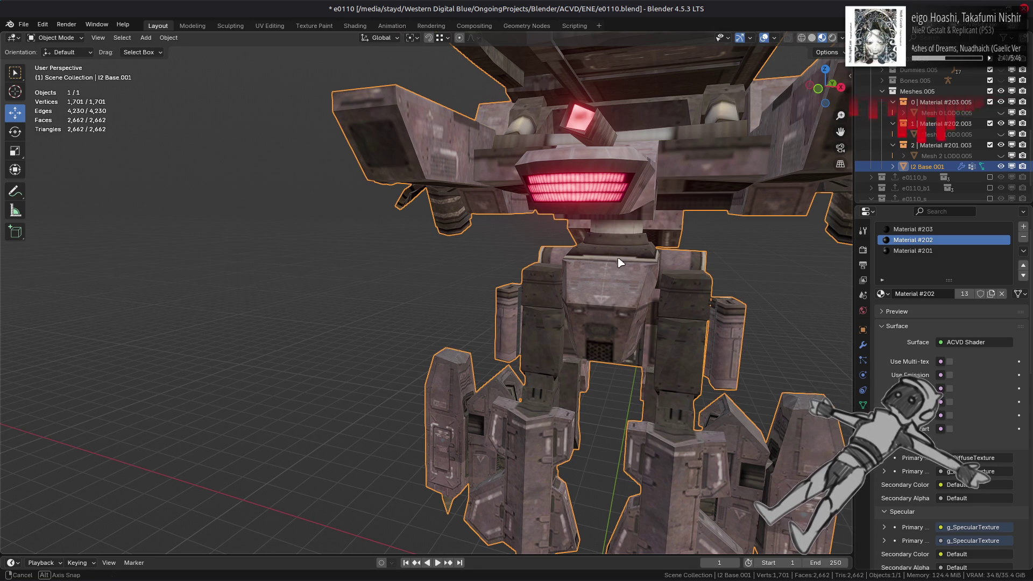
{"action": "middle_click_drag", "start_coordinate": [611, 268], "coordinate": [612, 270]}
{"action": "scroll", "coordinate": [939, 166], "scroll_direction": "down", "scroll_amount": 1}
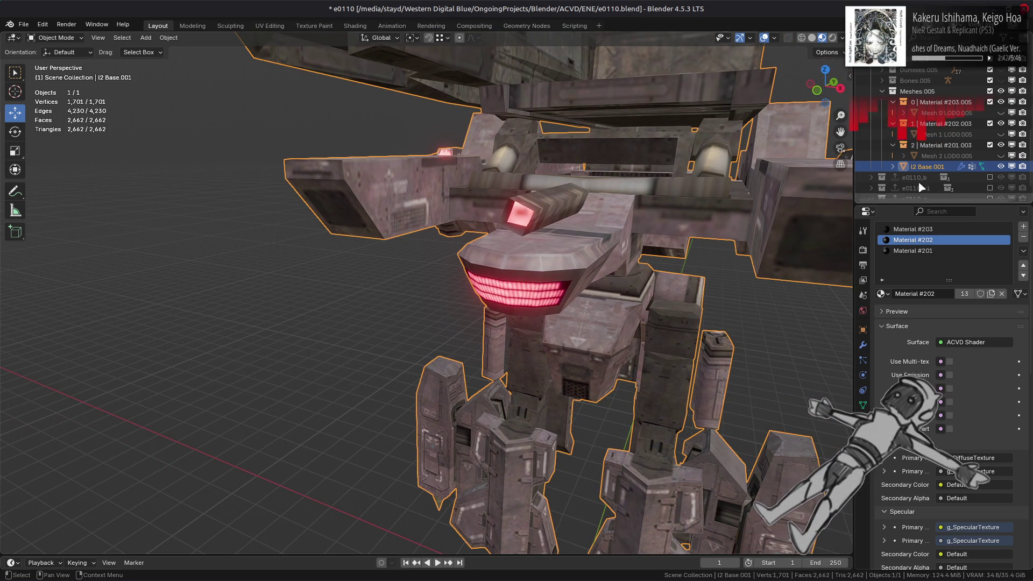
{"action": "double_click", "coordinate": [936, 145]}
{"action": "type", "text": "Base"}
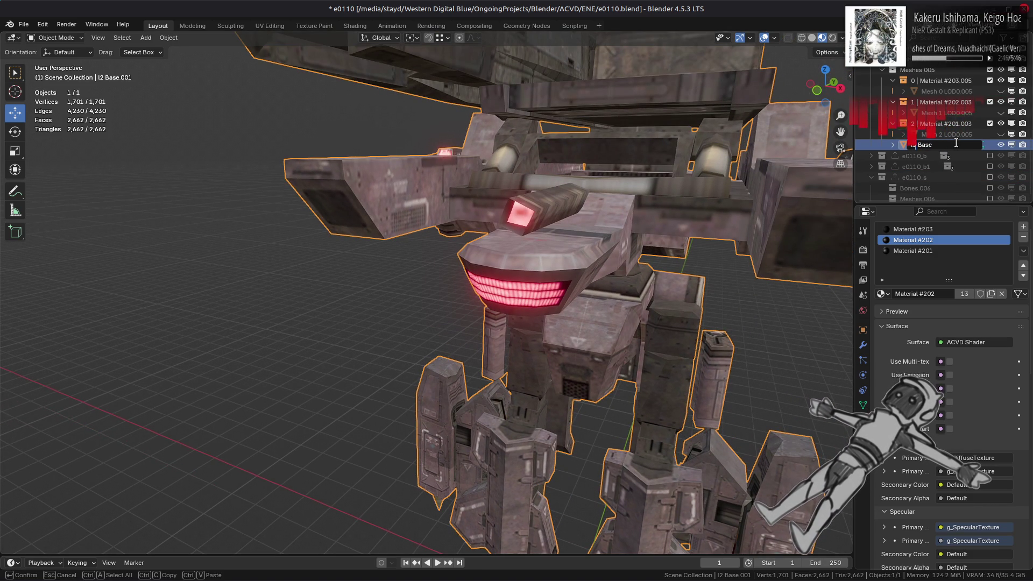
{"action": "key", "text": "Return"}
- In Edit Mode, delete the head's linked glowing mouth and eye faces
{"action": "key", "text": "Tab"}
{"action": "scroll", "coordinate": [599, 165], "scroll_direction": "up", "scroll_amount": 3}
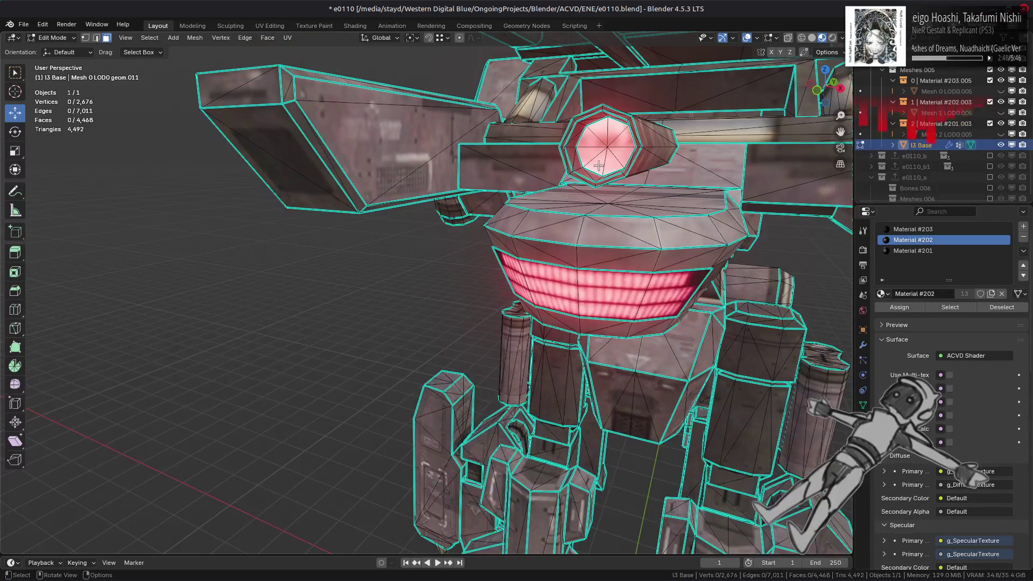
{"action": "left_click", "coordinate": [610, 290]}
{"action": "key", "text": "ctrl+l"}
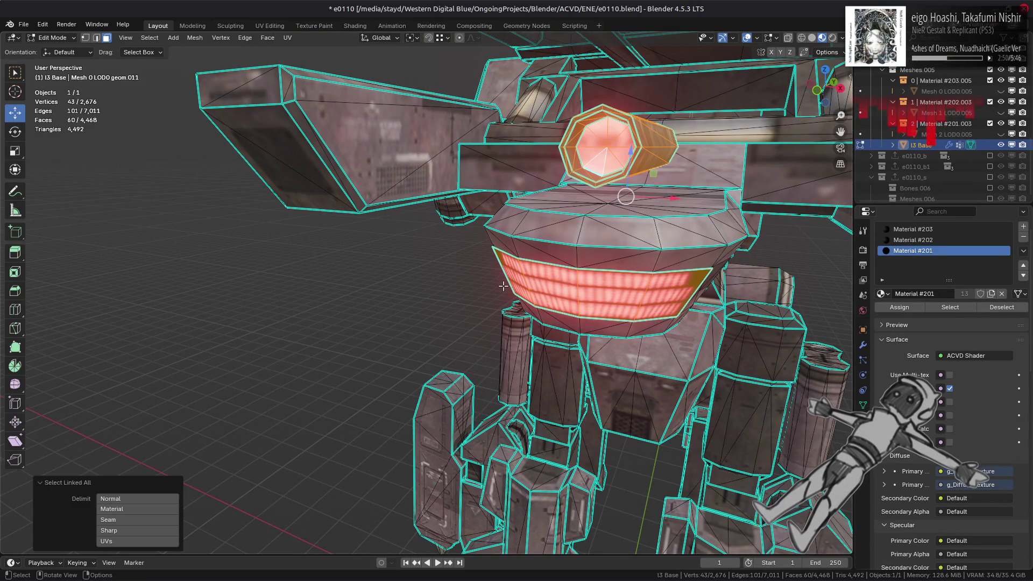
{"action": "right_click", "coordinate": [454, 320]}
{"action": "left_click", "coordinate": [454, 320]}
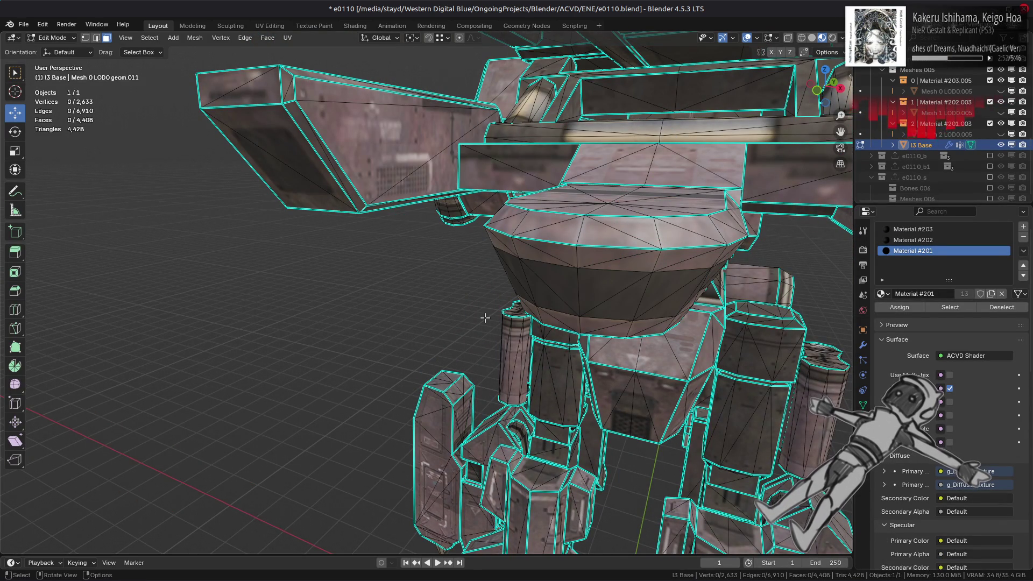
- Delete the linked side cylinder faces on the torso
{"action": "mouse_move", "coordinate": [485, 319]}
{"action": "middle_mouse_down"}
{"action": "mouse_move", "coordinate": [474, 315]}
{"action": "mouse_move", "coordinate": [480, 341]}
{"action": "middle_mouse_up"}
{"action": "left_click", "coordinate": [479, 342]}
{"action": "left_click", "coordinate": [709, 383]}
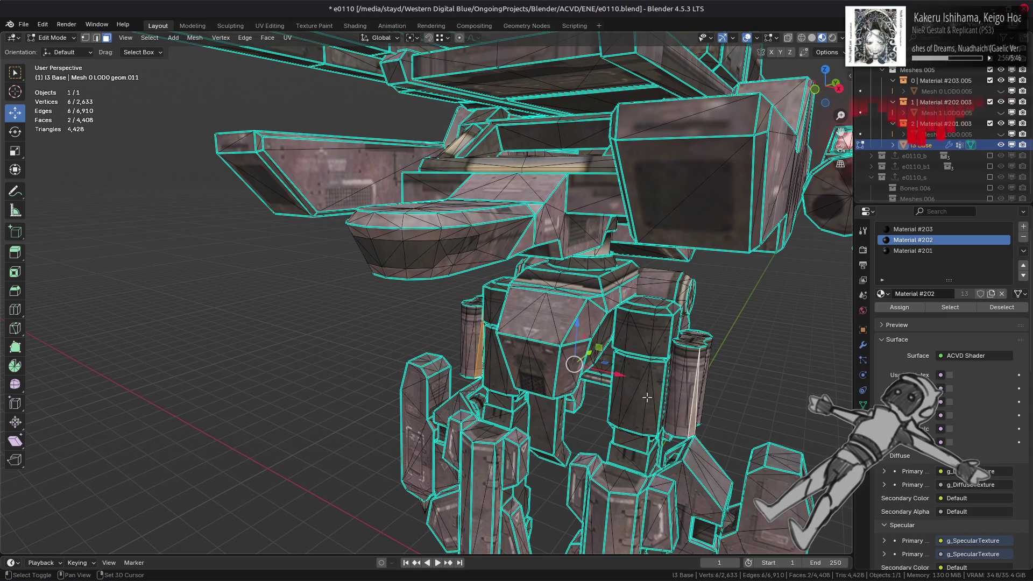
{"action": "middle_click_drag", "start_coordinate": [709, 384], "coordinate": [591, 393]}
{"action": "key", "text": "ctrl+l"}
{"action": "right_click", "coordinate": [486, 401]}
{"action": "left_click", "coordinate": [484, 400]}
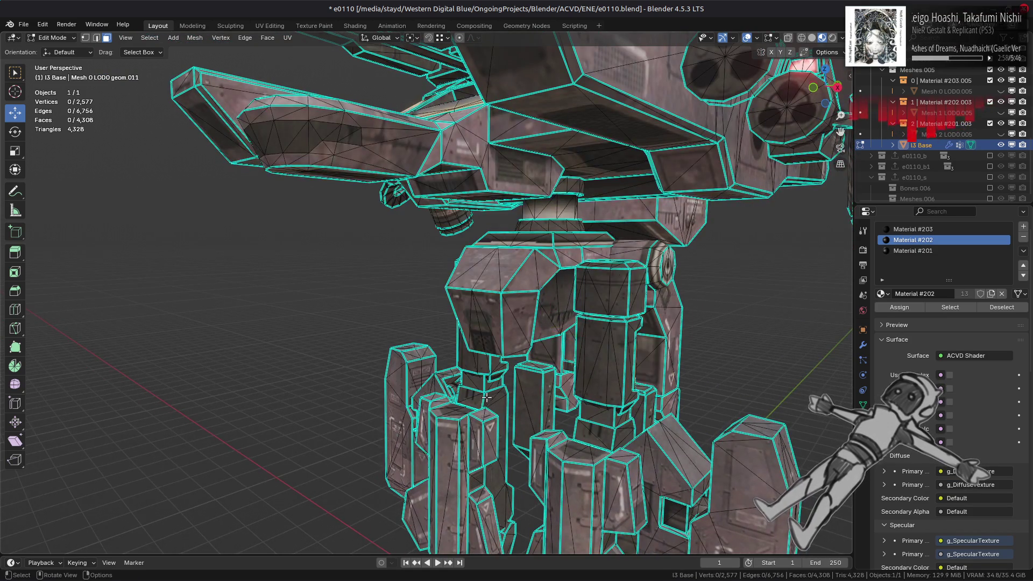
- Inspect the column joint closely and return to Object Mode
{"action": "middle_click_drag", "start_coordinate": [484, 400], "coordinate": [472, 380]}
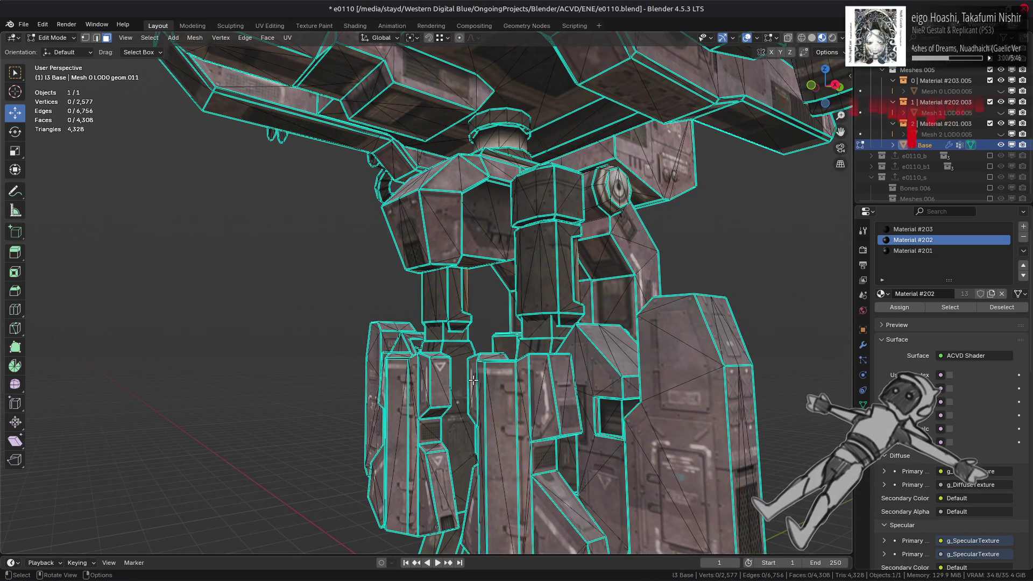
{"action": "scroll", "coordinate": [473, 380], "scroll_direction": "up", "scroll_amount": 6}
{"action": "middle_click_drag", "start_coordinate": [473, 380], "coordinate": [498, 381]}
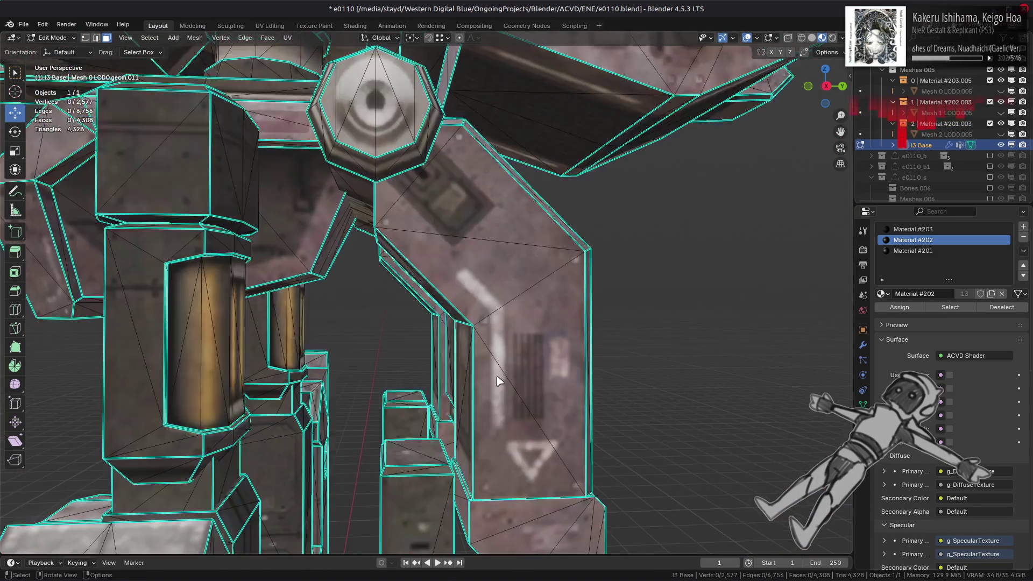
{"action": "key", "text": "Tab"}
- Show the modifier stack, then frame a face on the turret column in Edit Mode
{"action": "left_click", "coordinate": [863, 345]}
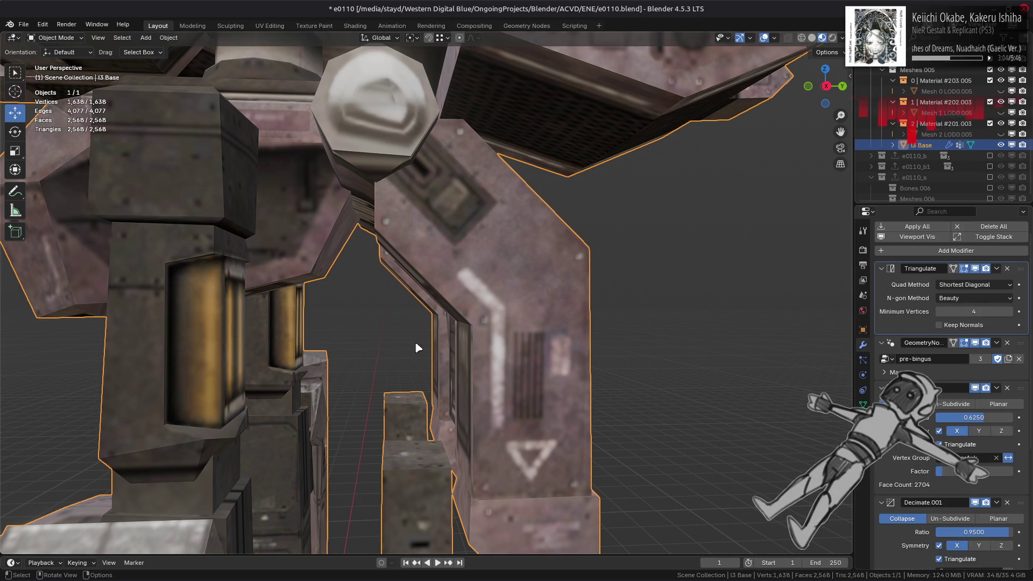
{"action": "key", "text": "Tab"}
{"action": "left_click", "coordinate": [196, 338]}
{"action": "key", "text": "KP_Decimal"}
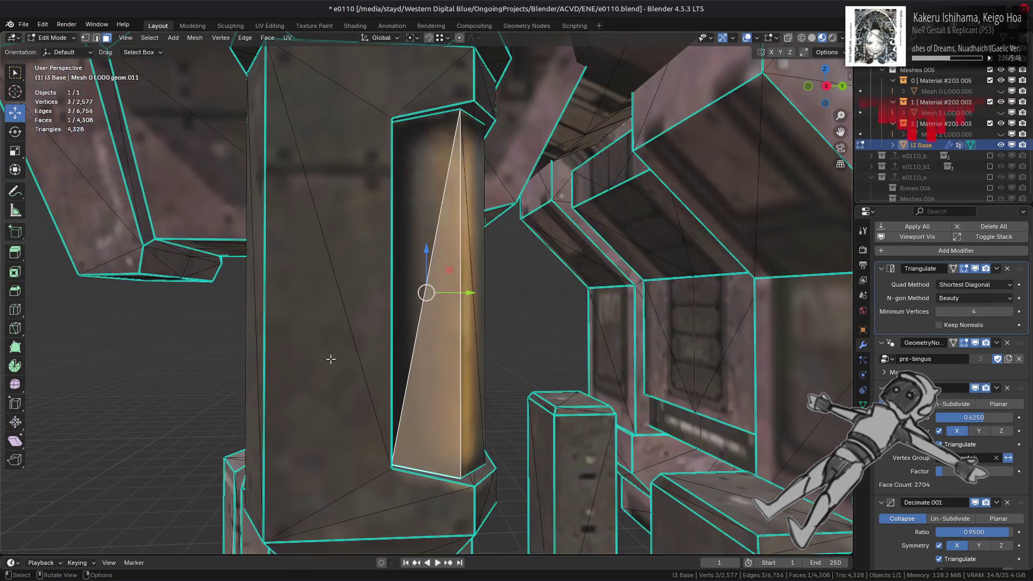
{"action": "middle_click_drag", "start_coordinate": [376, 396], "coordinate": [389, 399]}
{"action": "middle_click_drag", "start_coordinate": [538, 369], "coordinate": [520, 368]}
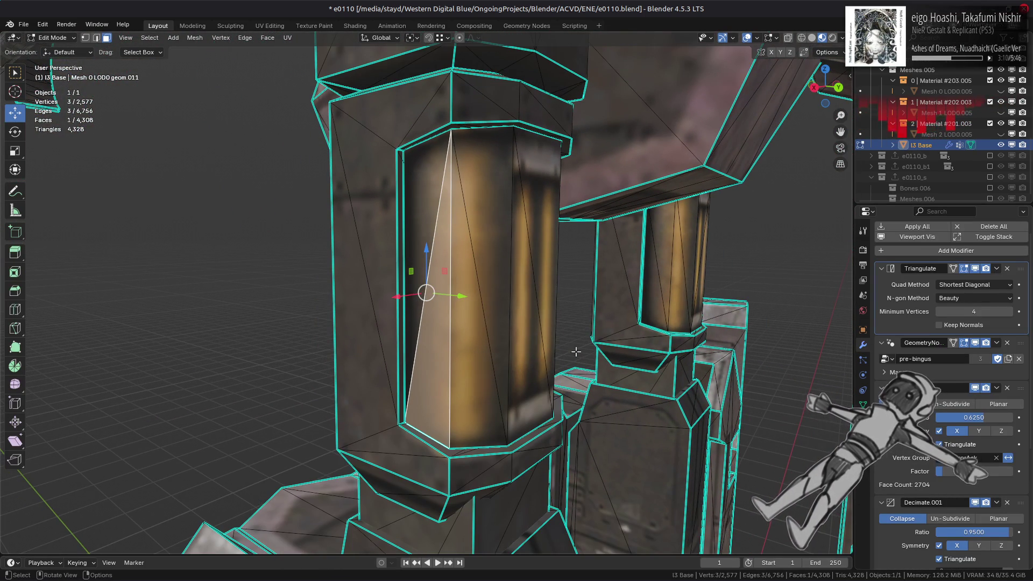
- Delete the 20 gold inset faces on both turret columns
{"action": "left_click", "coordinate": [644, 296], "text": "shift"}
{"action": "key", "text": "ctrl+l"}
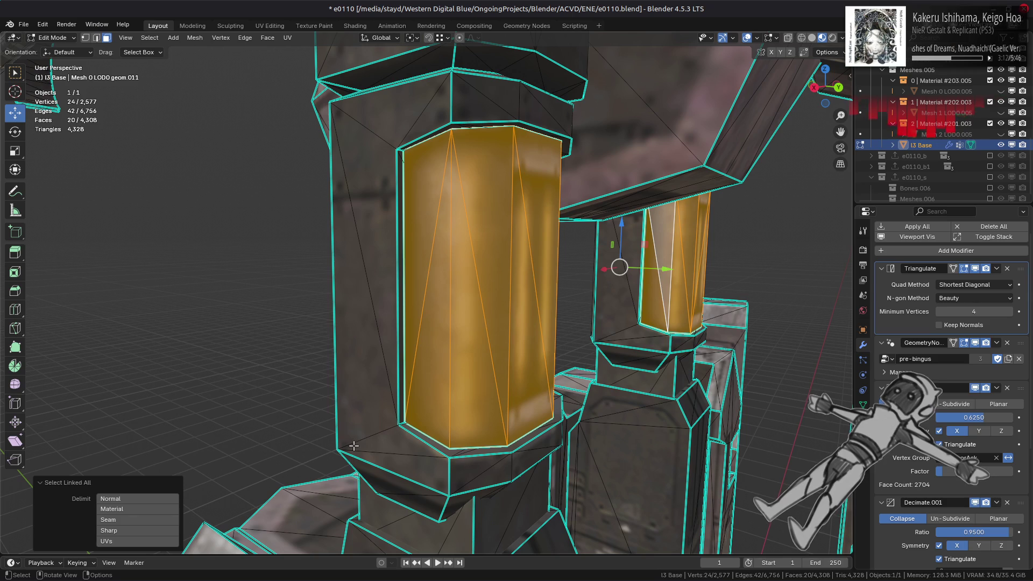
{"action": "right_click", "coordinate": [353, 445]}
{"action": "left_click", "coordinate": [353, 446]}
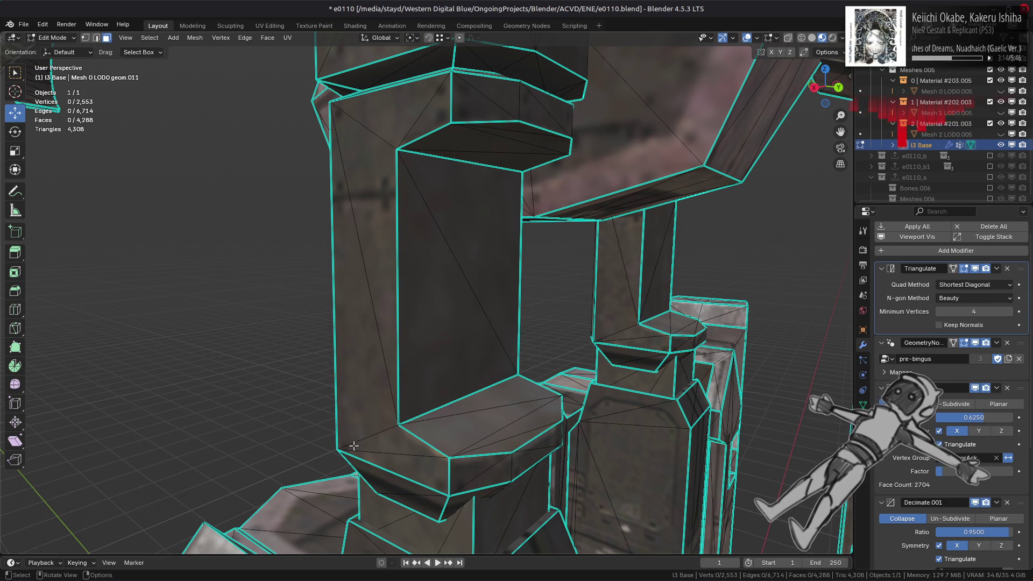
{"action": "key", "text": "ctrl+z"}
{"action": "scroll", "coordinate": [618, 265], "scroll_direction": "up", "scroll_amount": 5}
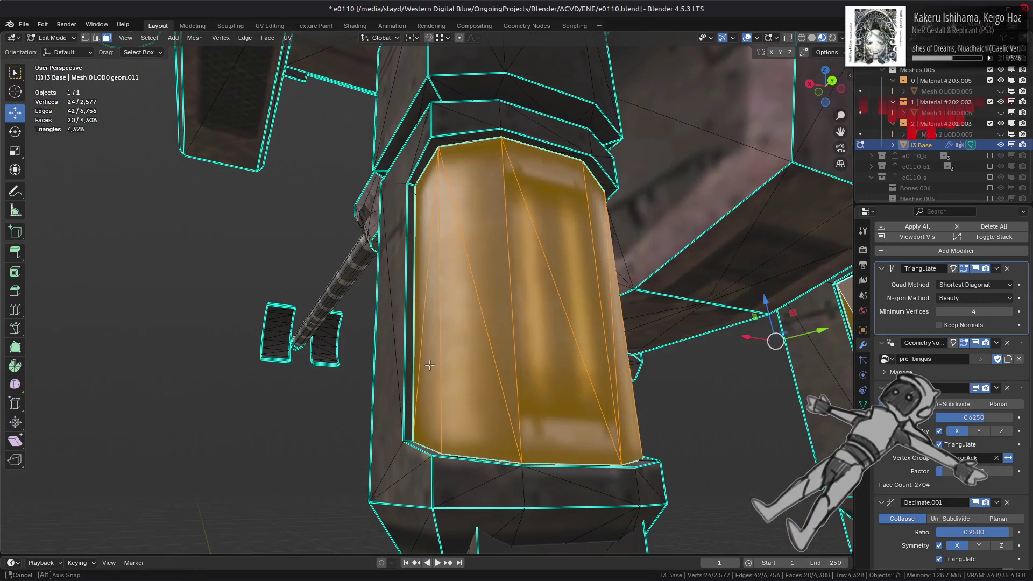
{"action": "mouse_move", "coordinate": [634, 229]}
{"action": "middle_mouse_down"}
{"action": "mouse_move", "coordinate": [484, 301]}
{"action": "mouse_move", "coordinate": [405, 355]}
{"action": "mouse_move", "coordinate": [457, 329]}
{"action": "mouse_move", "coordinate": [414, 321]}
{"action": "mouse_move", "coordinate": [425, 307]}
{"action": "middle_mouse_up"}
{"action": "right_click", "coordinate": [404, 355]}
{"action": "left_click", "coordinate": [404, 356]}
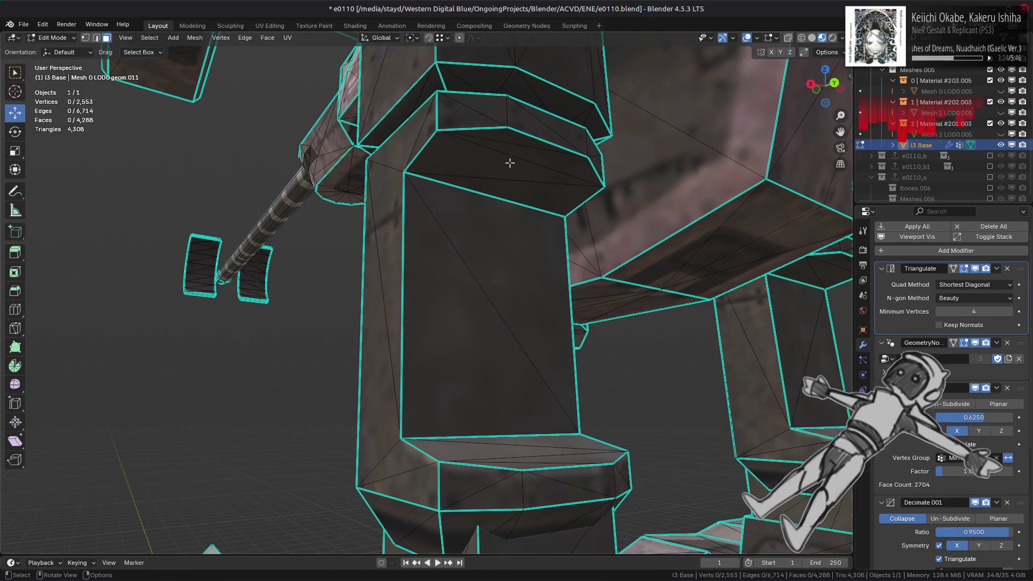
- Delete the pillar's linked front panel faces
{"action": "left_click", "coordinate": [530, 140]}
{"action": "left_click", "coordinate": [473, 322], "text": "shift"}
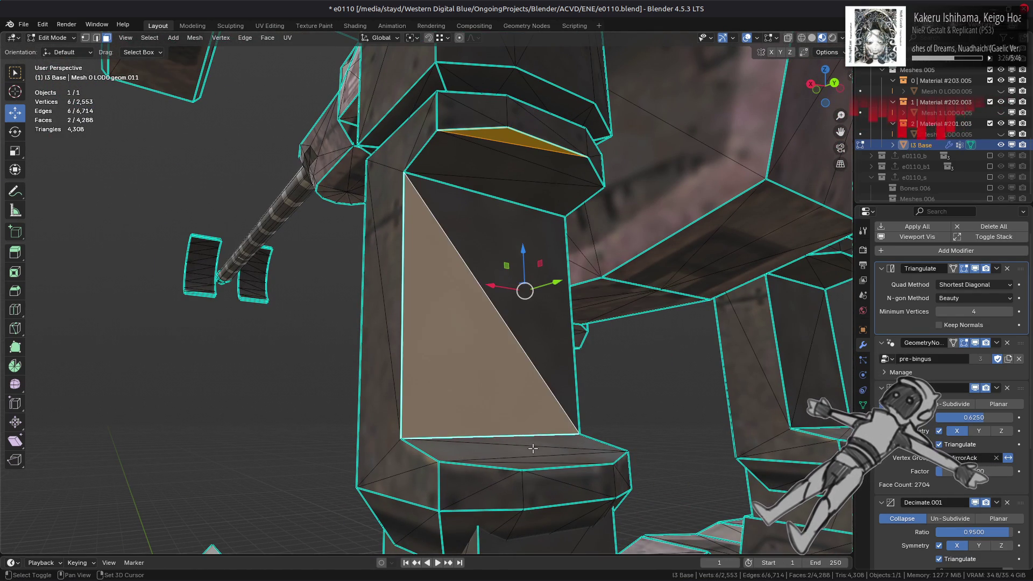
{"action": "left_click", "coordinate": [511, 449], "text": "shift"}
{"action": "key", "text": "ctrl+l"}
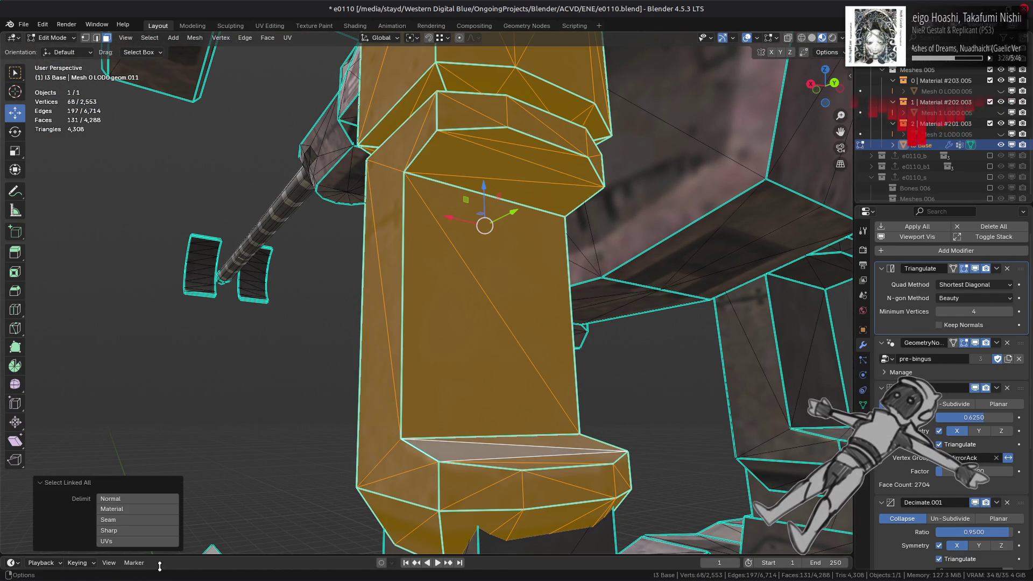
{"action": "left_click", "coordinate": [137, 542]}
{"action": "right_click", "coordinate": [472, 402]}
{"action": "left_click", "coordinate": [473, 403]}
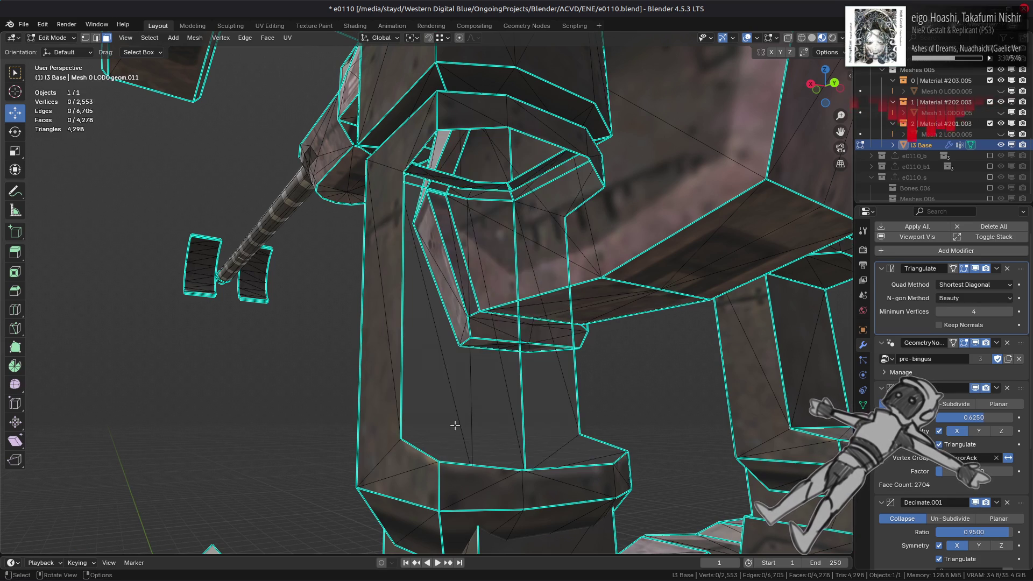
- Fill the pillar's opening from its top and left edges with a new face, then preview it
{"action": "key", "text": "2"}
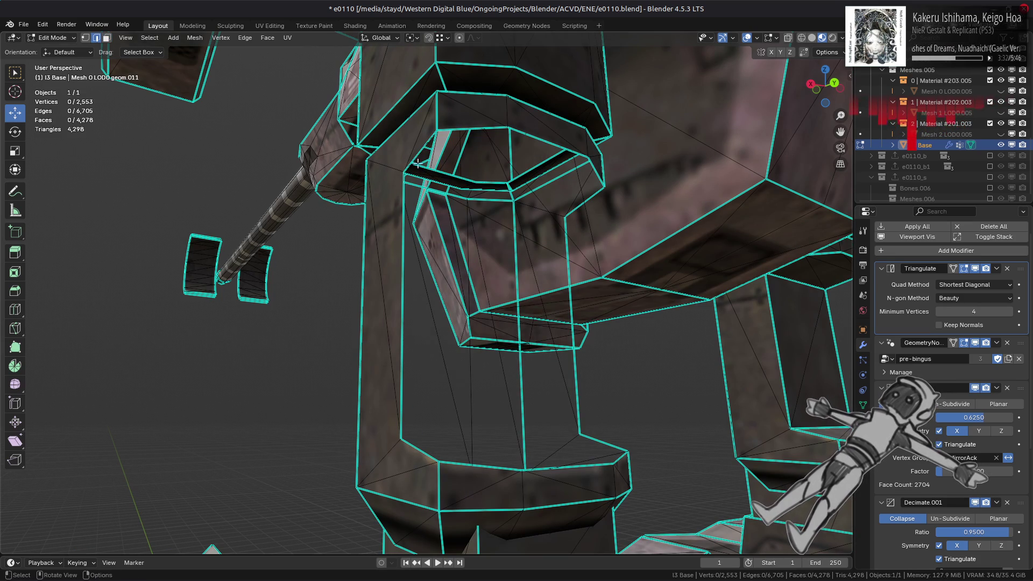
{"action": "left_click", "coordinate": [417, 162]}
{"action": "left_click", "coordinate": [426, 444], "text": "ctrl"}
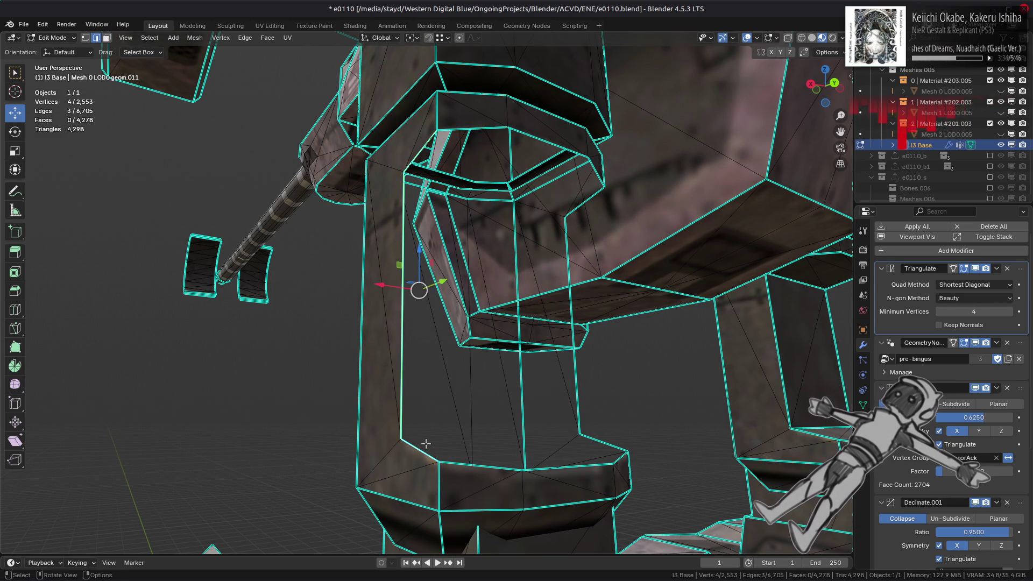
{"action": "key", "text": "f"}
{"action": "key", "text": "alt+a"}
{"action": "middle_click_drag", "start_coordinate": [482, 422], "coordinate": [607, 410]}
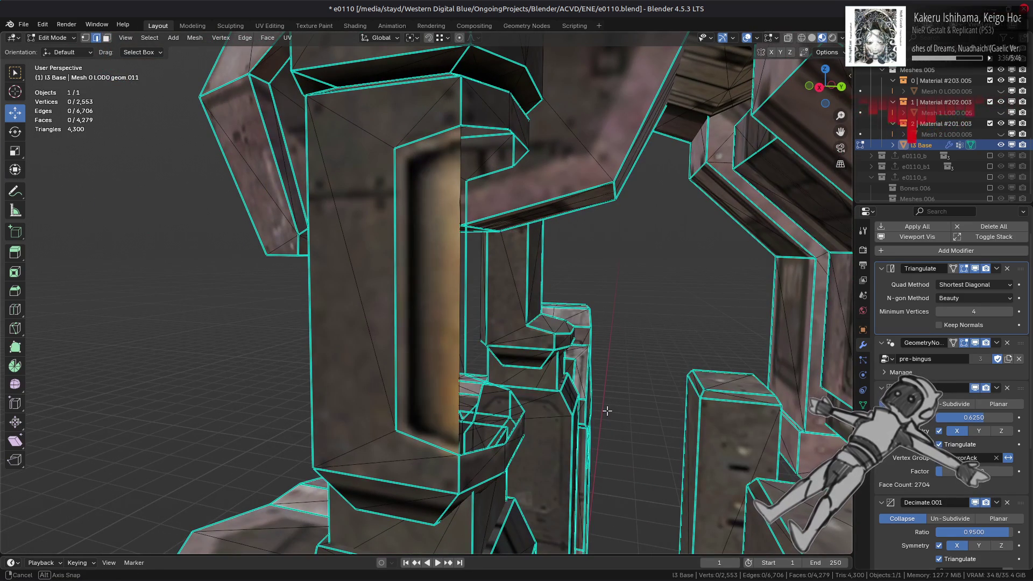
{"action": "key", "text": "Tab"}
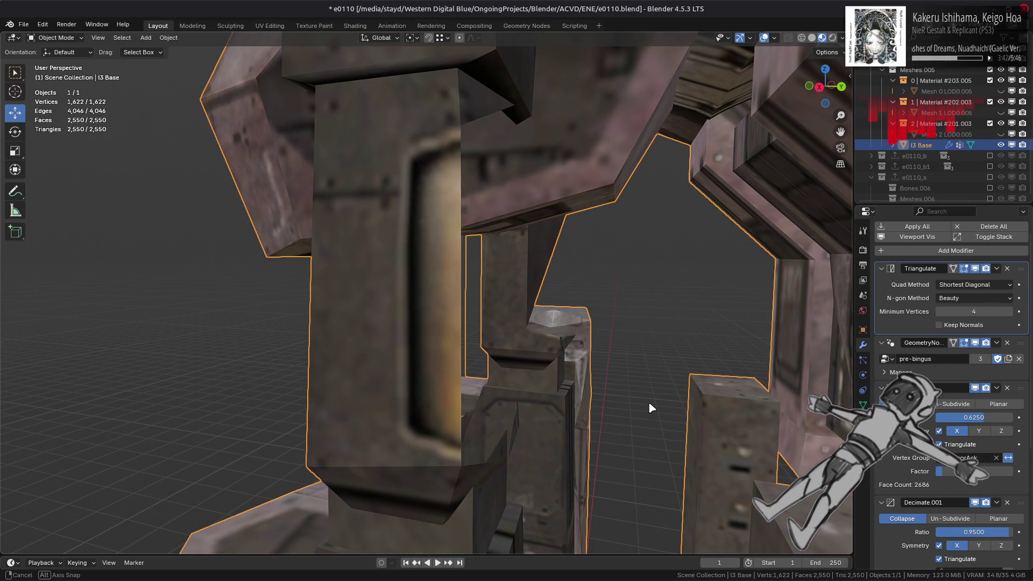
- Fill the pillar's inner side and the remaining gap with new faces
{"action": "mouse_move", "coordinate": [649, 409]}
{"action": "middle_mouse_down"}
{"action": "mouse_move", "coordinate": [452, 397]}
{"action": "mouse_move", "coordinate": [445, 377]}
{"action": "mouse_move", "coordinate": [483, 420]}
{"action": "mouse_move", "coordinate": [496, 114]}
{"action": "middle_mouse_up"}
{"action": "key", "text": "Tab"}
{"action": "left_click", "coordinate": [483, 420]}
{"action": "left_click", "coordinate": [496, 115], "text": "shift"}
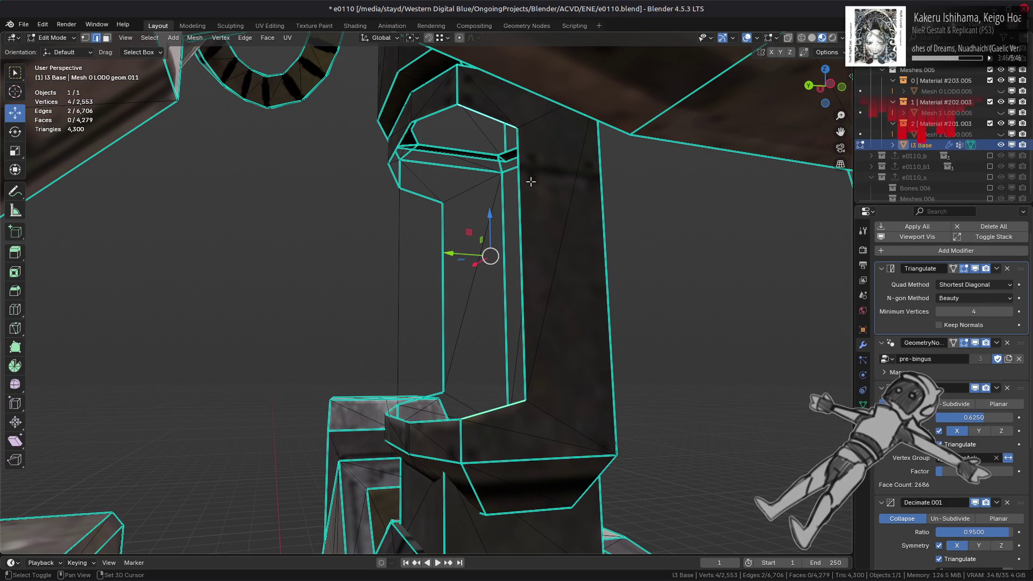
{"action": "key", "text": "f"}
{"action": "key", "text": "alt+a"}
{"action": "left_click", "coordinate": [403, 275]}
{"action": "key", "text": "f"}
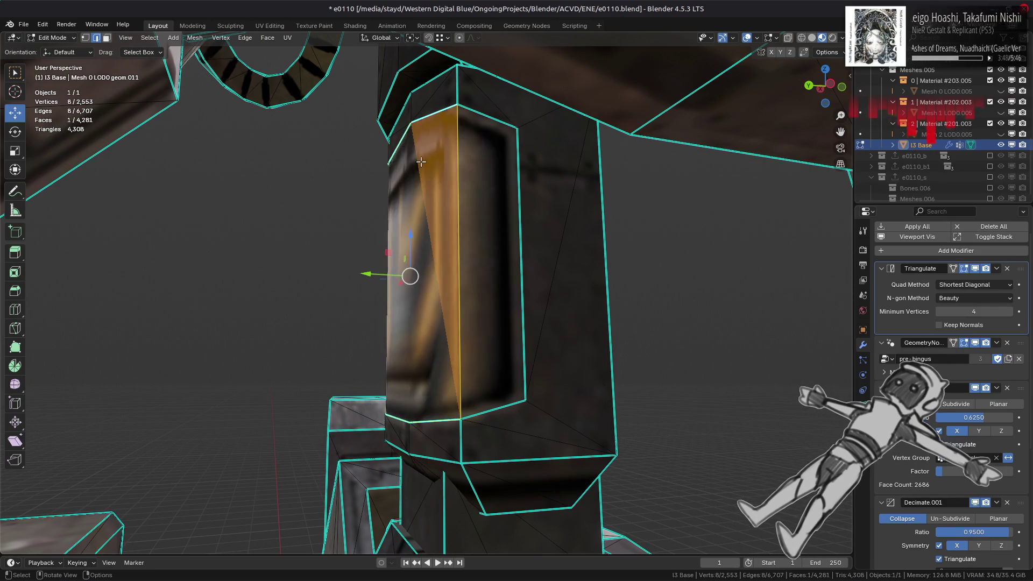
{"action": "key", "text": "alt+a"}
{"action": "mouse_move", "coordinate": [403, 275]}
{"action": "middle_mouse_down"}
{"action": "mouse_move", "coordinate": [418, 246]}
{"action": "mouse_move", "coordinate": [466, 269]}
{"action": "mouse_move", "coordinate": [445, 277]}
{"action": "middle_mouse_up"}
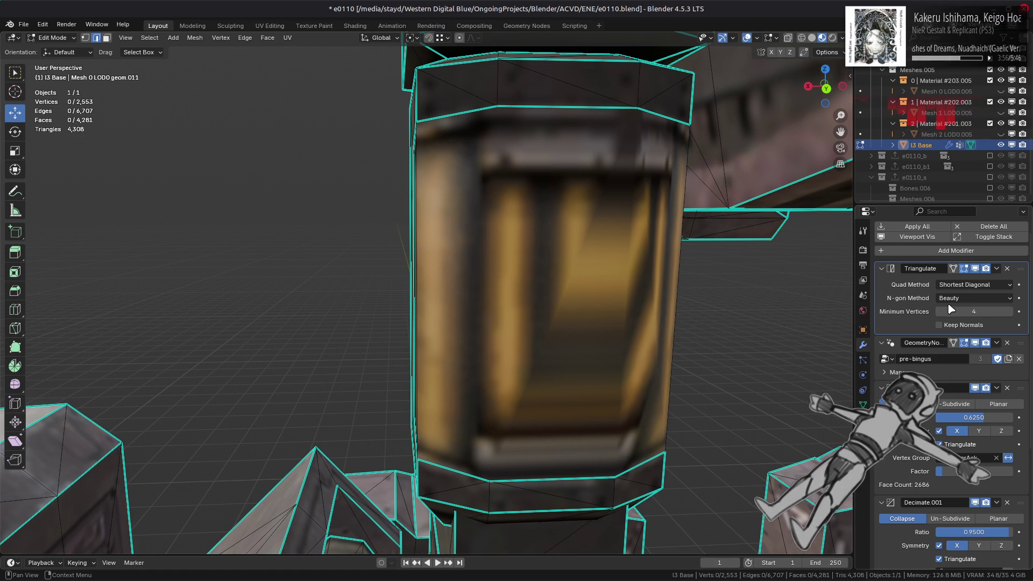
- Set Triangulate quads to Beauty and try Clip for n-gons before returning to Beauty
{"action": "left_click", "coordinate": [972, 290]}
{"action": "left_click", "coordinate": [963, 293]}
{"action": "left_click", "coordinate": [968, 298]}
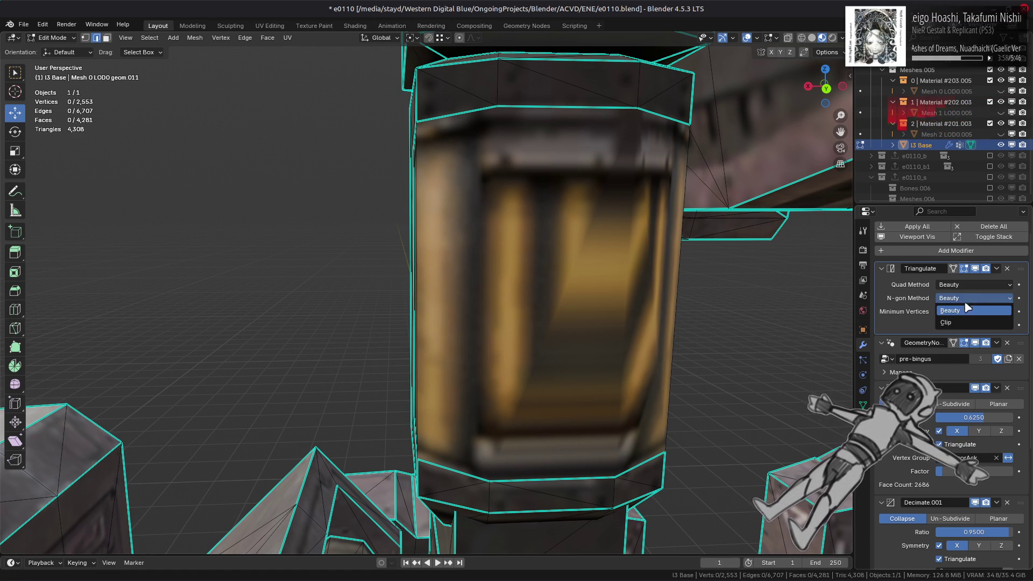
{"action": "left_click", "coordinate": [962, 326]}
{"action": "left_click", "coordinate": [968, 298]}
{"action": "left_click", "coordinate": [968, 311]}
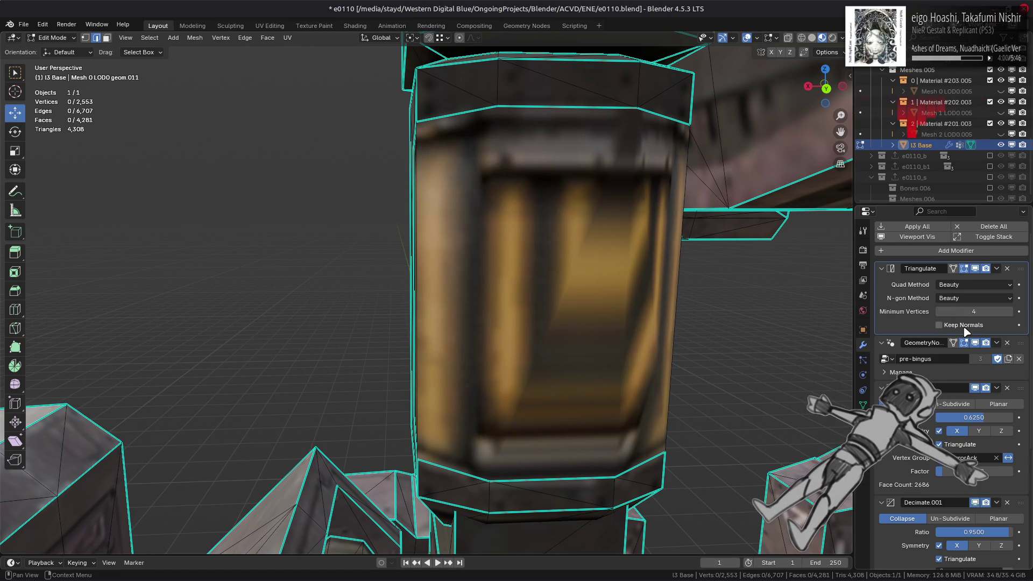
- Toggle the Wireframe overlay on and off to inspect the triangulation
{"action": "key", "text": "Tab"}
{"action": "key", "text": "Tab"}
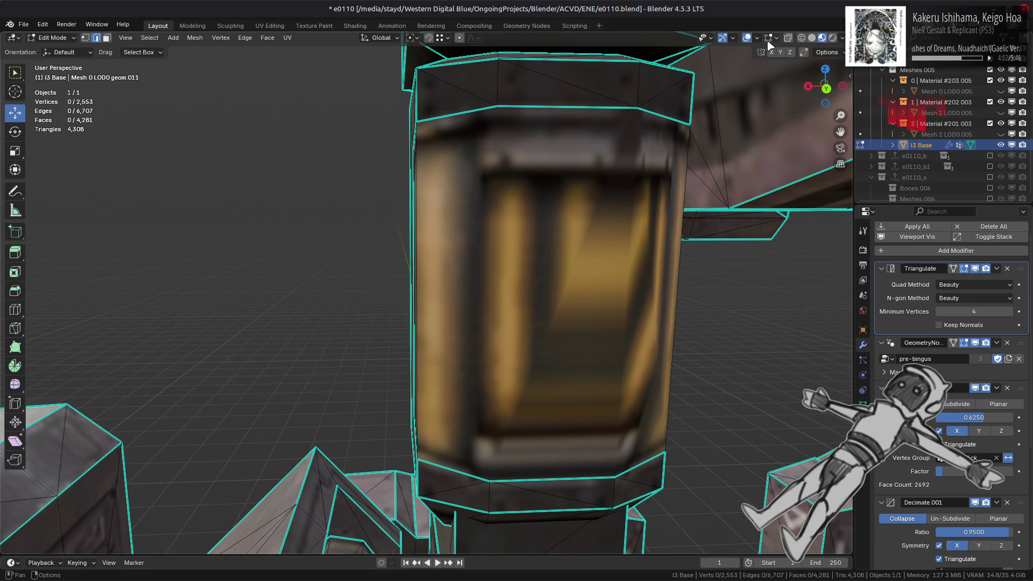
{"action": "left_click", "coordinate": [757, 39]}
{"action": "left_click", "coordinate": [691, 232]}
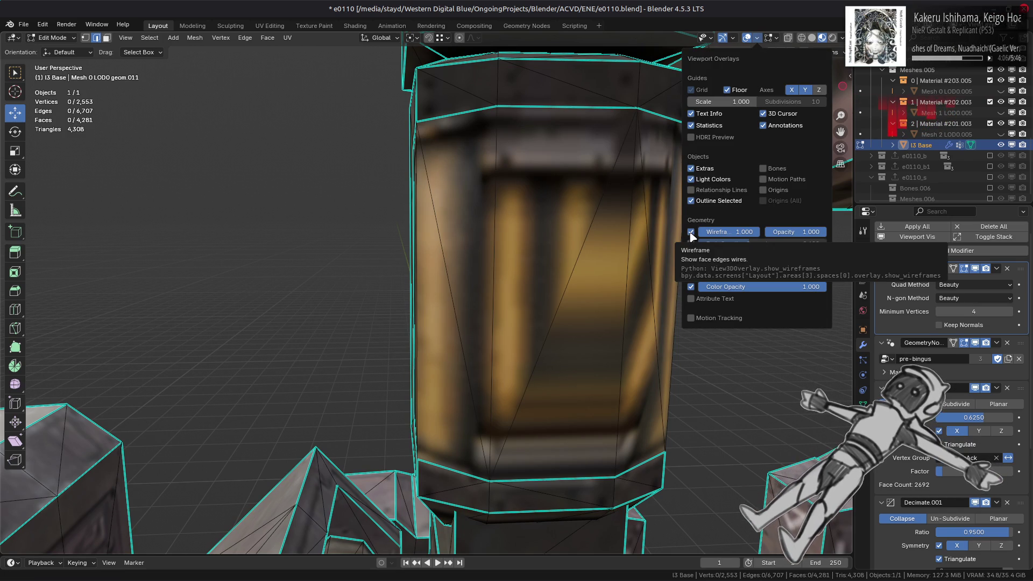
{"action": "left_click", "coordinate": [692, 235]}
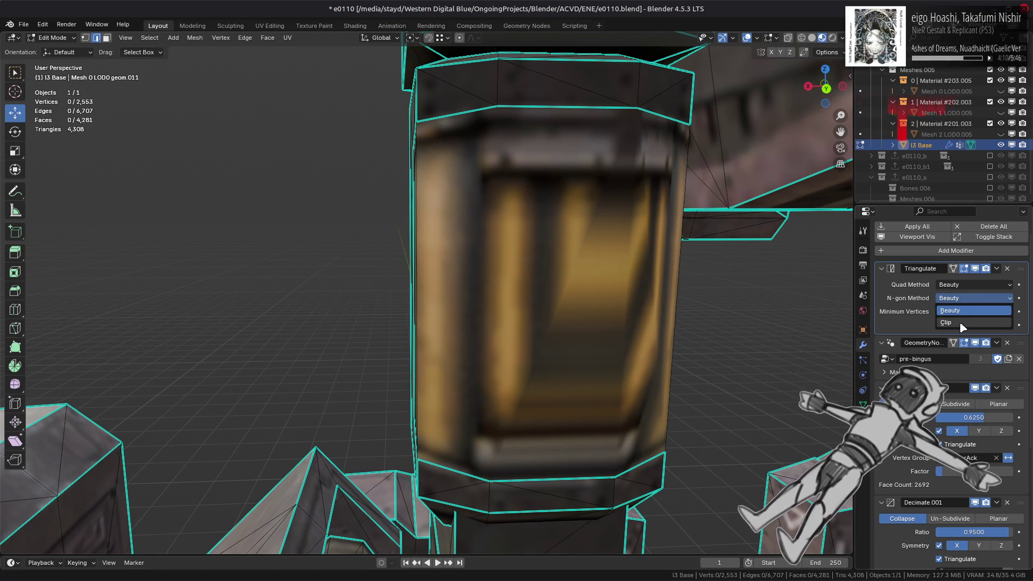
- Set the Triangulate Quad Method to Shortest Diagonal and remove the column's front face
{"action": "left_click", "coordinate": [958, 289]}
{"action": "left_click", "coordinate": [976, 267]}
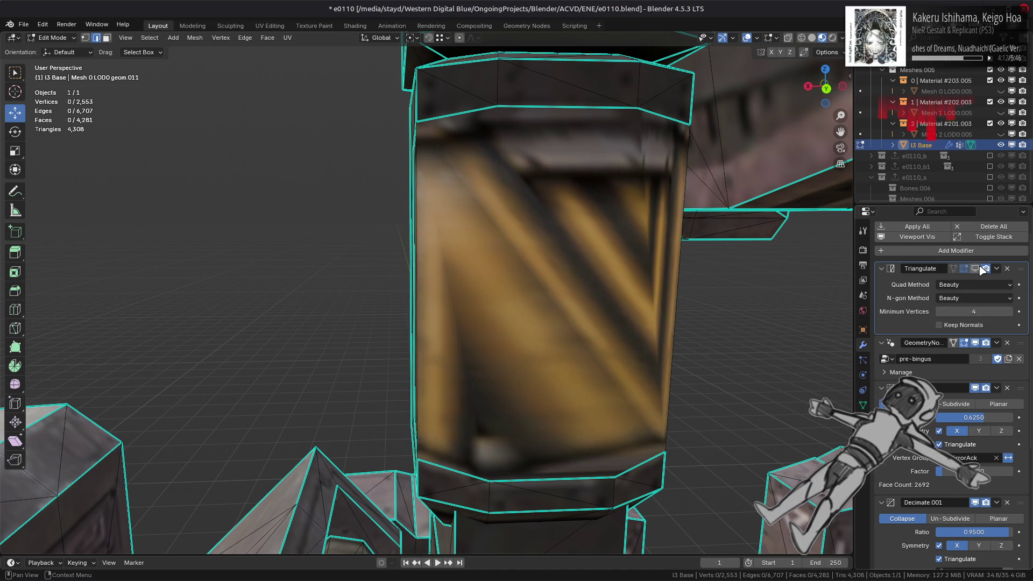
{"action": "left_click", "coordinate": [976, 268]}
{"action": "left_click", "coordinate": [968, 285]}
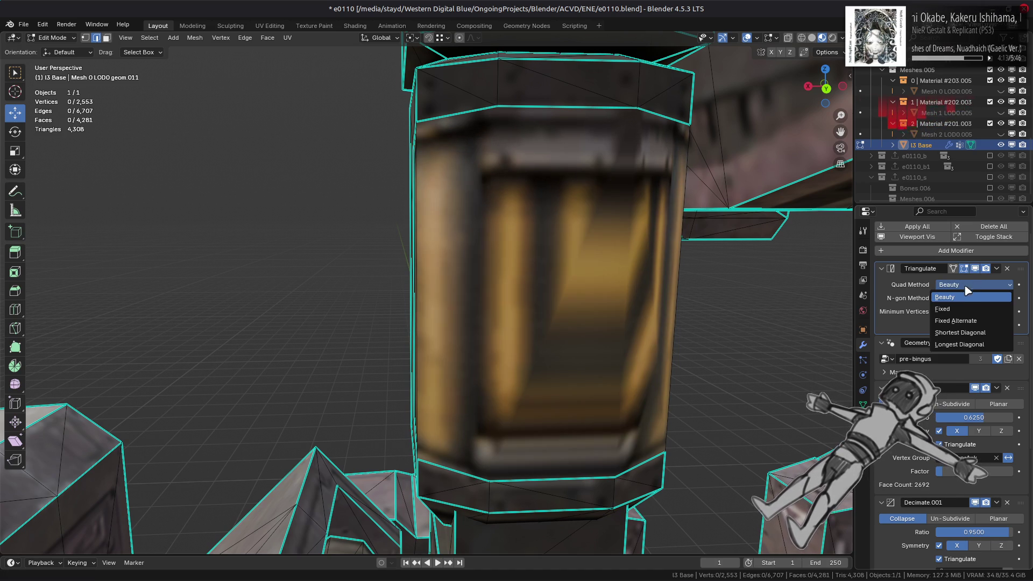
{"action": "left_click", "coordinate": [967, 330]}
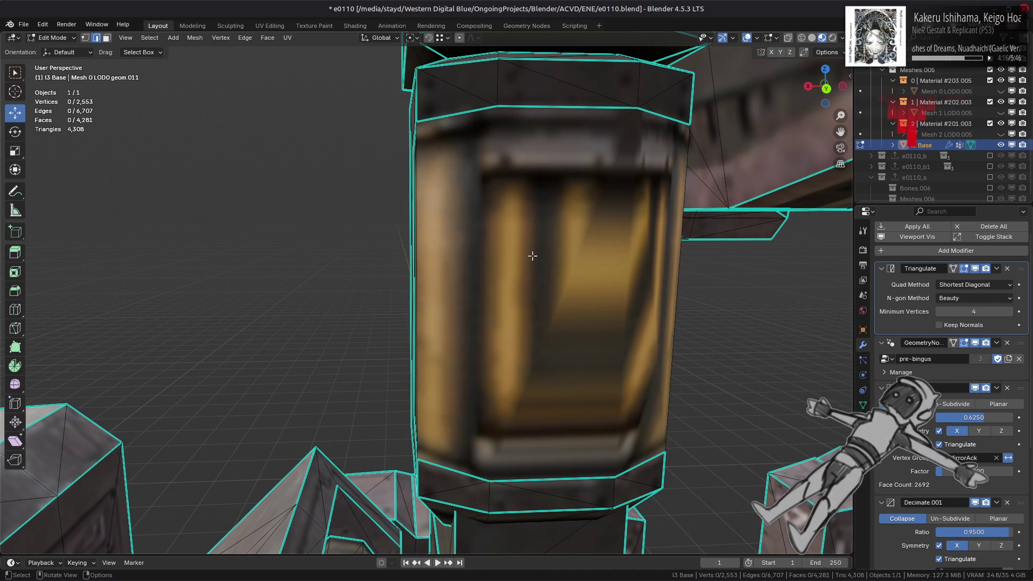
{"action": "key", "text": "ctrl+z"}
{"action": "key", "text": "ctrl+z"}
{"action": "key", "text": "ctrl+z"}
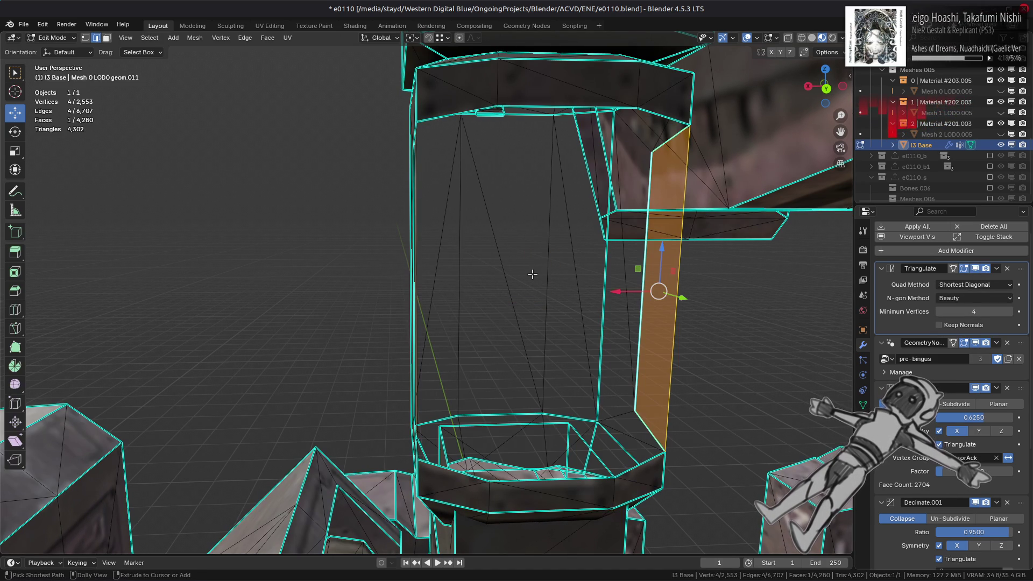
- Restore the column's front face and fill a new face across the frame opening
{"action": "key", "text": "ctrl+z"}
{"action": "middle_click_drag", "start_coordinate": [532, 307], "coordinate": [530, 400]}
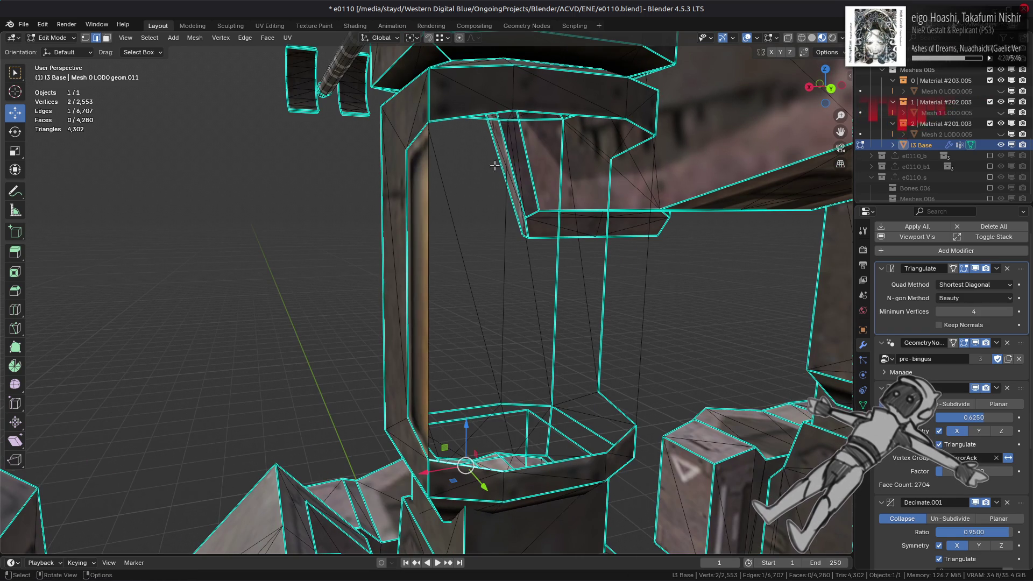
{"action": "key", "text": "ctrl+shift+z"}
{"action": "key", "text": "ctrl+z"}
{"action": "mouse_move", "coordinate": [584, 300]}
{"action": "middle_mouse_down"}
{"action": "mouse_move", "coordinate": [506, 260]}
{"action": "mouse_move", "coordinate": [560, 113]}
{"action": "middle_mouse_up"}
{"action": "key", "text": "f"}
{"action": "key", "text": "alt+a"}
- Fill the remaining frame opening from its three edges with a new quad and check it
{"action": "left_click", "coordinate": [482, 123]}
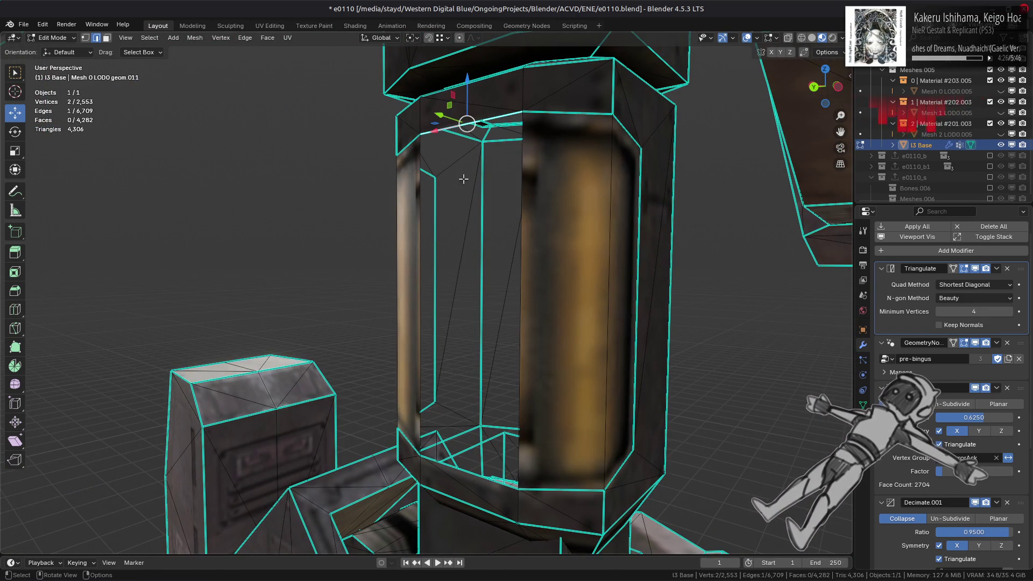
{"action": "left_click", "coordinate": [419, 297]}
{"action": "left_click", "coordinate": [519, 297], "text": "shift"}
{"action": "key", "text": "f"}
{"action": "middle_click_drag", "start_coordinate": [519, 297], "coordinate": [592, 302]}
{"action": "key", "text": "alt+a"}
{"action": "key", "text": "Tab"}
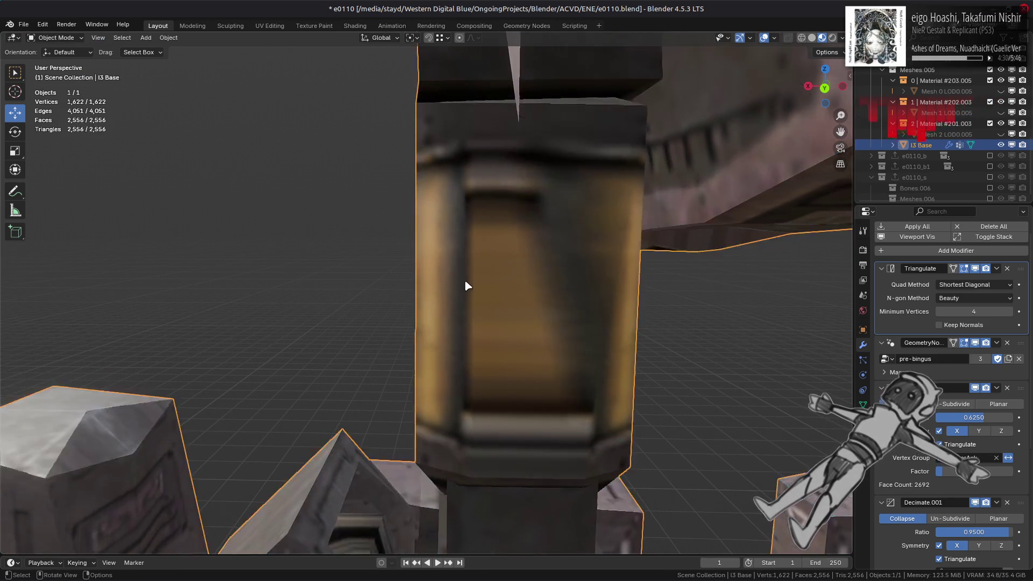
{"action": "mouse_move", "coordinate": [466, 284]}
{"action": "middle_mouse_down"}
{"action": "mouse_move", "coordinate": [539, 286]}
{"action": "mouse_move", "coordinate": [381, 286]}
{"action": "middle_mouse_up"}
{"action": "key", "text": "Tab"}
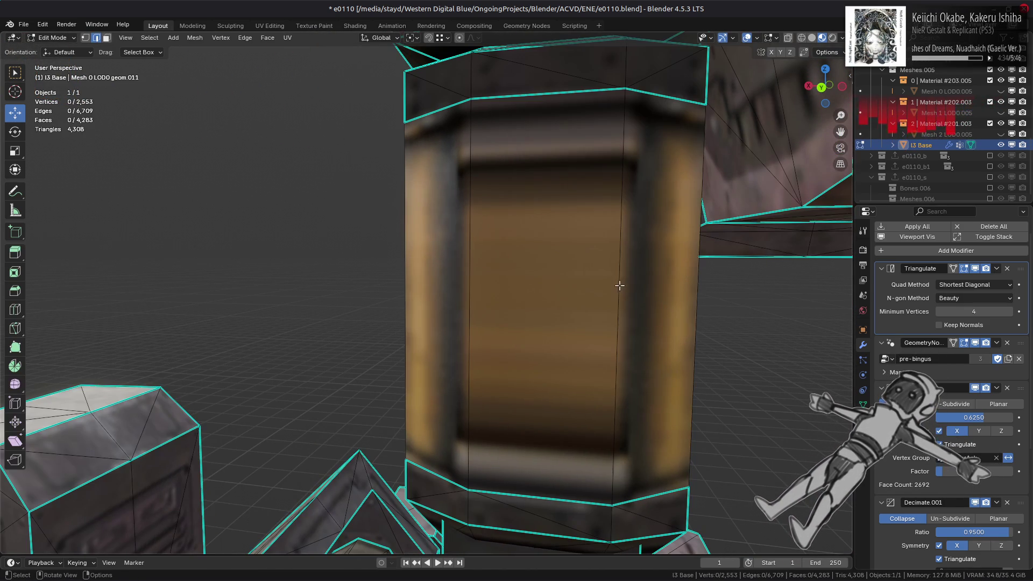
- Triangulate the barrel's front face into two triangles with Face > Triangulate Faces
{"action": "key", "text": "3"}
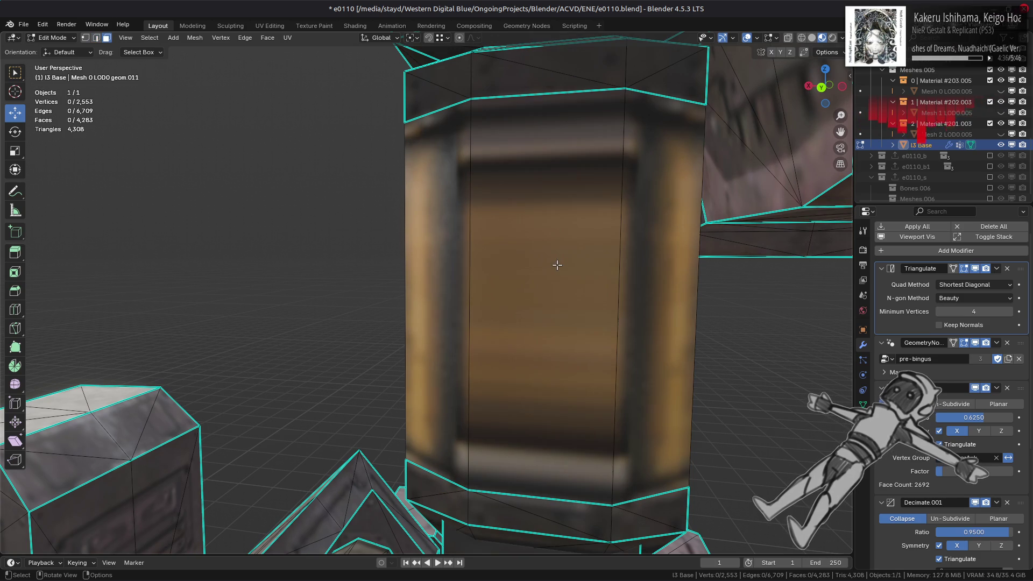
{"action": "left_click", "coordinate": [553, 265]}
{"action": "left_click", "coordinate": [267, 37]}
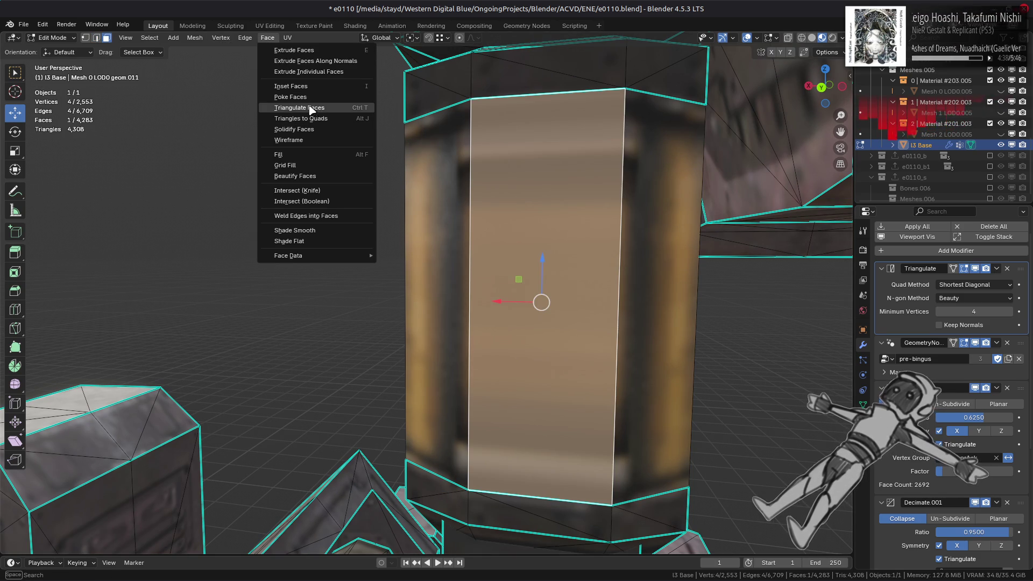
{"action": "left_click", "coordinate": [309, 107]}
{"action": "left_click", "coordinate": [290, 339]}
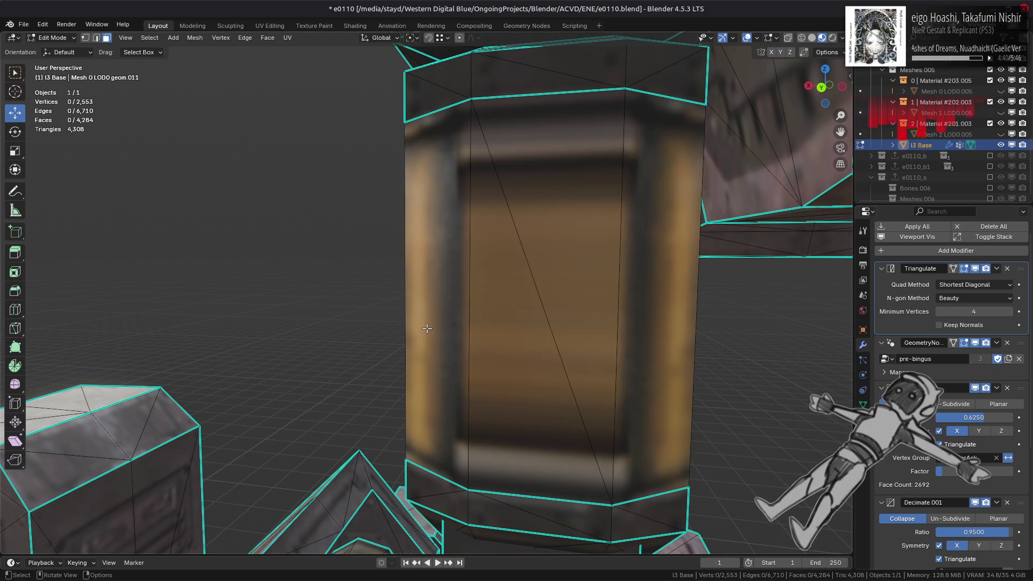
{"action": "key", "text": "Tab"}
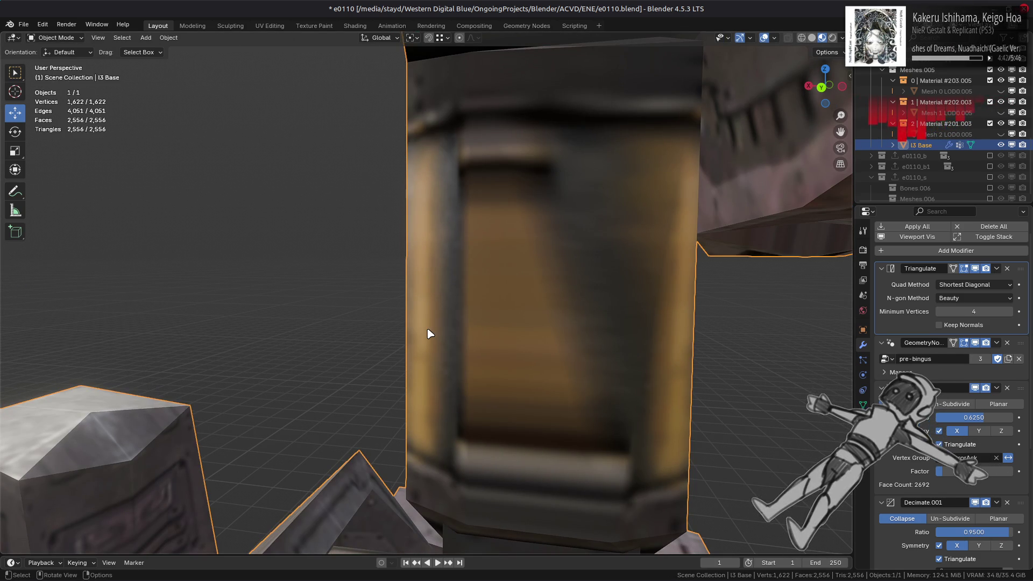
- Preview the column, then select its upper sloped face and large lower triangle
{"action": "key", "text": "Tab"}
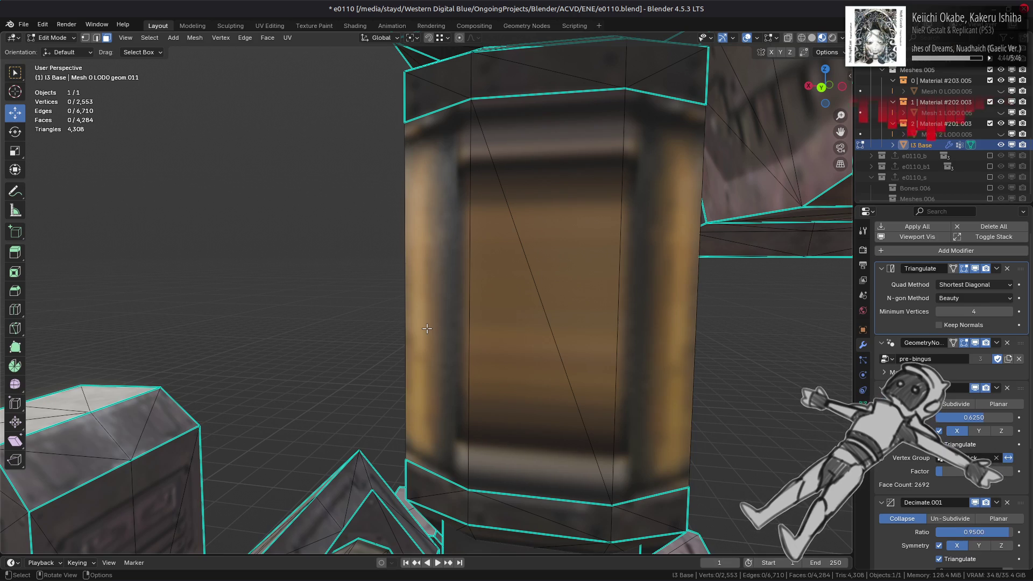
{"action": "key", "text": "Tab"}
{"action": "mouse_move", "coordinate": [429, 336]}
{"action": "middle_mouse_down"}
{"action": "mouse_move", "coordinate": [622, 351]}
{"action": "mouse_move", "coordinate": [360, 337]}
{"action": "mouse_move", "coordinate": [355, 285]}
{"action": "mouse_move", "coordinate": [325, 295]}
{"action": "mouse_move", "coordinate": [406, 341]}
{"action": "mouse_move", "coordinate": [450, 322]}
{"action": "middle_mouse_up"}
{"action": "key", "text": "Tab"}
{"action": "left_click", "coordinate": [474, 132]}
{"action": "left_click", "coordinate": [498, 367], "text": "shift"}
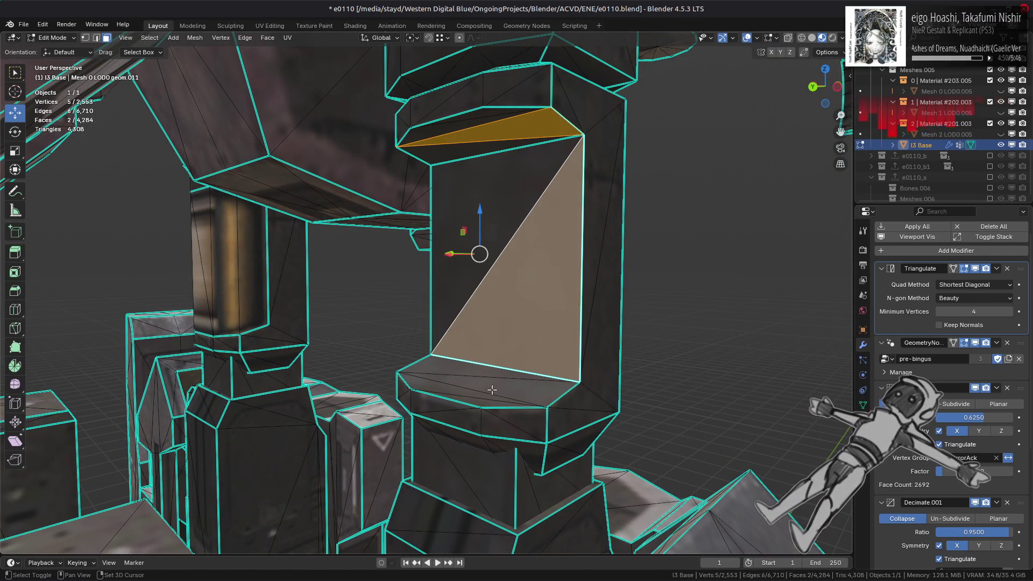
- Delete the ledge face and all linked inner panel faces of the column
{"action": "left_click", "coordinate": [492, 390], "text": "shift"}
{"action": "key", "text": "ctrl+l"}
{"action": "right_click", "coordinate": [492, 382]}
{"action": "left_click", "coordinate": [463, 490]}
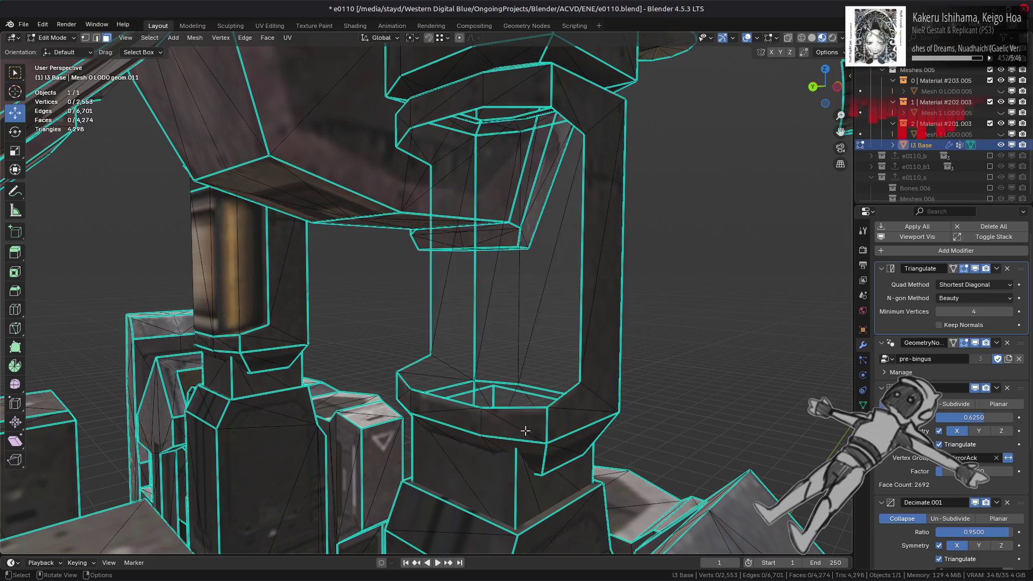
- Fill new faces along the pillar's right and inner sides from selected edge paths
{"action": "key", "text": "2"}
{"action": "left_click", "coordinate": [565, 396]}
{"action": "left_click", "coordinate": [590, 142], "text": "ctrl"}
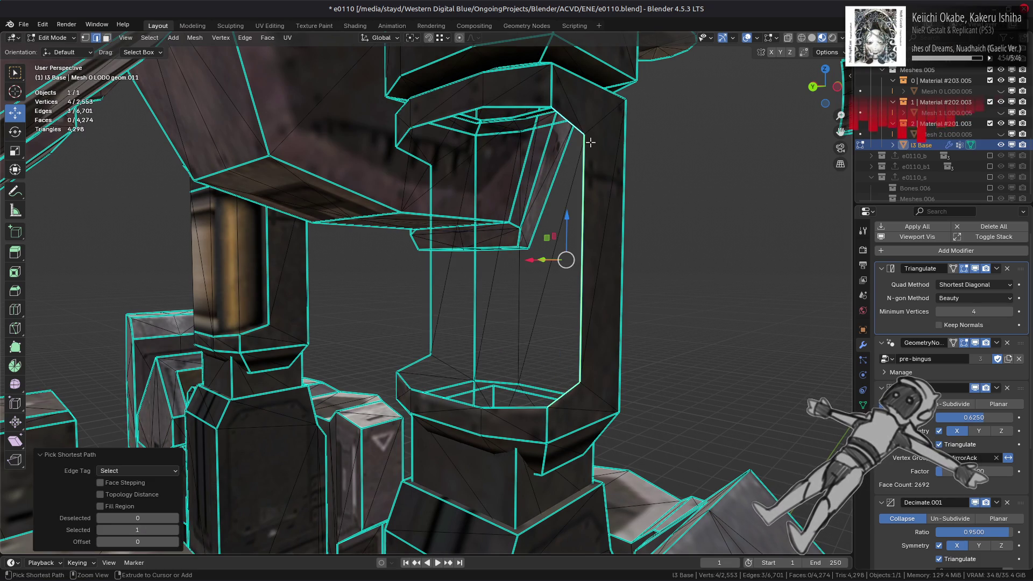
{"action": "key", "text": "f"}
{"action": "mouse_move", "coordinate": [590, 143]}
{"action": "middle_mouse_down"}
{"action": "mouse_move", "coordinate": [583, 235]}
{"action": "mouse_move", "coordinate": [521, 194]}
{"action": "mouse_move", "coordinate": [535, 100]}
{"action": "middle_mouse_up"}
{"action": "left_click", "coordinate": [521, 194]}
{"action": "left_click", "coordinate": [535, 100]}
{"action": "left_click", "coordinate": [546, 373], "text": "ctrl"}
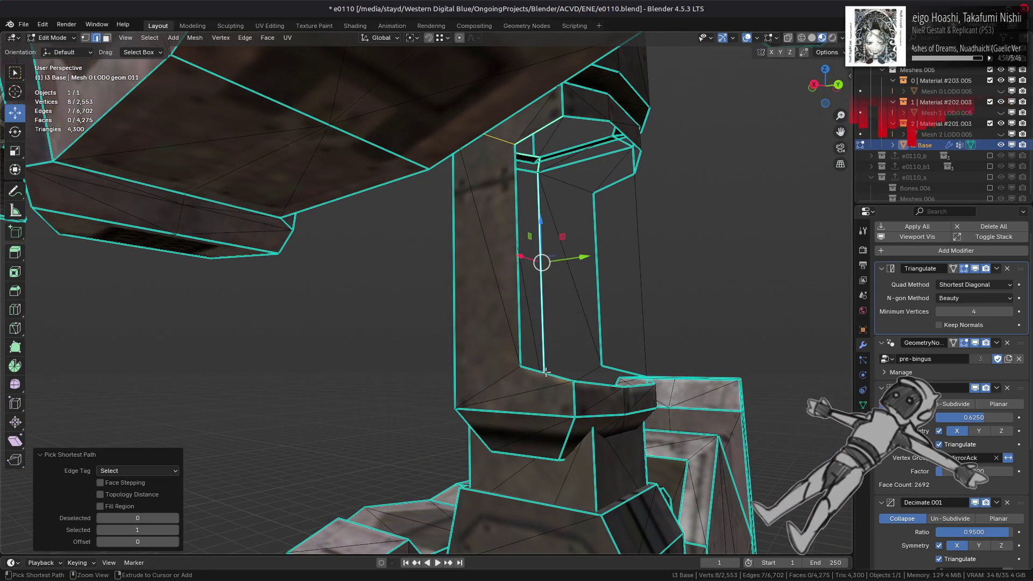
{"action": "key", "text": "f"}
{"action": "left_click", "coordinate": [593, 326]}
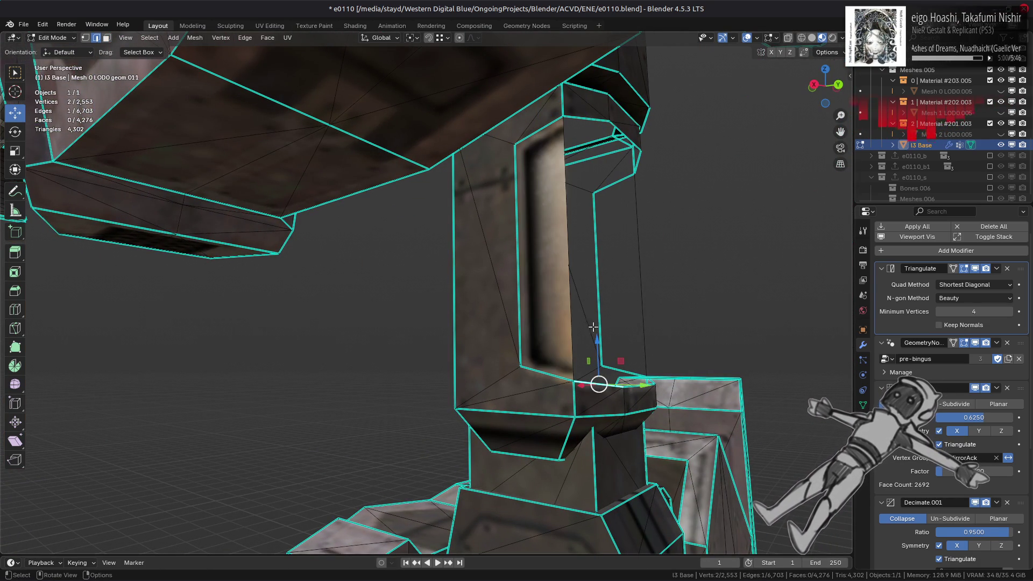
{"action": "key", "text": "f"}
- Fill the pillar's front opening from its inner top ring edges
{"action": "mouse_move", "coordinate": [687, 230]}
{"action": "middle_mouse_down"}
{"action": "mouse_move", "coordinate": [404, 231]}
{"action": "mouse_move", "coordinate": [524, 175]}
{"action": "middle_mouse_up"}
{"action": "key", "text": "alt+a"}
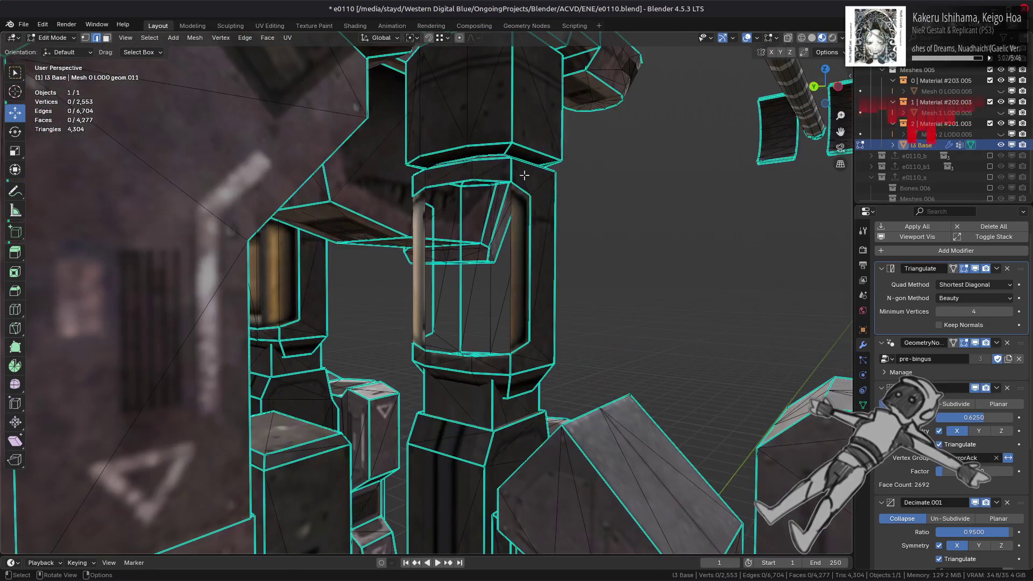
{"action": "scroll", "coordinate": [524, 175], "scroll_direction": "up", "scroll_amount": 2}
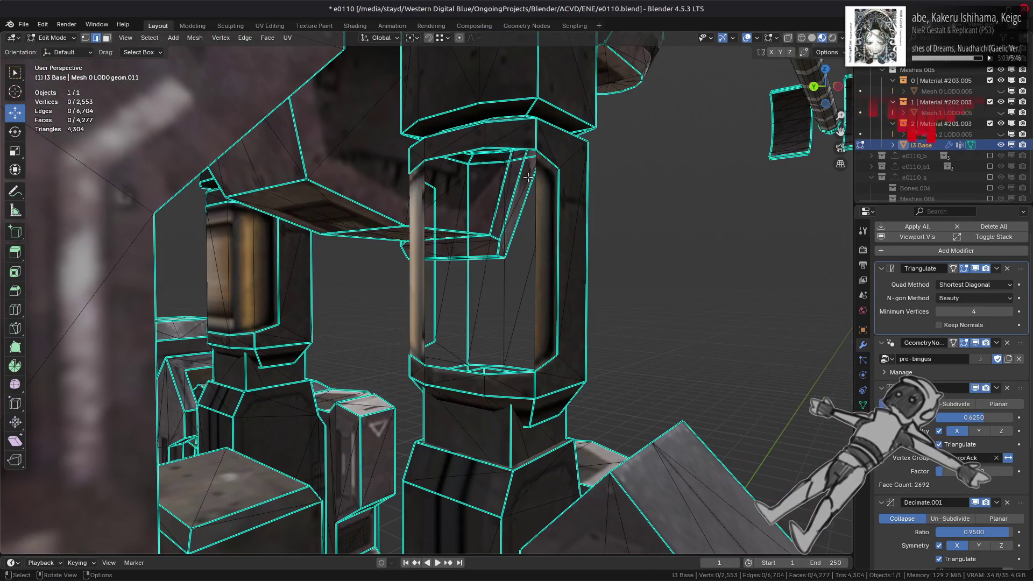
{"action": "left_click", "coordinate": [508, 152]}
{"action": "middle_click_drag", "start_coordinate": [508, 152], "coordinate": [515, 262]}
{"action": "key", "text": "f"}
{"action": "key", "text": "alt+a"}
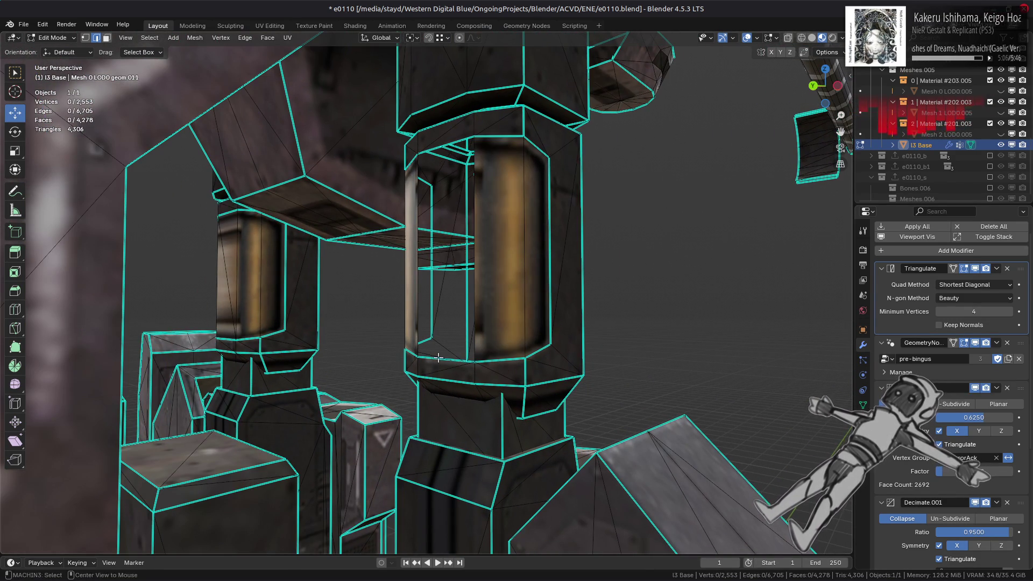
{"action": "left_click", "coordinate": [447, 149], "text": "shift"}
{"action": "key", "text": "f"}
{"action": "key", "text": "alt+a"}
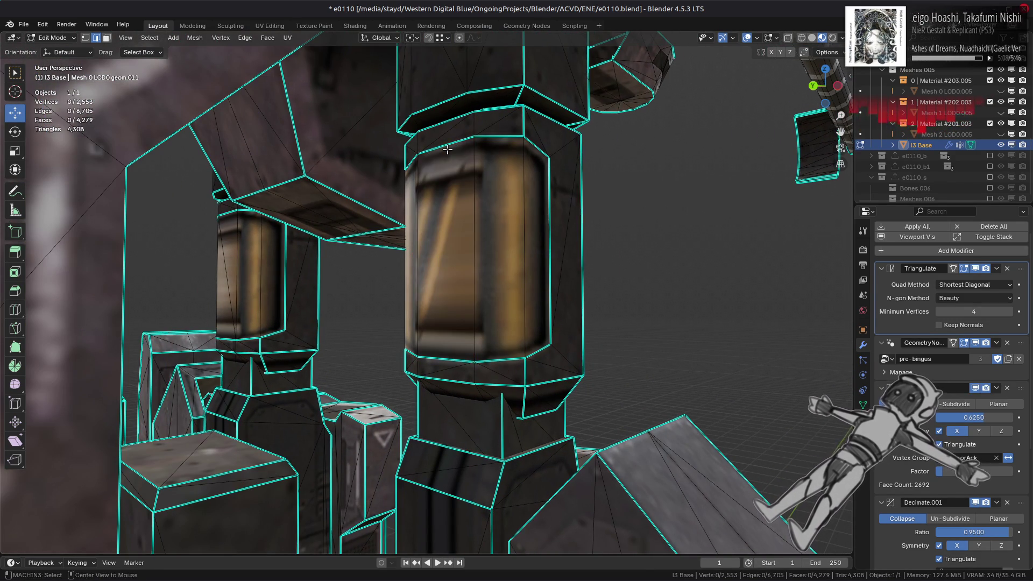
{"action": "scroll", "coordinate": [447, 149], "scroll_direction": "up", "scroll_amount": 2}
{"action": "middle_click_drag", "start_coordinate": [447, 149], "coordinate": [540, 80]}
- Undo the twisted fill and refill a clean quad between the opening's top and bottom edges
{"action": "key", "text": "ctrl+z"}
{"action": "key", "text": "ctrl+z"}
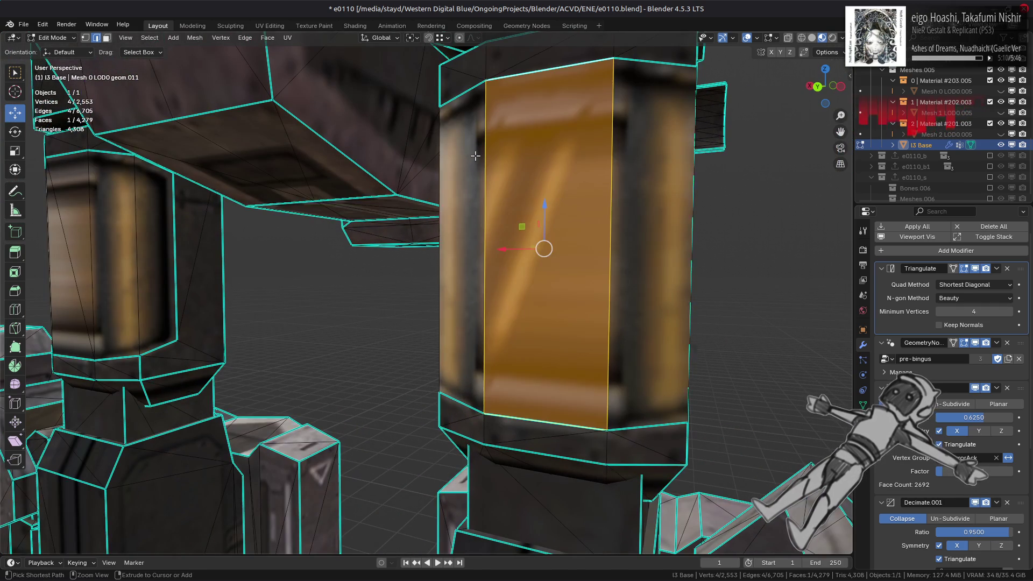
{"action": "left_click", "coordinate": [535, 419], "text": "shift"}
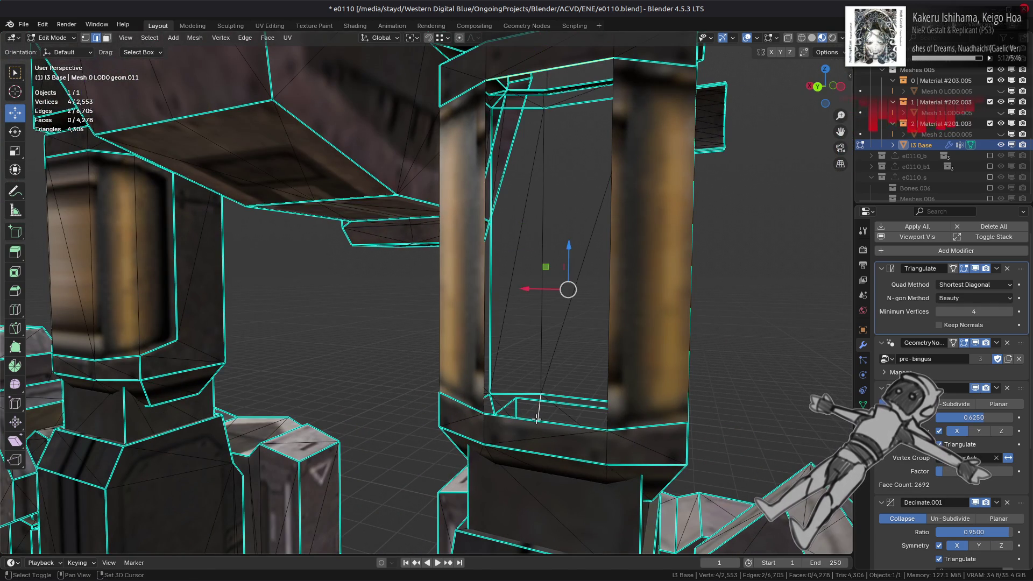
{"action": "key", "text": "f"}
{"action": "key", "text": "ctrl+z"}
{"action": "left_click", "coordinate": [549, 69]}
{"action": "left_click", "coordinate": [545, 422], "text": "shift"}
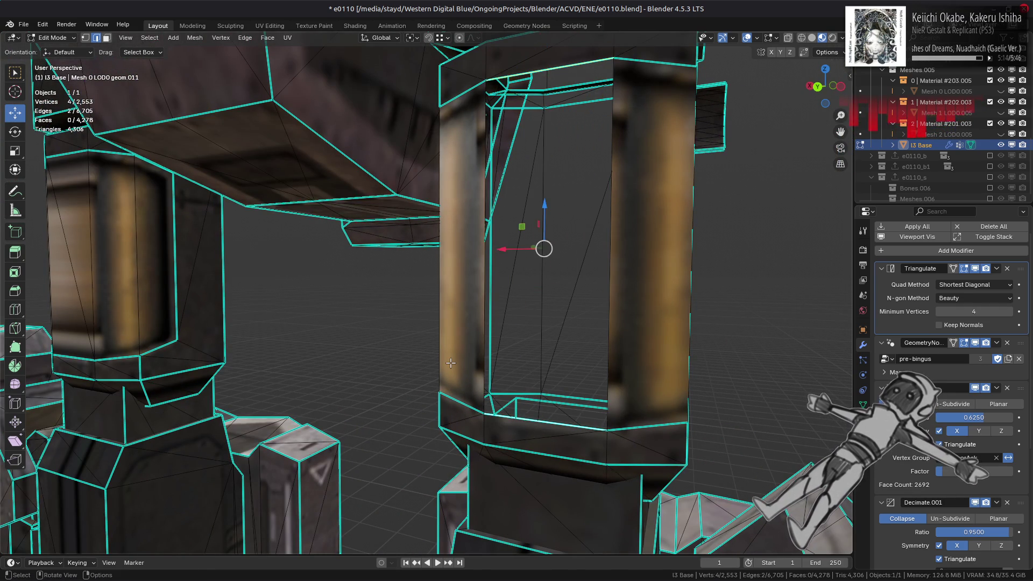
{"action": "key", "text": "f"}
- Try filling a face between the two pillar edges, undoing the unsatisfactory results
{"action": "middle_click_drag", "start_coordinate": [449, 321], "coordinate": [592, 323]}
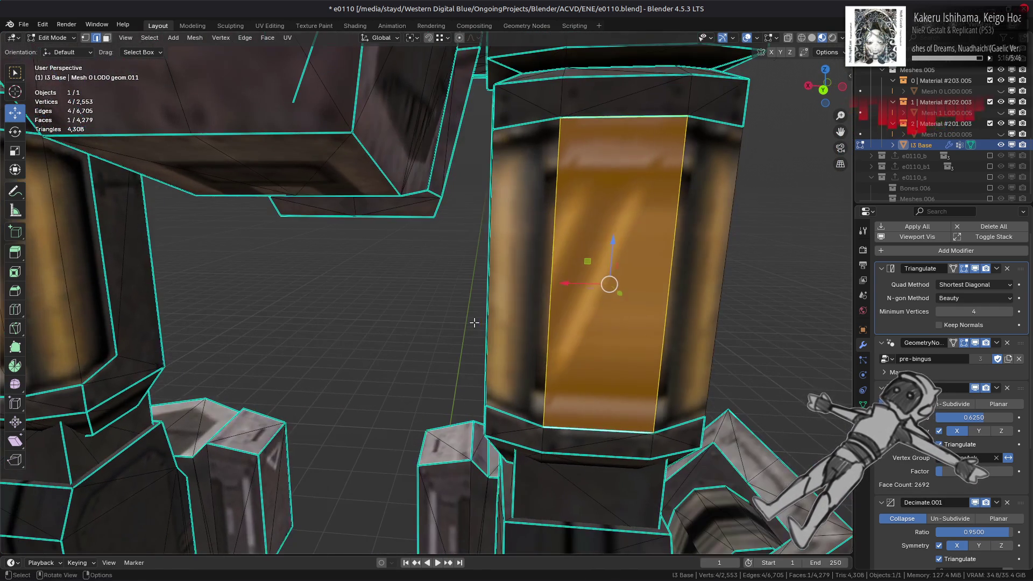
{"action": "key", "text": "alt+a"}
{"action": "left_click", "coordinate": [551, 282]}
{"action": "left_click", "coordinate": [551, 282], "text": "shift"}
{"action": "key", "text": "ctrl+z"}
{"action": "key", "text": "ctrl+z"}
{"action": "key", "text": "ctrl+z"}
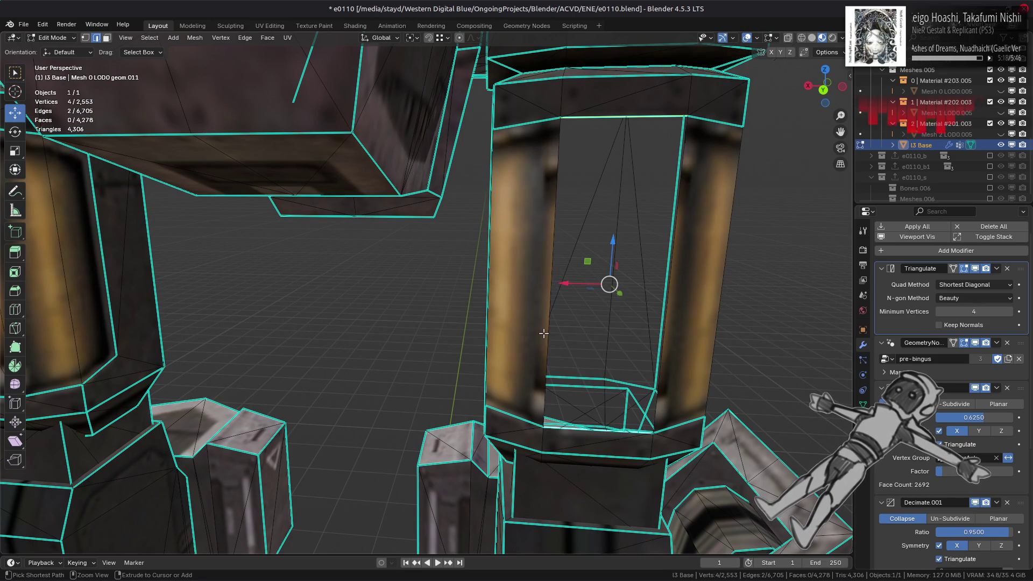
{"action": "middle_click_drag", "start_coordinate": [664, 334], "coordinate": [643, 322]}
{"action": "left_click", "coordinate": [640, 323], "text": "shift"}
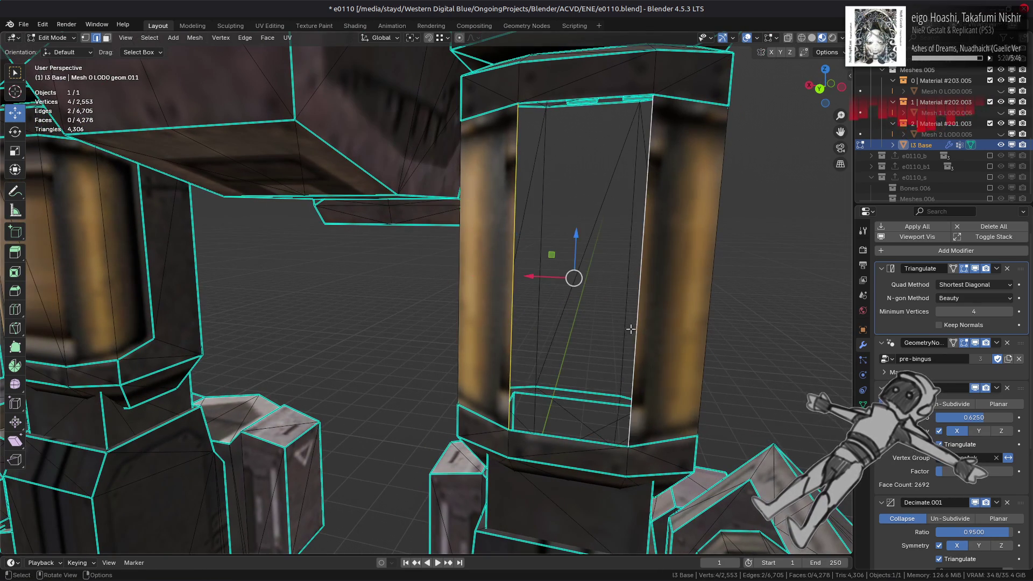
{"action": "key", "text": "f"}
{"action": "key", "text": "alt+a"}
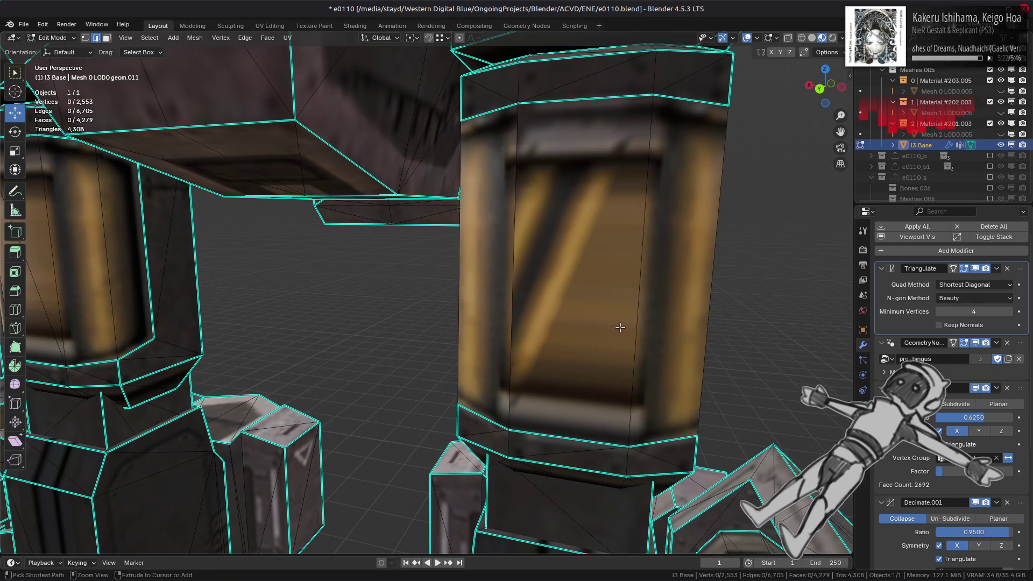
{"action": "key", "text": "ctrl+z"}
{"action": "key", "text": "ctrl+z"}
- Fill a single clean face between the right and left pillar edges
{"action": "left_click", "coordinate": [639, 362]}
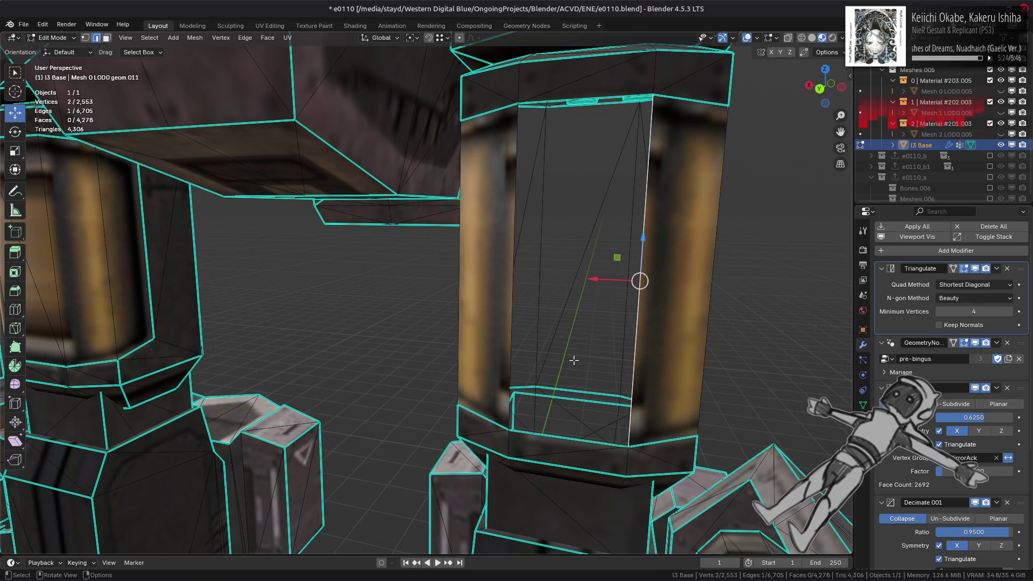
{"action": "left_click", "coordinate": [503, 361], "text": "shift"}
{"action": "key", "text": "f"}
{"action": "key", "text": "alt+a"}
- Triangulate the pillar's new face using Fixed Alternate quad method to flip the diagonal
{"action": "left_click", "coordinate": [592, 261]}
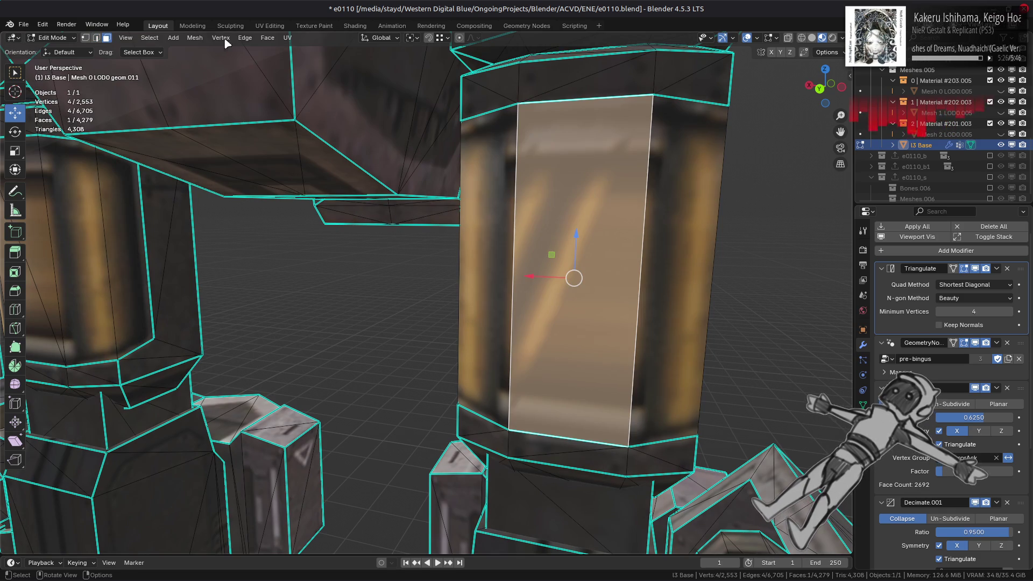
{"action": "left_click", "coordinate": [268, 38]}
{"action": "left_click", "coordinate": [290, 104]}
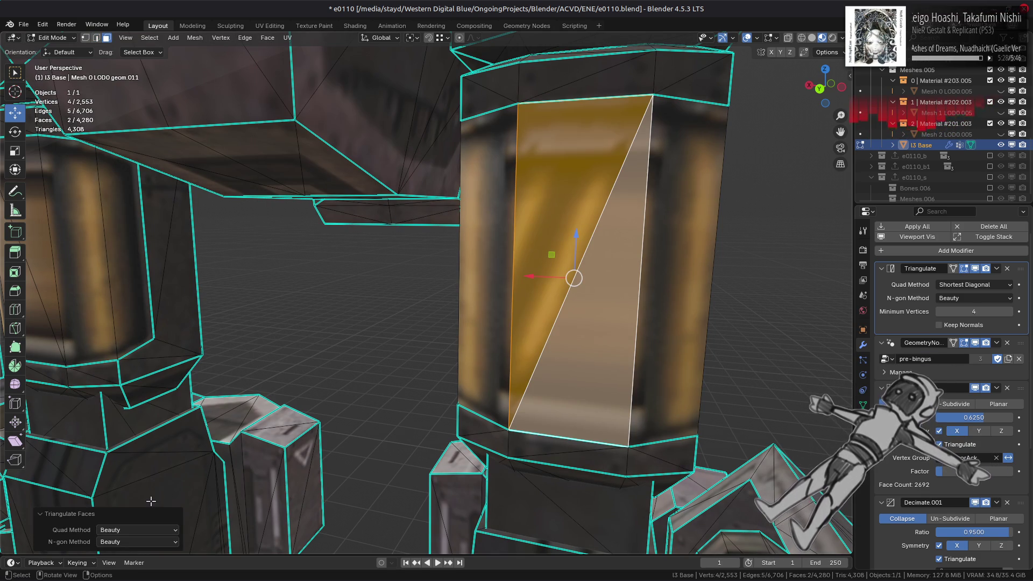
{"action": "left_click", "coordinate": [138, 541]}
{"action": "left_click", "coordinate": [139, 530]}
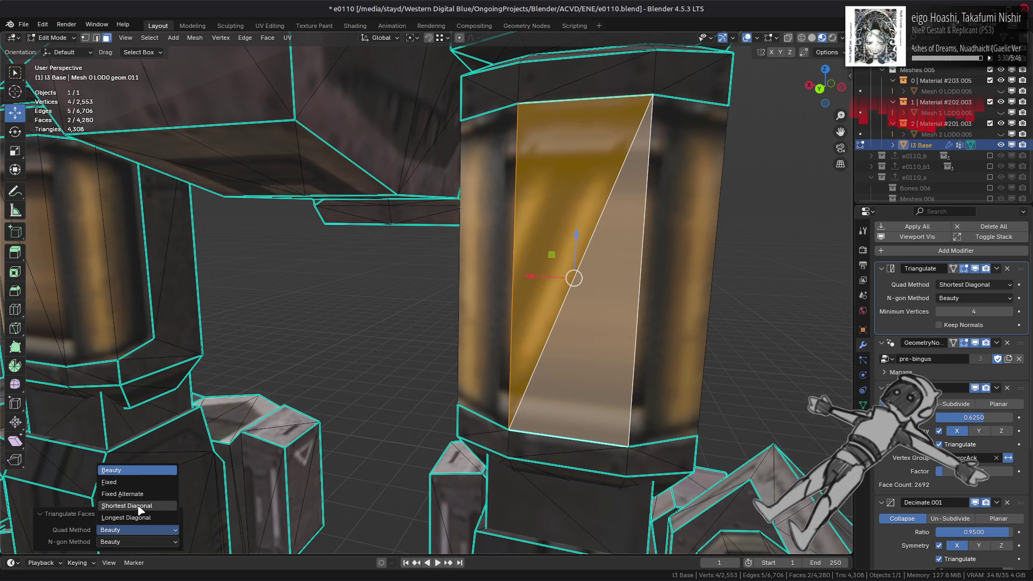
{"action": "left_click", "coordinate": [138, 494]}
{"action": "left_click", "coordinate": [137, 530]}
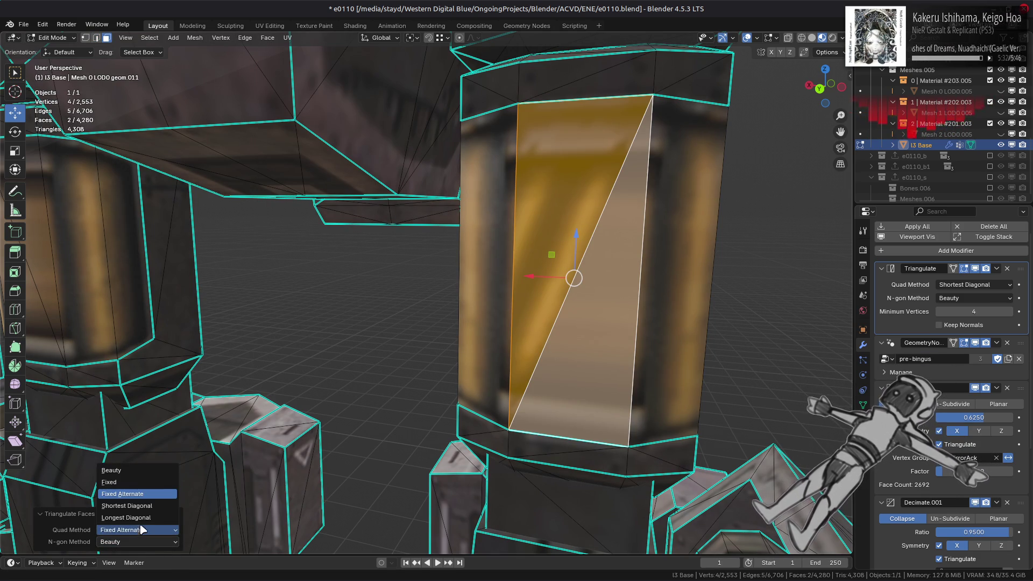
{"action": "left_click", "coordinate": [135, 487]}
{"action": "left_click", "coordinate": [457, 380]}
- Hide the Decimate modifier in the viewport and return to Edit Mode
{"action": "key", "text": "Tab"}
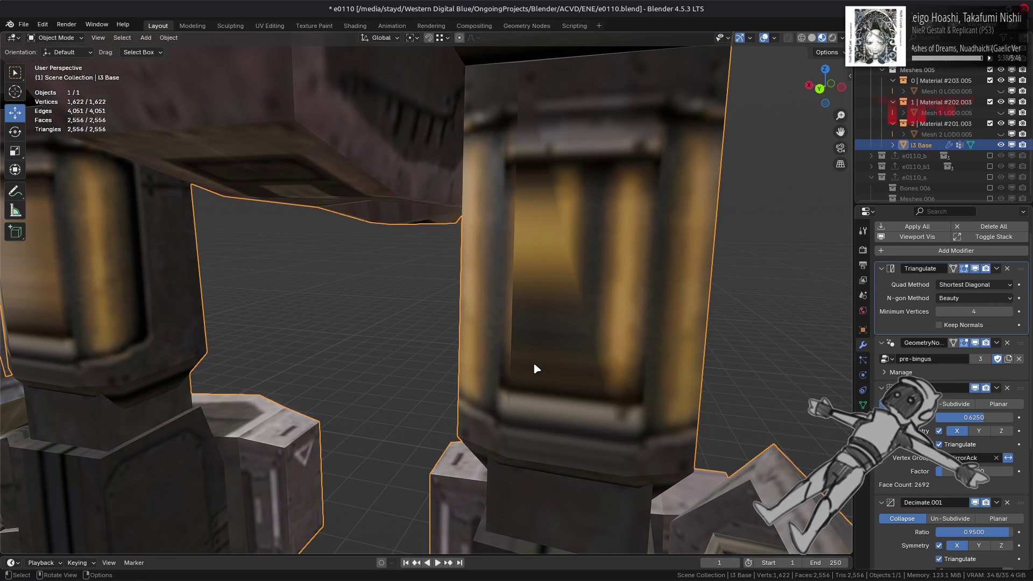
{"action": "left_click", "coordinate": [975, 389]}
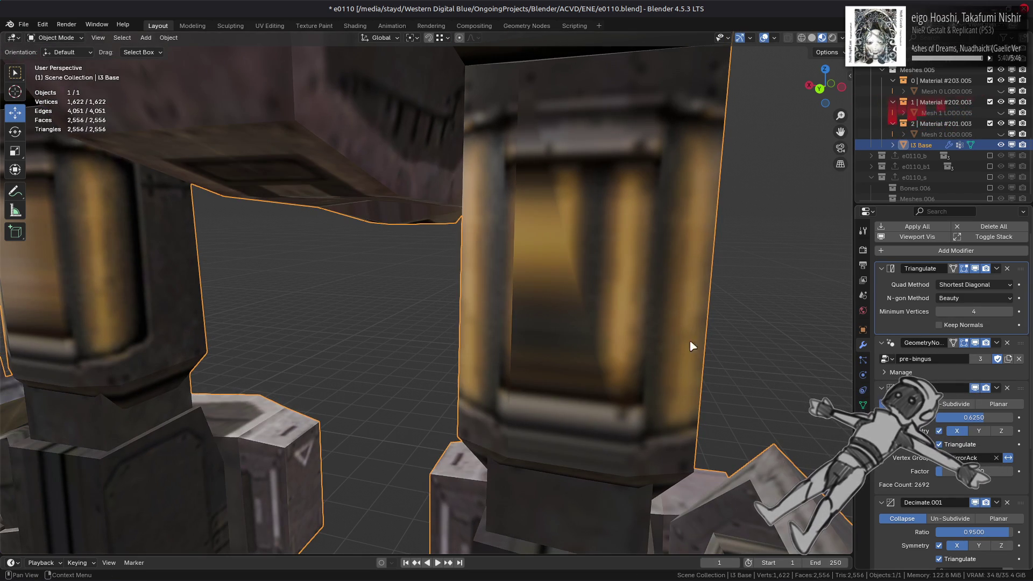
{"action": "key", "text": "Tab"}
- Mark two vertical pillar edges as sharp
{"action": "scroll", "coordinate": [518, 322], "scroll_direction": "down", "scroll_amount": 2}
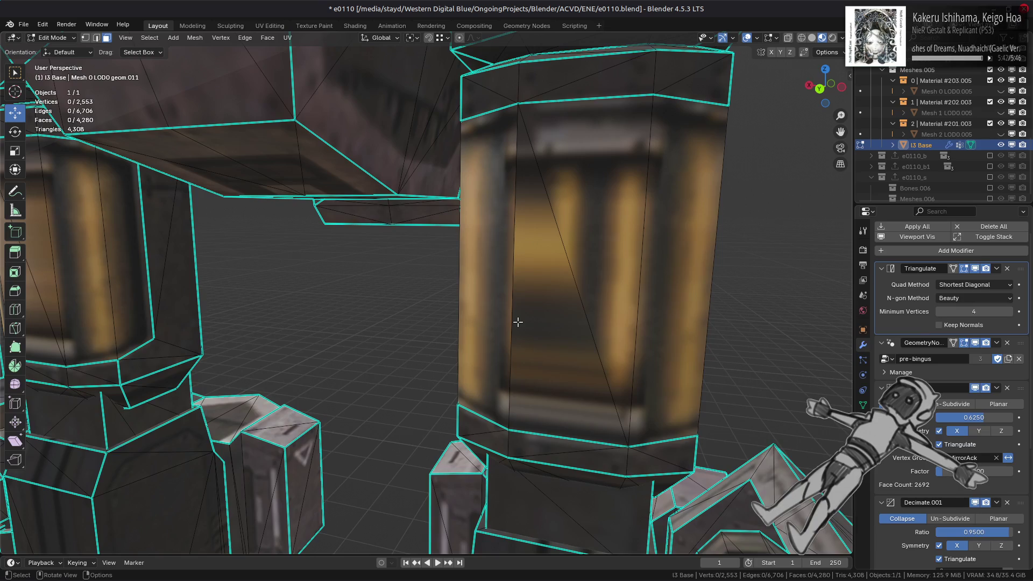
{"action": "mouse_move", "coordinate": [519, 323]}
{"action": "middle_mouse_down"}
{"action": "mouse_move", "coordinate": [530, 311]}
{"action": "mouse_move", "coordinate": [595, 312]}
{"action": "mouse_move", "coordinate": [581, 310]}
{"action": "middle_mouse_up"}
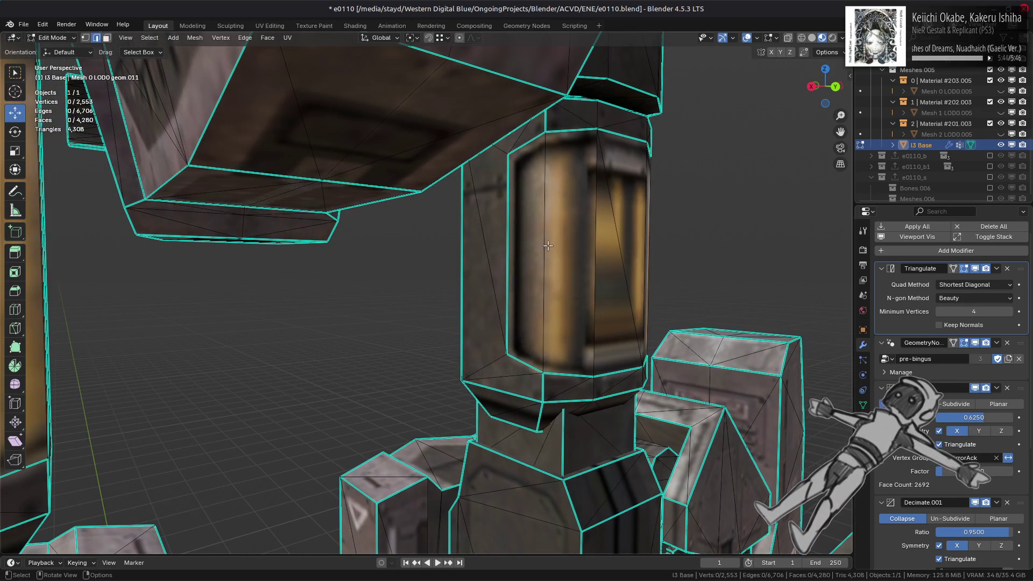
{"action": "key", "text": "2"}
{"action": "left_click", "coordinate": [543, 247]}
{"action": "scroll", "coordinate": [544, 248], "scroll_direction": "up", "scroll_amount": 3}
{"action": "middle_click_drag", "start_coordinate": [544, 248], "coordinate": [504, 288]}
{"action": "left_click", "coordinate": [503, 289], "text": "shift"}
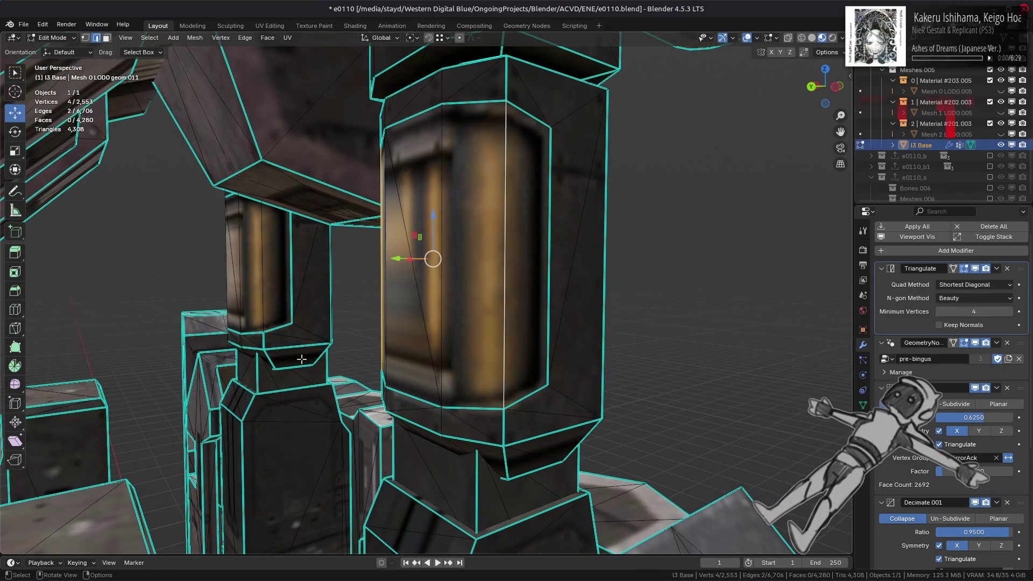
{"action": "right_click", "coordinate": [302, 366]}
{"action": "left_click", "coordinate": [288, 463]}
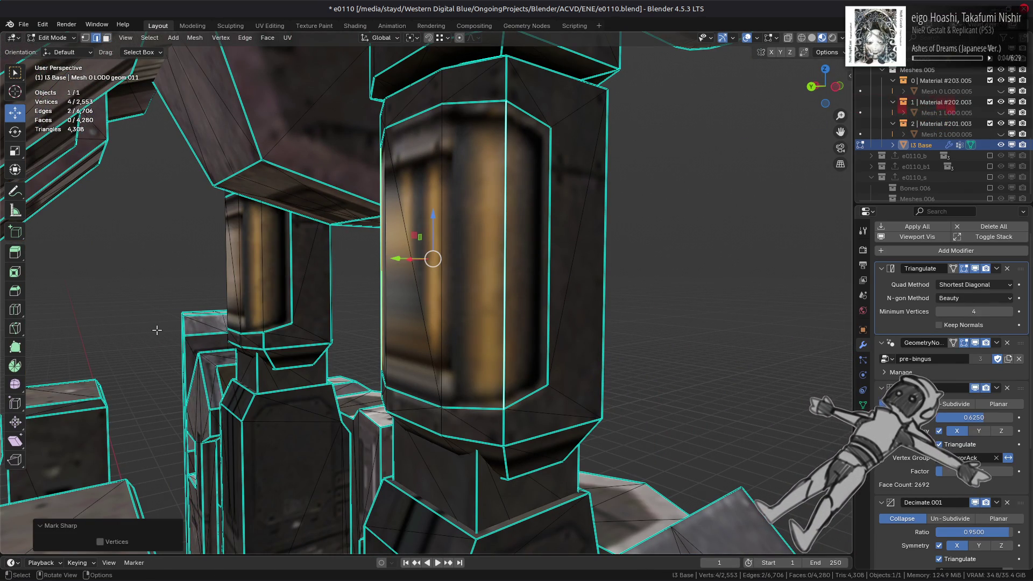
- Mark another pair of pillar edges sharp as well
{"action": "mouse_move", "coordinate": [157, 330]}
{"action": "middle_mouse_down"}
{"action": "mouse_move", "coordinate": [285, 342]}
{"action": "mouse_move", "coordinate": [222, 301]}
{"action": "middle_mouse_up"}
{"action": "left_click", "coordinate": [264, 344]}
{"action": "left_click", "coordinate": [218, 301], "text": "shift"}
{"action": "right_click", "coordinate": [437, 373]}
{"action": "left_click", "coordinate": [437, 373]}
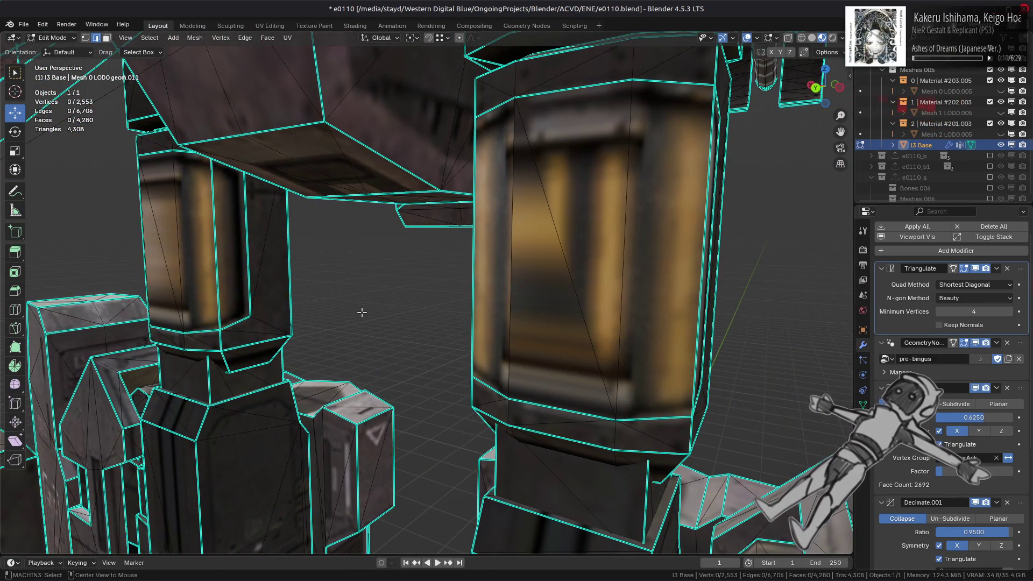
{"action": "key", "text": "KP_Decimal"}
- Select the yellow panel faces on both pillars and grow the selection with Select More
{"action": "key", "text": "alt+a"}
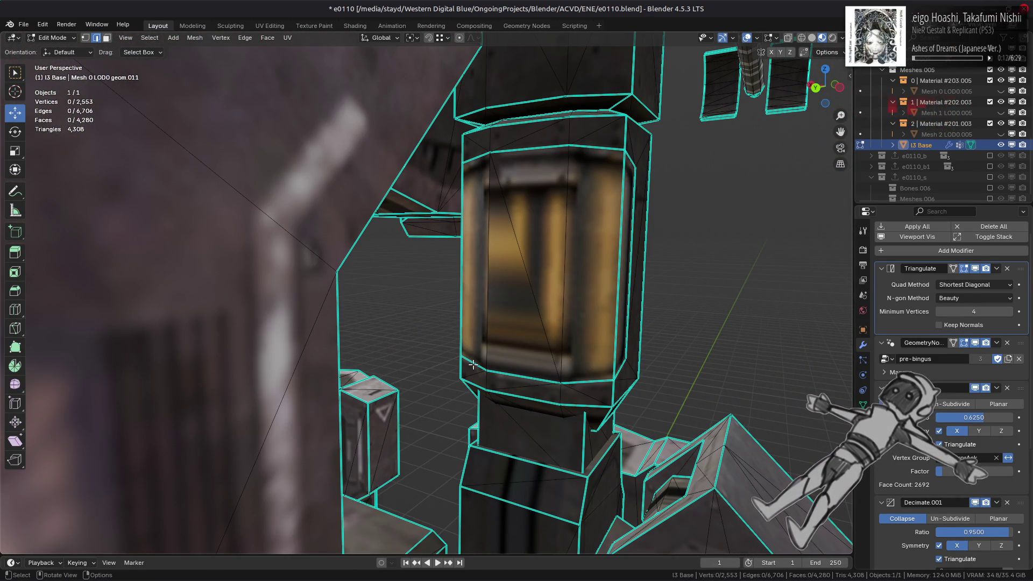
{"action": "key", "text": "3"}
{"action": "left_click", "coordinate": [538, 280]}
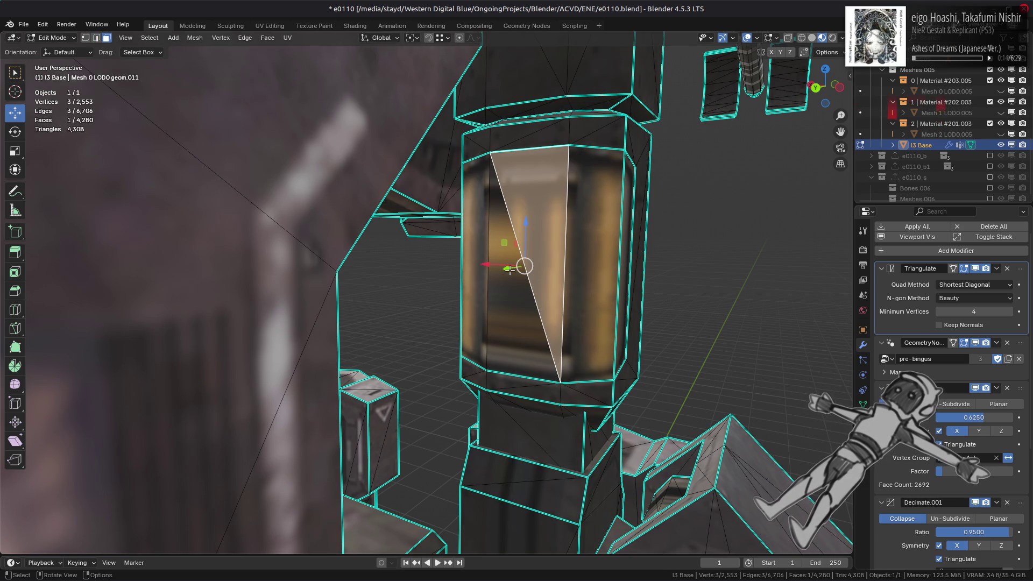
{"action": "left_click", "coordinate": [477, 237]}
{"action": "left_click", "coordinate": [562, 258], "text": "ctrl"}
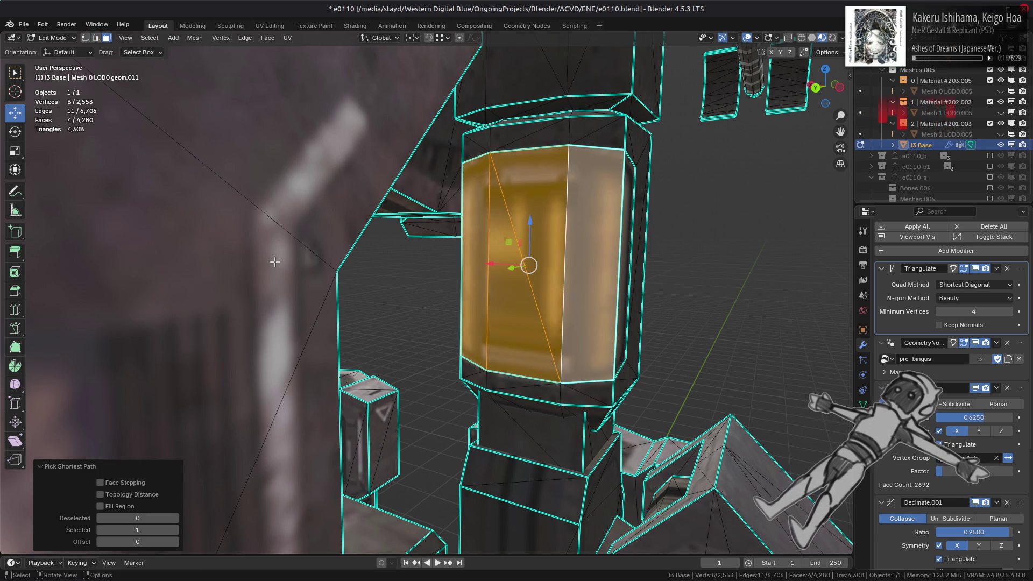
{"action": "mouse_move", "coordinate": [274, 261]}
{"action": "middle_mouse_down"}
{"action": "mouse_move", "coordinate": [404, 279]}
{"action": "mouse_move", "coordinate": [273, 277]}
{"action": "middle_mouse_up"}
{"action": "left_click", "coordinate": [437, 287], "text": "shift"}
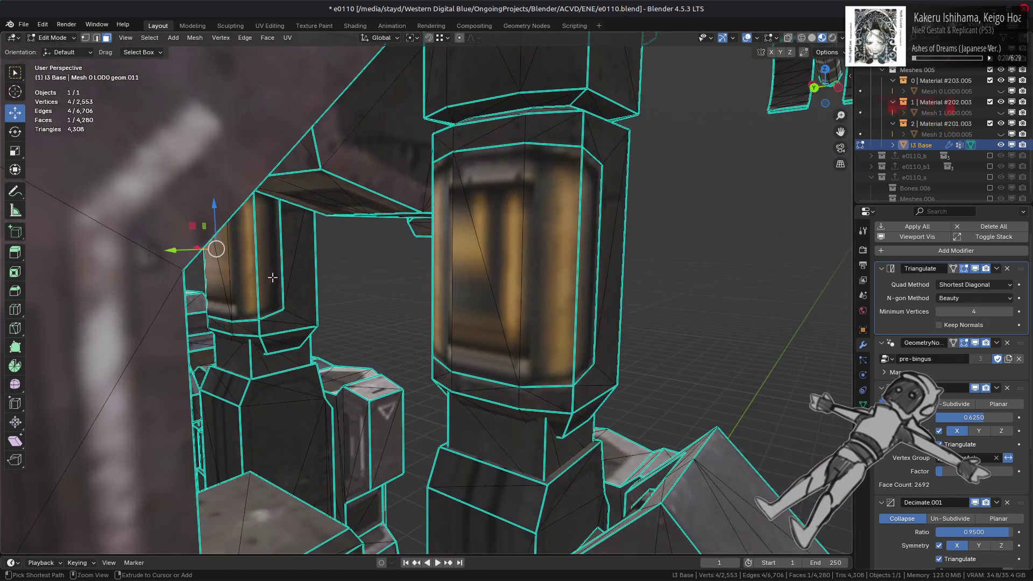
{"action": "left_click", "coordinate": [273, 277], "text": "ctrl"}
{"action": "left_click", "coordinate": [592, 278], "text": "shift"}
{"action": "mouse_move", "coordinate": [592, 278]}
{"action": "middle_mouse_down"}
{"action": "mouse_move", "coordinate": [682, 278]}
{"action": "mouse_move", "coordinate": [635, 280]}
{"action": "middle_mouse_up"}
{"action": "key", "text": "ctrl+KP_Add"}
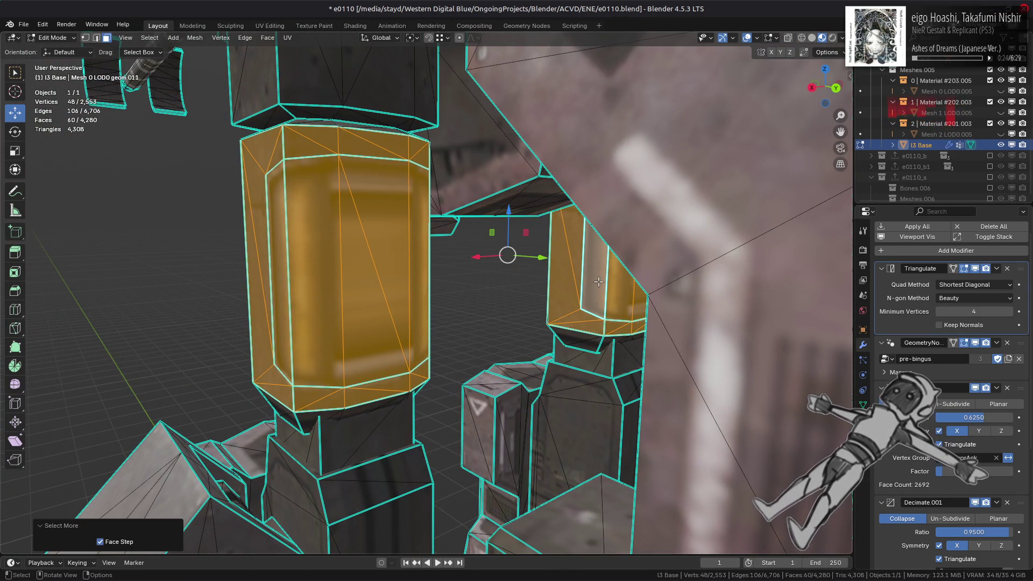
- Convert the selected panel triangles to quads with Compare Materials enabled
{"action": "key", "text": "ctrl+f"}
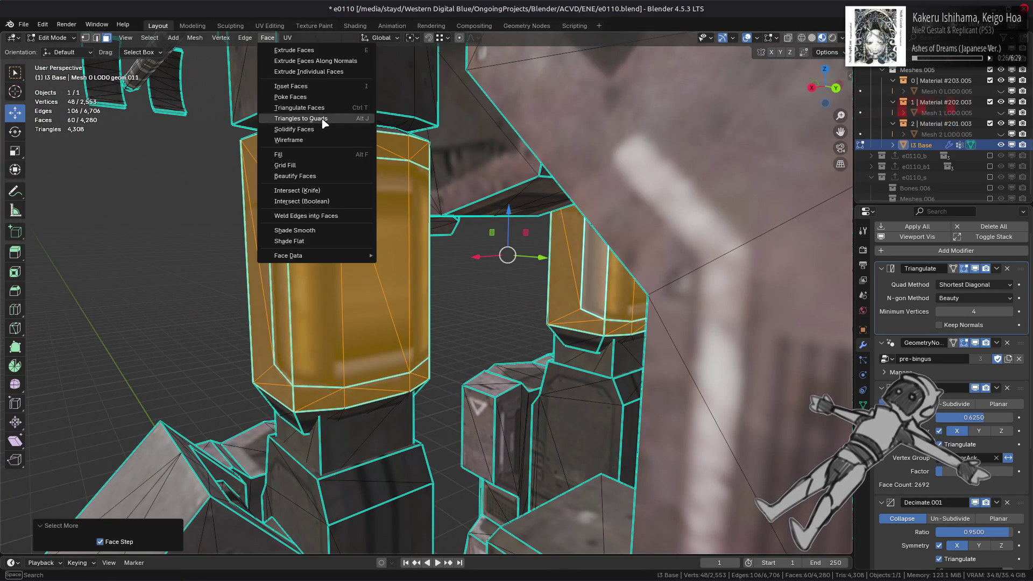
{"action": "left_click", "coordinate": [323, 129]}
{"action": "left_click", "coordinate": [146, 529]}
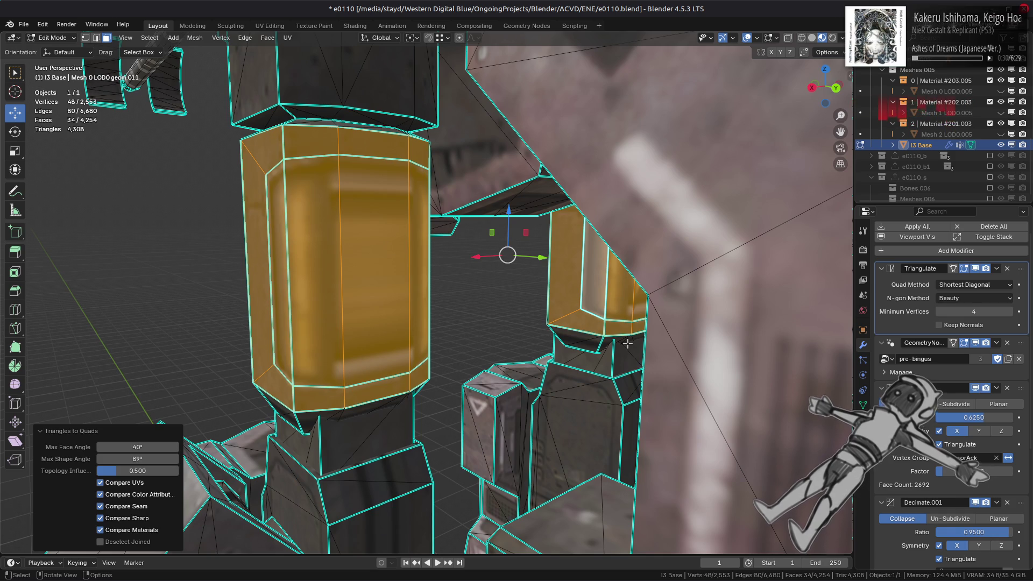
- Select the panel's border edge paths in edge mode
{"action": "middle_click_drag", "start_coordinate": [627, 343], "coordinate": [496, 349]}
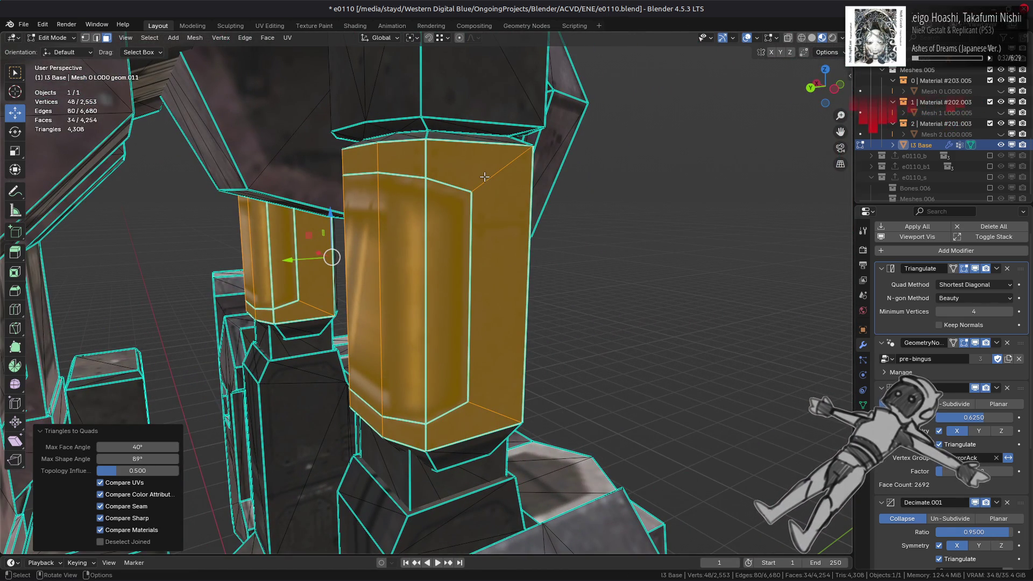
{"action": "key", "text": "2"}
{"action": "key", "text": "alt+a"}
{"action": "left_click", "coordinate": [449, 184]}
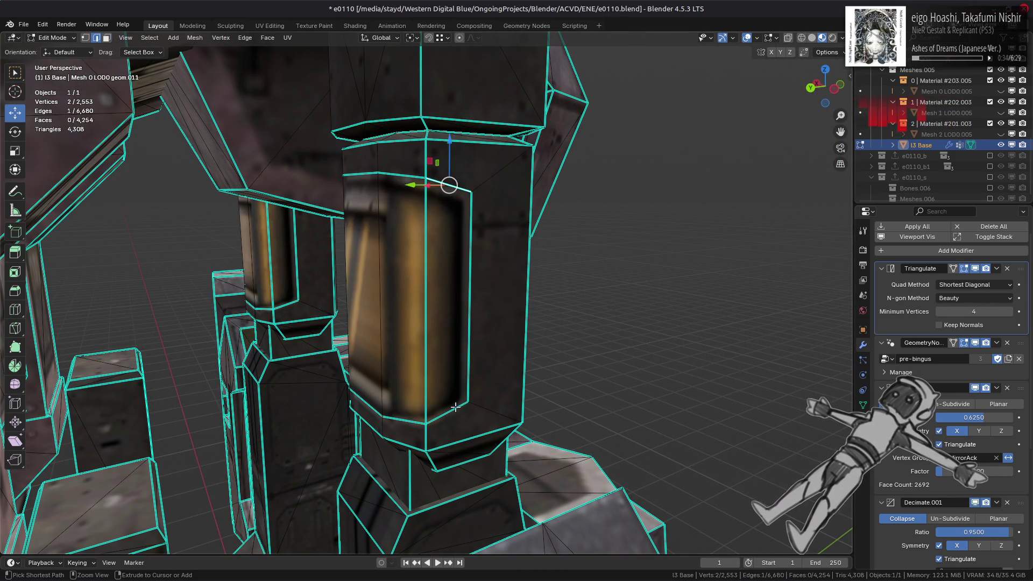
{"action": "left_click", "coordinate": [413, 421], "text": "ctrl"}
{"action": "right_click", "coordinate": [406, 423]}
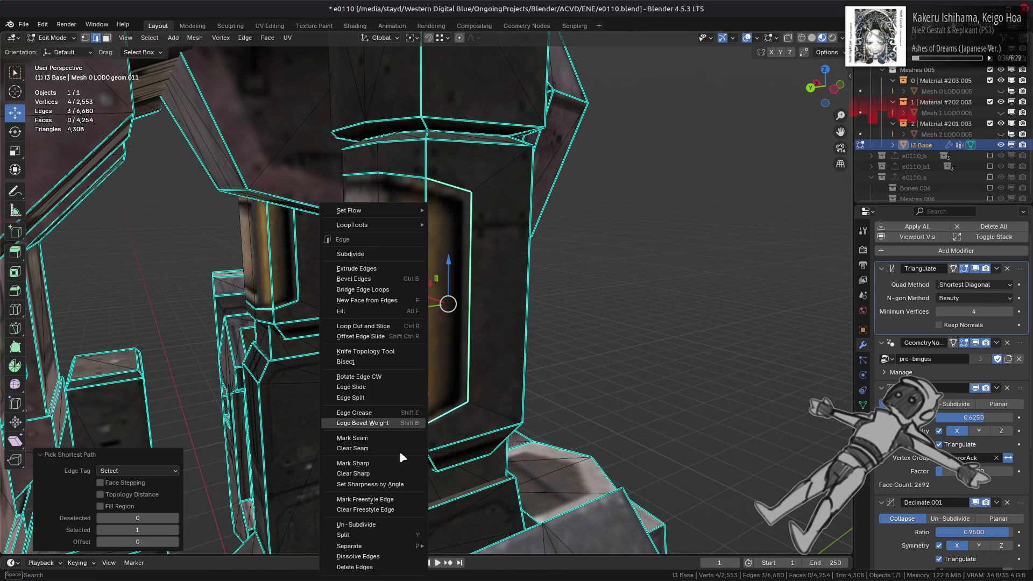
{"action": "left_click", "coordinate": [384, 209], "text": "ctrl"}
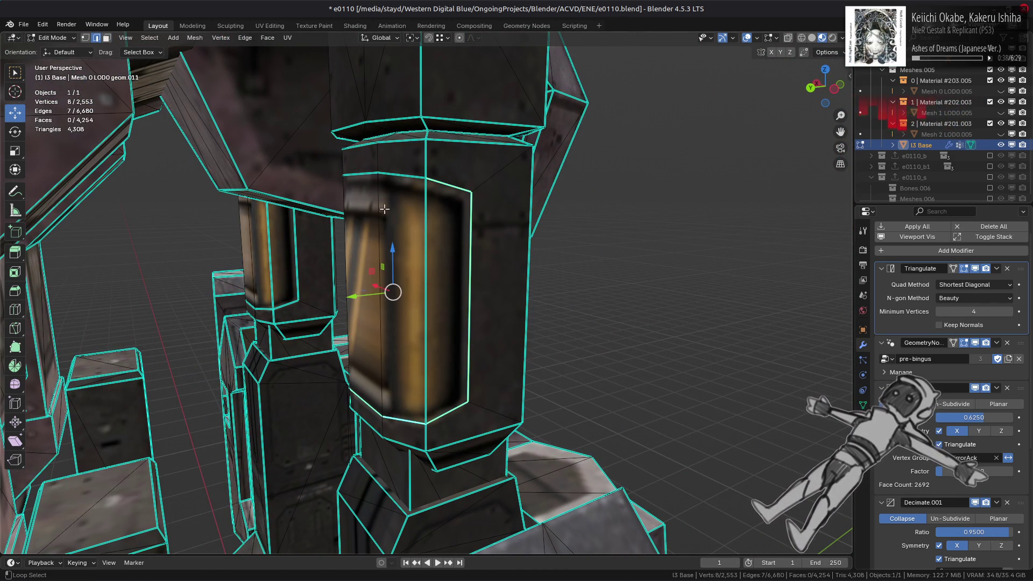
- Dissolve the first column panel's border edge loop
{"action": "left_click", "coordinate": [397, 178], "text": "alt"}
{"action": "mouse_move", "coordinate": [398, 178]}
{"action": "middle_mouse_down"}
{"action": "mouse_move", "coordinate": [473, 228]}
{"action": "mouse_move", "coordinate": [525, 237]}
{"action": "mouse_move", "coordinate": [359, 337]}
{"action": "mouse_move", "coordinate": [344, 321]}
{"action": "middle_mouse_up"}
{"action": "left_click", "coordinate": [361, 320], "text": "shift"}
{"action": "right_click", "coordinate": [289, 398]}
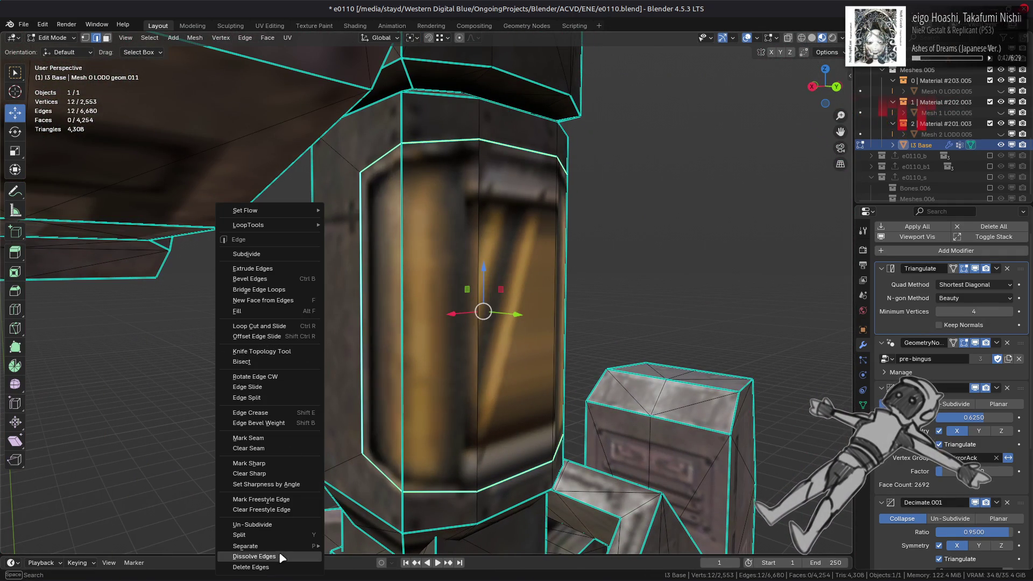
{"action": "left_click", "coordinate": [280, 557]}
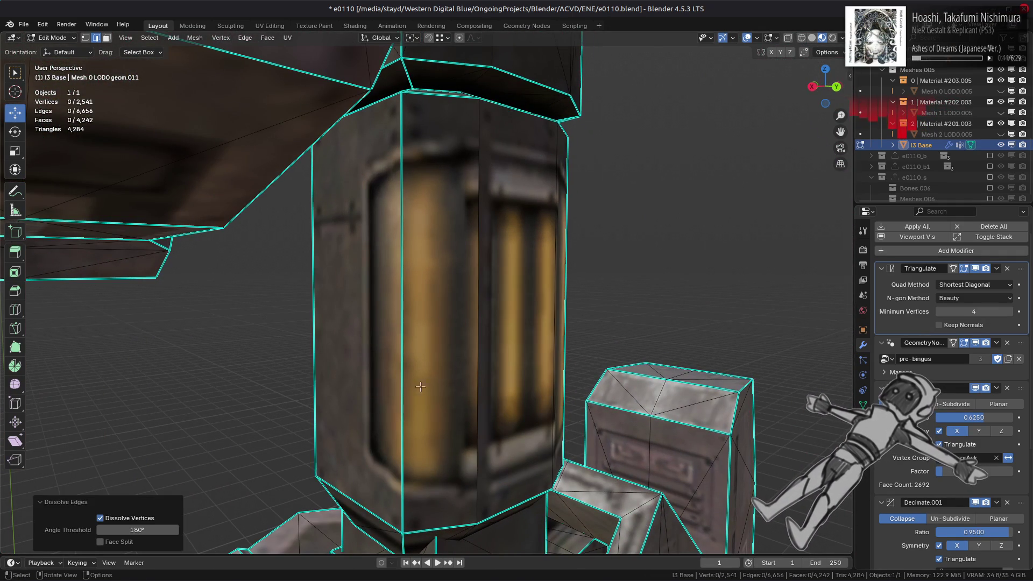
- Dissolve the second column panel's edge loop, leaving 2,529 vertices
{"action": "mouse_move", "coordinate": [420, 387]}
{"action": "middle_mouse_down"}
{"action": "mouse_move", "coordinate": [422, 365]}
{"action": "mouse_move", "coordinate": [327, 356]}
{"action": "mouse_move", "coordinate": [369, 369]}
{"action": "mouse_move", "coordinate": [370, 381]}
{"action": "mouse_move", "coordinate": [425, 331]}
{"action": "middle_mouse_up"}
{"action": "key", "text": "a"}
{"action": "key", "text": "alt+a"}
{"action": "scroll", "coordinate": [428, 328], "scroll_direction": "up", "scroll_amount": 2}
{"action": "scroll", "coordinate": [428, 328], "scroll_direction": "down", "scroll_amount": 4, "text": "ctrl"}
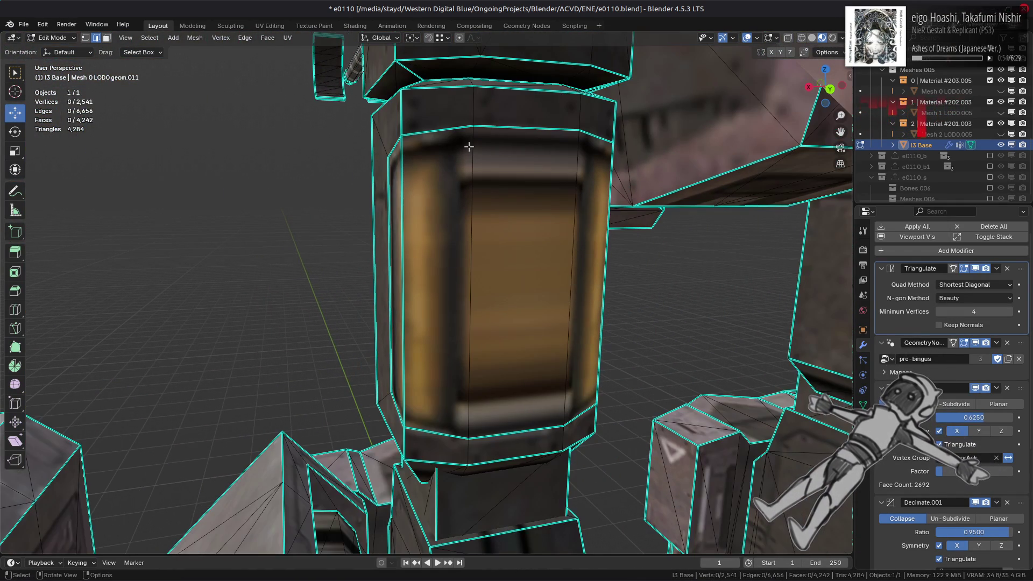
{"action": "left_click", "coordinate": [447, 130], "text": "alt"}
{"action": "mouse_move", "coordinate": [463, 226]}
{"action": "middle_mouse_down"}
{"action": "mouse_move", "coordinate": [484, 318]}
{"action": "mouse_move", "coordinate": [353, 318]}
{"action": "middle_mouse_up"}
{"action": "left_click", "coordinate": [338, 315], "text": "shift"}
{"action": "right_click", "coordinate": [489, 422]}
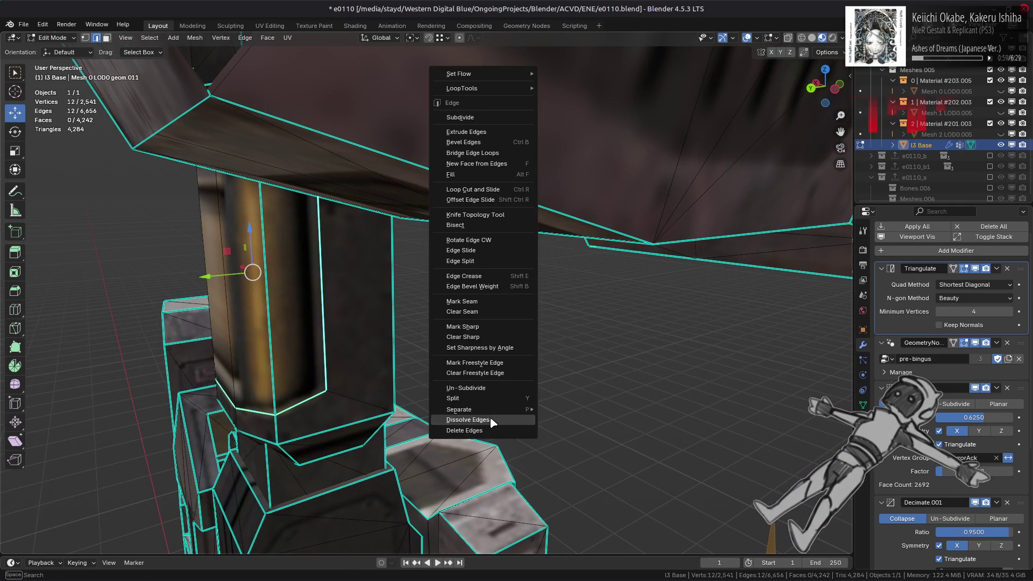
{"action": "left_click", "coordinate": [491, 421]}
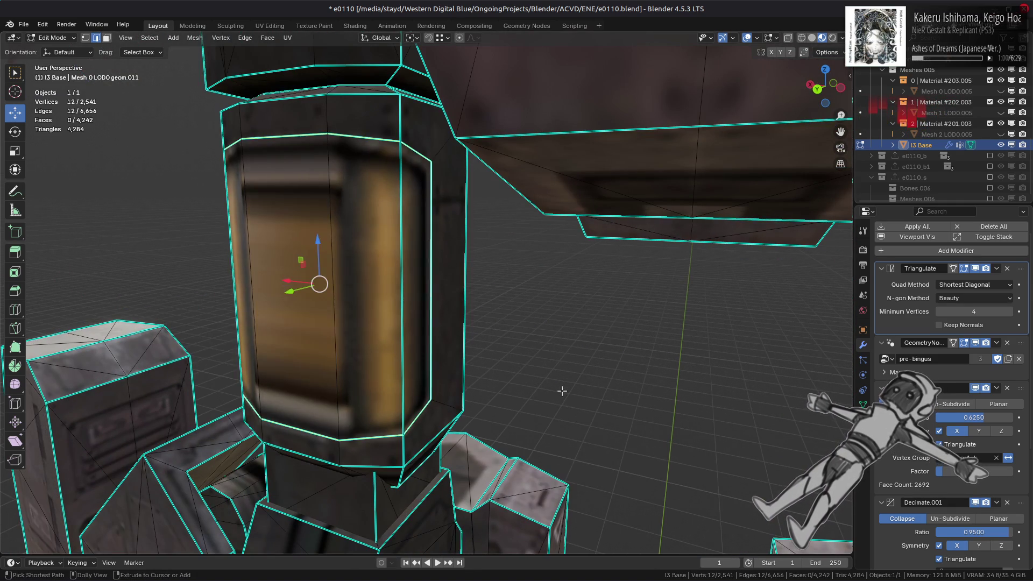
- Slide the barrel's end ring farther along the barrel
{"action": "key", "text": "3"}
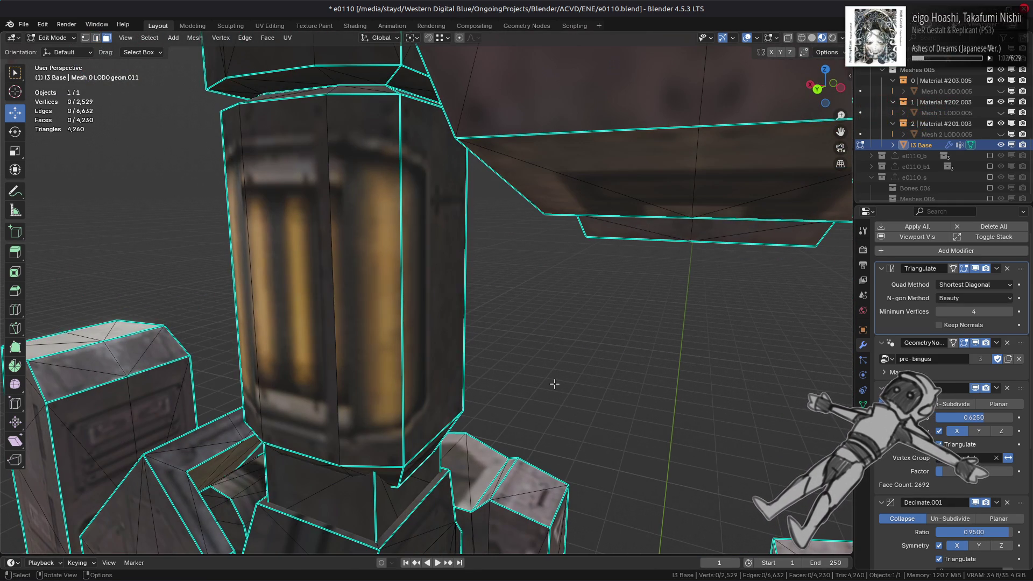
{"action": "key", "text": "ctrl+l"}
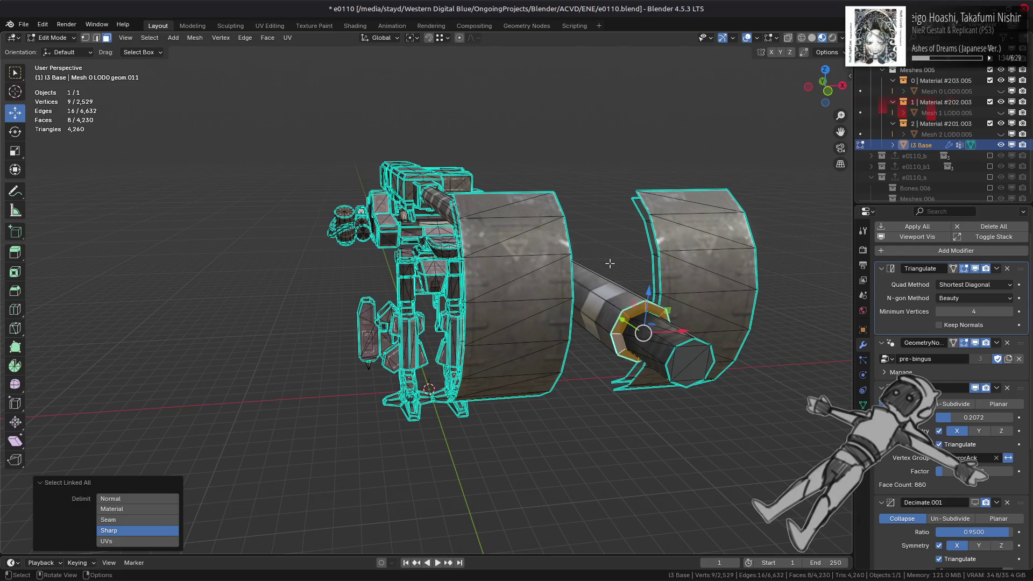
{"action": "key", "text": "KP_Decimal"}
{"action": "scroll", "coordinate": [585, 260], "scroll_direction": "down", "scroll_amount": 5}
{"action": "middle_click_drag", "start_coordinate": [585, 261], "coordinate": [419, 293]}
{"action": "key", "text": "n"}
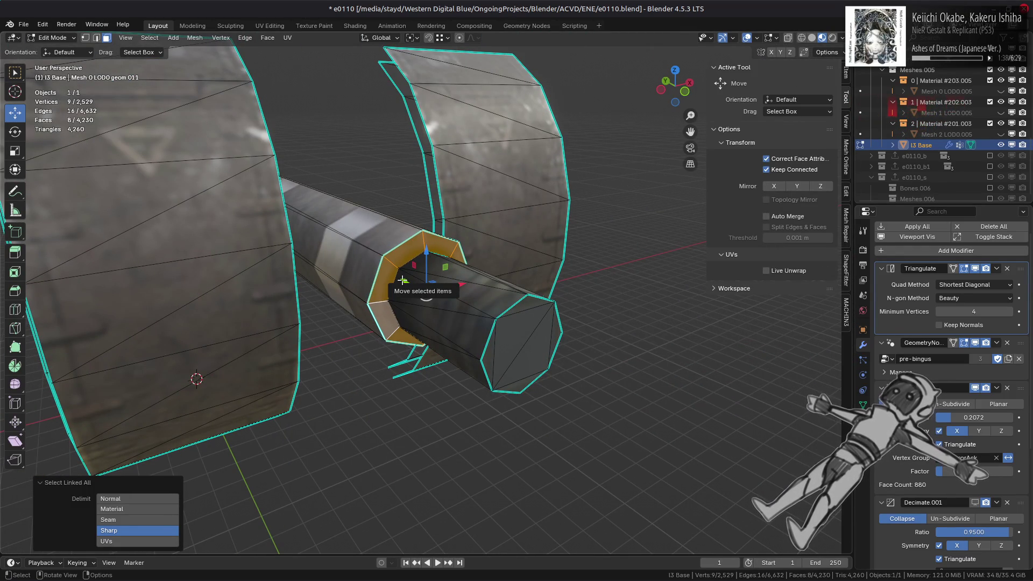
{"action": "left_click_drag", "start_coordinate": [402, 280], "coordinate": [486, 364]}
{"action": "mouse_move", "coordinate": [486, 364]}
{"action": "middle_mouse_down"}
{"action": "mouse_move", "coordinate": [527, 372]}
{"action": "mouse_move", "coordinate": [546, 356]}
{"action": "middle_mouse_up"}
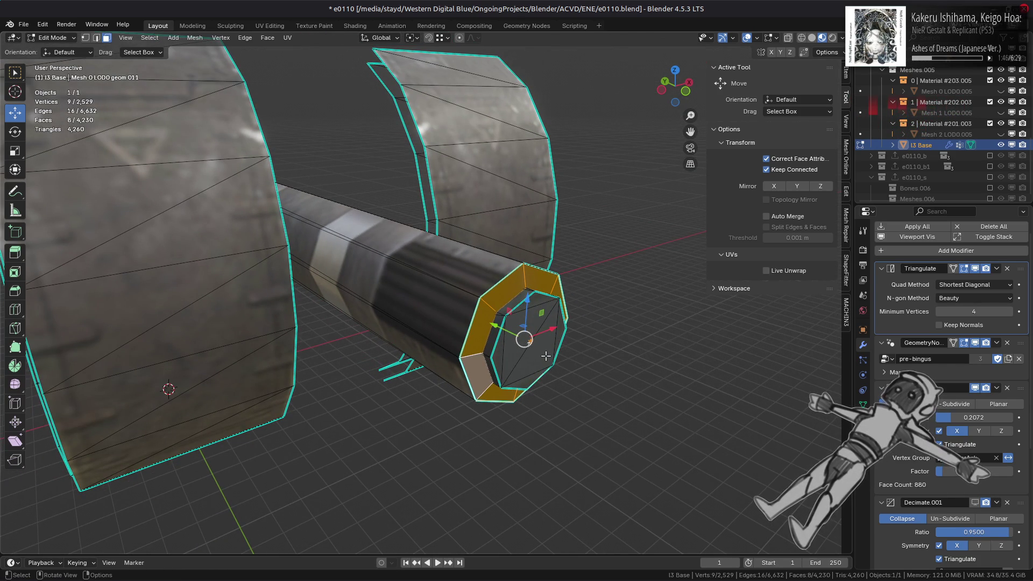
{"action": "key", "text": "n"}
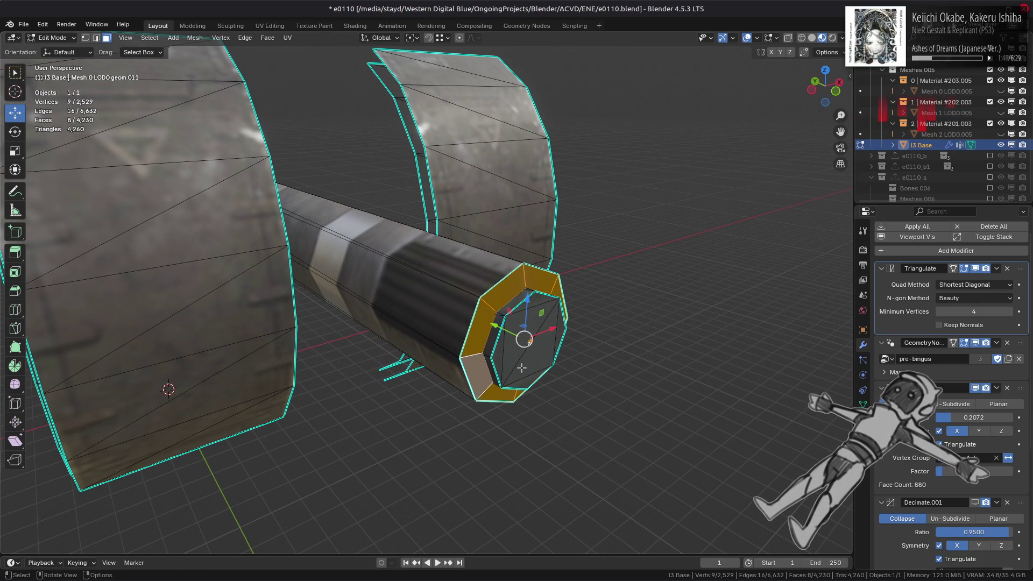
- Delete the 22-face linked end-cap piece at the barrel tip
{"action": "left_click", "coordinate": [521, 368]}
{"action": "key", "text": "ctrl+l"}
{"action": "key", "text": "ctrl+f"}
{"action": "mouse_move", "coordinate": [526, 459]}
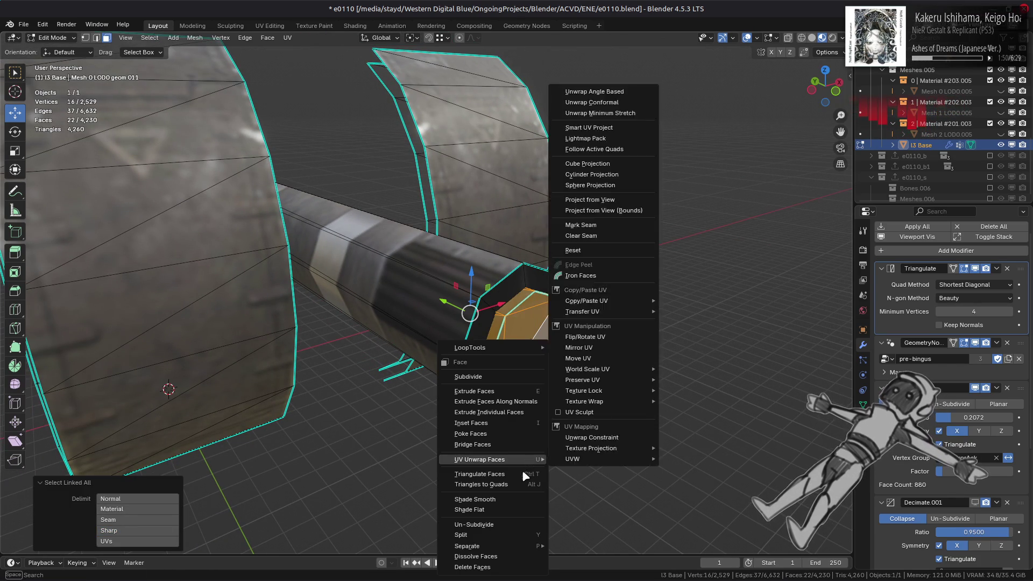
{"action": "left_click", "coordinate": [473, 567]}
{"action": "middle_click_drag", "start_coordinate": [517, 323], "coordinate": [577, 291]}
{"action": "scroll", "coordinate": [519, 316], "scroll_direction": "down", "scroll_amount": 5}
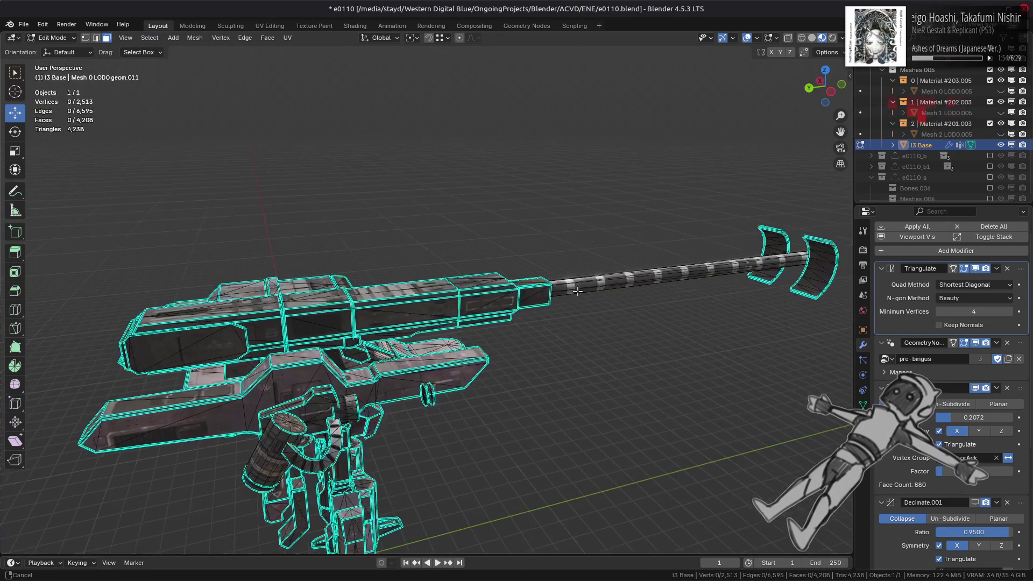
- Delete the arm cannon's connected end-cap disc faces
{"action": "scroll", "coordinate": [438, 297], "scroll_direction": "up", "scroll_amount": 2}
{"action": "scroll", "coordinate": [425, 295], "scroll_direction": "up", "scroll_amount": 2}
{"action": "middle_click_drag", "start_coordinate": [420, 293], "coordinate": [376, 284]}
{"action": "scroll", "coordinate": [377, 284], "scroll_direction": "up", "scroll_amount": 2}
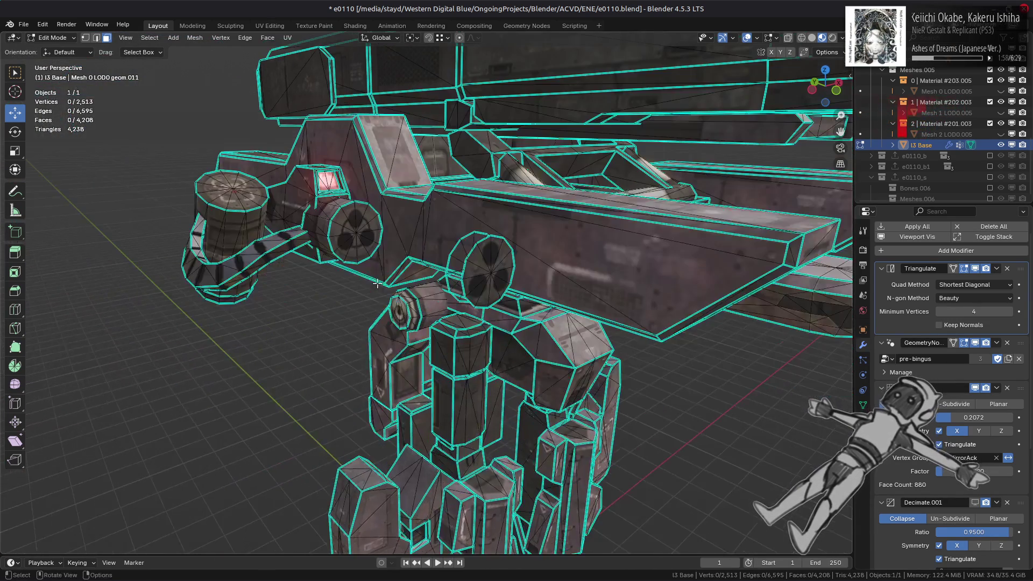
{"action": "left_click", "coordinate": [461, 253]}
{"action": "left_click", "coordinate": [494, 262], "text": "shift"}
{"action": "mouse_move", "coordinate": [494, 262]}
{"action": "middle_mouse_down"}
{"action": "mouse_move", "coordinate": [466, 273]}
{"action": "mouse_move", "coordinate": [474, 326]}
{"action": "middle_mouse_up"}
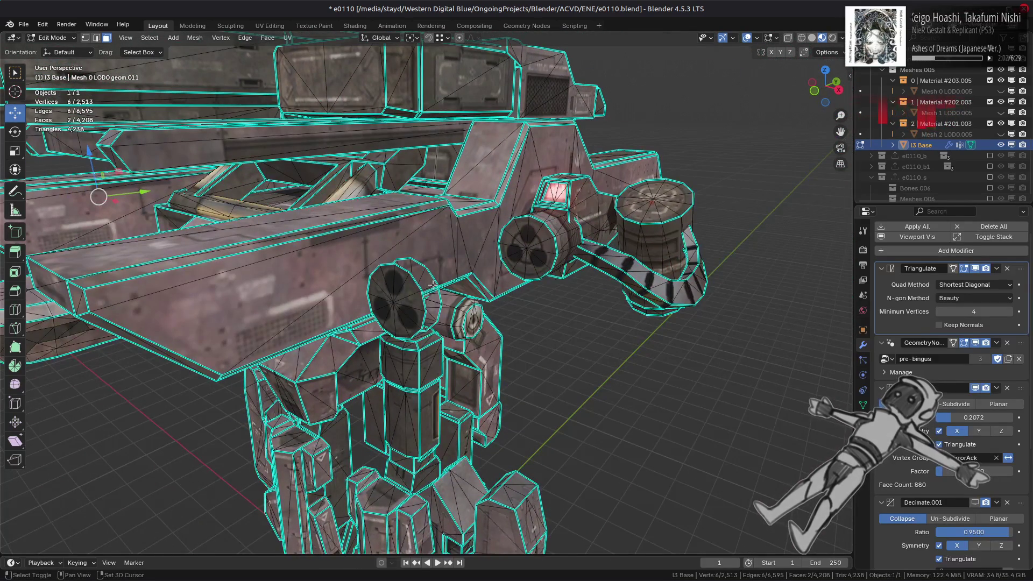
{"action": "left_click", "coordinate": [473, 326], "text": "shift"}
{"action": "key", "text": "ctrl+l"}
{"action": "right_click", "coordinate": [554, 350]}
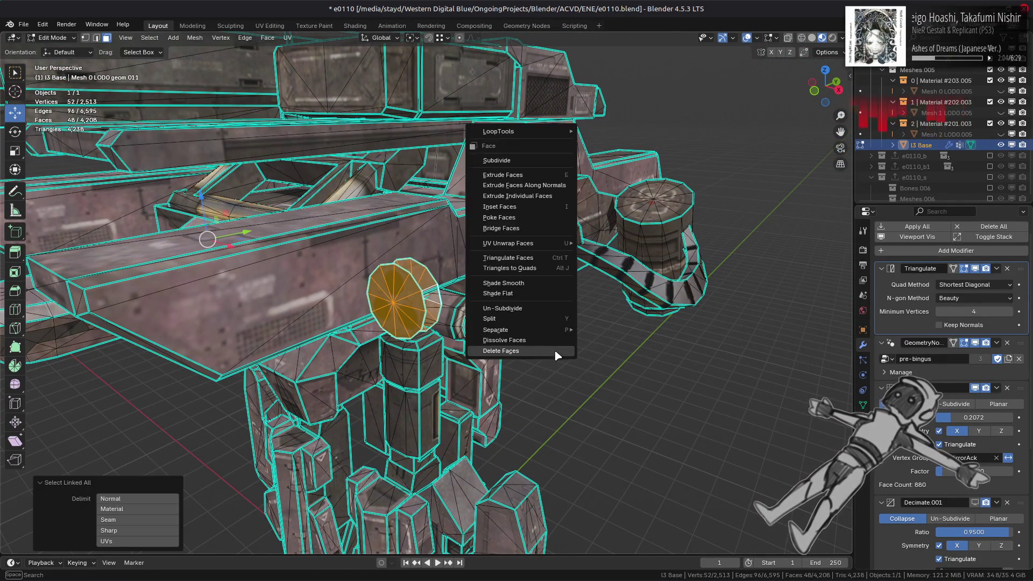
{"action": "left_click", "coordinate": [554, 350]}
- Delete the hidden inner gun part, leaving 2,361 vertices and 4,016 faces
{"action": "middle_click_drag", "start_coordinate": [554, 350], "coordinate": [372, 216]}
{"action": "left_click", "coordinate": [375, 163]}
{"action": "middle_click_drag", "start_coordinate": [375, 163], "coordinate": [425, 135]}
{"action": "left_click", "coordinate": [478, 133], "text": "shift"}
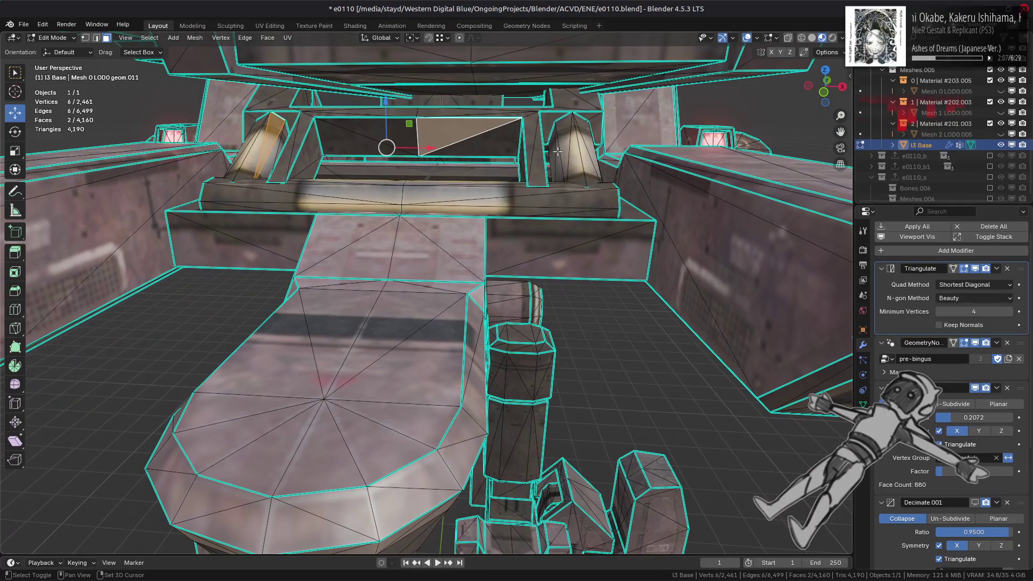
{"action": "key", "text": "ctrl+l"}
{"action": "key", "text": "x"}
{"action": "left_click", "coordinate": [593, 319]}
- Orbit and zoom to a level view of the mech's waist cylinder
{"action": "scroll", "coordinate": [528, 318], "scroll_direction": "down", "scroll_amount": 12}
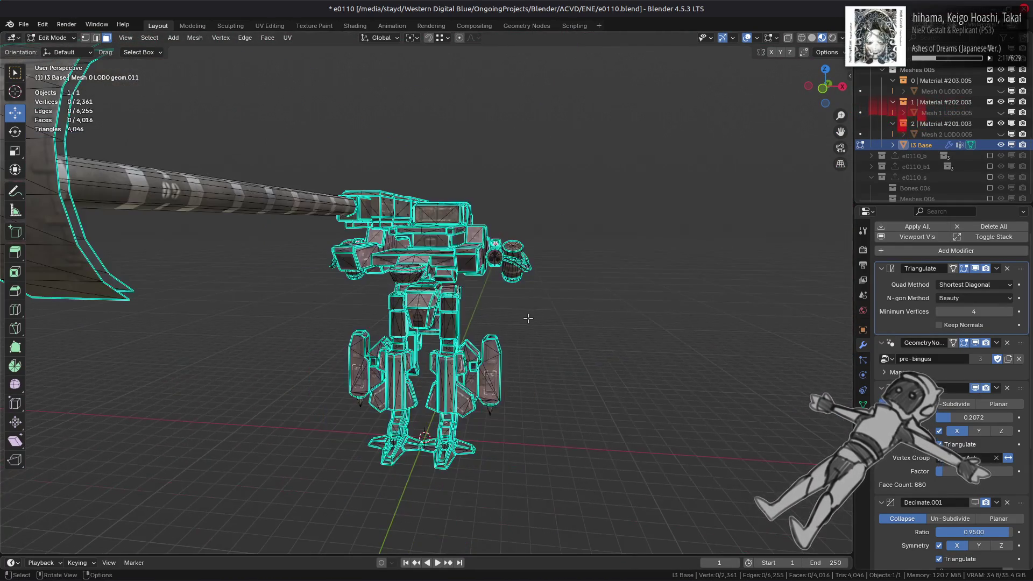
{"action": "middle_click_drag", "start_coordinate": [528, 318], "coordinate": [516, 317]}
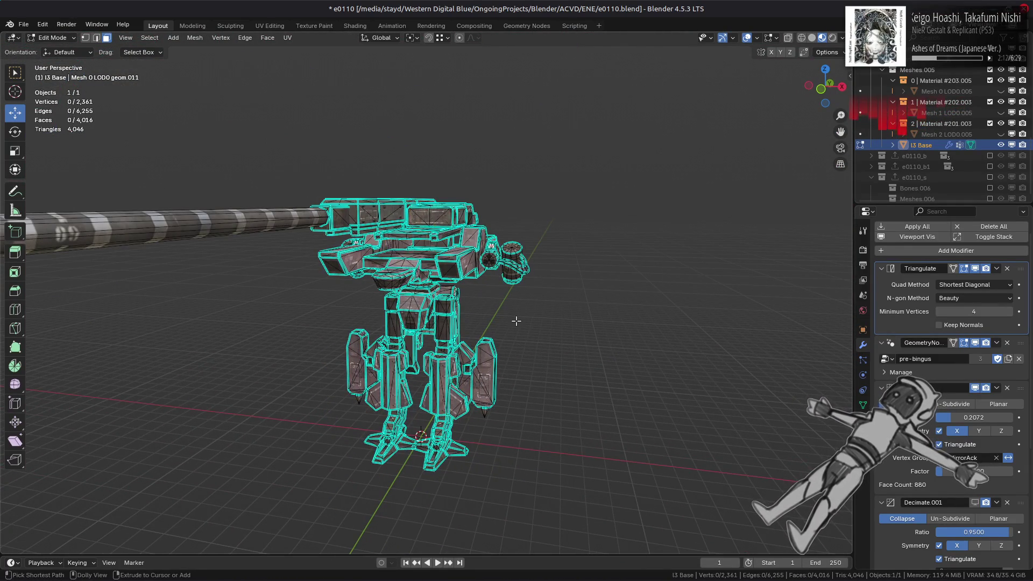
{"action": "scroll", "coordinate": [496, 314], "scroll_direction": "up", "scroll_amount": 6}
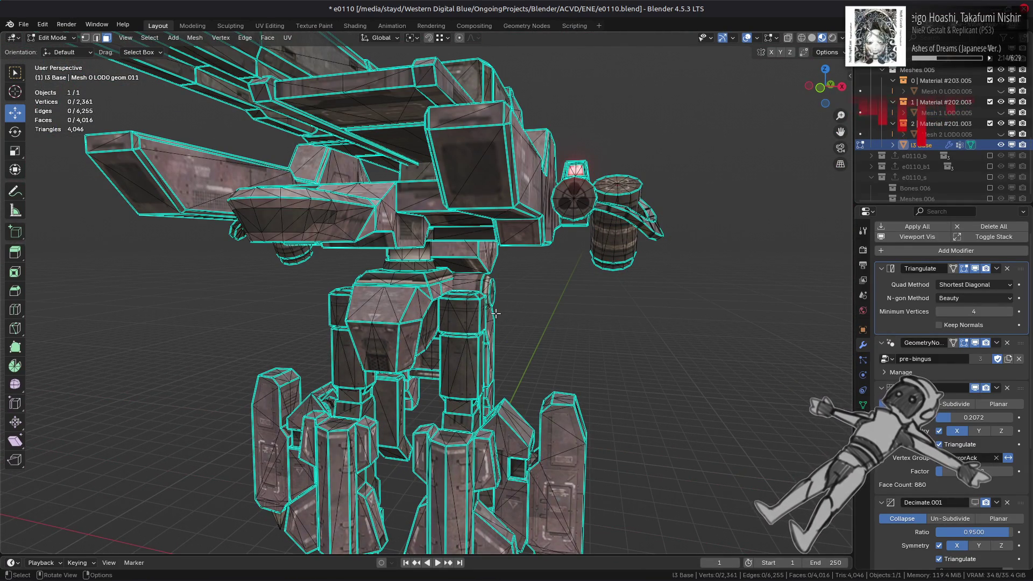
{"action": "scroll", "coordinate": [496, 313], "scroll_direction": "up", "scroll_amount": 8}
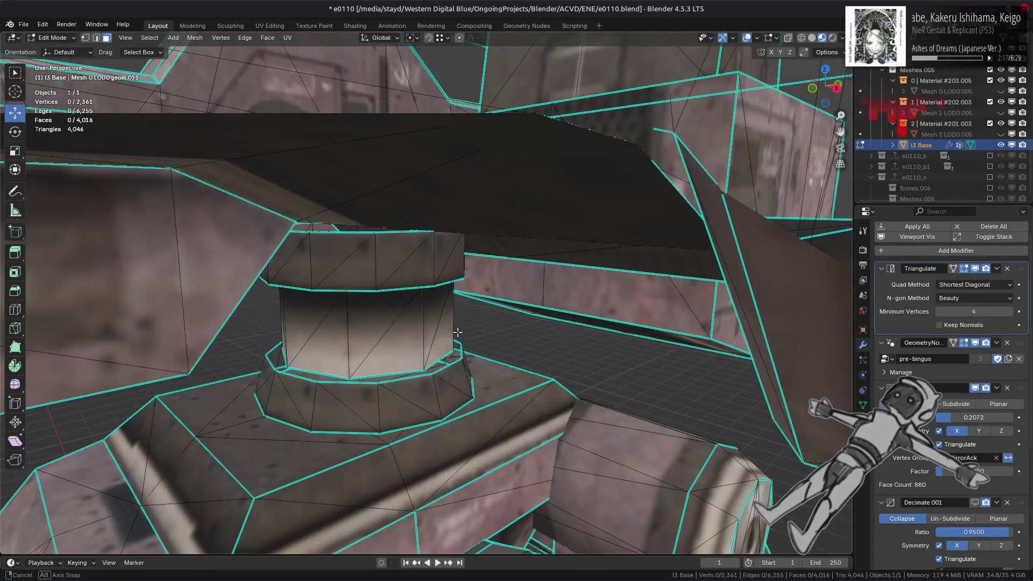
{"action": "middle_click_drag", "start_coordinate": [473, 323], "coordinate": [457, 332]}
{"action": "scroll", "coordinate": [457, 332], "scroll_direction": "up", "scroll_amount": 5}
{"action": "scroll", "coordinate": [468, 328], "scroll_direction": "down", "scroll_amount": 4}
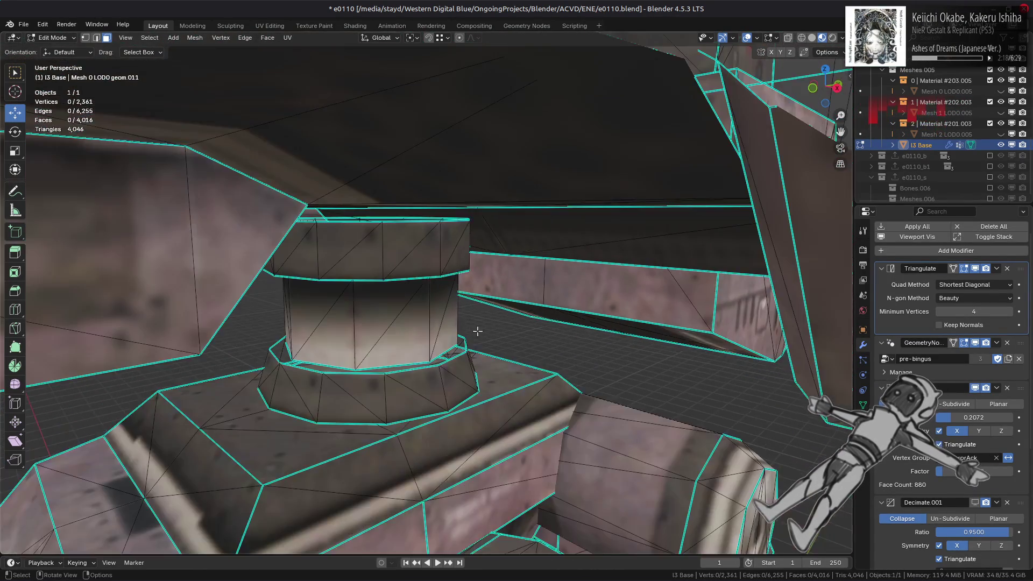
{"action": "scroll", "coordinate": [476, 317], "scroll_direction": "up", "scroll_amount": 6}
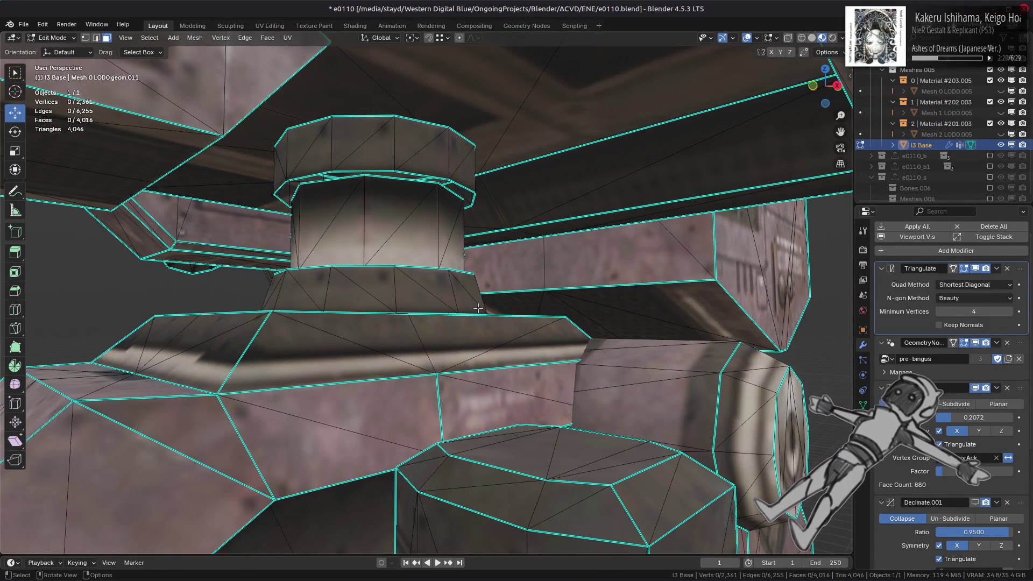
{"action": "middle_click_drag", "start_coordinate": [478, 308], "coordinate": [477, 321]}
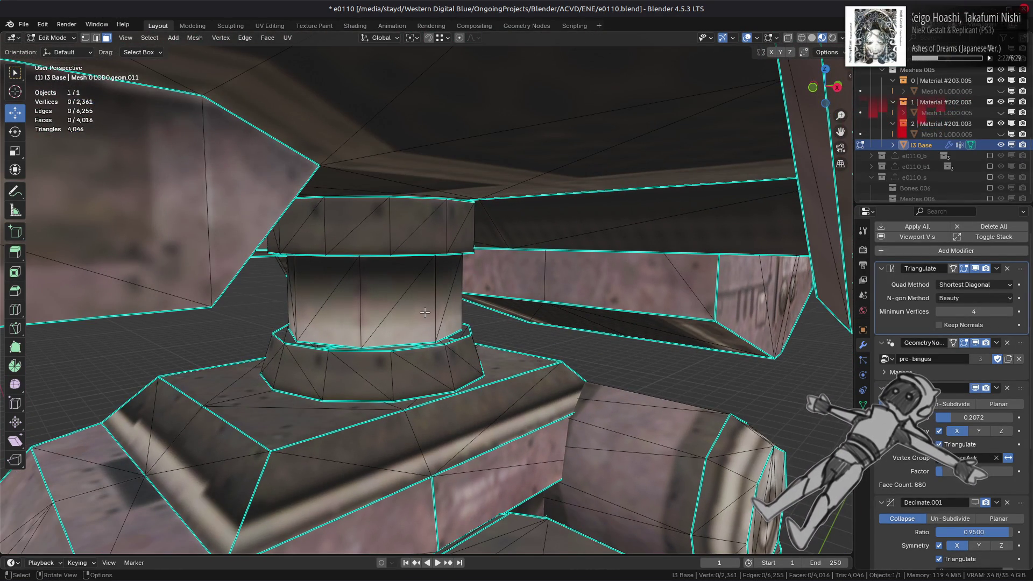
- Try sliding the cylinder's lower-rim edge loop up on Z, then undo the move
{"action": "key", "text": "2"}
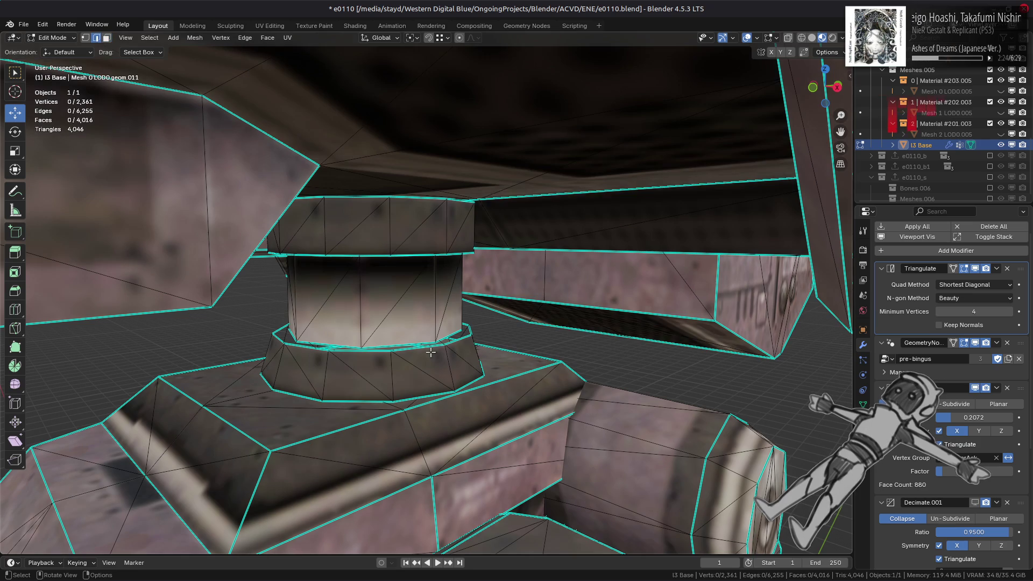
{"action": "left_click", "coordinate": [435, 345], "text": "alt"}
{"action": "key", "text": "g"}
{"action": "key", "text": "z"}
{"action": "key", "text": "Escape"}
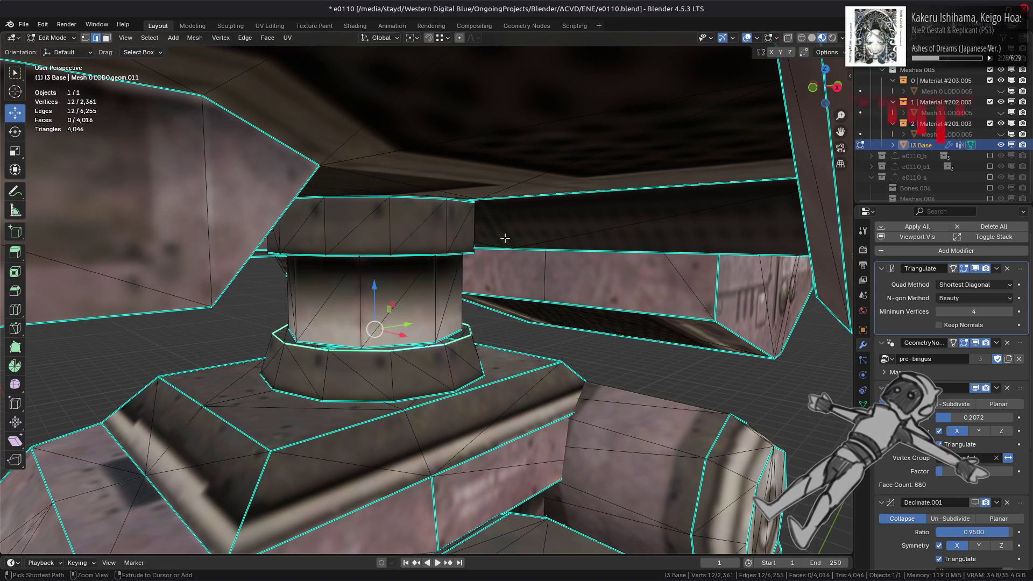
{"action": "key", "text": "n"}
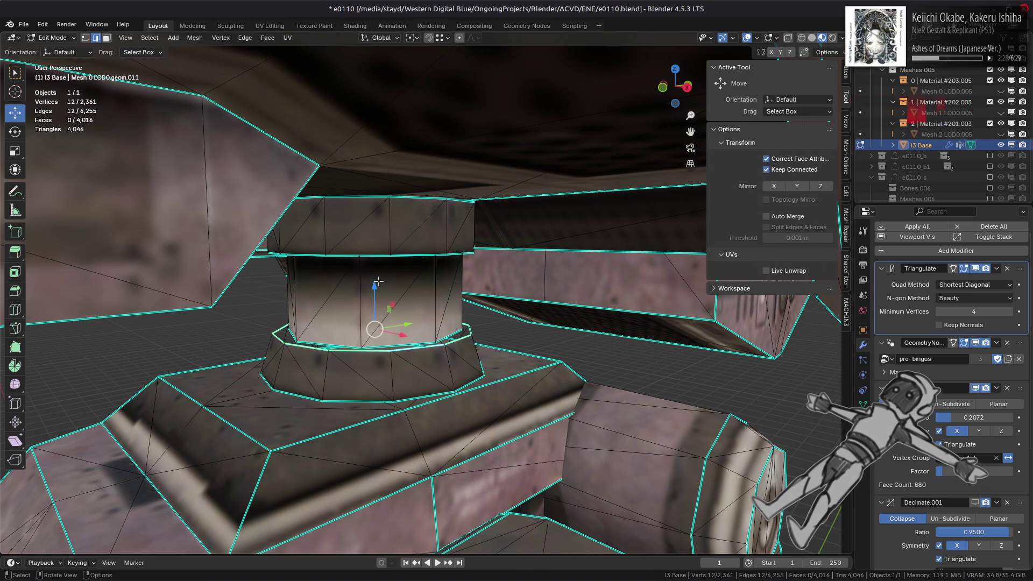
{"action": "left_click_drag", "start_coordinate": [378, 281], "coordinate": [384, 180]}
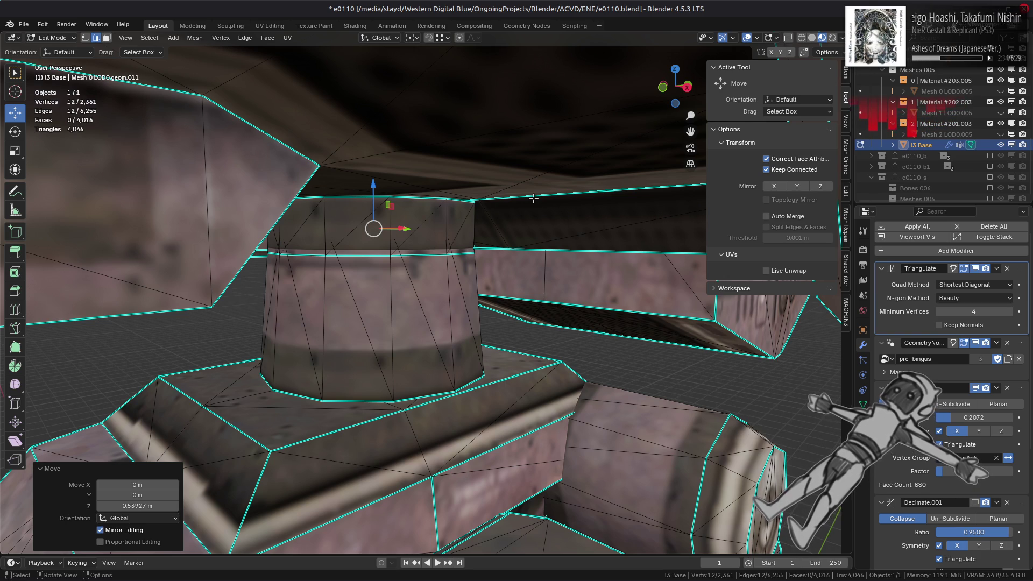
{"action": "key", "text": "ctrl"}
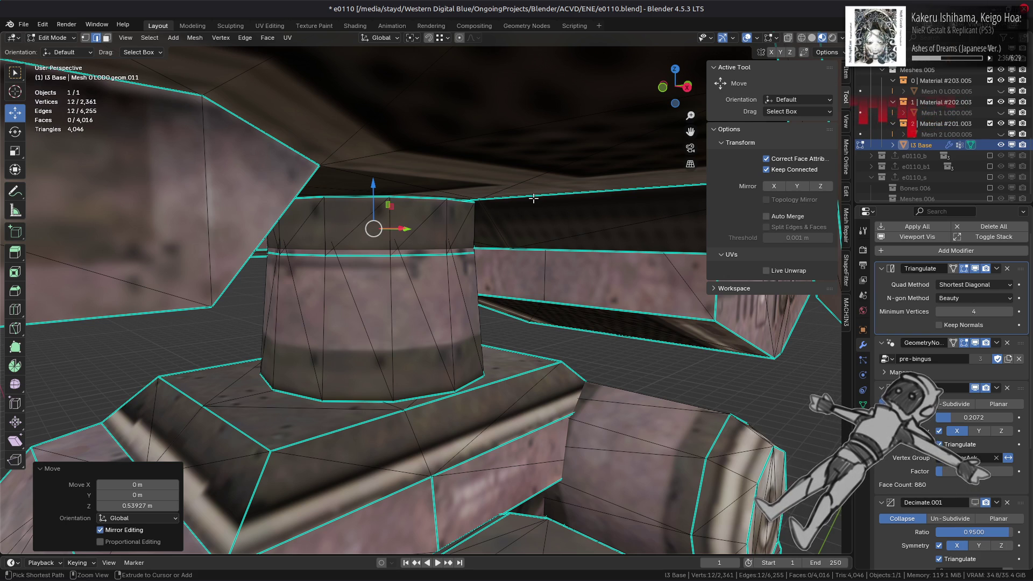
{"action": "key", "text": "ctrl+z"}
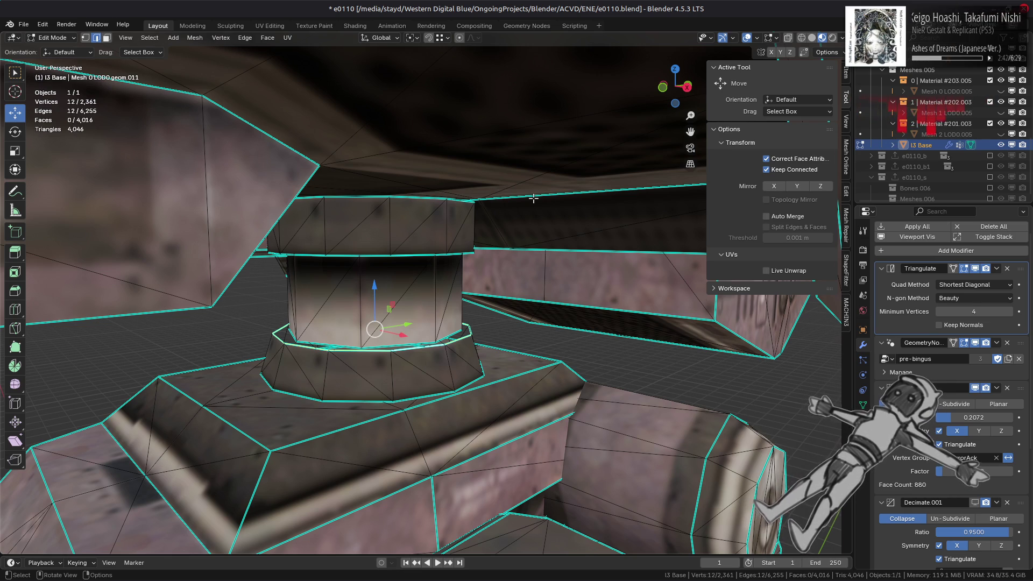
- Switch to face selection and orbit in for a closer look at the waist pillar
{"action": "mouse_move", "coordinate": [533, 199]}
{"action": "middle_mouse_down"}
{"action": "mouse_move", "coordinate": [521, 230]}
{"action": "mouse_move", "coordinate": [436, 251]}
{"action": "mouse_move", "coordinate": [431, 267]}
{"action": "mouse_move", "coordinate": [413, 249]}
{"action": "middle_mouse_up"}
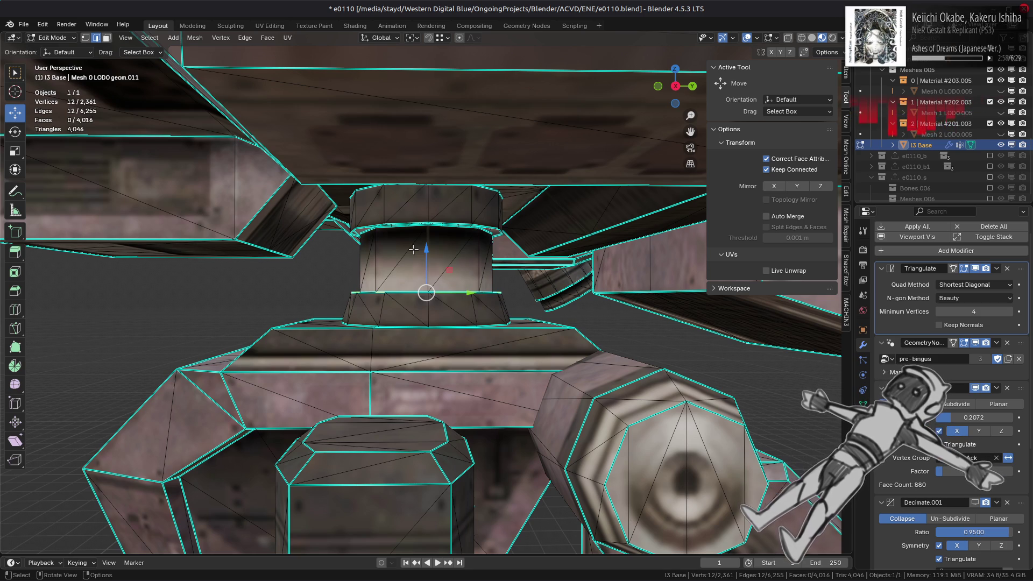
{"action": "scroll", "coordinate": [413, 249], "scroll_direction": "up", "scroll_amount": 2}
{"action": "key", "text": "3"}
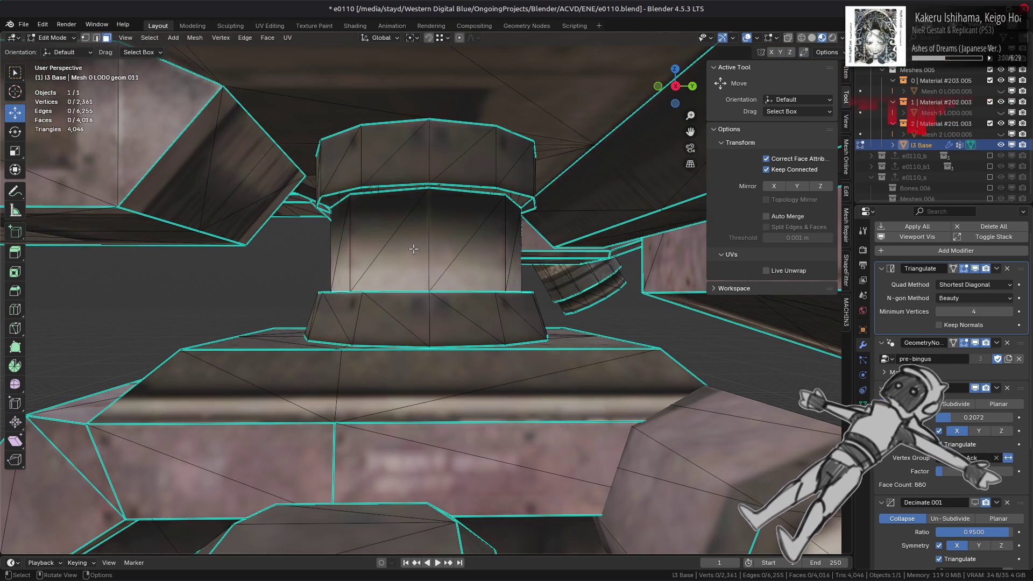
{"action": "scroll", "coordinate": [413, 249], "scroll_direction": "up", "scroll_amount": 2}
{"action": "scroll", "coordinate": [413, 249], "scroll_direction": "down", "scroll_amount": 3}
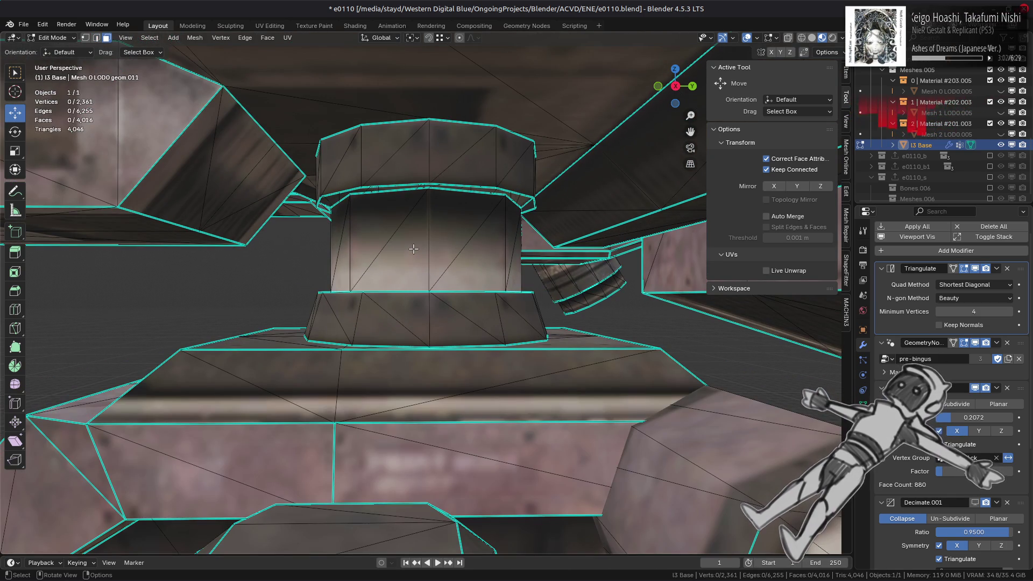
{"action": "middle_click_drag", "start_coordinate": [414, 249], "coordinate": [515, 253]}
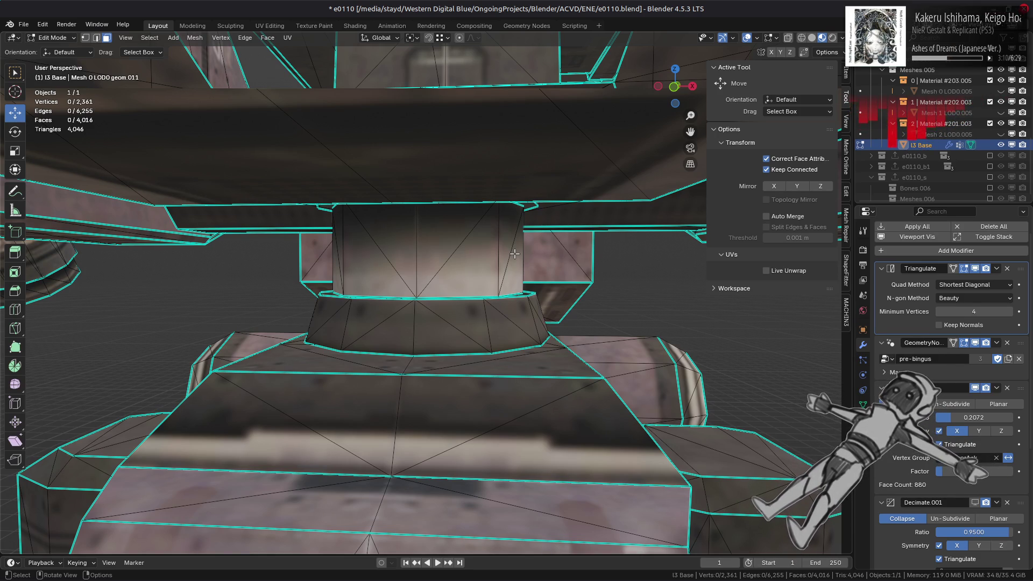
{"action": "scroll", "coordinate": [509, 251], "scroll_direction": "down", "scroll_amount": 3}
{"action": "middle_click_drag", "start_coordinate": [463, 246], "coordinate": [413, 277]}
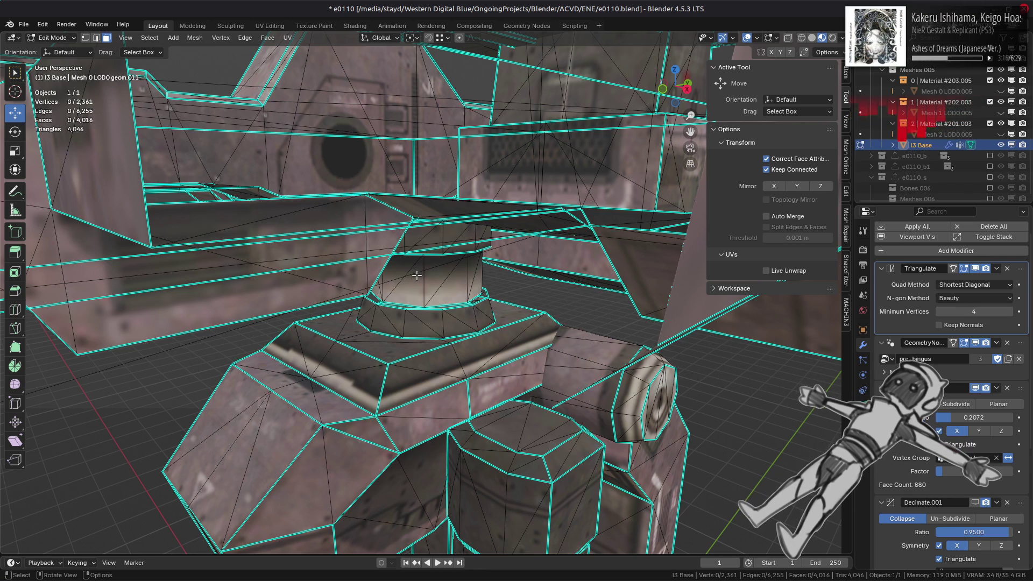
{"action": "scroll", "coordinate": [416, 275], "scroll_direction": "up", "scroll_amount": 5}
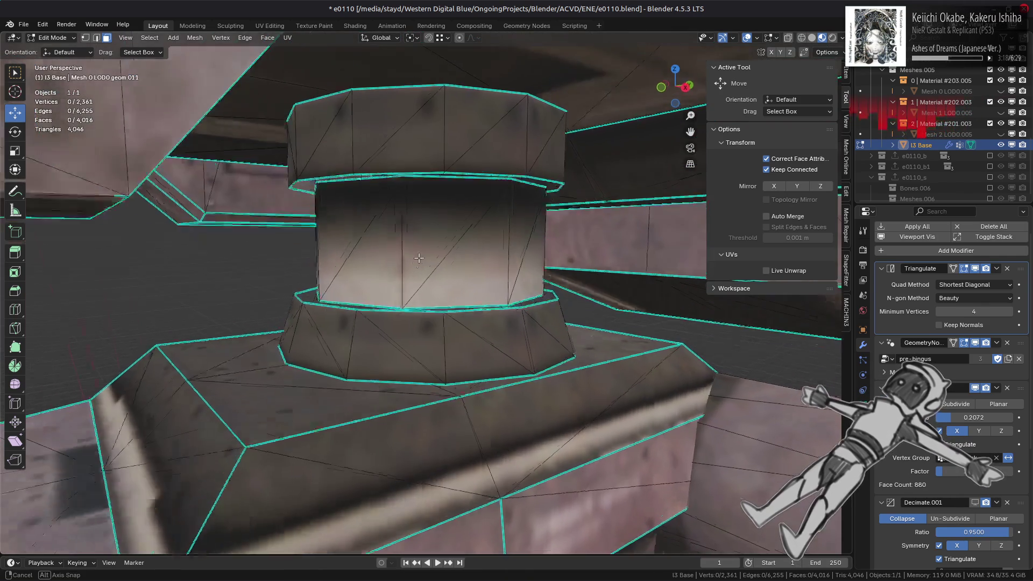
{"action": "middle_click_drag", "start_coordinate": [418, 272], "coordinate": [426, 226]}
- Select the pillar's linked 16-face middle band, trial Delete Faces, then revert it
{"action": "left_click", "coordinate": [439, 229]}
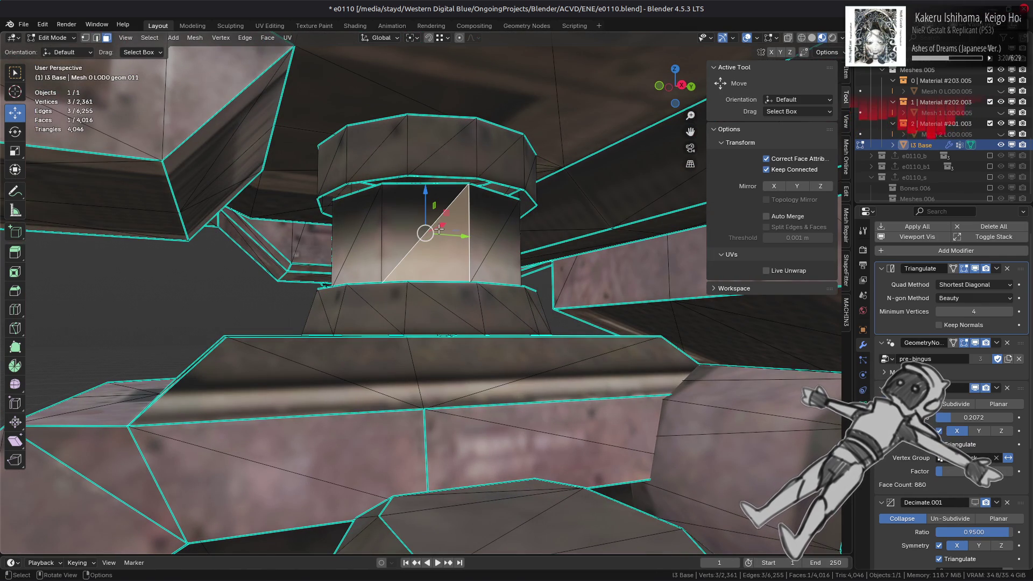
{"action": "key", "text": "ctrl+l"}
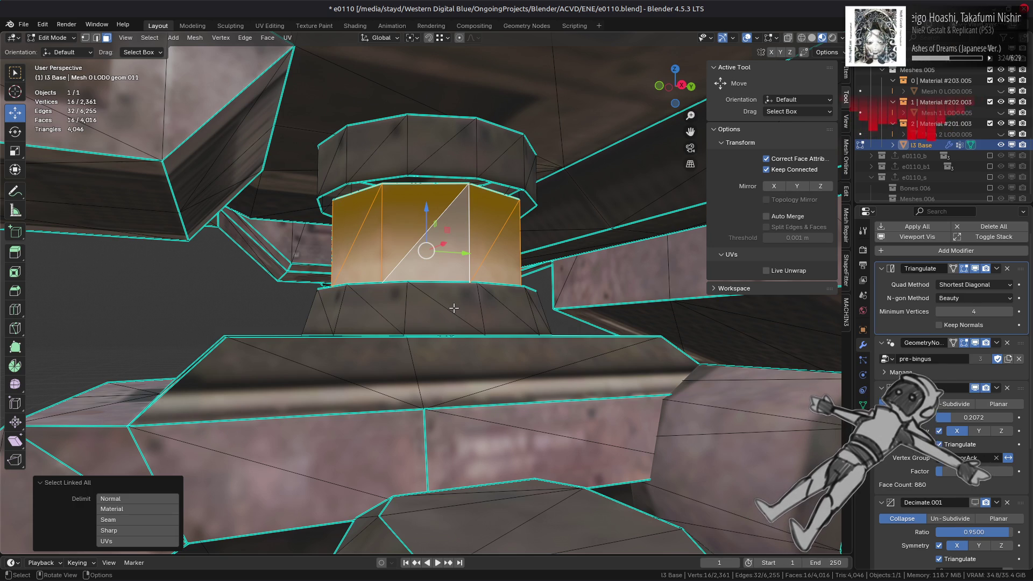
{"action": "right_click", "coordinate": [454, 306]}
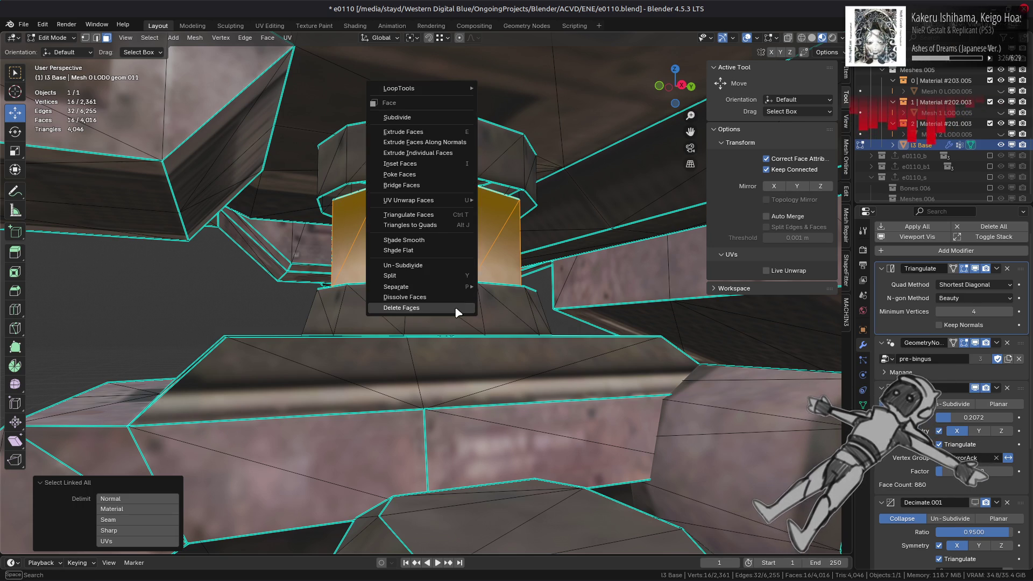
{"action": "left_click", "coordinate": [454, 306]}
{"action": "middle_click_drag", "start_coordinate": [454, 306], "coordinate": [441, 311]}
{"action": "key", "text": "alt+h"}
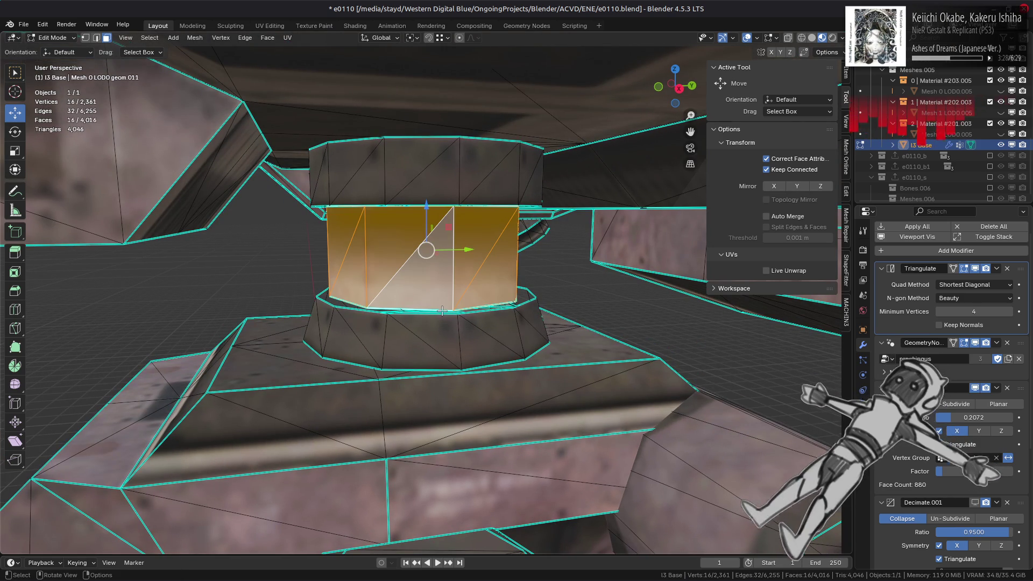
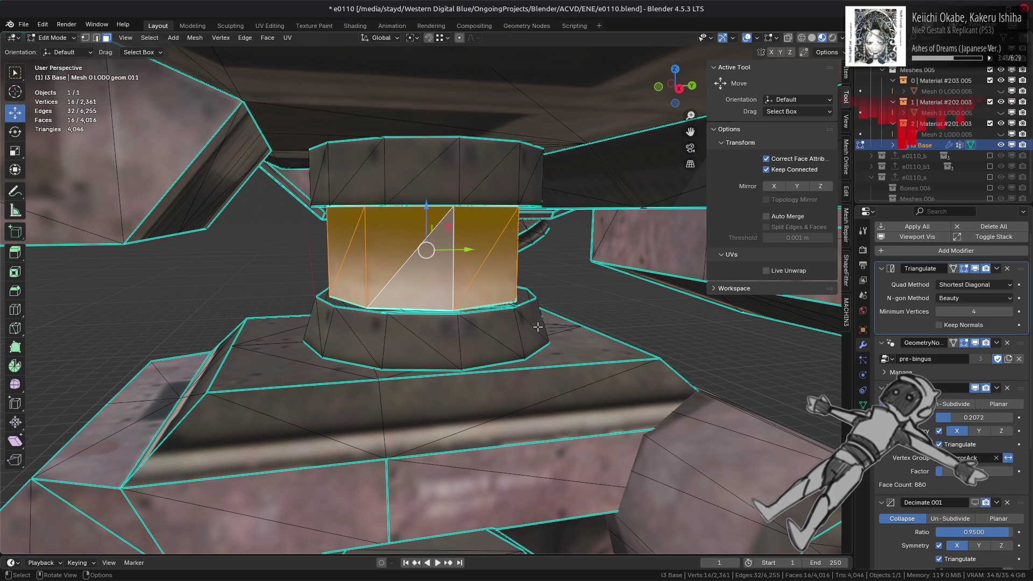
- Close the sidebar and delete the selected recessed band faces between the upper cylinder and lower ring
{"action": "scroll", "coordinate": [537, 327], "scroll_direction": "up", "scroll_amount": 1}
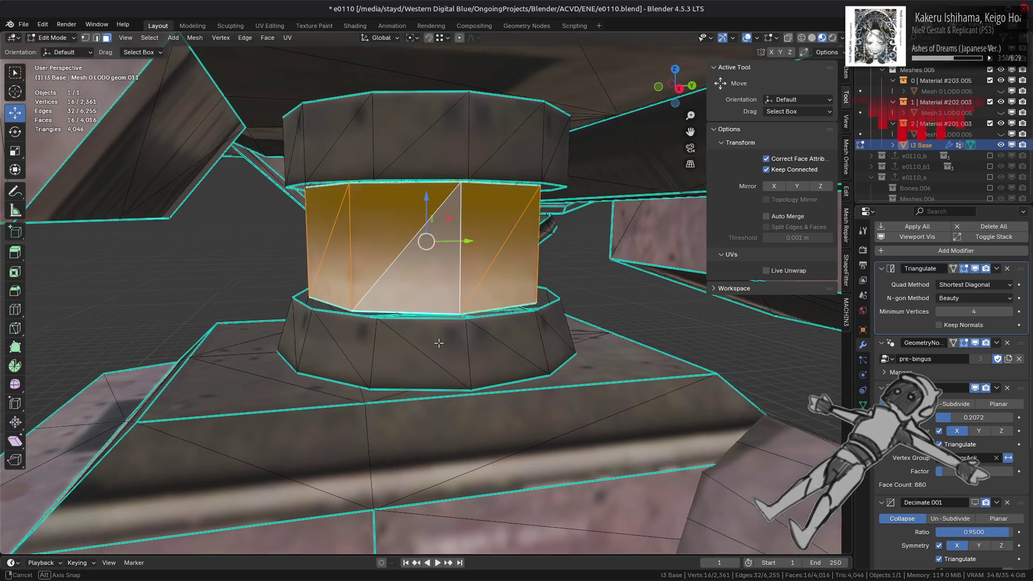
{"action": "scroll", "coordinate": [448, 337], "scroll_direction": "up", "scroll_amount": 2}
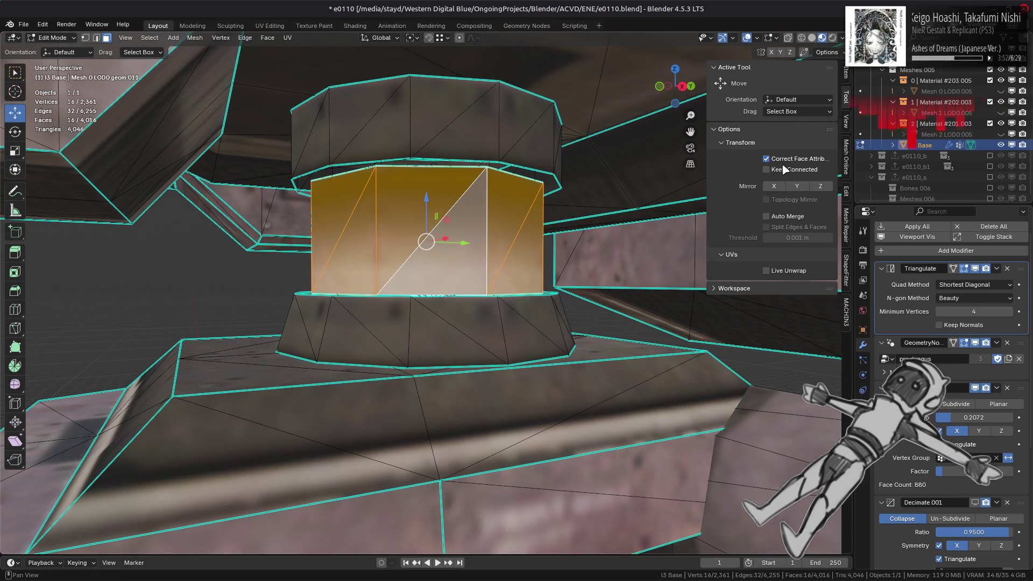
{"action": "key", "text": "n"}
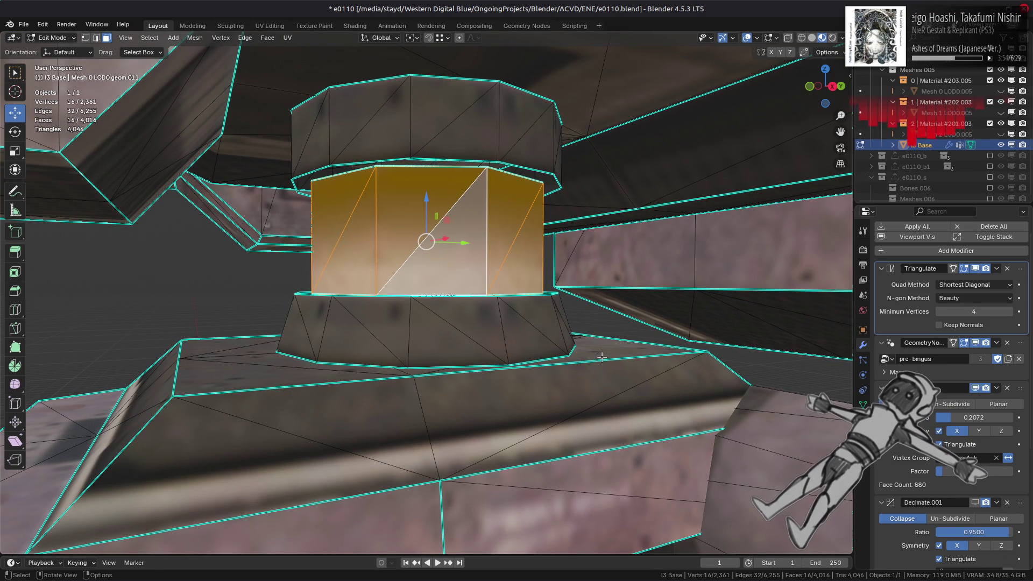
{"action": "key", "text": "x"}
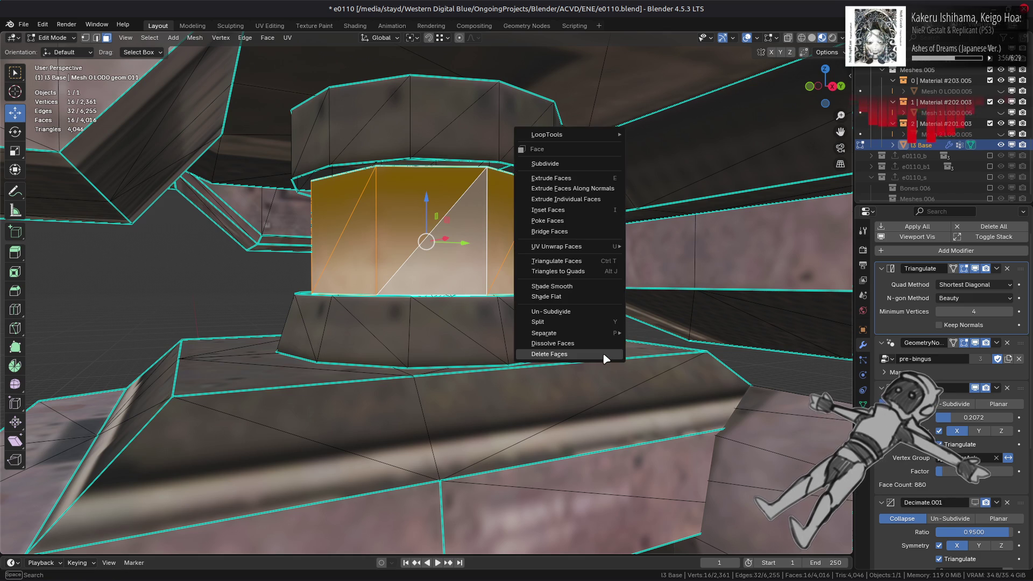
{"action": "left_click", "coordinate": [602, 353]}
{"action": "mouse_move", "coordinate": [551, 284]}
{"action": "middle_mouse_down"}
{"action": "mouse_move", "coordinate": [541, 298]}
{"action": "mouse_move", "coordinate": [539, 271]}
{"action": "middle_mouse_up"}
{"action": "key", "text": "2"}
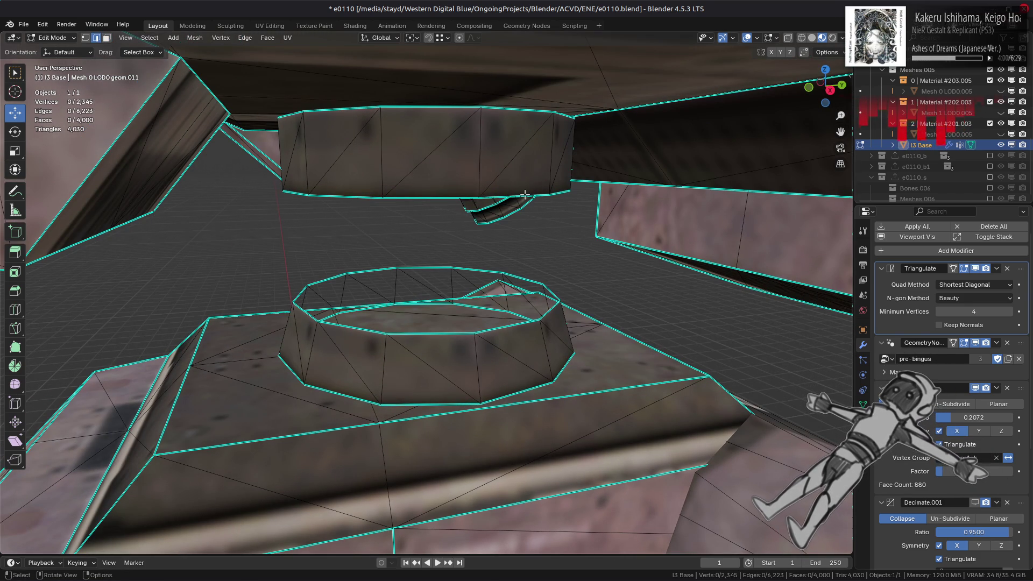
- Select both open edge loops and scale them to zero on Z, then undo the attempt
{"action": "left_click", "coordinate": [525, 195], "text": "alt"}
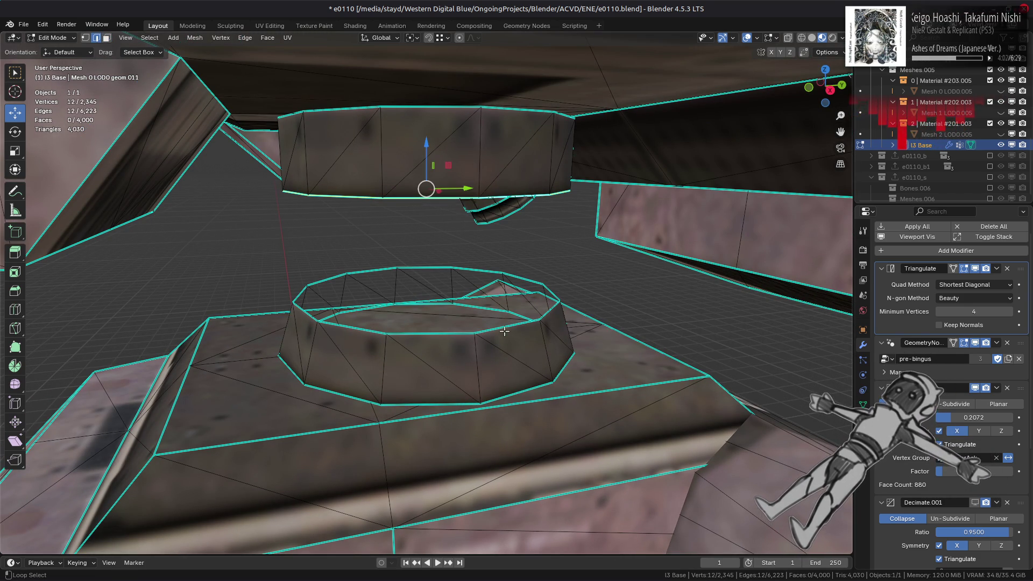
{"action": "left_click", "coordinate": [564, 318], "text": "alt+shift"}
{"action": "key", "text": "s"}
{"action": "key", "text": "z"}
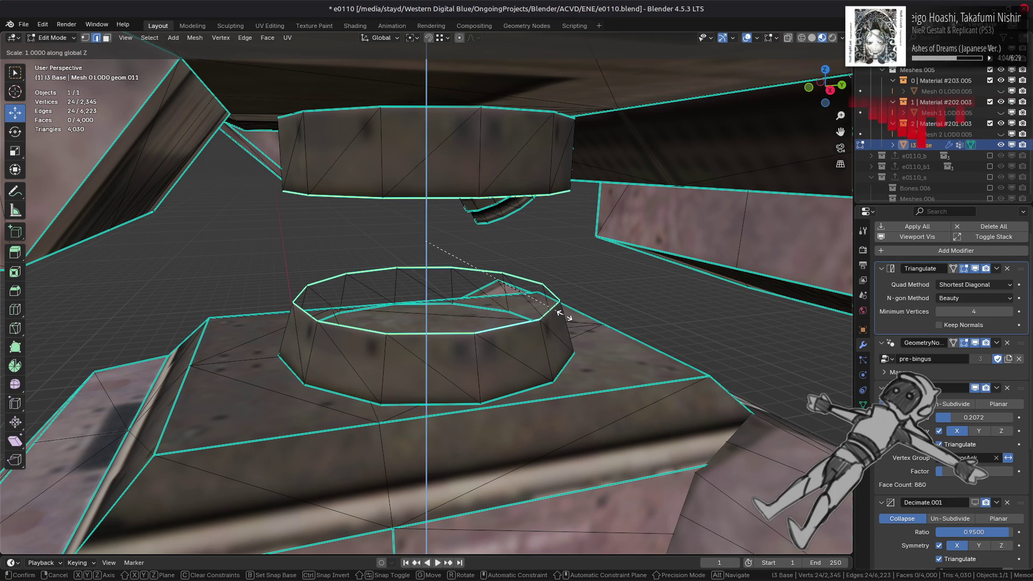
{"action": "key", "text": "0"}
{"action": "key", "text": "Return"}
{"action": "key", "text": "ctrl+z"}
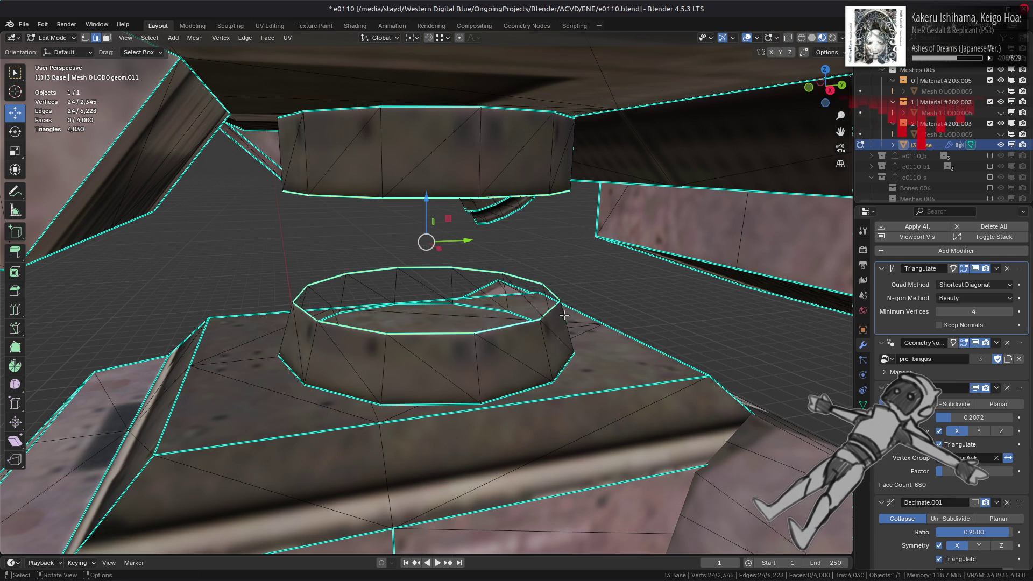
- Scale the two edge loops to zero along Z again to close the gap
{"action": "key", "text": "n"}
{"action": "key", "text": "n"}
{"action": "key", "text": "s"}
{"action": "key", "text": "z"}
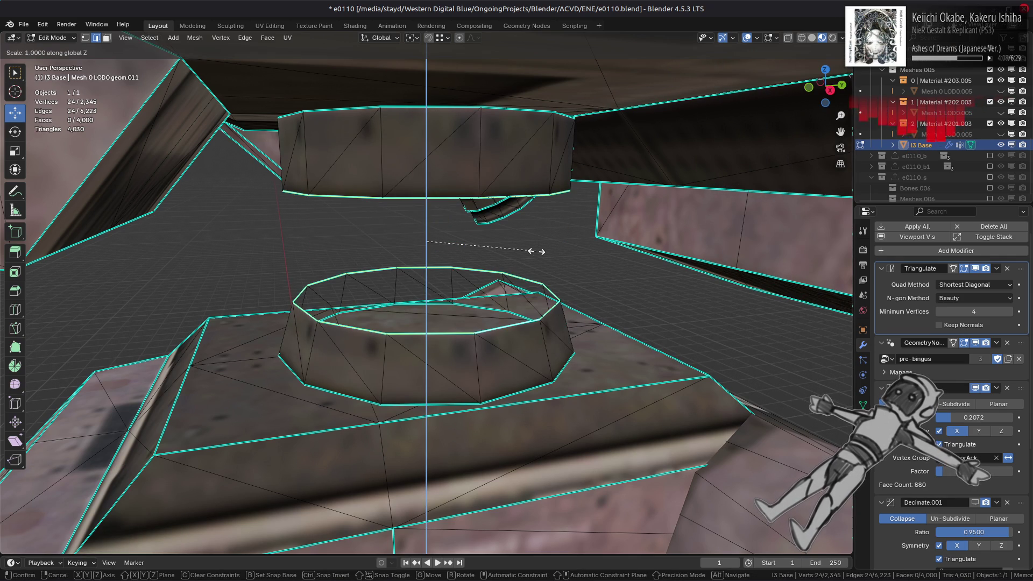
{"action": "key", "text": "0"}
{"action": "key", "text": "Return"}
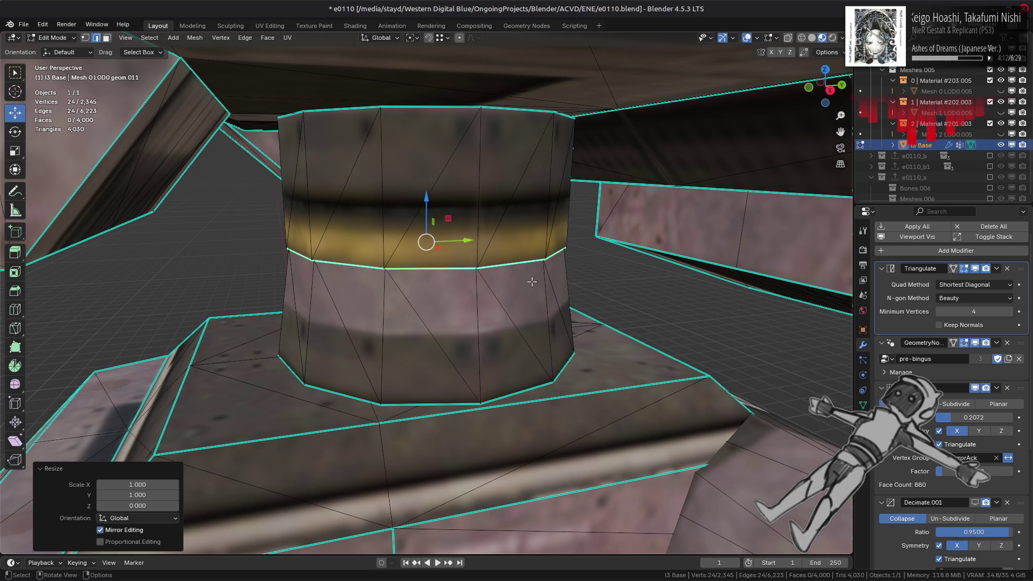
- Merge the cylinder's duplicate vertices by distance at 0.1 m
{"action": "key", "text": "1"}
{"action": "right_click", "coordinate": [537, 354]}
{"action": "mouse_move", "coordinate": [544, 525]}
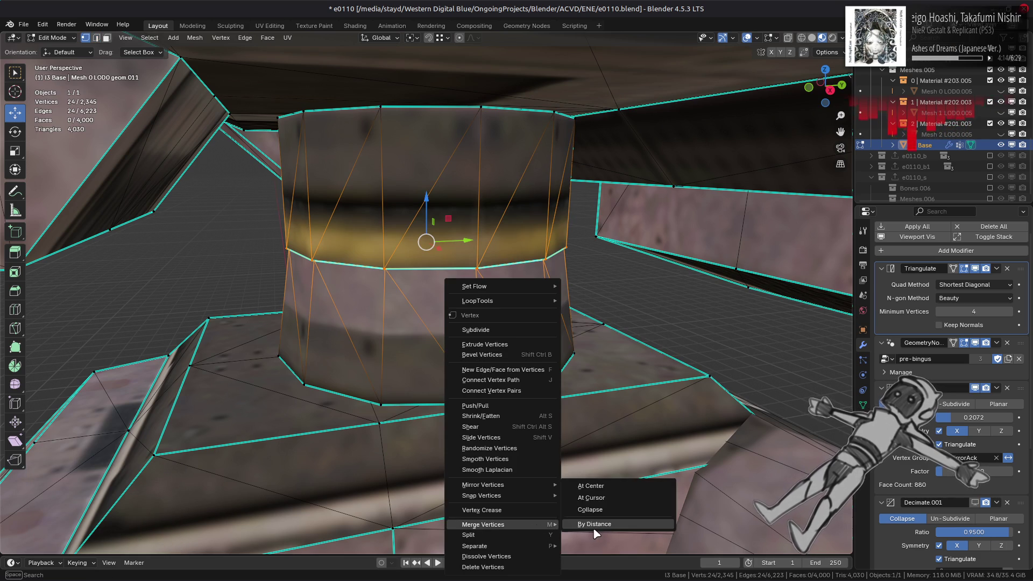
{"action": "left_click", "coordinate": [595, 525]}
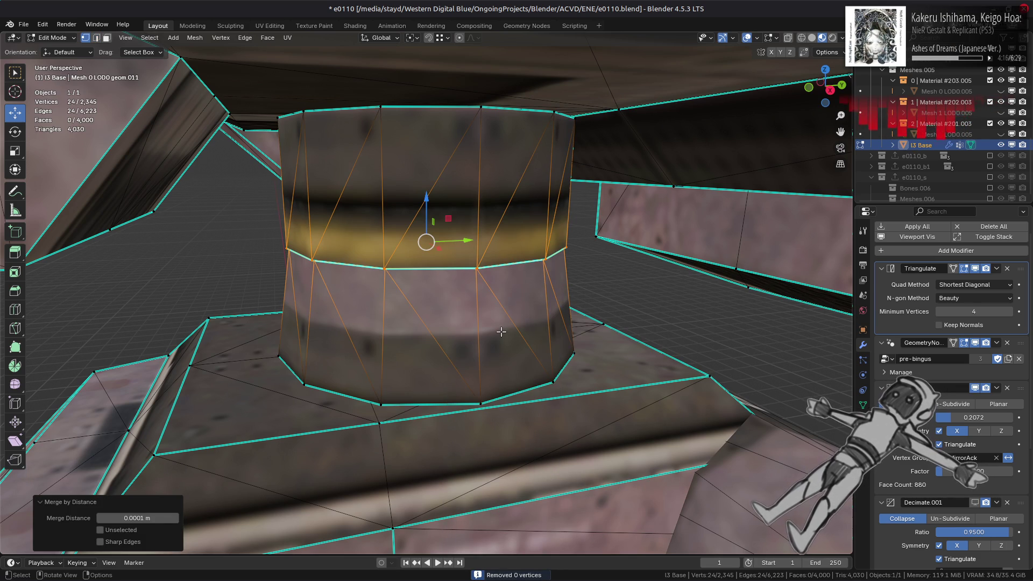
{"action": "left_click", "coordinate": [155, 517]}
{"action": "type", "text": "0.1"}
{"action": "key", "text": "Return"}
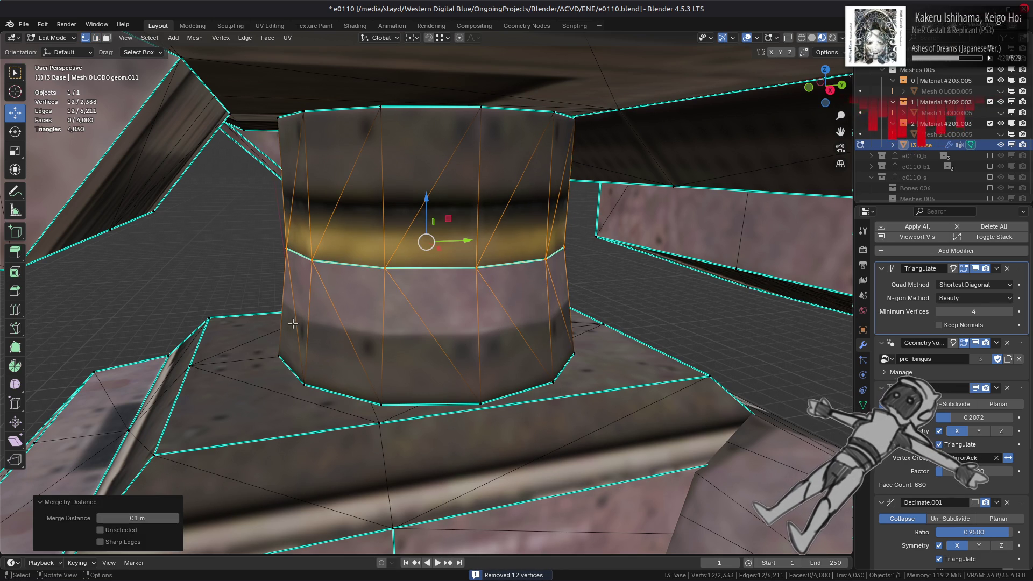
- Select the whole linked cylinder and convert its triangles to quads
{"action": "key", "text": "3"}
{"action": "left_click", "coordinate": [388, 232]}
{"action": "key", "text": "ctrl+l"}
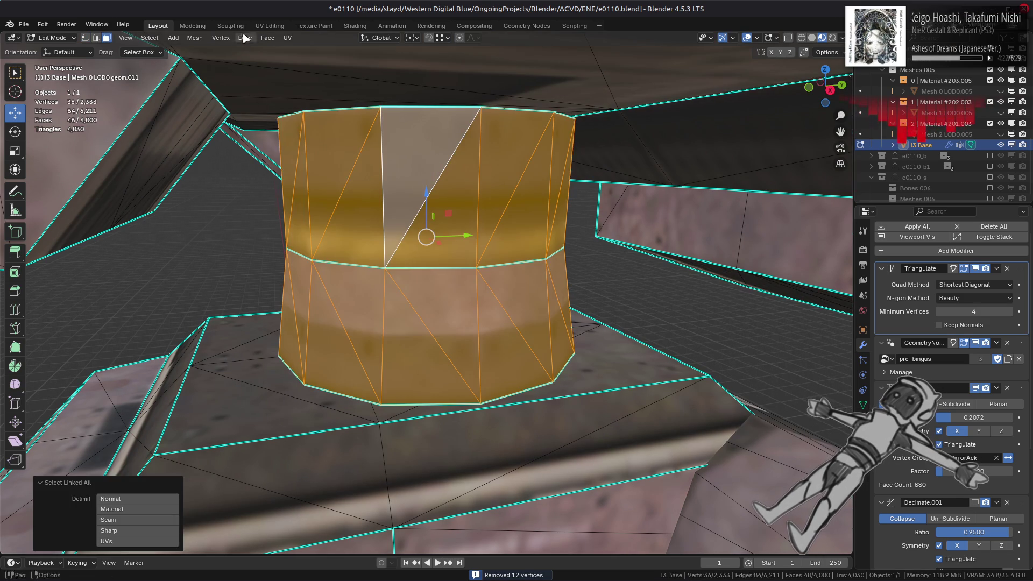
{"action": "left_click", "coordinate": [267, 38]}
{"action": "left_click", "coordinate": [312, 118]}
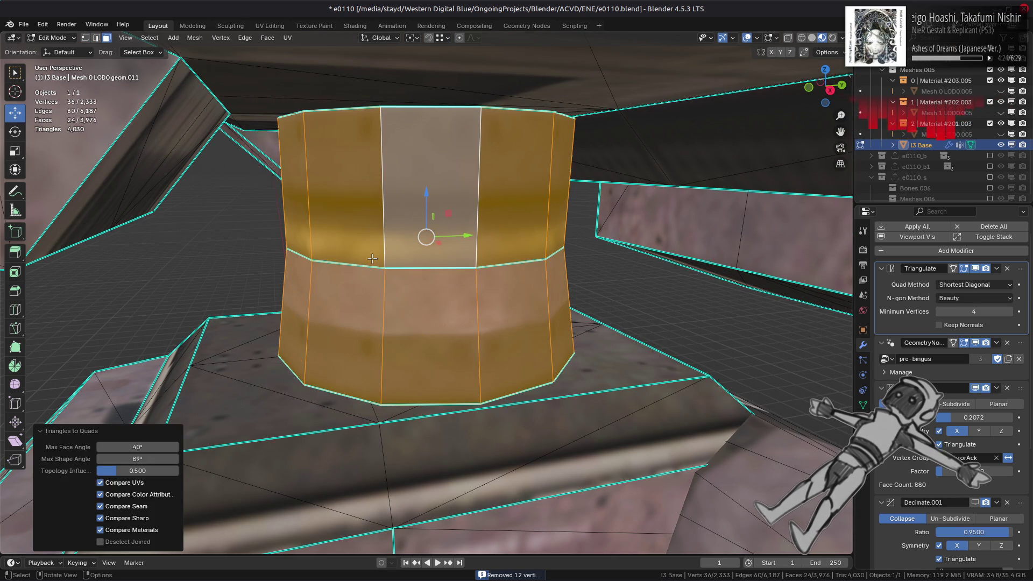
- Dissolve the cylinder's middle edge loop
{"action": "key", "text": "2"}
{"action": "left_click", "coordinate": [354, 269], "text": "alt"}
{"action": "right_click", "coordinate": [305, 304]}
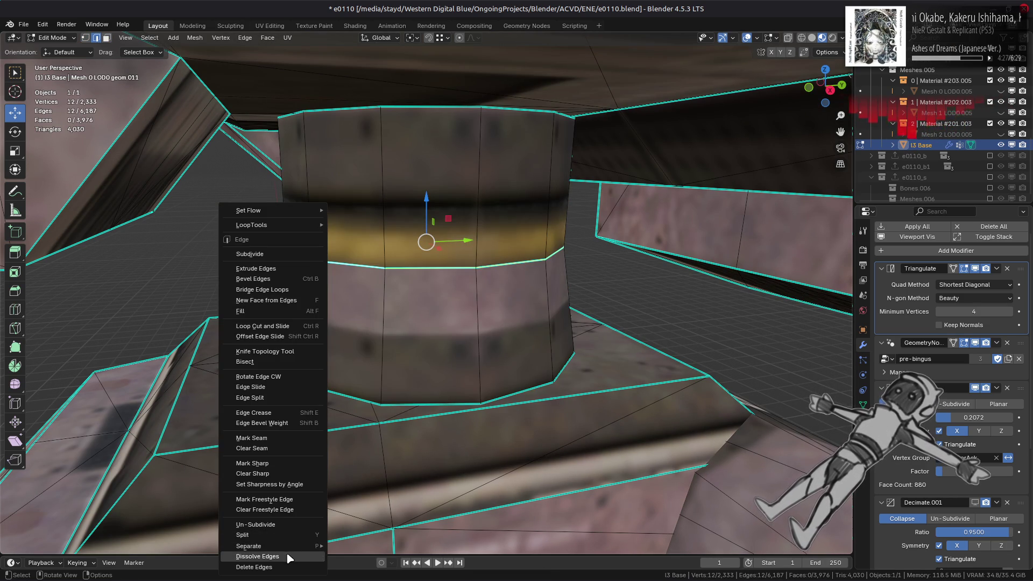
{"action": "left_click", "coordinate": [289, 557]}
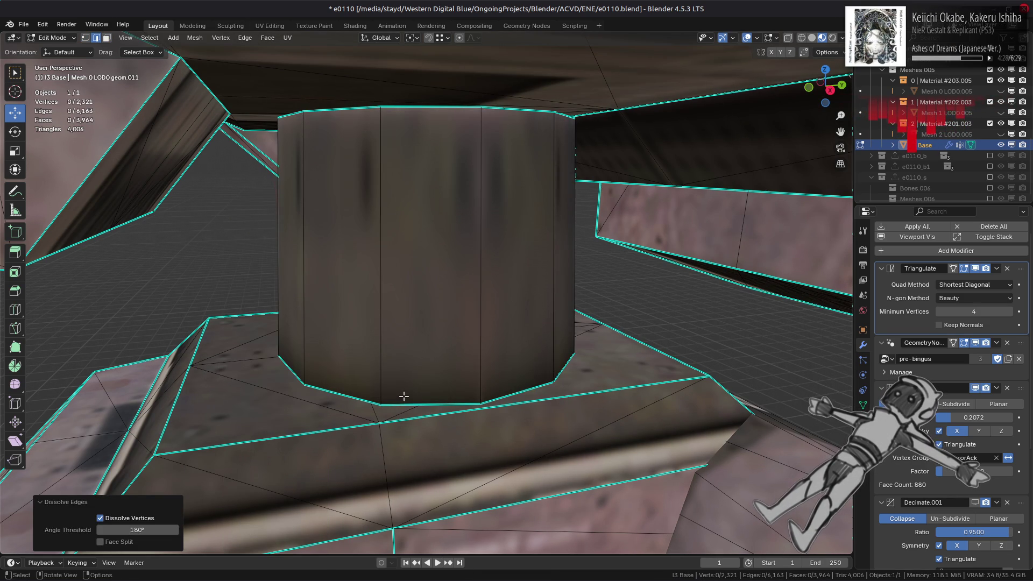
{"action": "mouse_move", "coordinate": [418, 331]}
{"action": "middle_mouse_down"}
{"action": "mouse_move", "coordinate": [410, 357]}
{"action": "mouse_move", "coordinate": [556, 309]}
{"action": "mouse_move", "coordinate": [400, 329]}
{"action": "middle_mouse_up"}
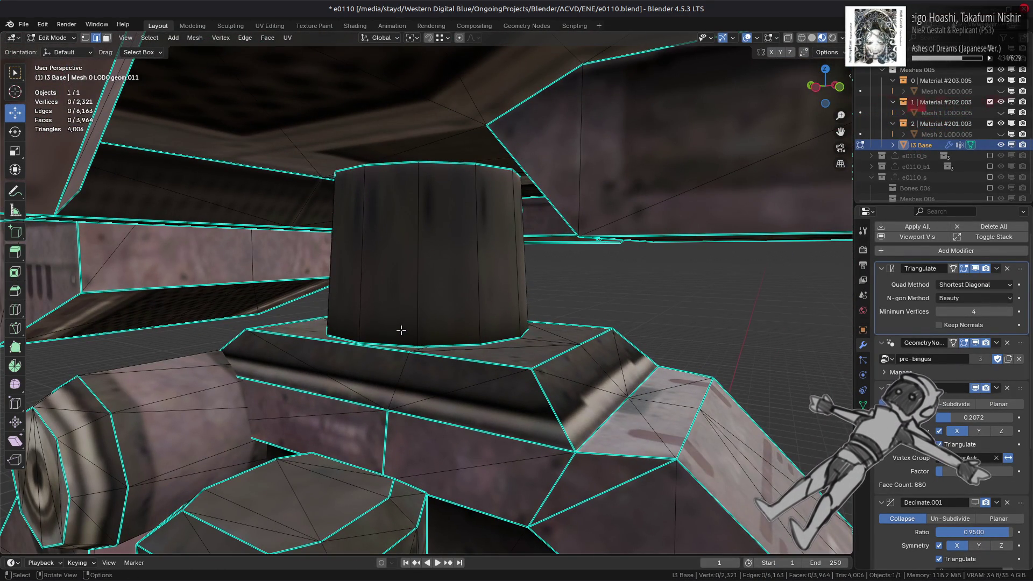
{"action": "scroll", "coordinate": [400, 329], "scroll_direction": "down", "scroll_amount": 5}
{"action": "middle_click_drag", "start_coordinate": [390, 337], "coordinate": [519, 312]}
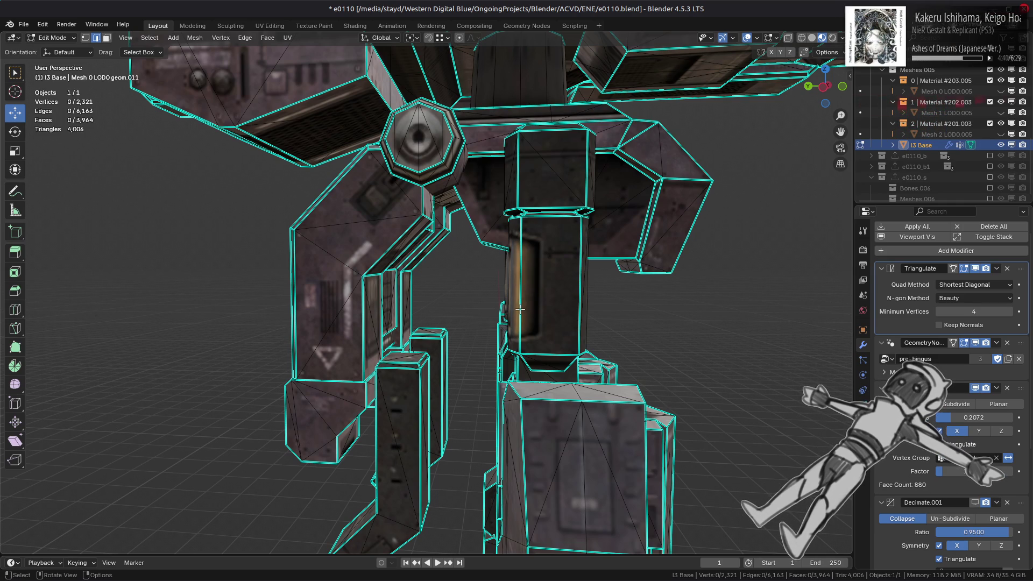
{"action": "mouse_move", "coordinate": [519, 309]}
{"action": "middle_mouse_down"}
{"action": "mouse_move", "coordinate": [474, 296]}
{"action": "mouse_move", "coordinate": [465, 281]}
{"action": "mouse_move", "coordinate": [505, 360]}
{"action": "middle_mouse_up"}
{"action": "scroll", "coordinate": [505, 360], "scroll_direction": "down", "scroll_amount": 3}
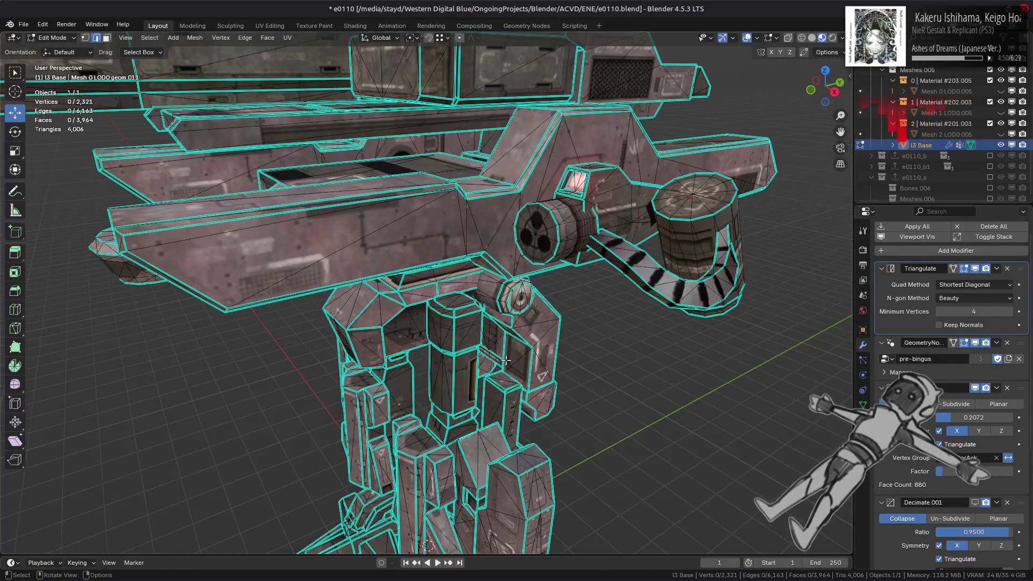
{"action": "scroll", "coordinate": [506, 360], "scroll_direction": "up", "scroll_amount": 4}
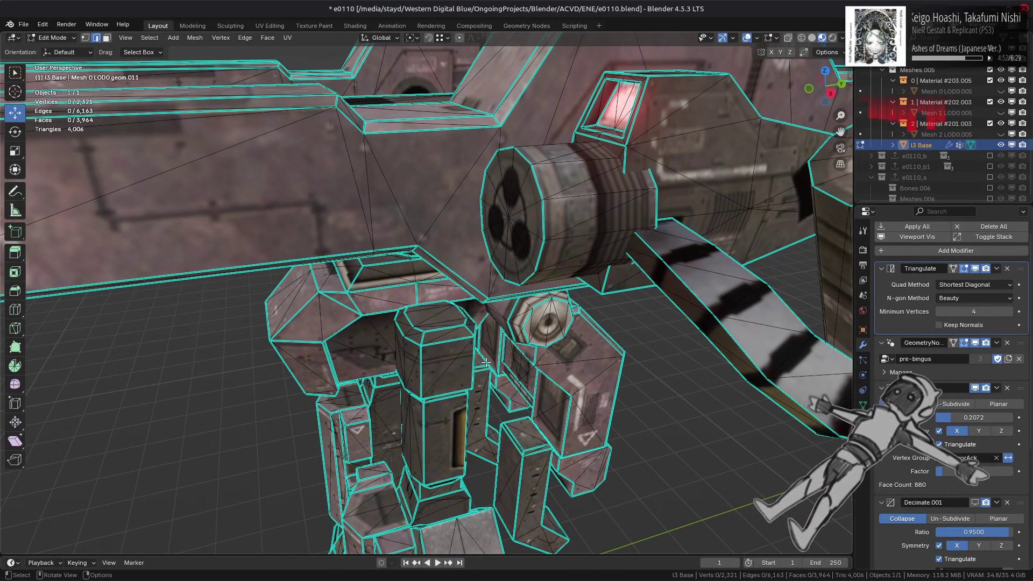
{"action": "middle_click_drag", "start_coordinate": [486, 363], "coordinate": [462, 344]}
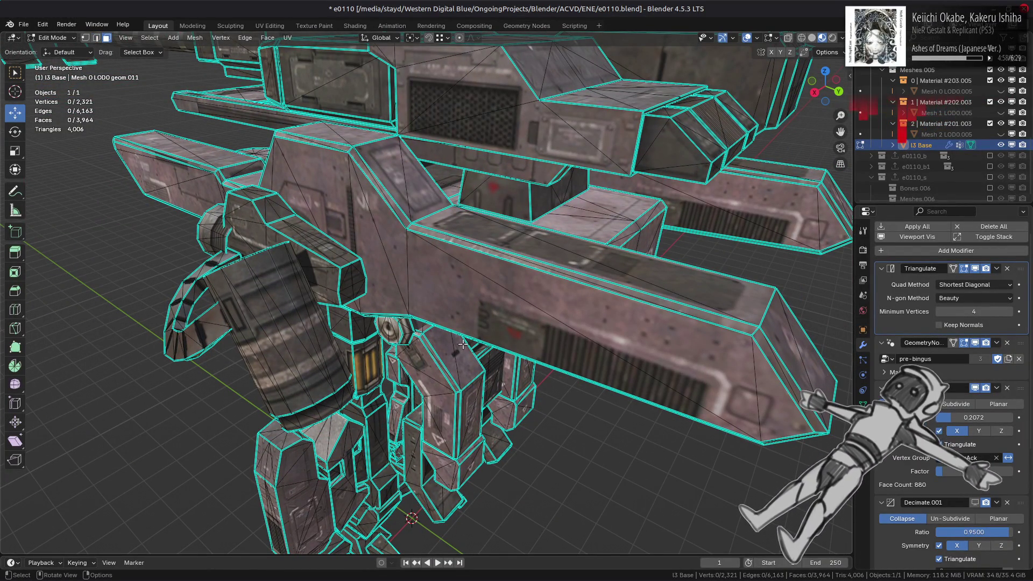
{"action": "mouse_move", "coordinate": [463, 344]}
{"action": "middle_mouse_down"}
{"action": "mouse_move", "coordinate": [417, 319]}
{"action": "mouse_move", "coordinate": [397, 373]}
{"action": "mouse_move", "coordinate": [436, 381]}
{"action": "middle_mouse_up"}
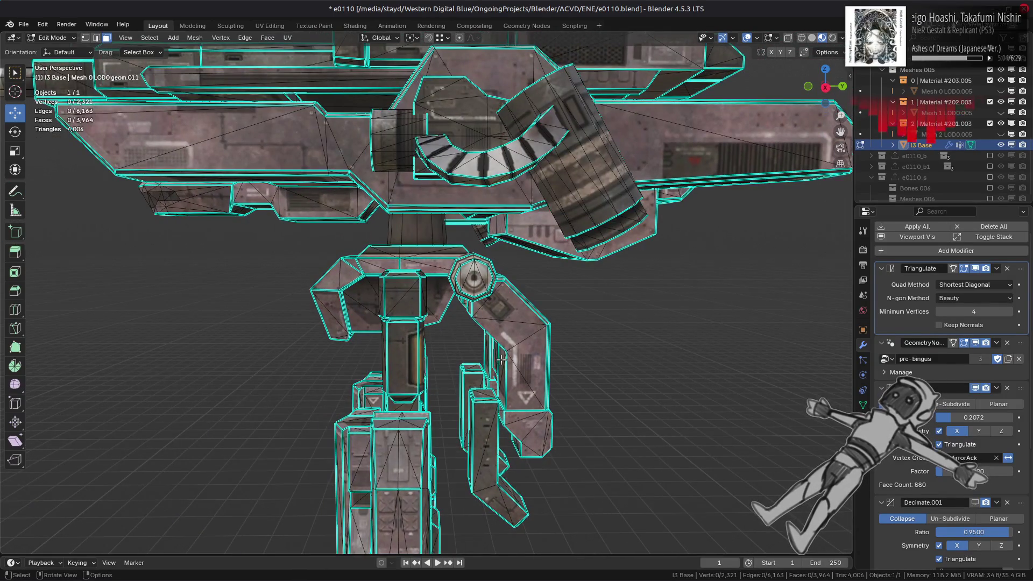
{"action": "mouse_move", "coordinate": [501, 359]}
{"action": "middle_mouse_down"}
{"action": "mouse_move", "coordinate": [526, 372]}
{"action": "mouse_move", "coordinate": [377, 344]}
{"action": "mouse_move", "coordinate": [403, 333]}
{"action": "middle_mouse_up"}
- Select and delete the small linked bracket beneath the upper hull
{"action": "left_click", "coordinate": [393, 164]}
{"action": "middle_click_drag", "start_coordinate": [404, 122], "coordinate": [427, 171]}
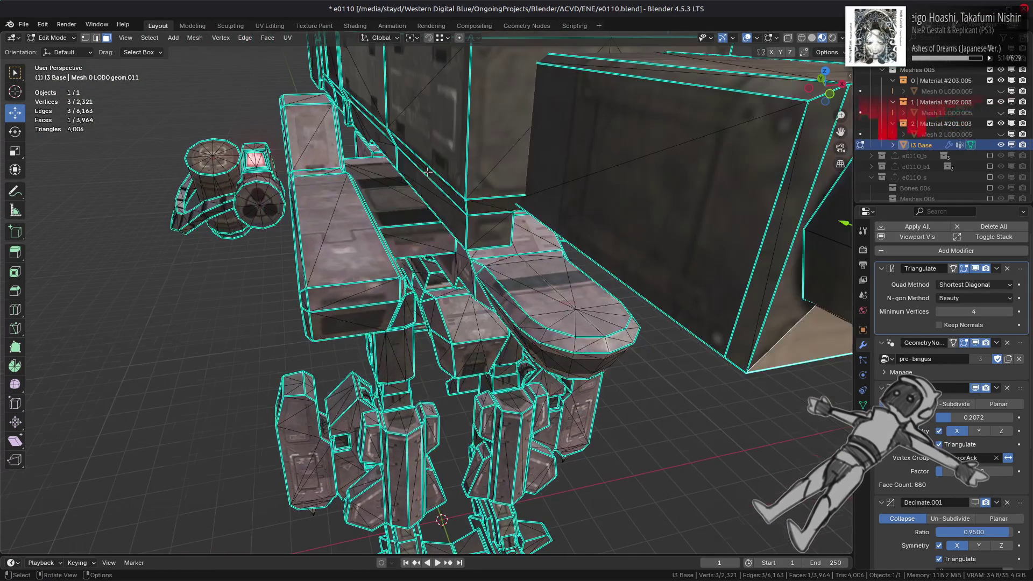
{"action": "mouse_move", "coordinate": [439, 241]}
{"action": "middle_mouse_down"}
{"action": "mouse_move", "coordinate": [513, 97]}
{"action": "mouse_move", "coordinate": [452, 276]}
{"action": "mouse_move", "coordinate": [474, 181]}
{"action": "middle_mouse_up"}
{"action": "key", "text": "alt+a"}
{"action": "key", "text": "ctrl+l"}
{"action": "key", "text": "KP_Decimal"}
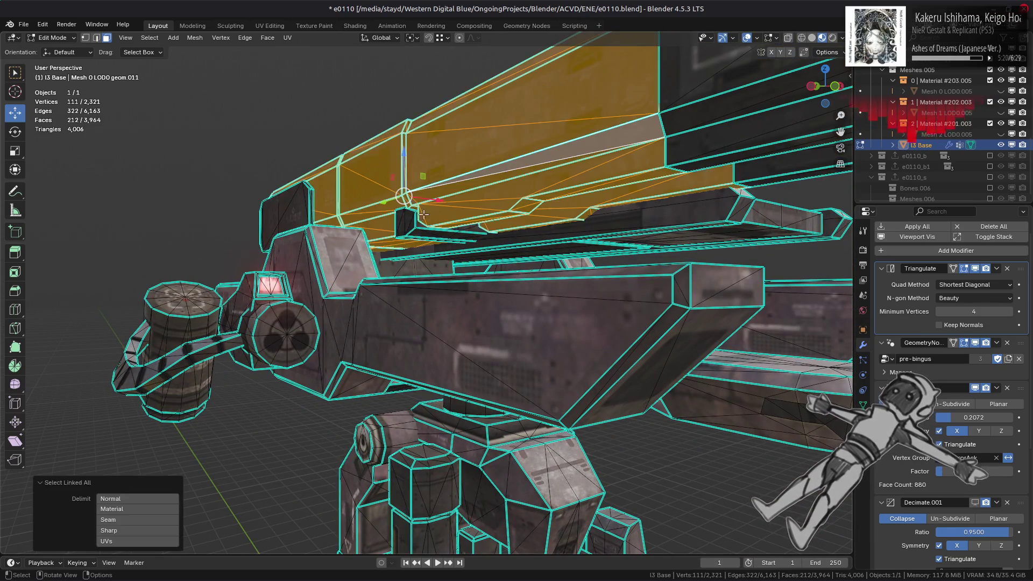
{"action": "left_click", "coordinate": [424, 215]}
{"action": "key", "text": "ctrl+l"}
{"action": "right_click", "coordinate": [430, 286]}
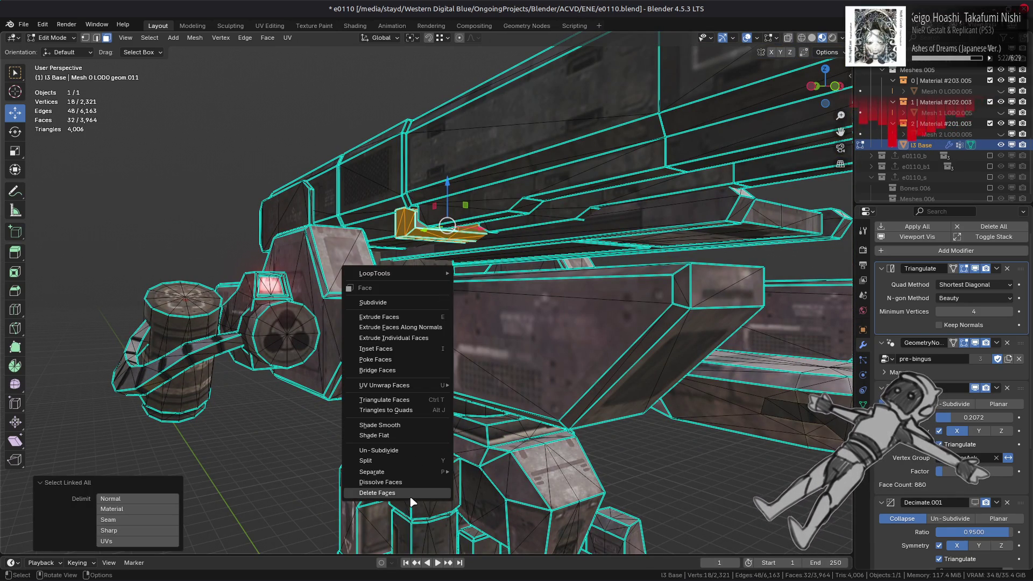
{"action": "left_click", "coordinate": [392, 492]}
- Select the linked hidden box under the hull and delete its faces
{"action": "mouse_move", "coordinate": [392, 492]}
{"action": "middle_mouse_down"}
{"action": "mouse_move", "coordinate": [477, 282]}
{"action": "mouse_move", "coordinate": [357, 224]}
{"action": "mouse_move", "coordinate": [509, 303]}
{"action": "middle_mouse_up"}
{"action": "left_click", "coordinate": [509, 303]}
{"action": "key", "text": "ctrl+l"}
{"action": "right_click", "coordinate": [681, 513]}
{"action": "left_click", "coordinate": [680, 513]}
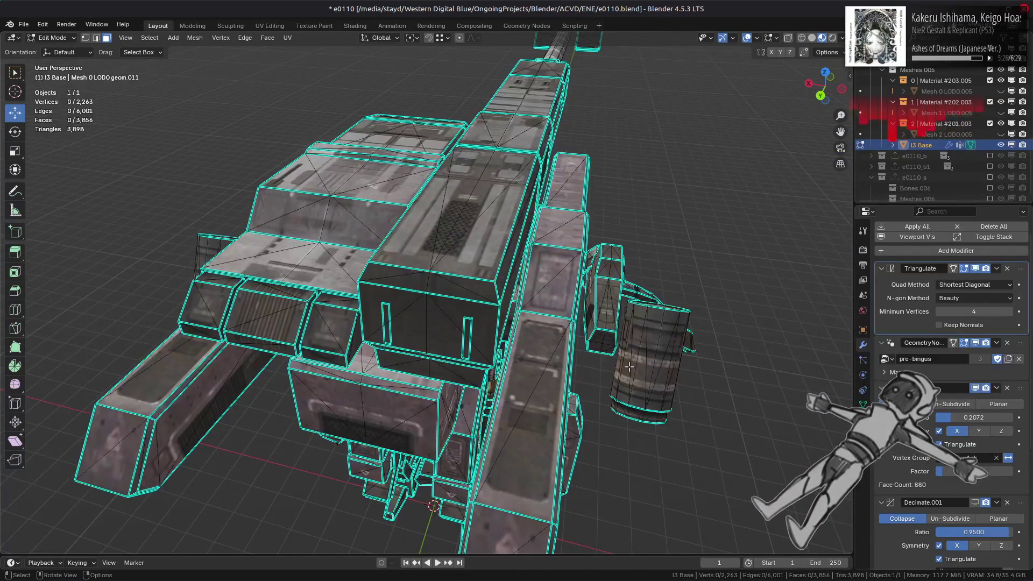
{"action": "scroll", "coordinate": [606, 348], "scroll_direction": "up", "scroll_amount": 6}
{"action": "scroll", "coordinate": [606, 348], "scroll_direction": "down", "scroll_amount": 5}
- Undo the box deletion to bring the box back
{"action": "mouse_move", "coordinate": [598, 362]}
{"action": "middle_mouse_down"}
{"action": "mouse_move", "coordinate": [575, 403]}
{"action": "mouse_move", "coordinate": [535, 369]}
{"action": "mouse_move", "coordinate": [450, 346]}
{"action": "middle_mouse_up"}
{"action": "key", "text": "ctrl+z"}
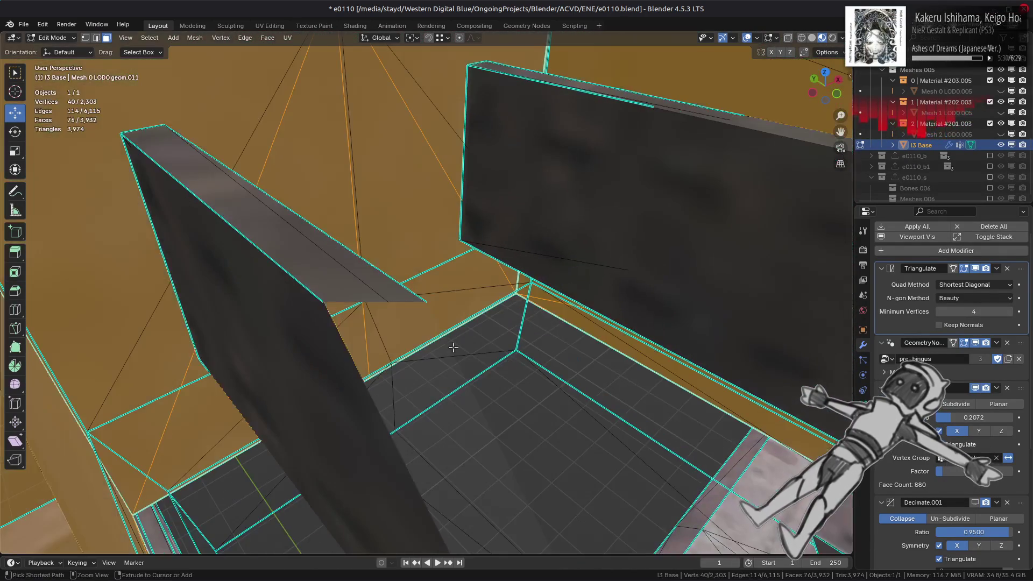
{"action": "key", "text": "ctrl+z"}
- Delete the three thin linked wall pieces inside the mech's corridor
{"action": "left_click", "coordinate": [368, 297], "text": "shift"}
{"action": "mouse_move", "coordinate": [346, 301]}
{"action": "middle_mouse_down"}
{"action": "mouse_move", "coordinate": [482, 330]}
{"action": "mouse_move", "coordinate": [487, 371]}
{"action": "mouse_move", "coordinate": [468, 362]}
{"action": "mouse_move", "coordinate": [479, 348]}
{"action": "middle_mouse_up"}
{"action": "key", "text": "ctrl+l"}
{"action": "right_click", "coordinate": [489, 372]}
{"action": "left_click", "coordinate": [488, 372]}
{"action": "left_click", "coordinate": [478, 350]}
{"action": "key", "text": "ctrl+l"}
{"action": "right_click", "coordinate": [479, 366]}
{"action": "left_click", "coordinate": [479, 366]}
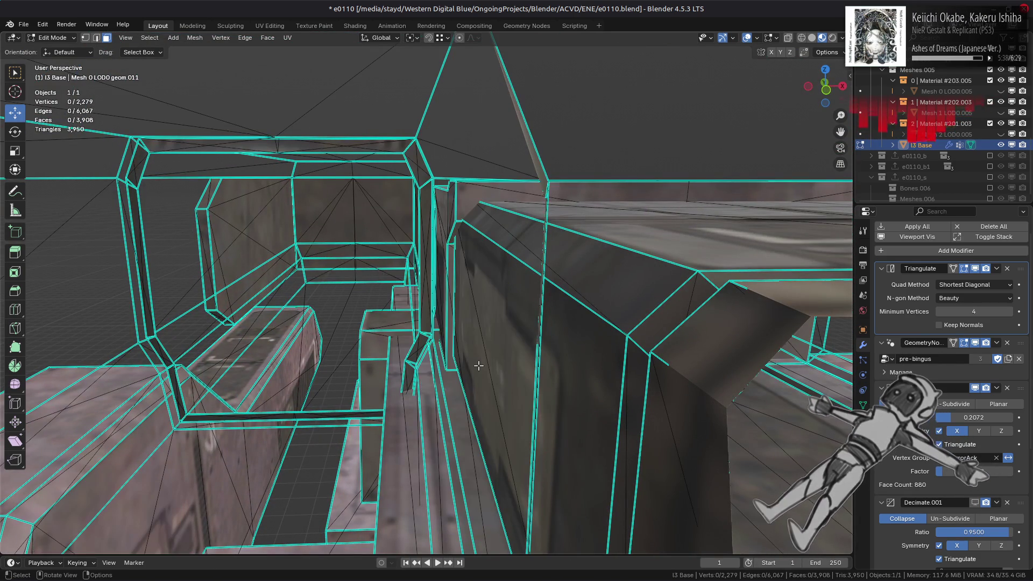
{"action": "mouse_move", "coordinate": [479, 365]}
{"action": "middle_mouse_down"}
{"action": "mouse_move", "coordinate": [468, 362]}
{"action": "mouse_move", "coordinate": [493, 366]}
{"action": "mouse_move", "coordinate": [524, 345]}
{"action": "mouse_move", "coordinate": [499, 346]}
{"action": "mouse_move", "coordinate": [516, 328]}
{"action": "mouse_move", "coordinate": [482, 307]}
{"action": "middle_mouse_up"}
- Select the linked long roof piece and hide it
{"action": "left_click", "coordinate": [547, 345]}
{"action": "key", "text": "ctrl+l"}
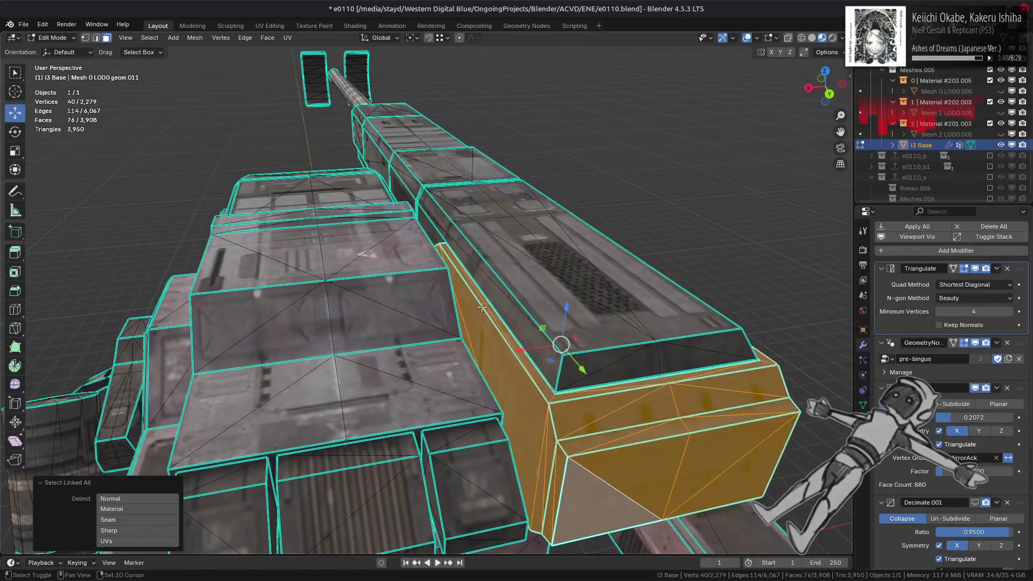
{"action": "left_click", "coordinate": [542, 285], "text": "shift"}
{"action": "key", "text": "ctrl+l"}
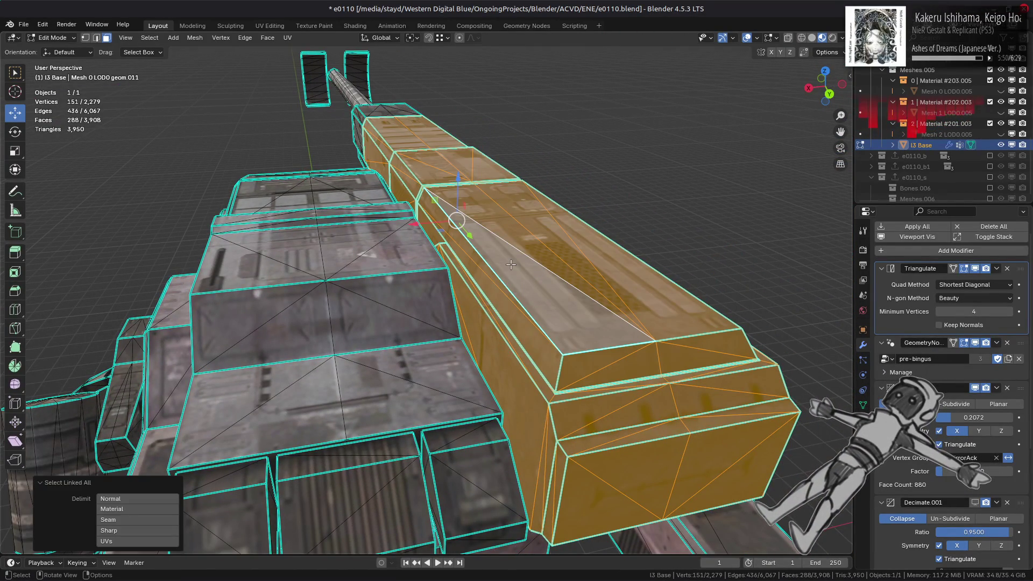
{"action": "key", "text": "h"}
{"action": "mouse_move", "coordinate": [510, 264]}
{"action": "middle_mouse_down"}
{"action": "mouse_move", "coordinate": [463, 253]}
{"action": "mouse_move", "coordinate": [381, 261]}
{"action": "mouse_move", "coordinate": [346, 288]}
{"action": "mouse_move", "coordinate": [444, 249]}
{"action": "mouse_move", "coordinate": [185, 342]}
{"action": "middle_mouse_up"}
{"action": "key", "text": "alt+h"}
{"action": "key", "text": "h"}
- Select the two exposed slanted triangle faces of the cockpit block
{"action": "left_click", "coordinate": [177, 339]}
{"action": "left_click", "coordinate": [414, 281], "text": "shift"}
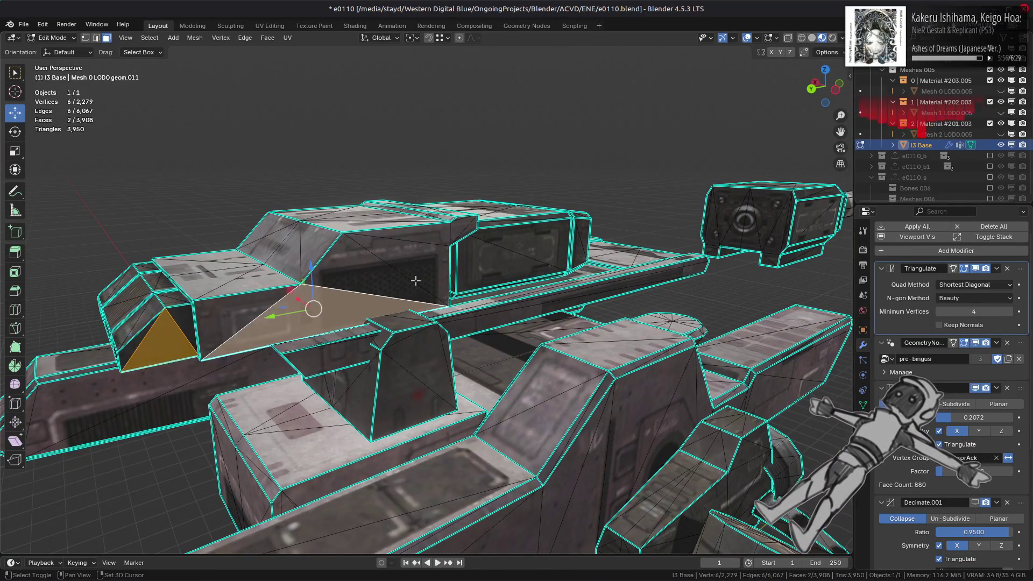
{"action": "mouse_move", "coordinate": [415, 282]}
{"action": "middle_mouse_down"}
{"action": "mouse_move", "coordinate": [627, 301]}
{"action": "mouse_move", "coordinate": [542, 309]}
{"action": "middle_mouse_up"}
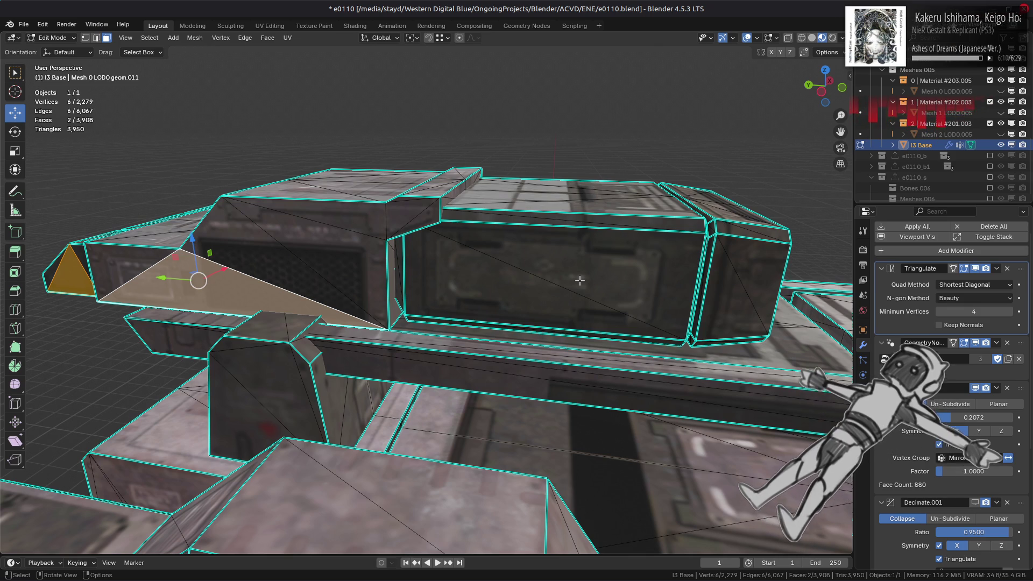
{"action": "mouse_move", "coordinate": [581, 280]}
{"action": "middle_mouse_down"}
{"action": "mouse_move", "coordinate": [463, 242]}
{"action": "mouse_move", "coordinate": [294, 271]}
{"action": "middle_mouse_up"}
{"action": "scroll", "coordinate": [307, 270], "scroll_direction": "up", "scroll_amount": 1}
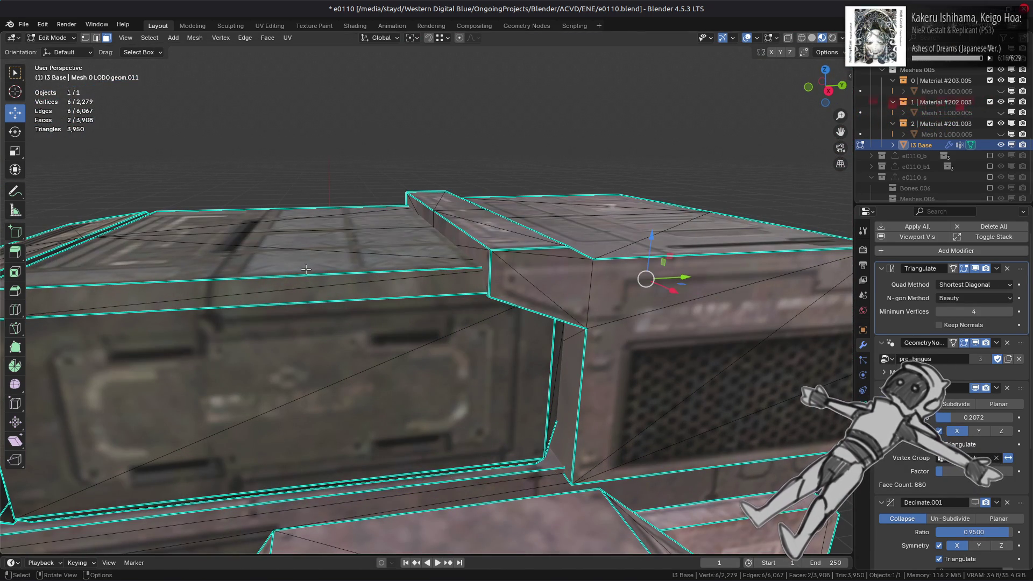
{"action": "scroll", "coordinate": [307, 269], "scroll_direction": "down", "scroll_amount": 1}
{"action": "mouse_move", "coordinate": [199, 280]}
{"action": "middle_mouse_down"}
{"action": "mouse_move", "coordinate": [408, 290]}
{"action": "mouse_move", "coordinate": [433, 266]}
{"action": "mouse_move", "coordinate": [422, 260]}
{"action": "mouse_move", "coordinate": [413, 260]}
{"action": "mouse_move", "coordinate": [440, 277]}
{"action": "mouse_move", "coordinate": [406, 295]}
{"action": "mouse_move", "coordinate": [508, 303]}
{"action": "middle_mouse_up"}
{"action": "scroll", "coordinate": [408, 290], "scroll_direction": "up", "scroll_amount": 1}
{"action": "scroll", "coordinate": [411, 287], "scroll_direction": "up", "scroll_amount": 1}
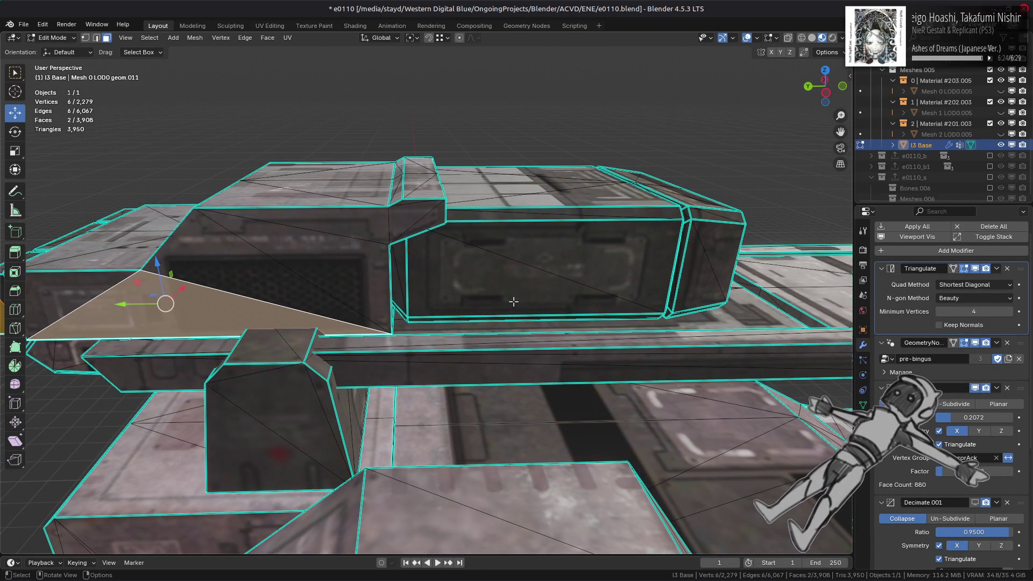
- Select the linked flat side panel faces via Quick Favorites and delete them
{"action": "key", "text": "q"}
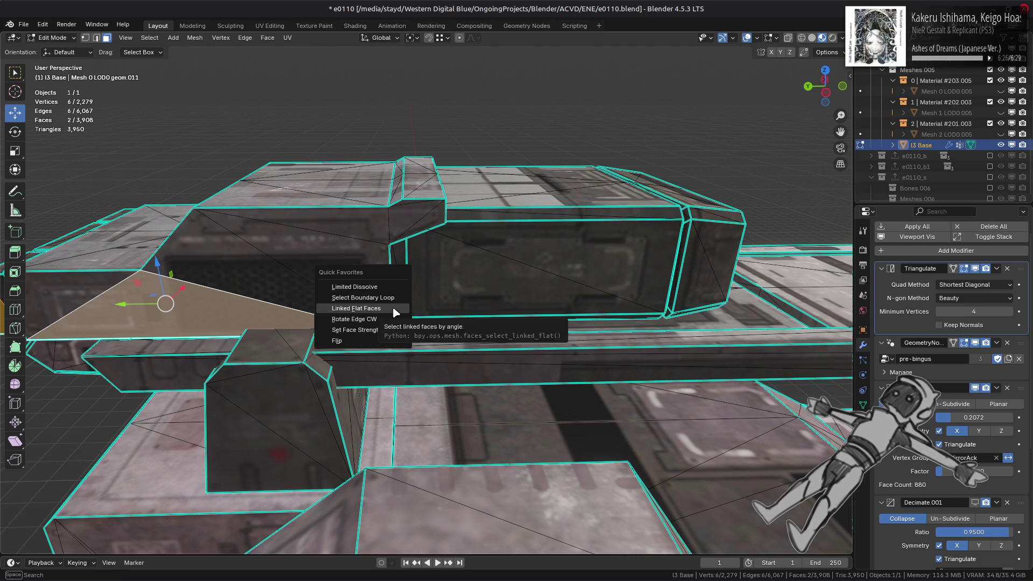
{"action": "left_click", "coordinate": [395, 312]}
{"action": "middle_click_drag", "start_coordinate": [398, 320], "coordinate": [434, 443]}
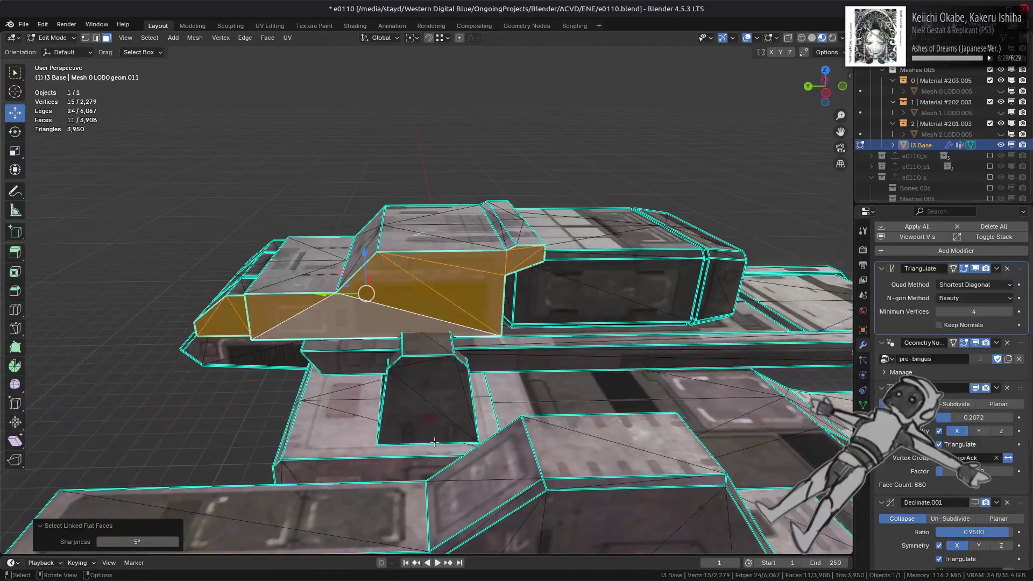
{"action": "right_click", "coordinate": [533, 453]}
{"action": "left_click", "coordinate": [533, 453]}
- Reveal the roof piece and delete the two-triangle box face
{"action": "mouse_move", "coordinate": [532, 453]}
{"action": "middle_mouse_down"}
{"action": "mouse_move", "coordinate": [570, 332]}
{"action": "mouse_move", "coordinate": [484, 327]}
{"action": "mouse_move", "coordinate": [422, 299]}
{"action": "mouse_move", "coordinate": [397, 310]}
{"action": "mouse_move", "coordinate": [465, 320]}
{"action": "mouse_move", "coordinate": [369, 247]}
{"action": "mouse_move", "coordinate": [383, 224]}
{"action": "mouse_move", "coordinate": [366, 235]}
{"action": "mouse_move", "coordinate": [377, 257]}
{"action": "middle_mouse_up"}
{"action": "key", "text": "alt+h"}
{"action": "key", "text": "alt+a"}
{"action": "left_click", "coordinate": [396, 262]}
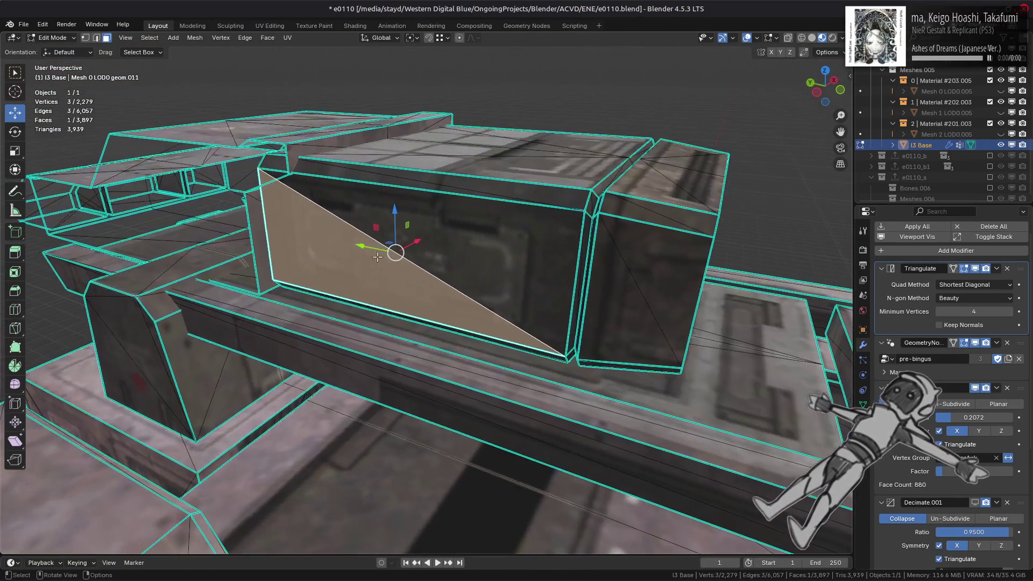
{"action": "key", "text": "ctrl+l"}
{"action": "left_click", "coordinate": [411, 268]}
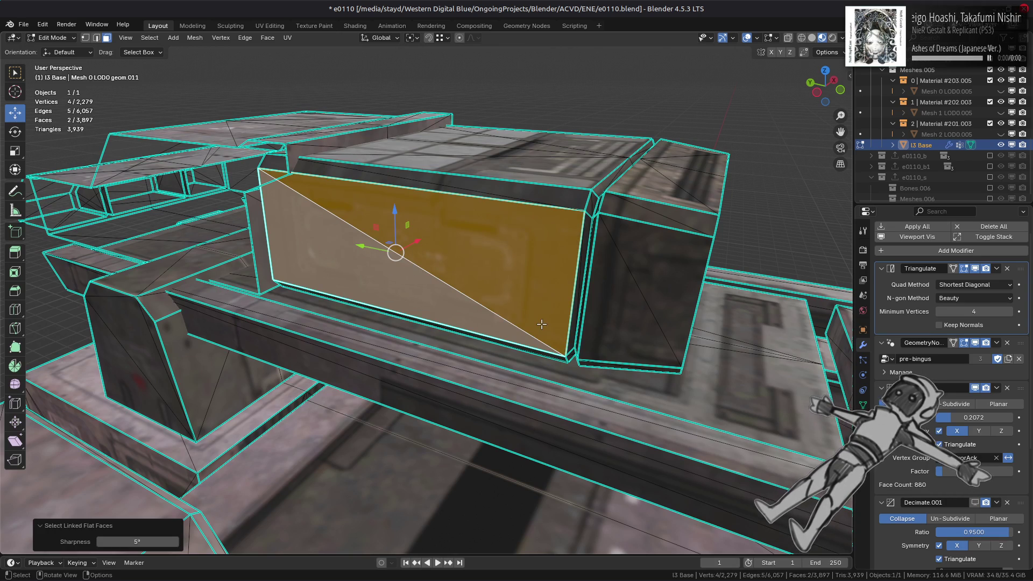
{"action": "right_click", "coordinate": [412, 323]}
{"action": "left_click", "coordinate": [419, 465]}
- Select the face loop around the tunnel frame and delete it
{"action": "mouse_move", "coordinate": [376, 323]}
{"action": "middle_mouse_down"}
{"action": "mouse_move", "coordinate": [368, 290]}
{"action": "mouse_move", "coordinate": [431, 281]}
{"action": "middle_mouse_up"}
{"action": "scroll", "coordinate": [431, 282], "scroll_direction": "up", "scroll_amount": 10}
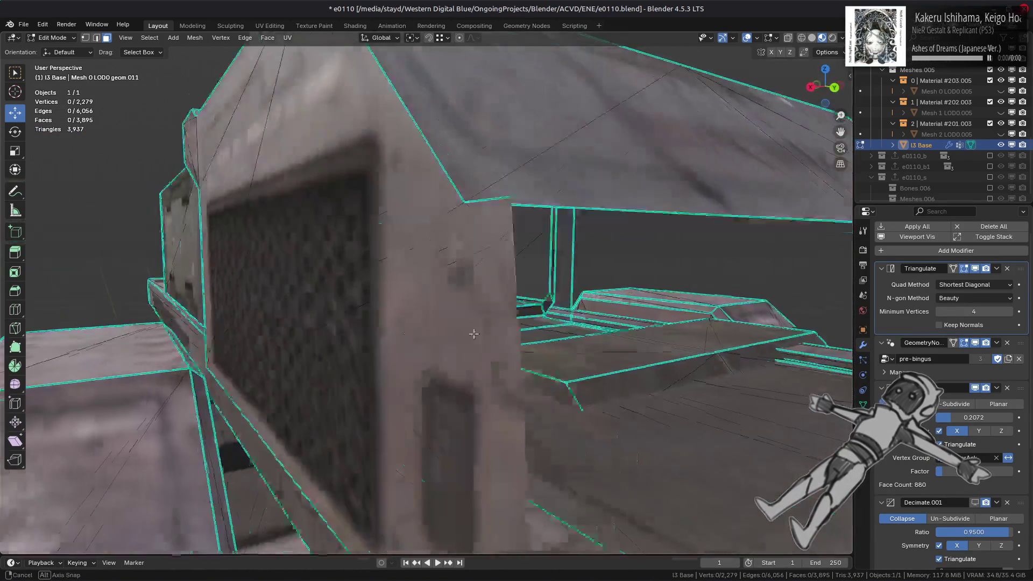
{"action": "key", "text": "3"}
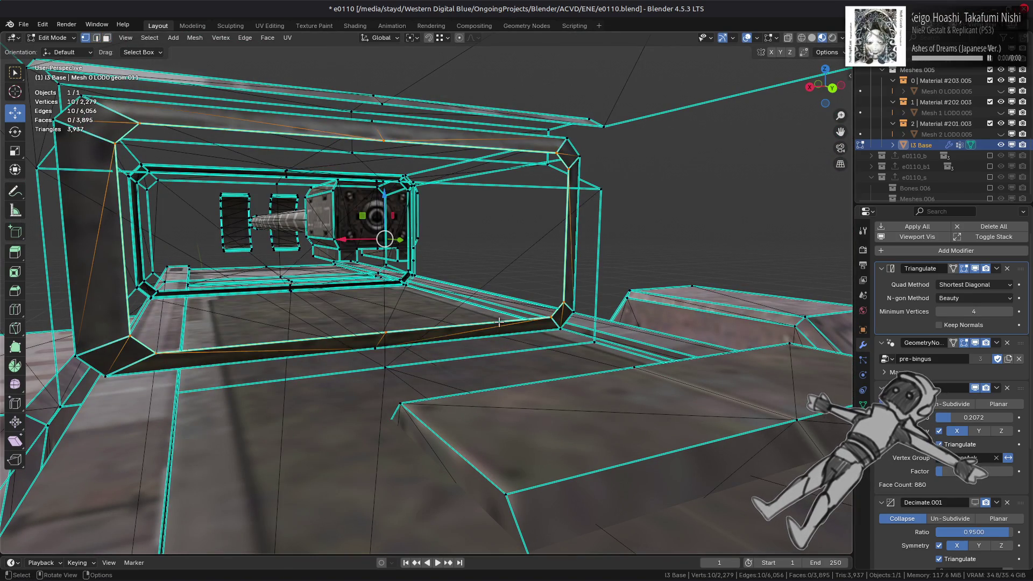
{"action": "left_click", "coordinate": [499, 322], "text": "alt"}
{"action": "key", "text": "x"}
{"action": "left_click", "coordinate": [499, 321]}
{"action": "middle_click_drag", "start_coordinate": [499, 322], "coordinate": [500, 304]}
{"action": "scroll", "coordinate": [500, 302], "scroll_direction": "down", "scroll_amount": 5}
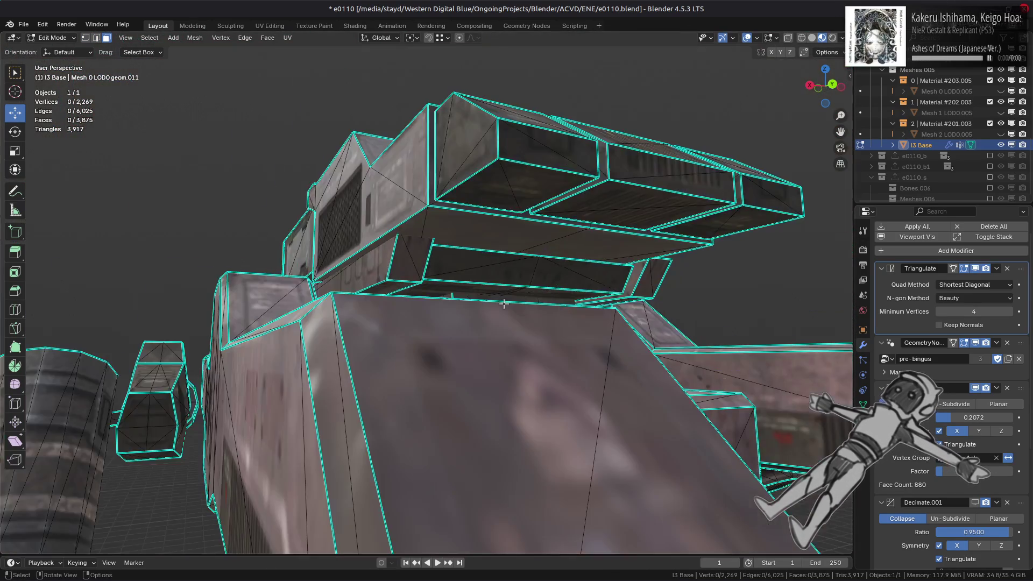
{"action": "scroll", "coordinate": [489, 311], "scroll_direction": "up", "scroll_amount": 8}
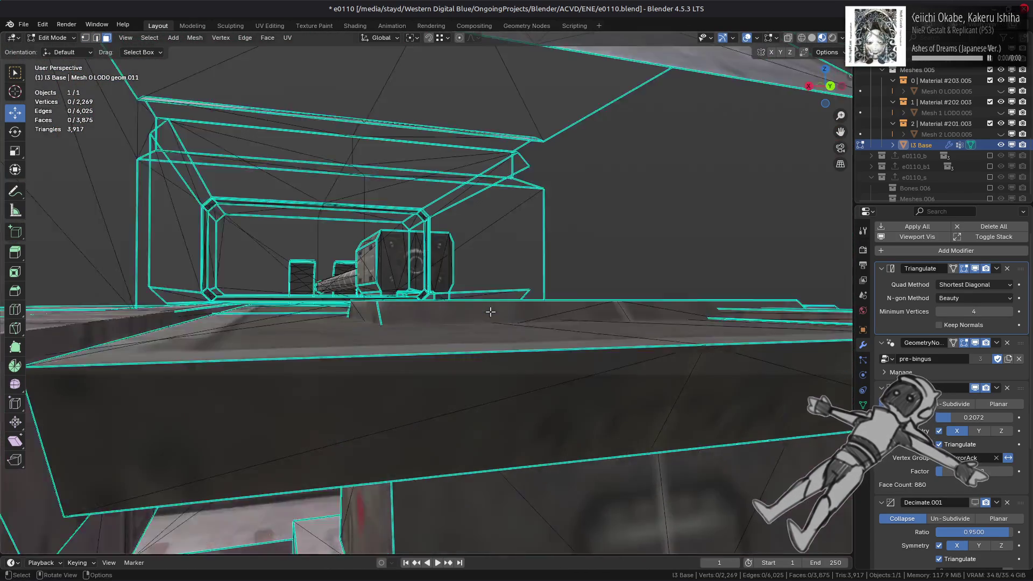
{"action": "middle_click_drag", "start_coordinate": [490, 311], "coordinate": [500, 289]}
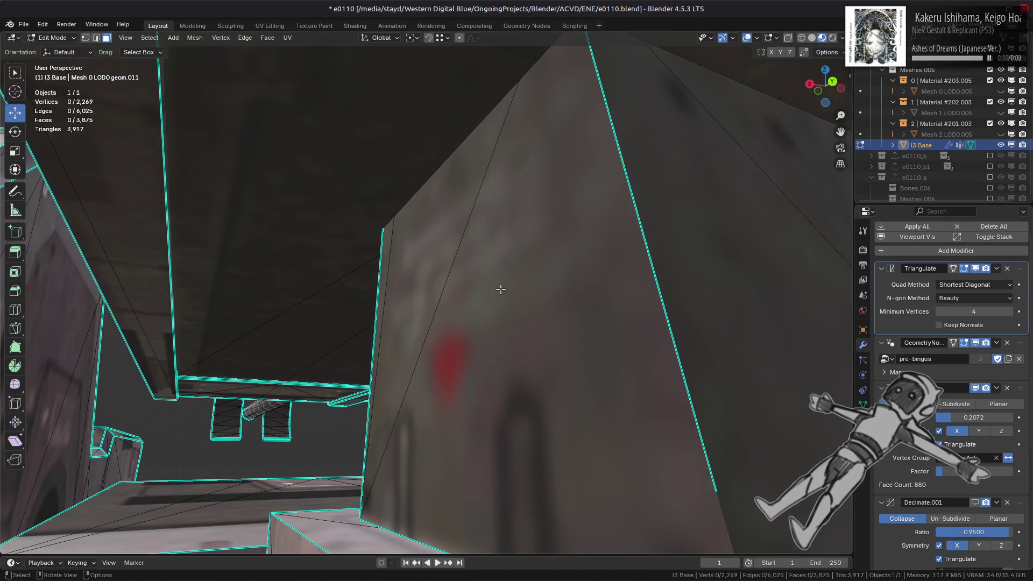
{"action": "left_click", "coordinate": [357, 258]}
{"action": "key", "text": "ctrl+l"}
{"action": "mouse_move", "coordinate": [358, 259]}
{"action": "middle_mouse_down"}
{"action": "mouse_move", "coordinate": [553, 316]}
{"action": "mouse_move", "coordinate": [550, 325]}
{"action": "middle_mouse_up"}
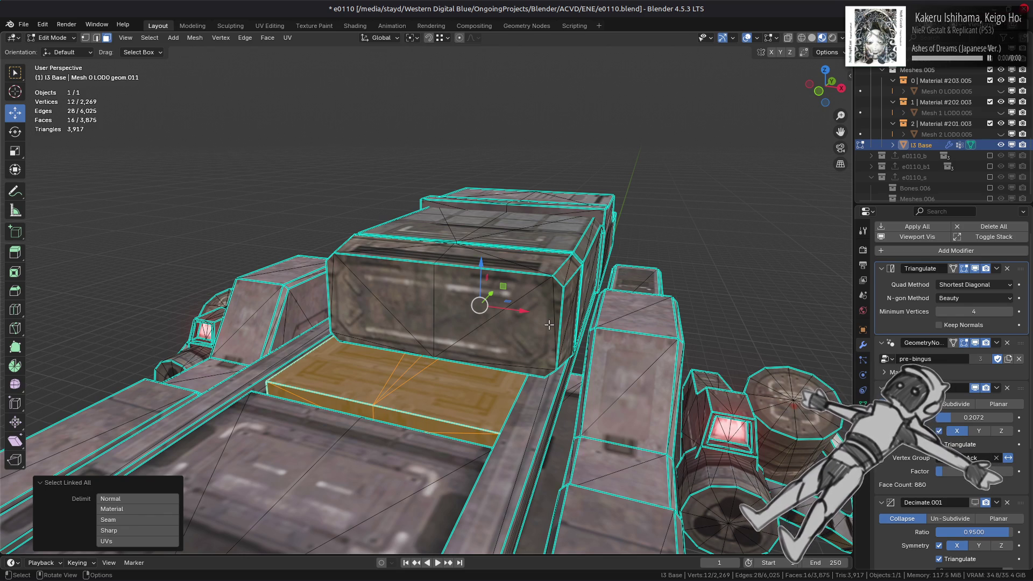
{"action": "key", "text": "alt+a"}
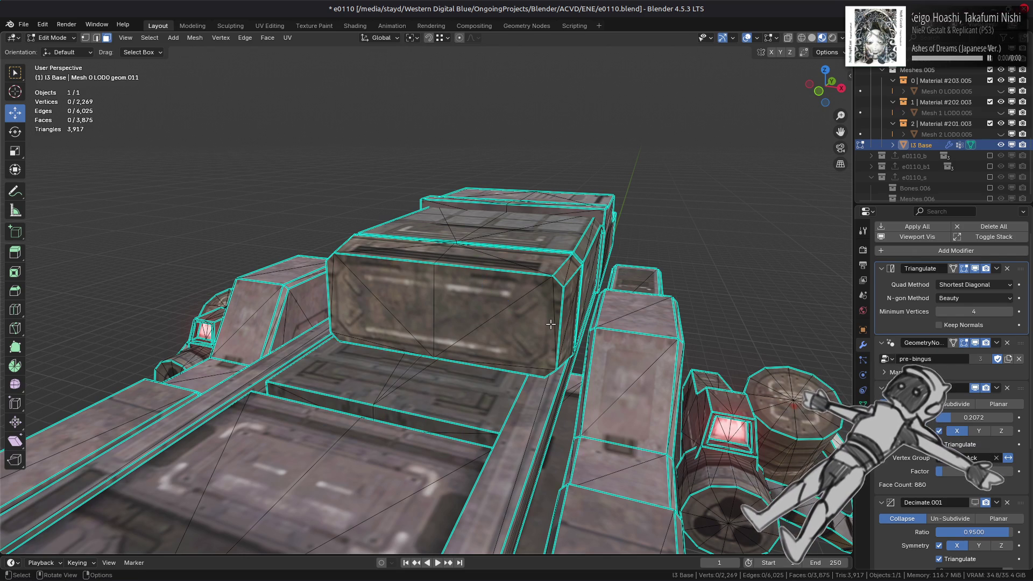
{"action": "scroll", "coordinate": [555, 318], "scroll_direction": "up", "scroll_amount": 2}
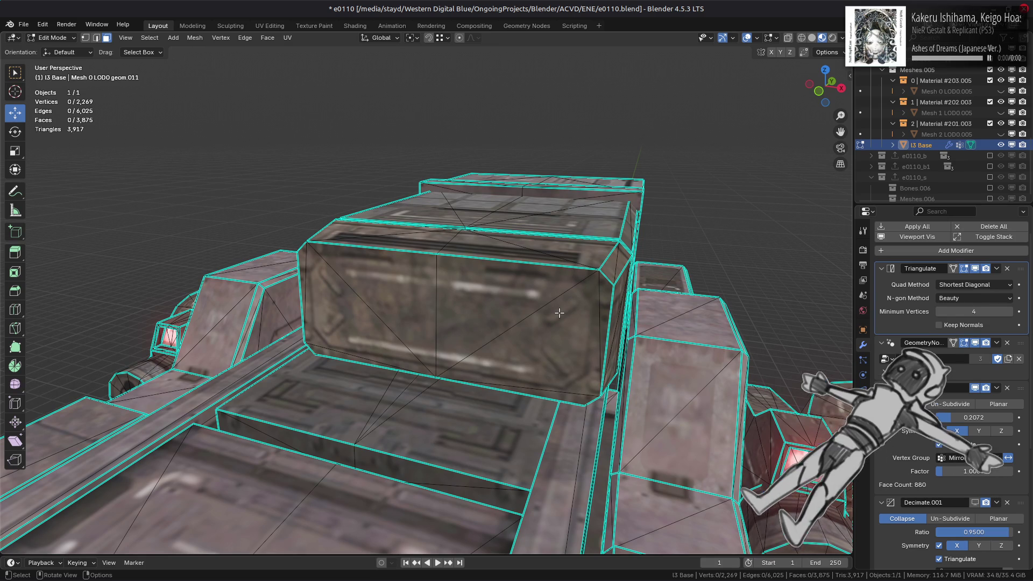
{"action": "middle_click_drag", "start_coordinate": [393, 297], "coordinate": [507, 308]}
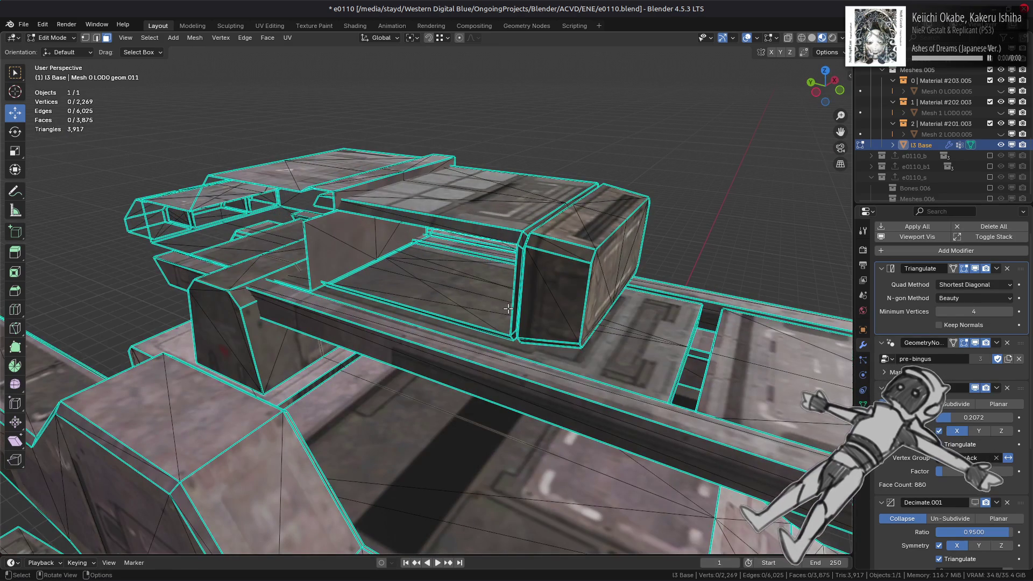
{"action": "mouse_move", "coordinate": [343, 294]}
{"action": "middle_mouse_down"}
{"action": "mouse_move", "coordinate": [365, 329]}
{"action": "mouse_move", "coordinate": [402, 323]}
{"action": "mouse_move", "coordinate": [420, 348]}
{"action": "mouse_move", "coordinate": [378, 348]}
{"action": "middle_mouse_up"}
{"action": "scroll", "coordinate": [378, 348], "scroll_direction": "up", "scroll_amount": 2}
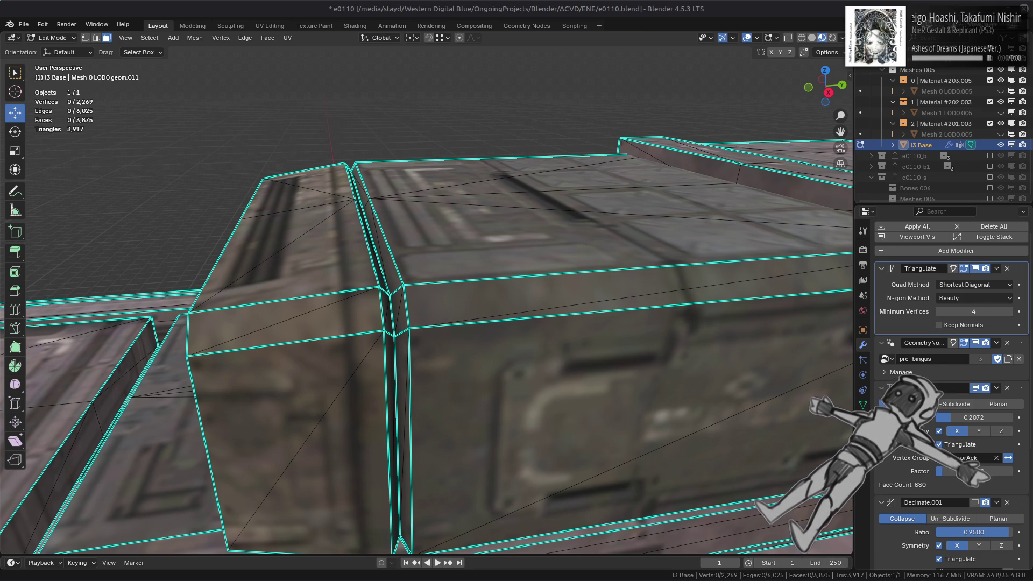
- Select the groove's edge loop, then extend to the entire linked 86-face box block
{"action": "mouse_move", "coordinate": [852, 579]}
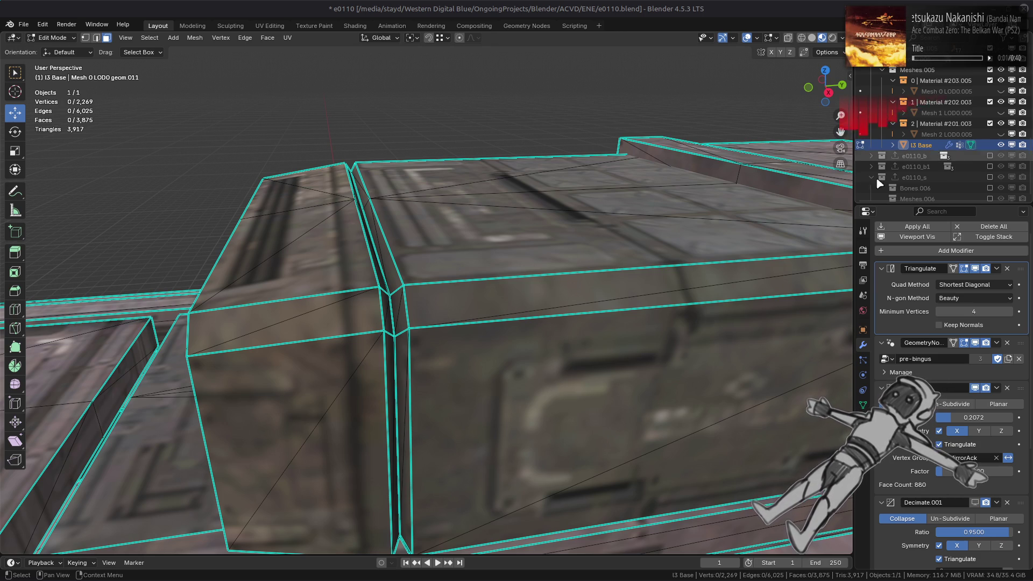
{"action": "middle_click_drag", "start_coordinate": [401, 285], "coordinate": [396, 284]}
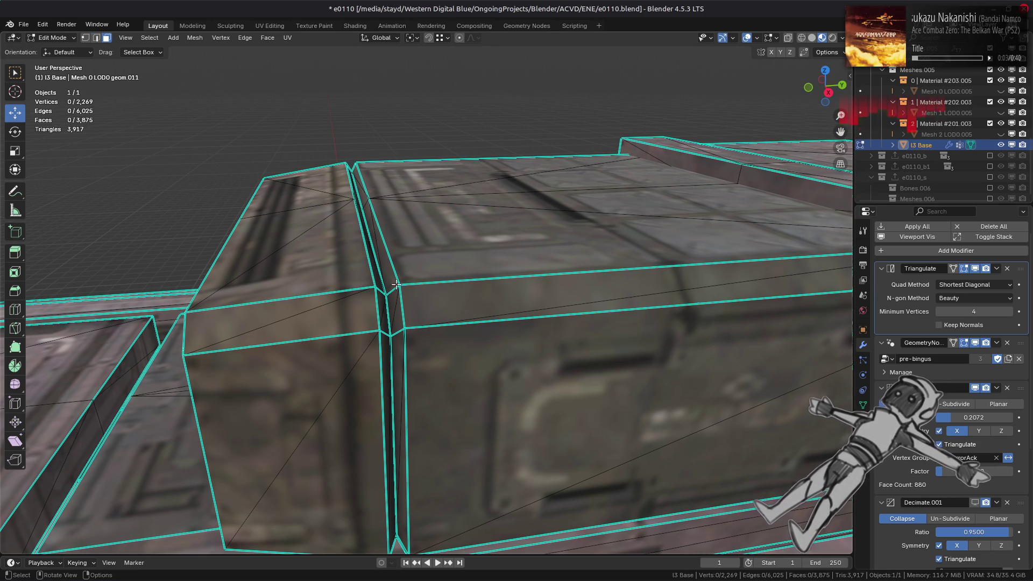
{"action": "left_click", "coordinate": [390, 359], "text": "alt"}
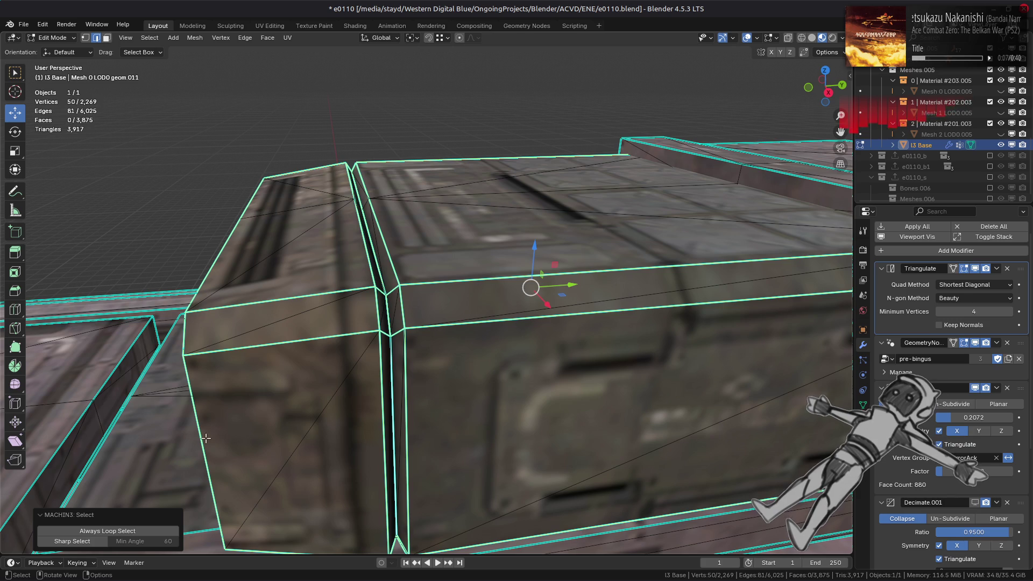
{"action": "left_click", "coordinate": [89, 541]}
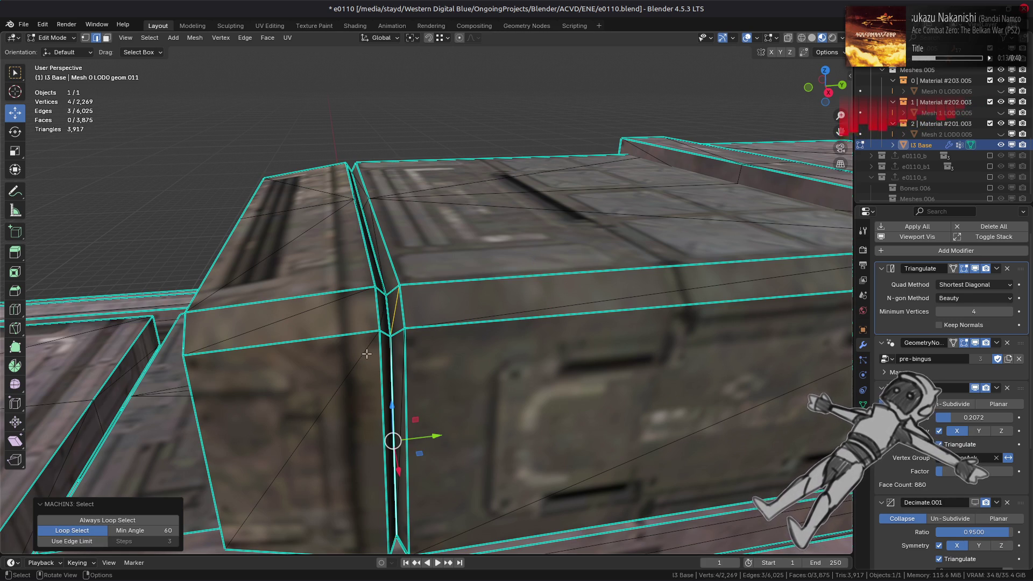
{"action": "key", "text": "3"}
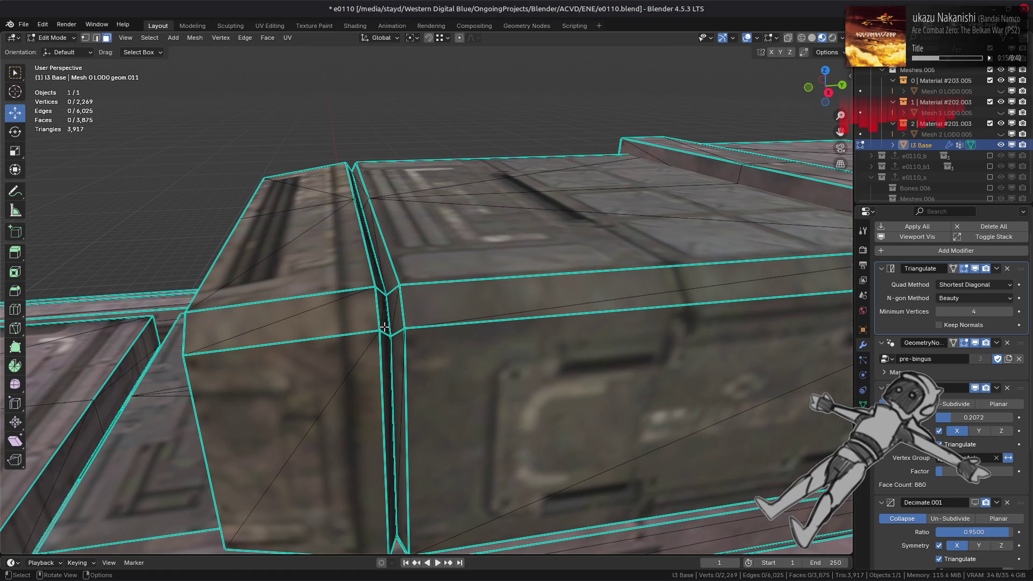
{"action": "key", "text": "ctrl+l"}
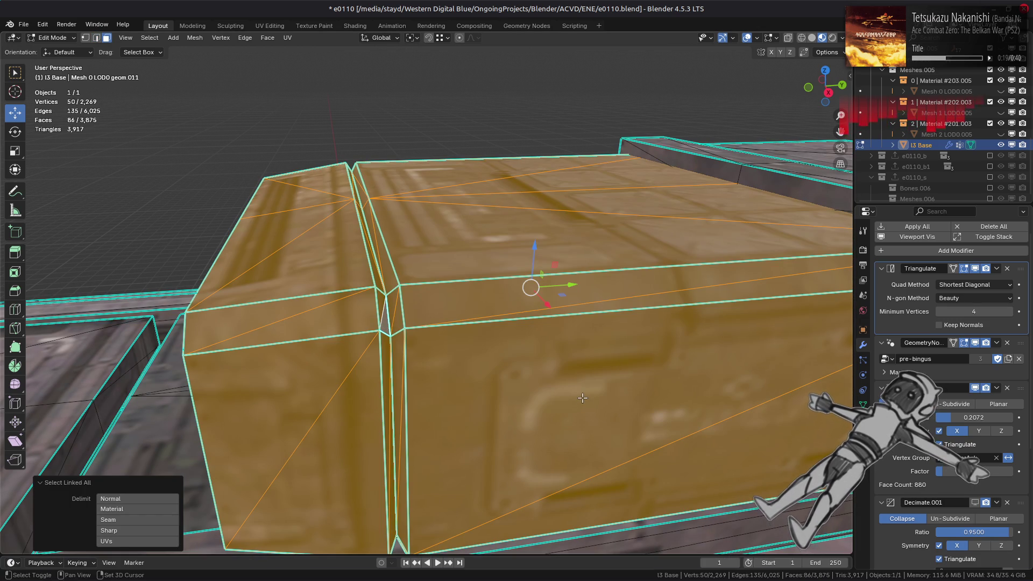
- Isolate the box block and view it from the right side
{"action": "key", "text": "shift+h"}
{"action": "key", "text": "KP_3"}
{"action": "scroll", "coordinate": [489, 389], "scroll_direction": "up", "scroll_amount": 3}
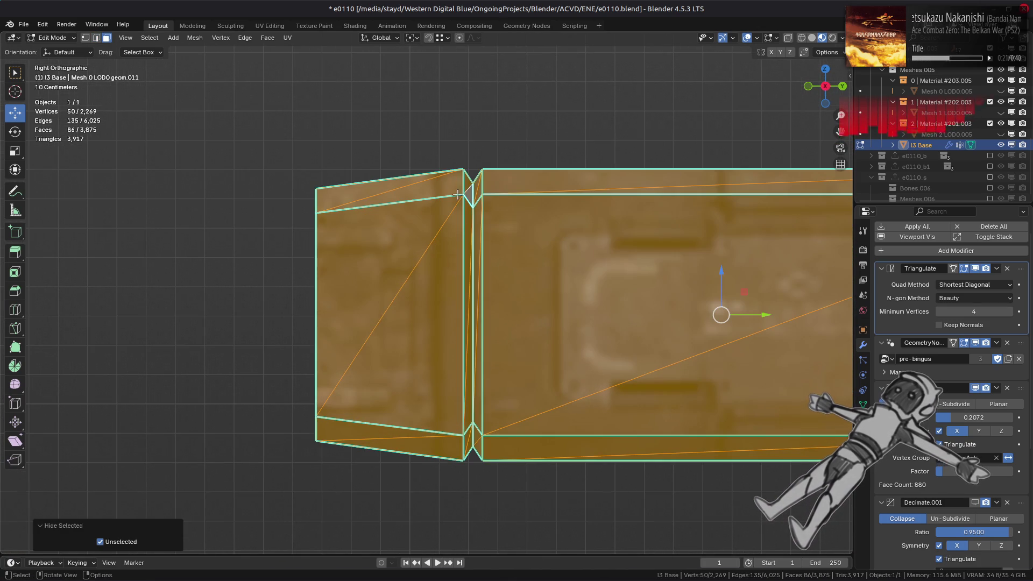
{"action": "key", "text": "1"}
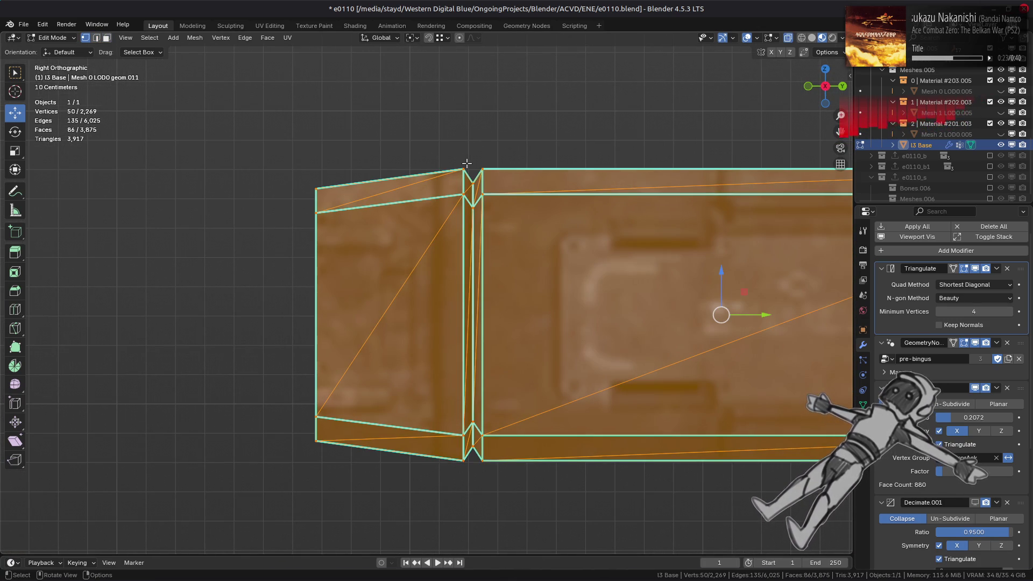
{"action": "middle_click_drag", "start_coordinate": [464, 174], "coordinate": [462, 201]}
{"action": "scroll", "coordinate": [462, 202], "scroll_direction": "down", "scroll_amount": 3}
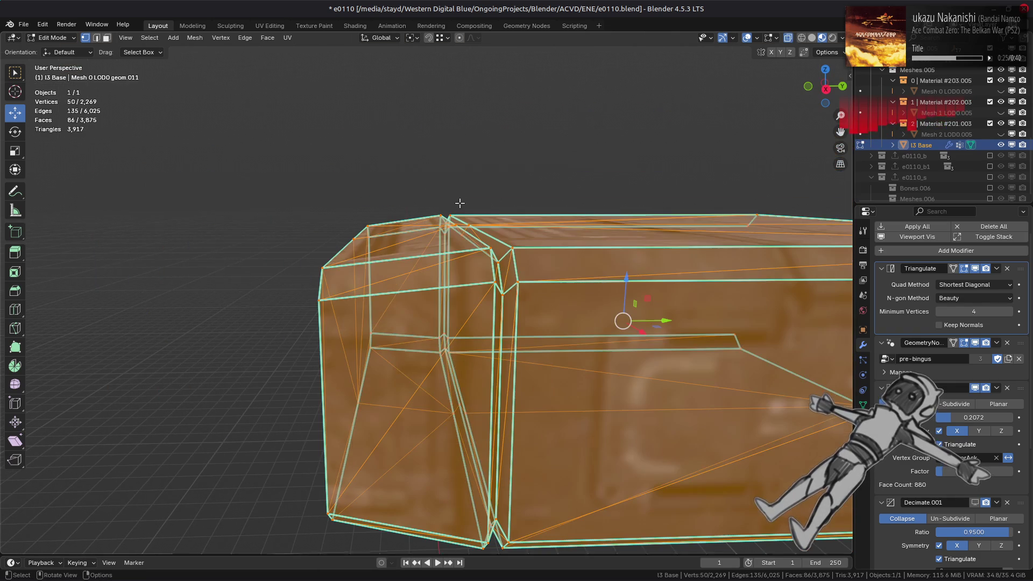
{"action": "key", "text": "KP_3"}
{"action": "scroll", "coordinate": [467, 191], "scroll_direction": "up", "scroll_amount": 3}
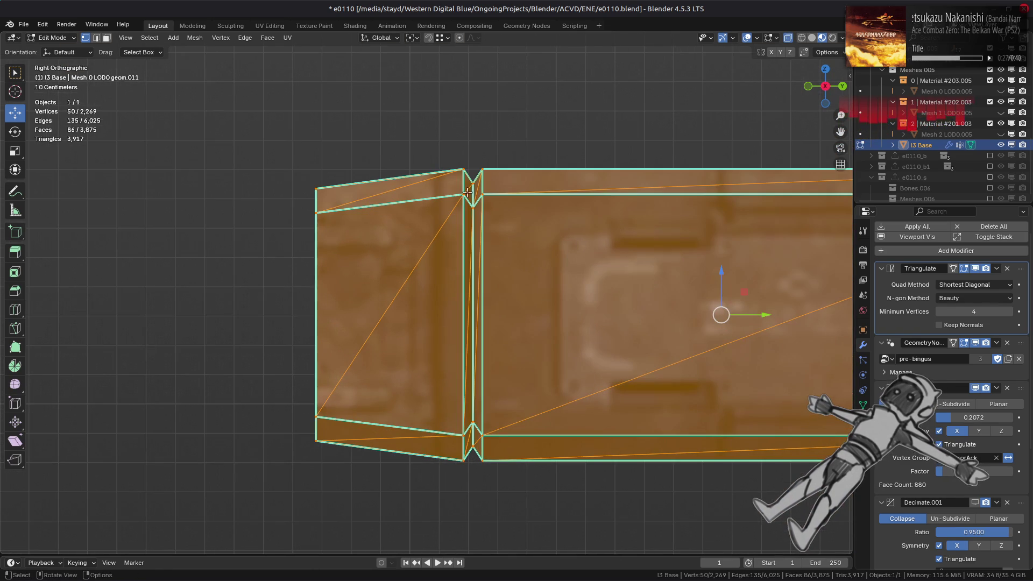
- Select the seam strip around the vertical loop and convert its triangles to quads
{"action": "left_click", "coordinate": [478, 455], "text": "alt"}
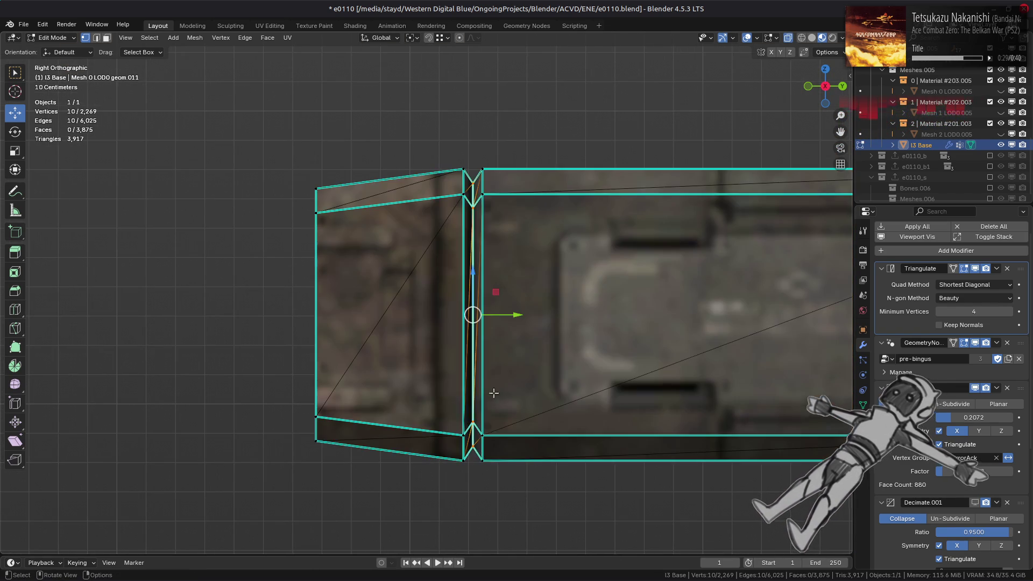
{"action": "middle_click_drag", "start_coordinate": [494, 393], "coordinate": [492, 420]}
{"action": "scroll", "coordinate": [492, 420], "scroll_direction": "down", "scroll_amount": 3}
{"action": "key", "text": "ctrl+KP_Add"}
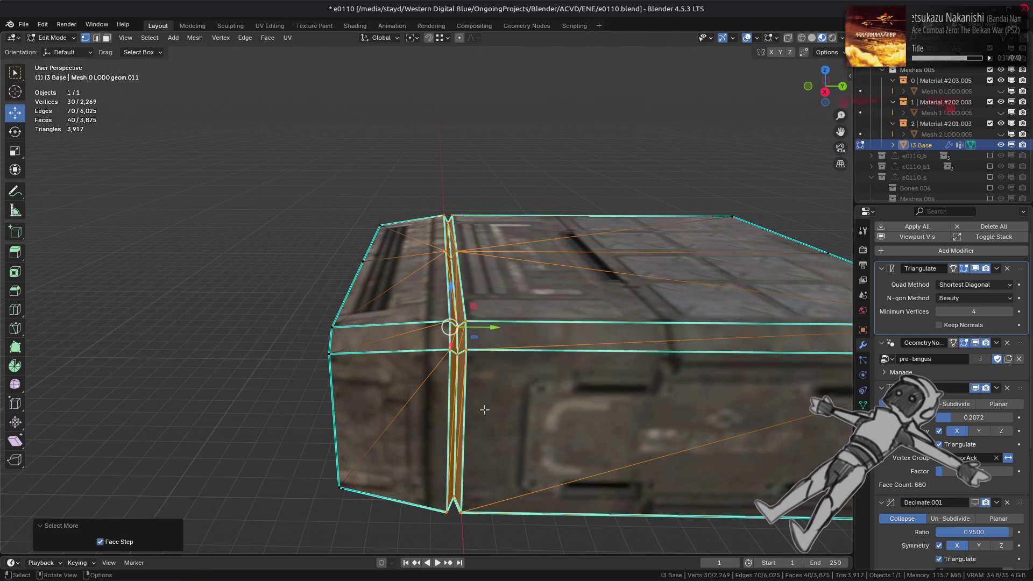
{"action": "key", "text": "3"}
{"action": "left_click", "coordinate": [268, 37]}
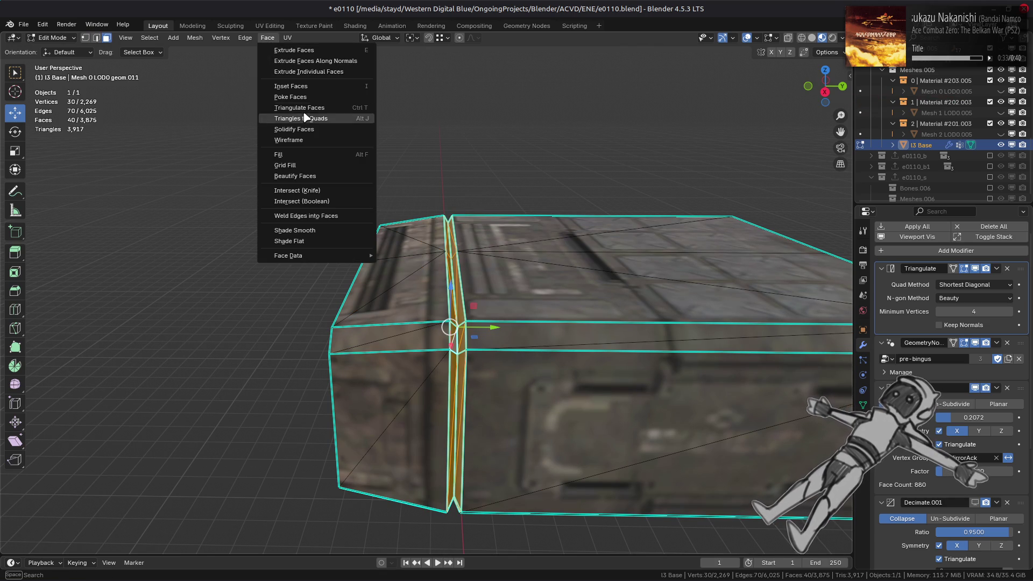
{"action": "left_click", "coordinate": [268, 38]}
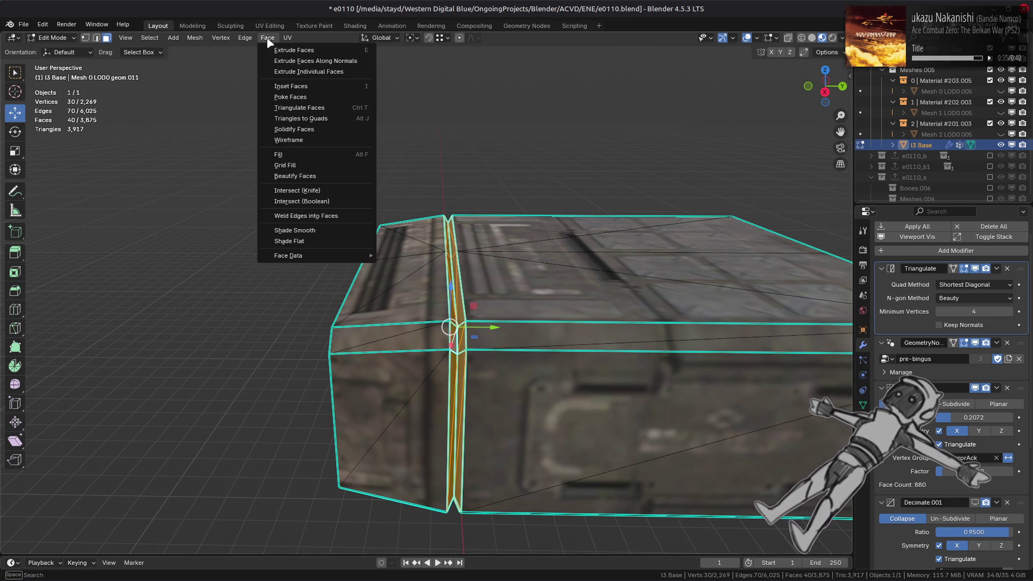
{"action": "left_click", "coordinate": [301, 119]}
- Dissolve the seam edge loop on the box block
{"action": "scroll", "coordinate": [454, 338], "scroll_direction": "up", "scroll_amount": 2}
{"action": "key", "text": "2"}
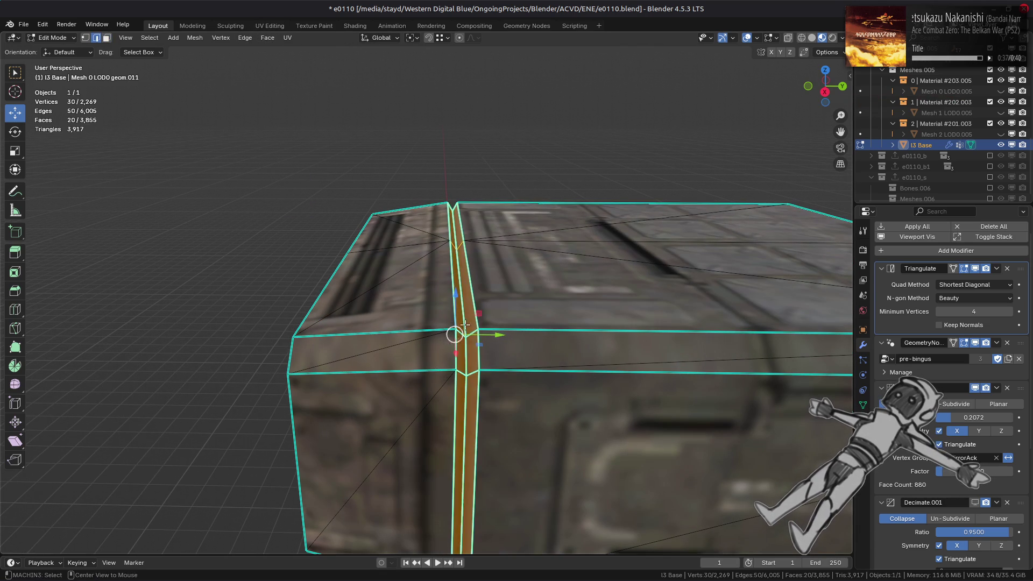
{"action": "key", "text": "alt+a"}
{"action": "left_click", "coordinate": [461, 314], "text": "alt"}
{"action": "right_click", "coordinate": [350, 352]}
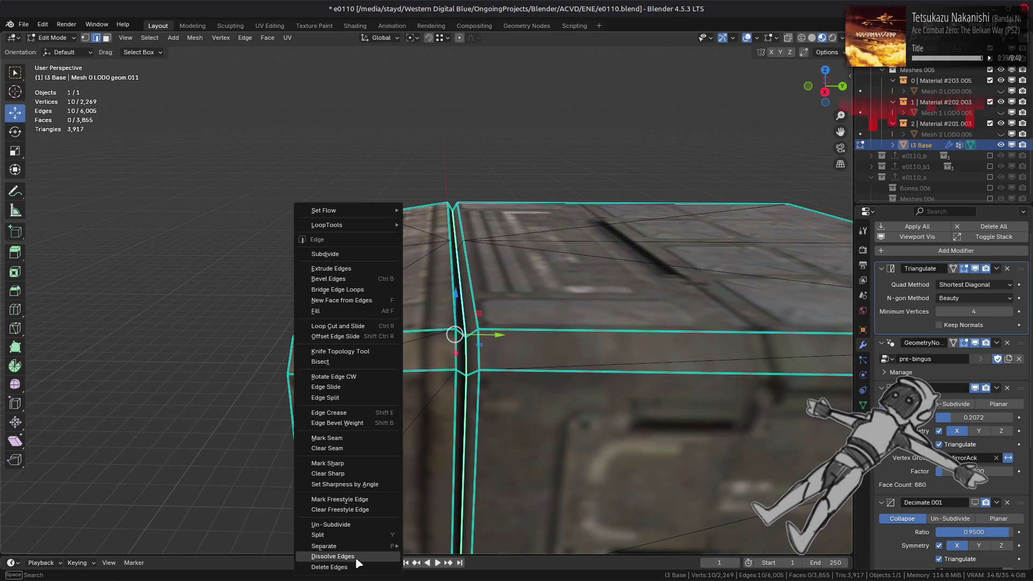
{"action": "left_click", "coordinate": [355, 556]}
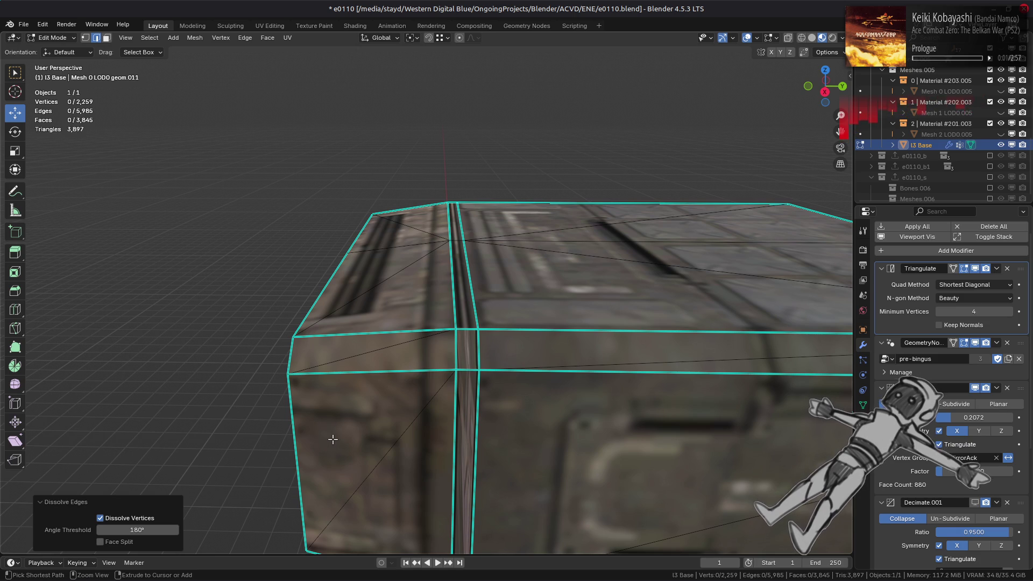
{"action": "key", "text": "3"}
{"action": "scroll", "coordinate": [472, 354], "scroll_direction": "up", "scroll_amount": 2}
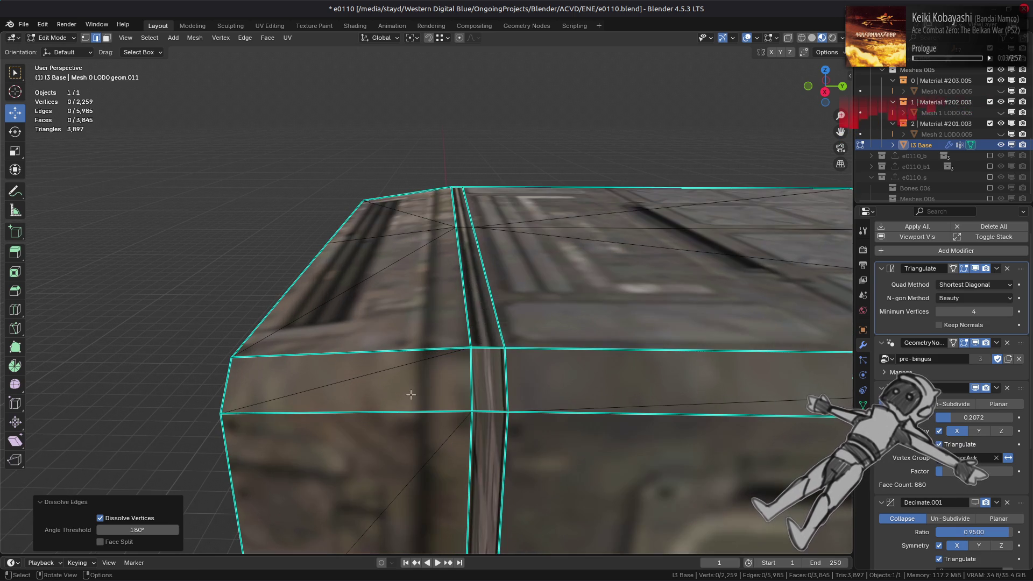
- Delete the box's recessed seam face strip
{"action": "left_click", "coordinate": [472, 354], "text": "alt"}
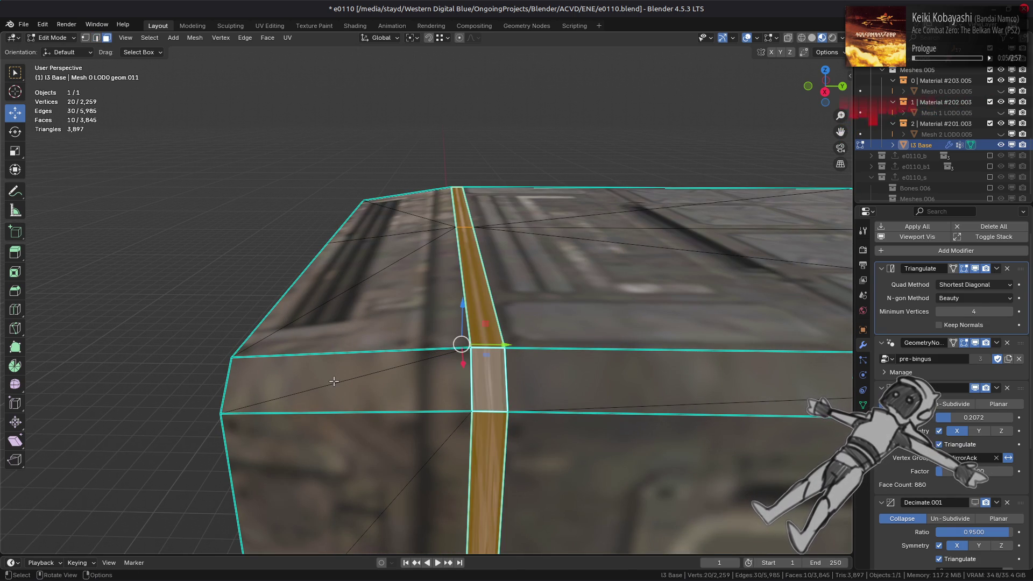
{"action": "right_click", "coordinate": [333, 380]}
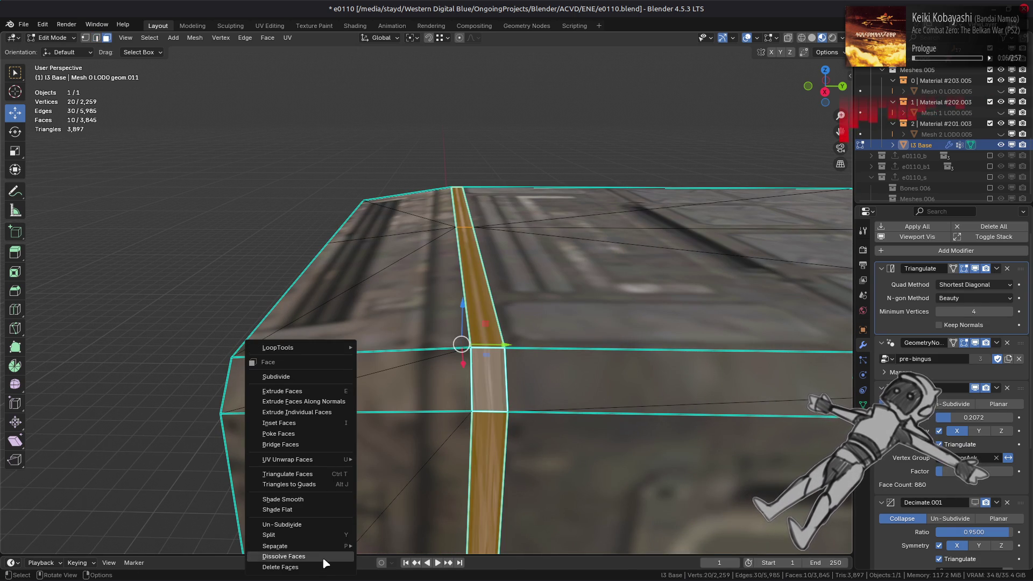
{"action": "left_click", "coordinate": [323, 567]}
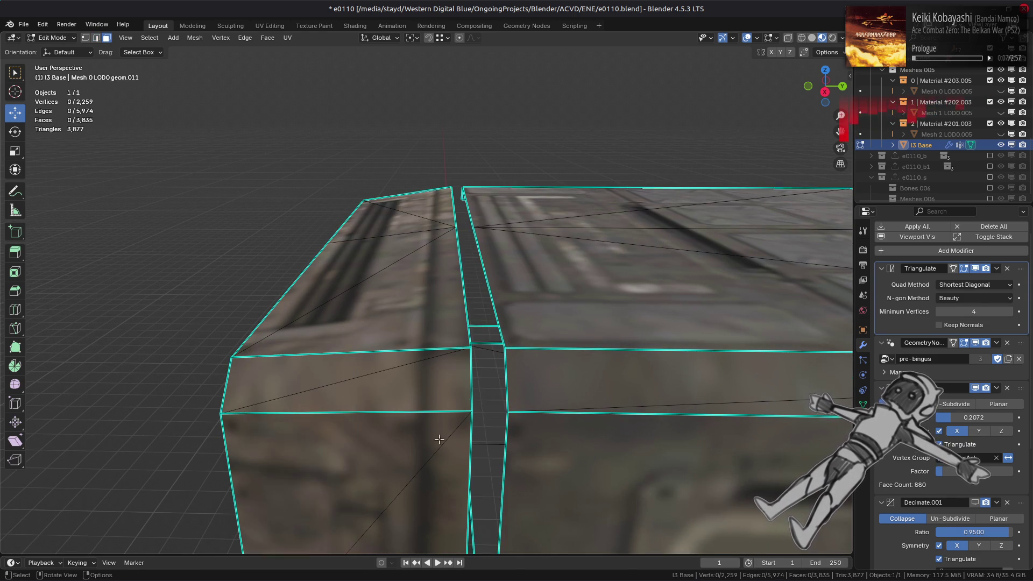
- Select the edge loop beside the gap, excluding the stray vertex
{"action": "key", "text": "2"}
{"action": "left_click", "coordinate": [504, 361], "text": "alt"}
{"action": "scroll", "coordinate": [505, 356], "scroll_direction": "down", "scroll_amount": 6}
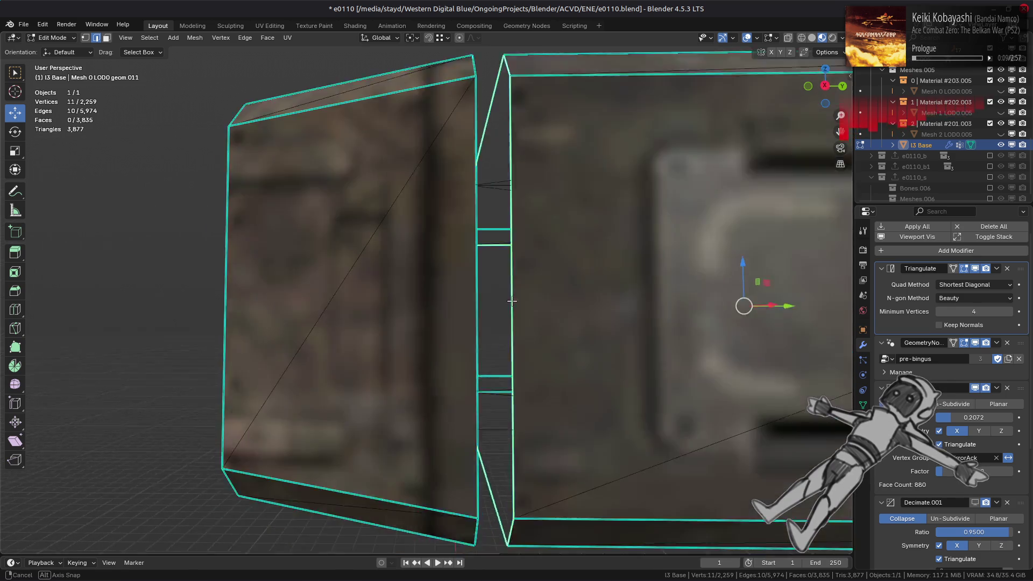
{"action": "mouse_move", "coordinate": [506, 355]}
{"action": "middle_mouse_down"}
{"action": "mouse_move", "coordinate": [449, 296]}
{"action": "mouse_move", "coordinate": [465, 308]}
{"action": "middle_mouse_up"}
{"action": "key", "text": "KP_3"}
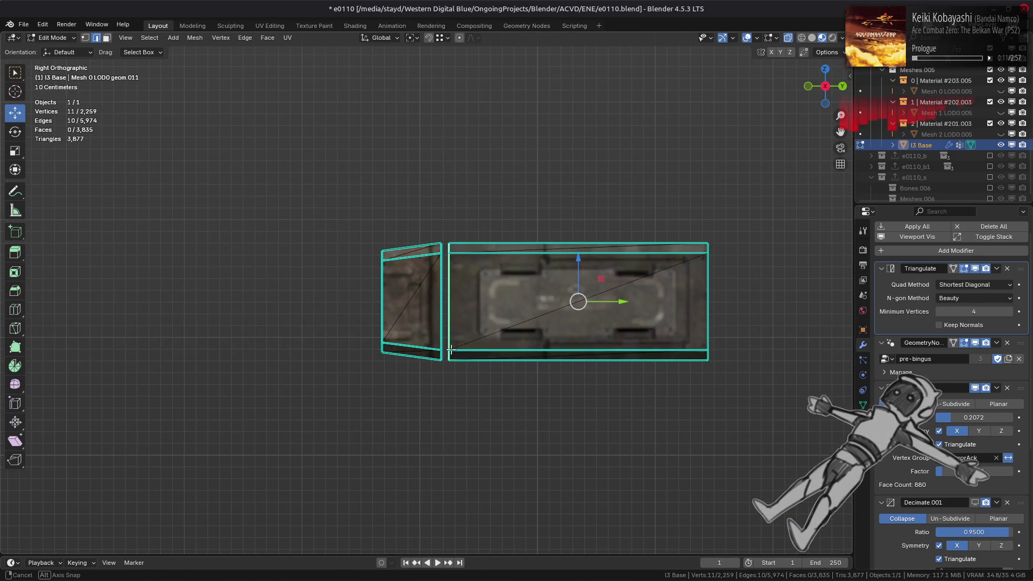
{"action": "key", "text": "1"}
{"action": "key", "text": "b"}
{"action": "middle_click_drag", "start_coordinate": [771, 460], "coordinate": [588, 203]}
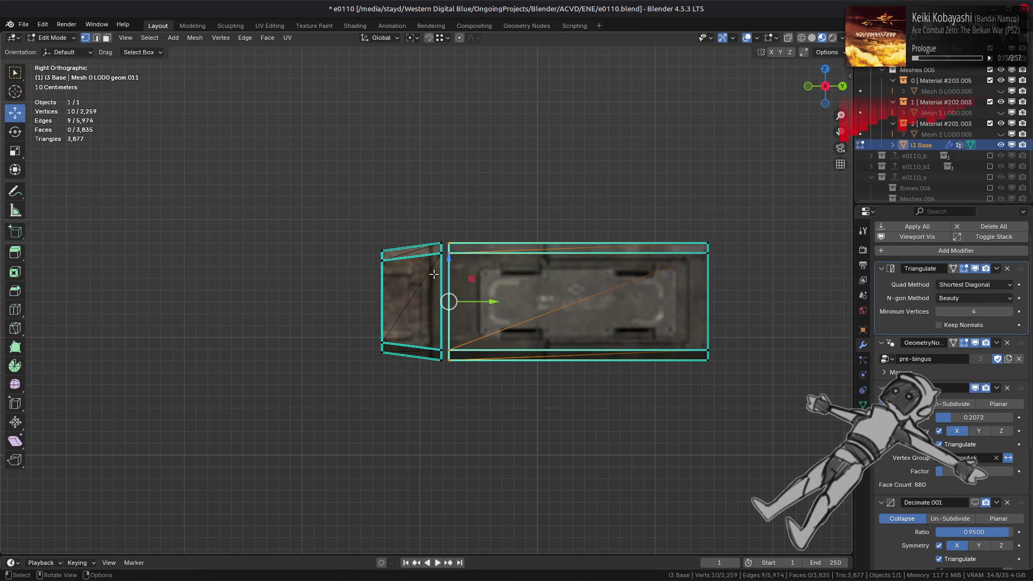
- Edge Slide the loop across to close the gap flat
{"action": "middle_click_drag", "start_coordinate": [434, 275], "coordinate": [442, 295]}
{"action": "key", "text": "2"}
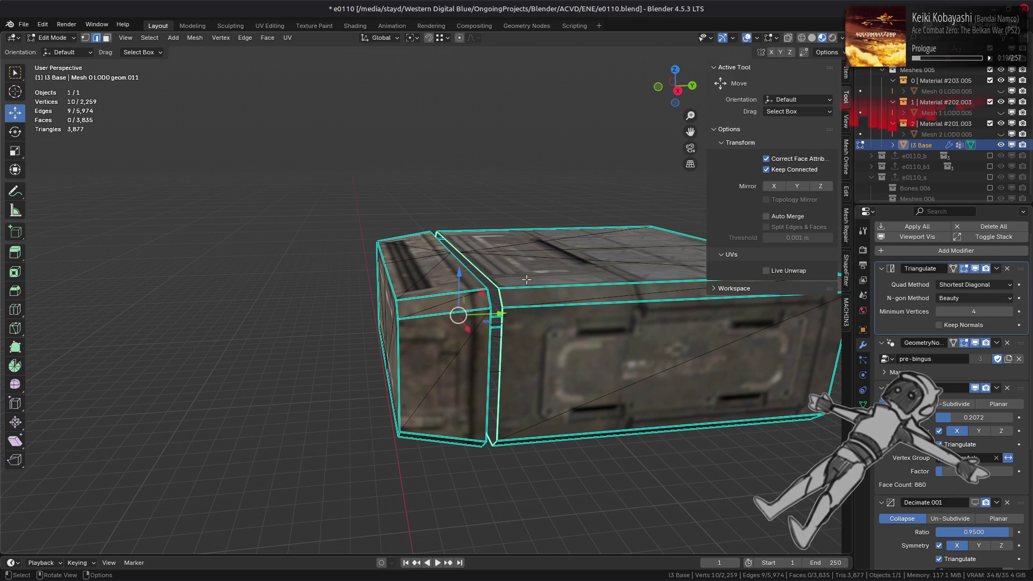
{"action": "scroll", "coordinate": [484, 323], "scroll_direction": "up", "scroll_amount": 2}
{"action": "mouse_move", "coordinate": [506, 319]}
{"action": "left_mouse_down"}
{"action": "mouse_move", "coordinate": [442, 323]}
{"action": "mouse_move", "coordinate": [485, 317]}
{"action": "mouse_move", "coordinate": [511, 294]}
{"action": "left_mouse_up"}
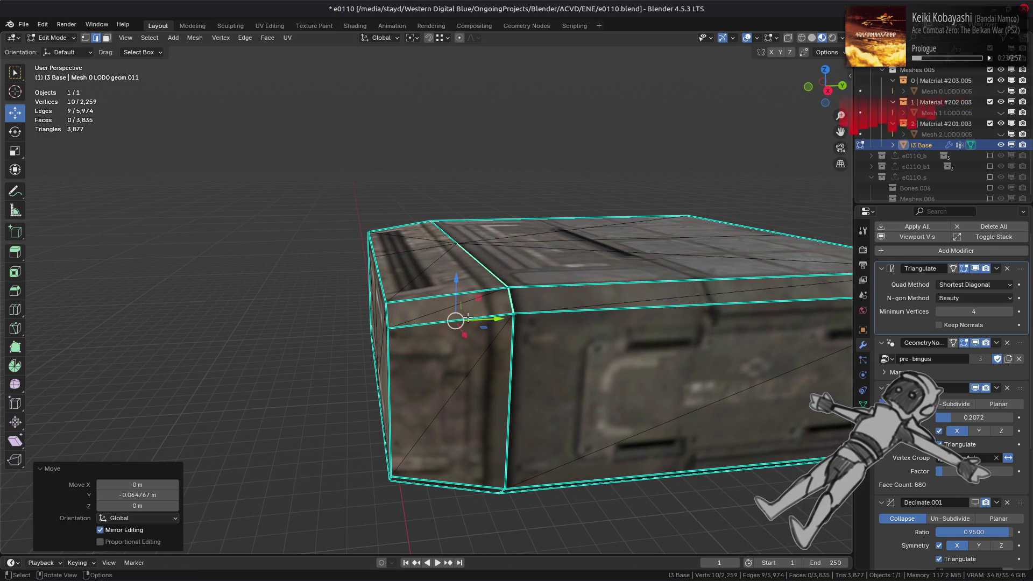
{"action": "key", "text": "1"}
- Select the whole box and Merge Vertices By Distance at 0.001 m
{"action": "key", "text": "ctrl+l"}
{"action": "right_click", "coordinate": [409, 333]}
{"action": "mouse_move", "coordinate": [414, 525]}
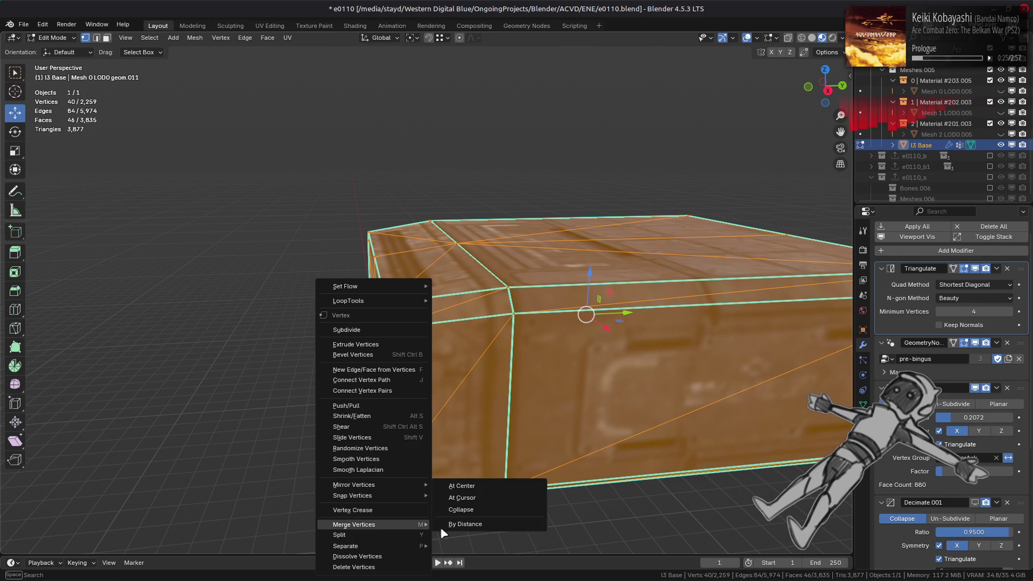
{"action": "left_click", "coordinate": [484, 523]}
{"action": "left_click", "coordinate": [147, 517]}
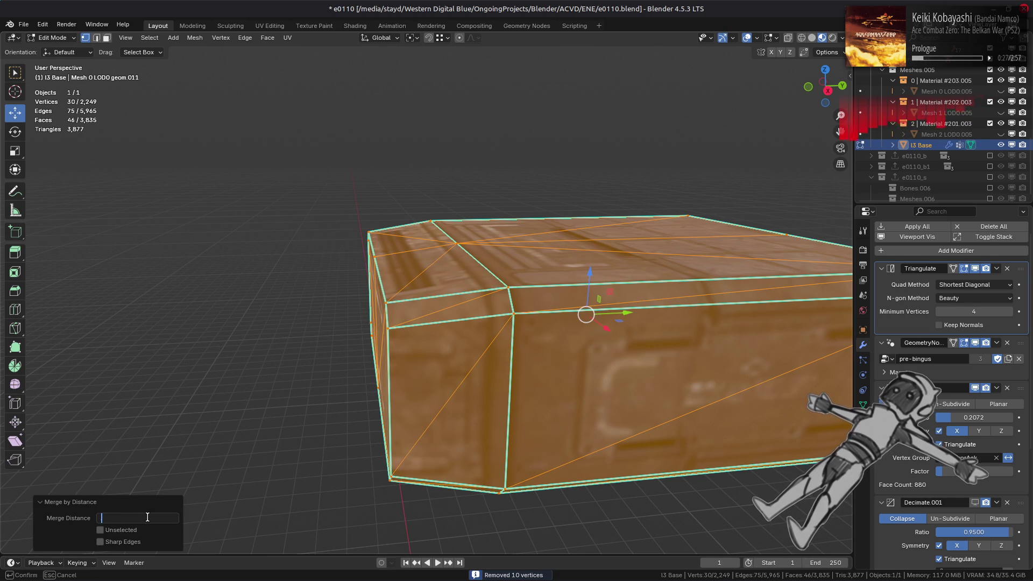
{"action": "type", "text": "0.001"}
{"action": "key", "text": "Return"}
{"action": "scroll", "coordinate": [431, 345], "scroll_direction": "up", "scroll_amount": 1}
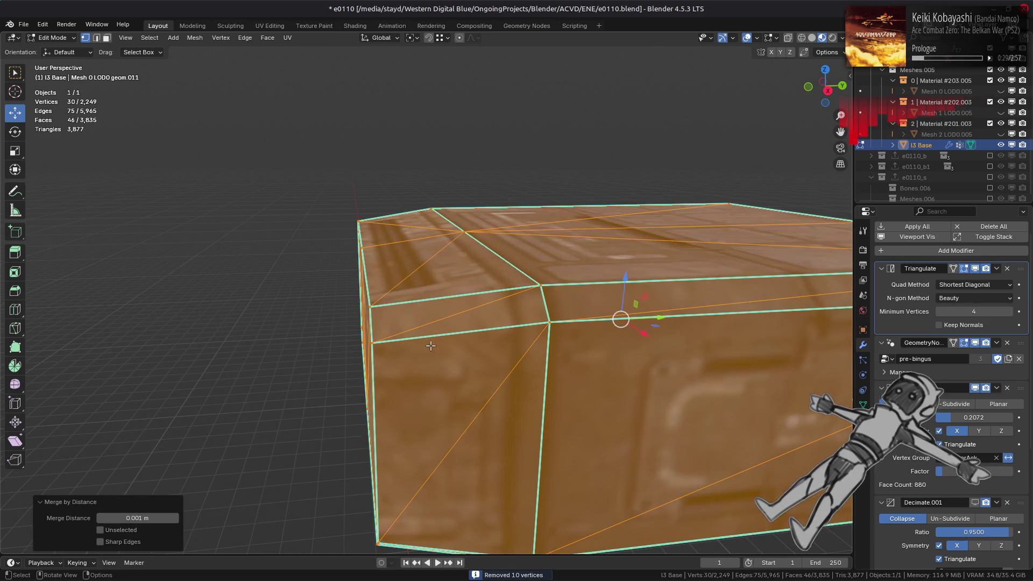
{"action": "mouse_move", "coordinate": [440, 329]}
{"action": "middle_mouse_down"}
{"action": "mouse_move", "coordinate": [443, 250]}
{"action": "mouse_move", "coordinate": [528, 332]}
{"action": "mouse_move", "coordinate": [491, 262]}
{"action": "mouse_move", "coordinate": [245, 328]}
{"action": "mouse_move", "coordinate": [502, 295]}
{"action": "mouse_move", "coordinate": [692, 295]}
{"action": "mouse_move", "coordinate": [686, 273]}
{"action": "mouse_move", "coordinate": [676, 276]}
{"action": "middle_mouse_up"}
- Switch to face mode, reveal the hidden geometry and clear the selection
{"action": "key", "text": "alt+a"}
{"action": "key", "text": "3"}
{"action": "key", "text": "alt+h"}
{"action": "key", "text": "alt+a"}
- Select the gun cap's centre triangle and its connected flat rim faces
{"action": "mouse_move", "coordinate": [410, 300]}
{"action": "middle_mouse_down"}
{"action": "mouse_move", "coordinate": [626, 336]}
{"action": "mouse_move", "coordinate": [551, 317]}
{"action": "mouse_move", "coordinate": [552, 327]}
{"action": "middle_mouse_up"}
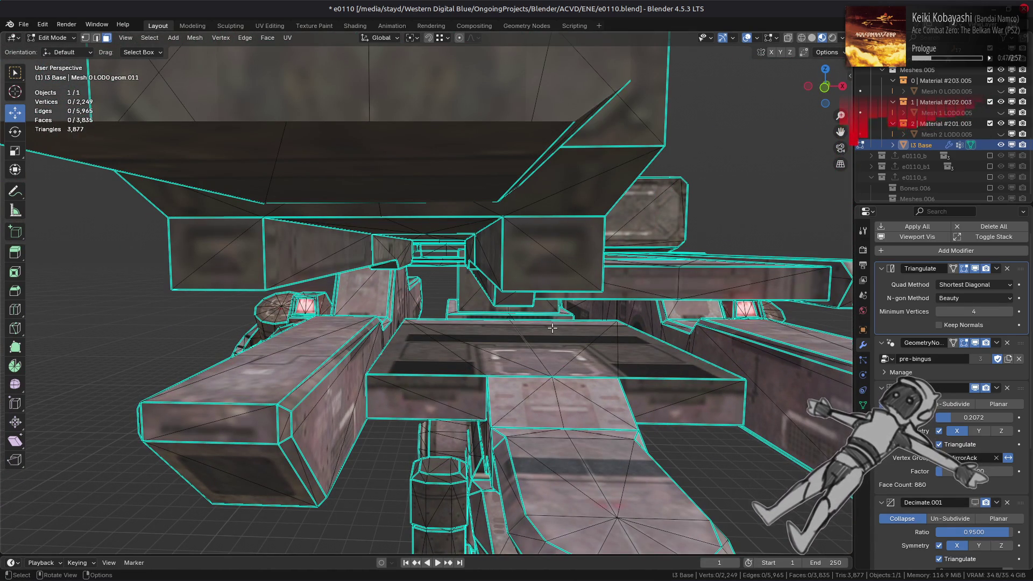
{"action": "scroll", "coordinate": [552, 328], "scroll_direction": "down", "scroll_amount": 5}
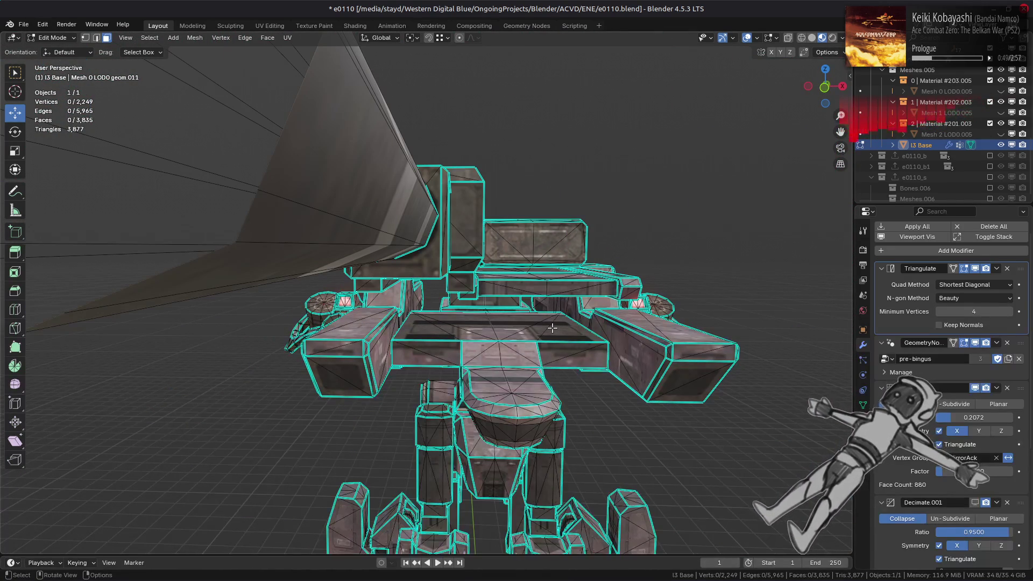
{"action": "scroll", "coordinate": [591, 349], "scroll_direction": "up", "scroll_amount": 8}
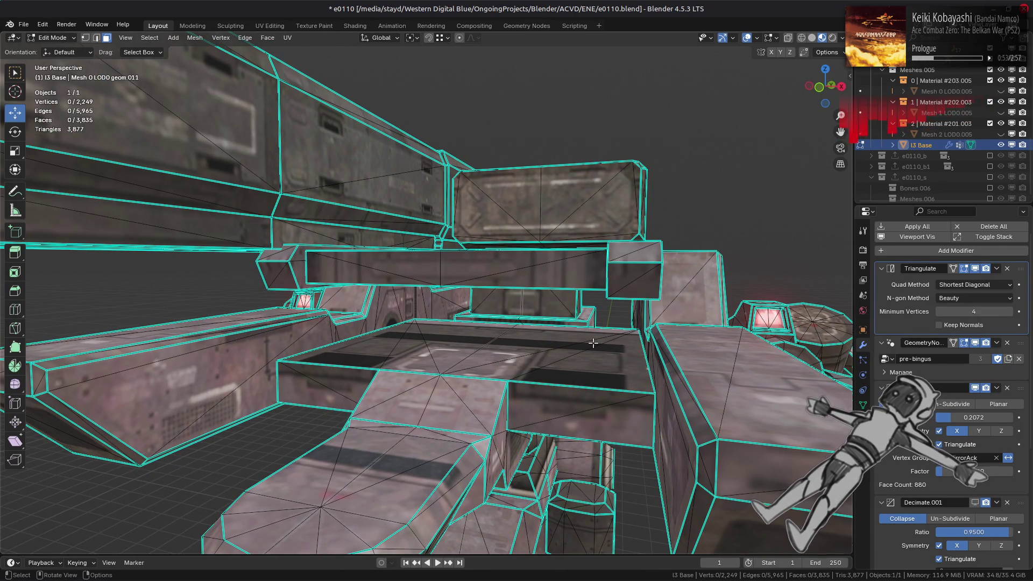
{"action": "scroll", "coordinate": [593, 343], "scroll_direction": "down", "scroll_amount": 5}
{"action": "mouse_move", "coordinate": [593, 343]}
{"action": "middle_mouse_down"}
{"action": "mouse_move", "coordinate": [478, 322]}
{"action": "mouse_move", "coordinate": [519, 339]}
{"action": "mouse_move", "coordinate": [455, 352]}
{"action": "middle_mouse_up"}
{"action": "scroll", "coordinate": [478, 321], "scroll_direction": "up", "scroll_amount": 5}
{"action": "scroll", "coordinate": [422, 402], "scroll_direction": "down", "scroll_amount": 4}
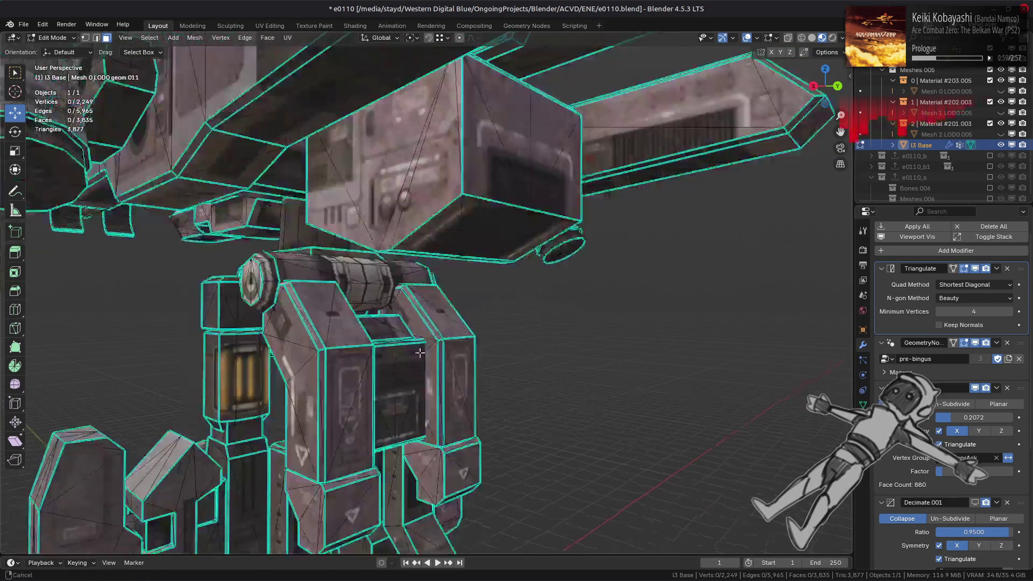
{"action": "mouse_move", "coordinate": [421, 401]}
{"action": "middle_mouse_down"}
{"action": "mouse_move", "coordinate": [520, 383]}
{"action": "mouse_move", "coordinate": [469, 372]}
{"action": "mouse_move", "coordinate": [472, 299]}
{"action": "middle_mouse_up"}
{"action": "scroll", "coordinate": [519, 383], "scroll_direction": "up", "scroll_amount": 5}
{"action": "scroll", "coordinate": [520, 383], "scroll_direction": "down", "scroll_amount": 4}
{"action": "scroll", "coordinate": [495, 377], "scroll_direction": "up", "scroll_amount": 4}
{"action": "scroll", "coordinate": [472, 299], "scroll_direction": "up", "scroll_amount": 2}
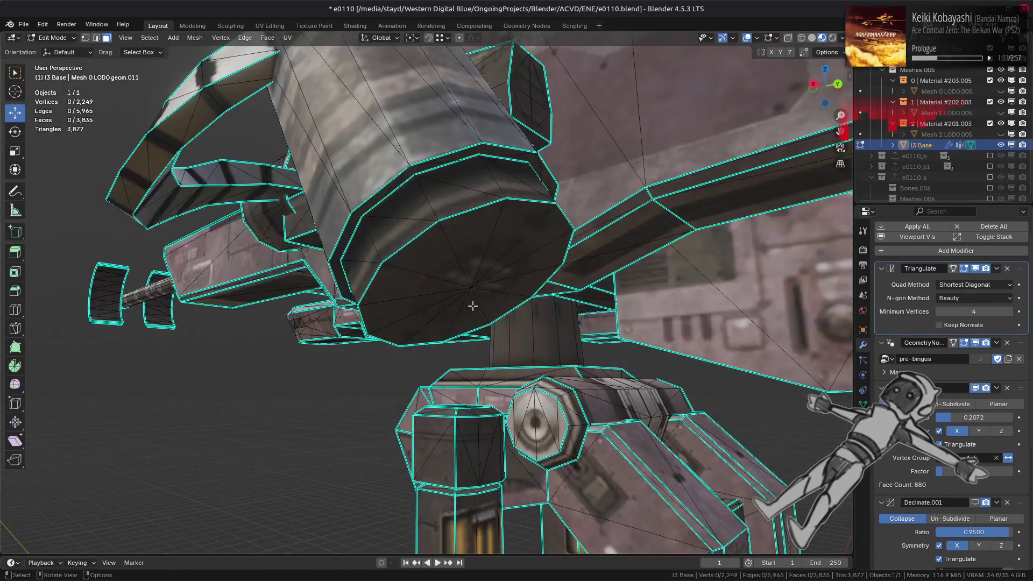
{"action": "left_click", "coordinate": [476, 282]}
{"action": "left_click", "coordinate": [437, 164]}
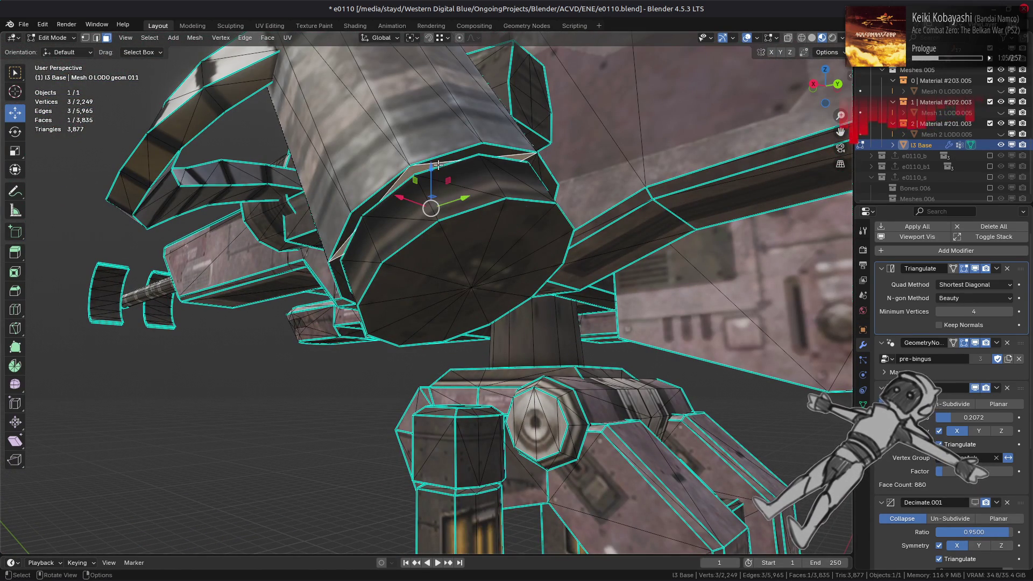
{"action": "key", "text": "q"}
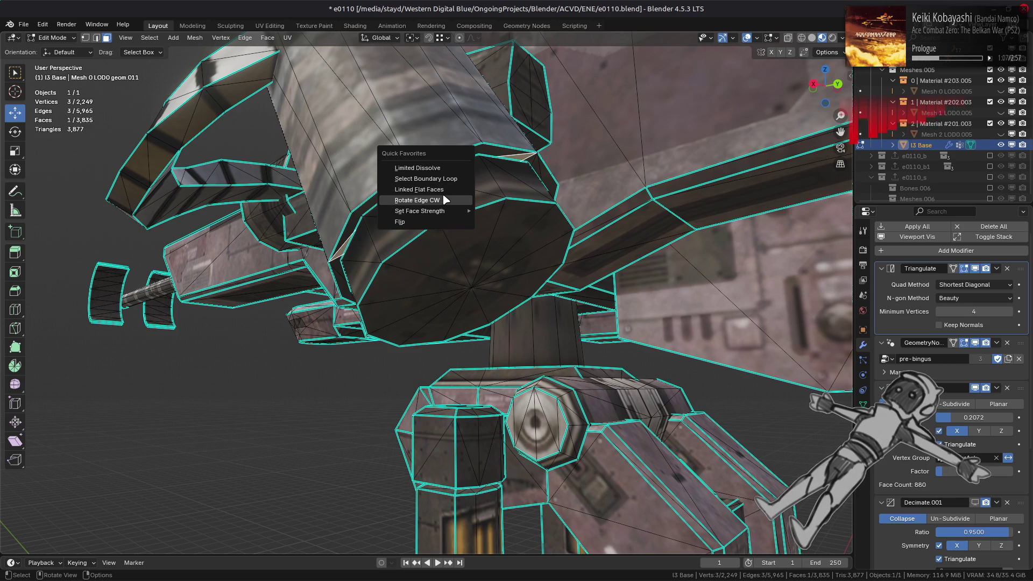
{"action": "left_click", "coordinate": [448, 192]}
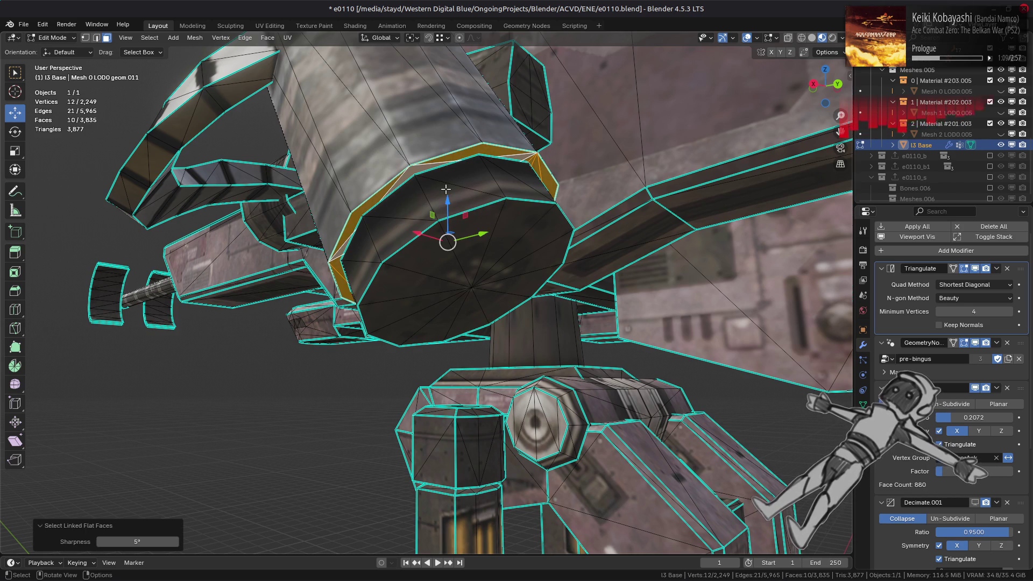
- Set transform orientation to Normal and push the rim faces along their normal
{"action": "left_click", "coordinate": [389, 37]}
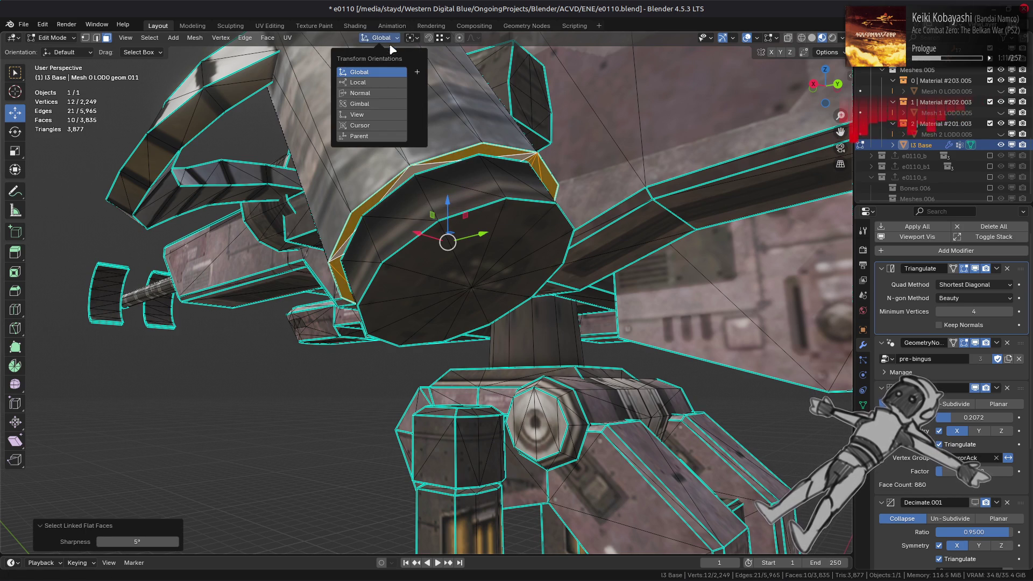
{"action": "left_click", "coordinate": [377, 93]}
{"action": "middle_click_drag", "start_coordinate": [442, 213], "coordinate": [452, 216]}
{"action": "key", "text": "KP_Decimal"}
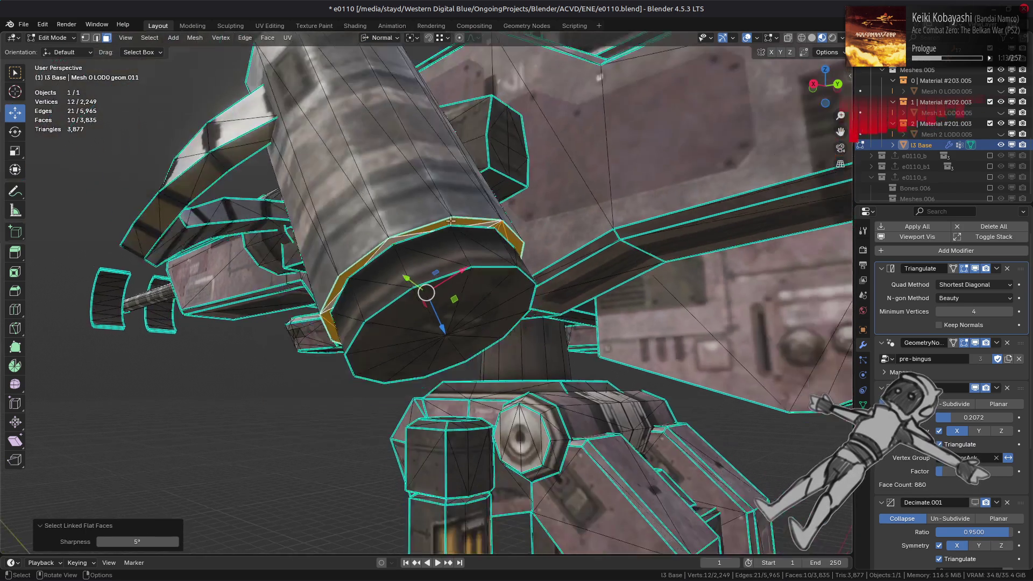
{"action": "key", "text": "KP_3"}
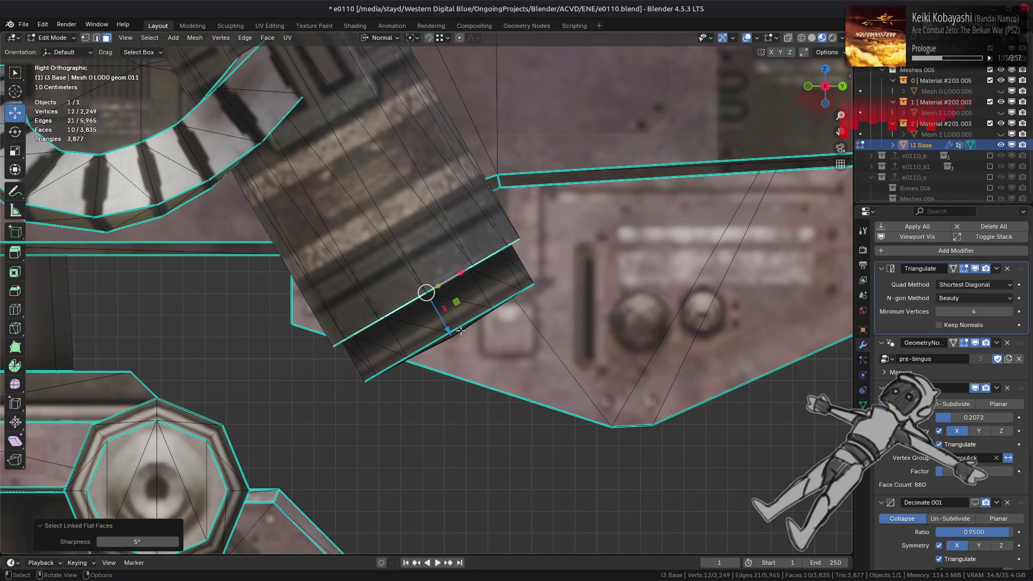
{"action": "middle_click_drag", "start_coordinate": [460, 331], "coordinate": [526, 396]}
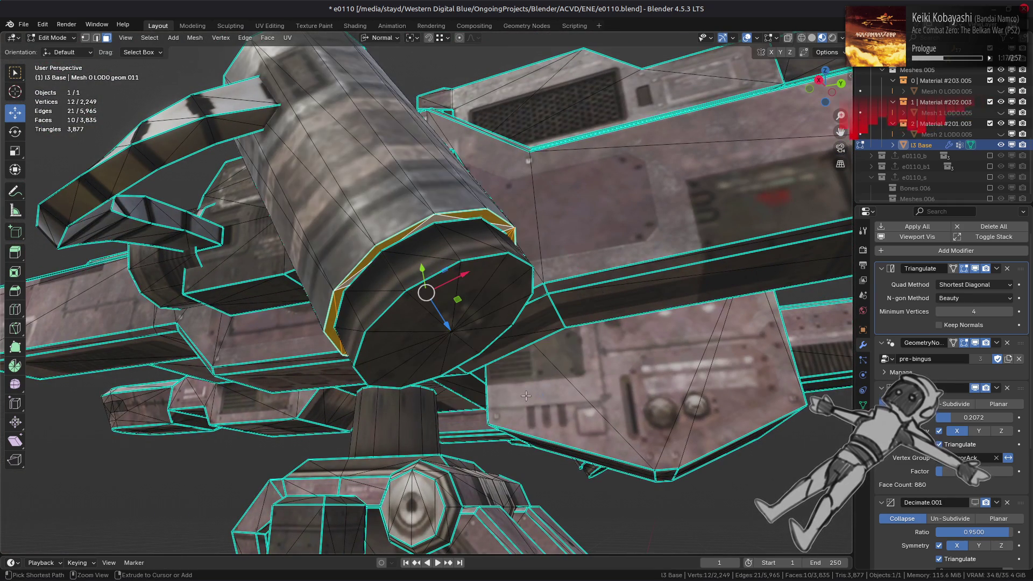
{"action": "key", "text": "n"}
{"action": "key", "text": "n"}
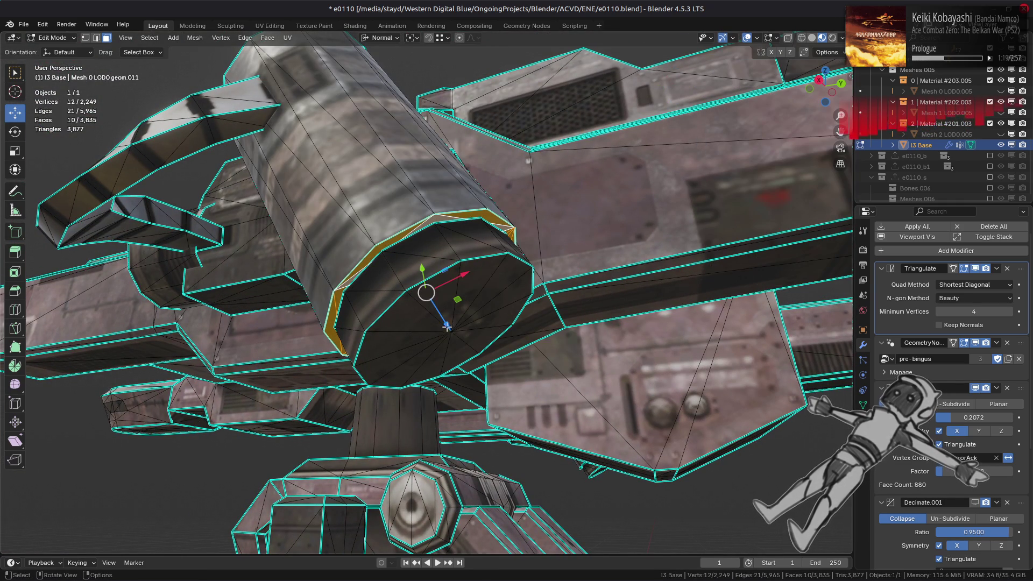
{"action": "mouse_move", "coordinate": [447, 326]}
{"action": "left_mouse_down"}
{"action": "mouse_move", "coordinate": [484, 409]}
{"action": "mouse_move", "coordinate": [455, 355]}
{"action": "mouse_move", "coordinate": [301, 226]}
{"action": "mouse_move", "coordinate": [446, 334]}
{"action": "mouse_move", "coordinate": [323, 183]}
{"action": "mouse_move", "coordinate": [441, 306]}
{"action": "mouse_move", "coordinate": [413, 295]}
{"action": "mouse_move", "coordinate": [420, 307]}
{"action": "left_mouse_up"}
- Select the cylinder's linked end-cap fan and delete its faces
{"action": "left_click", "coordinate": [433, 323]}
{"action": "key", "text": "ctrl+l"}
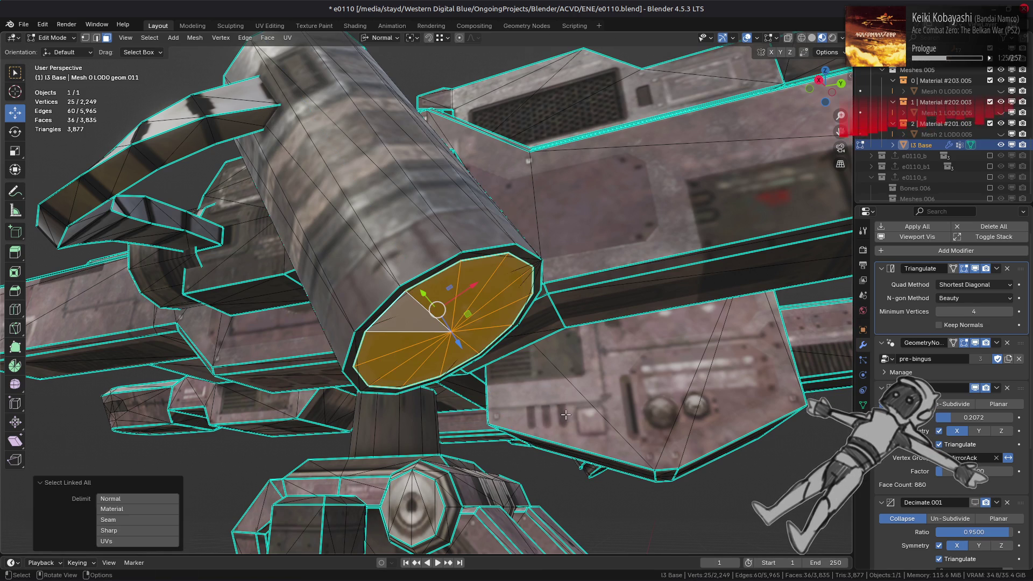
{"action": "right_click", "coordinate": [560, 568]}
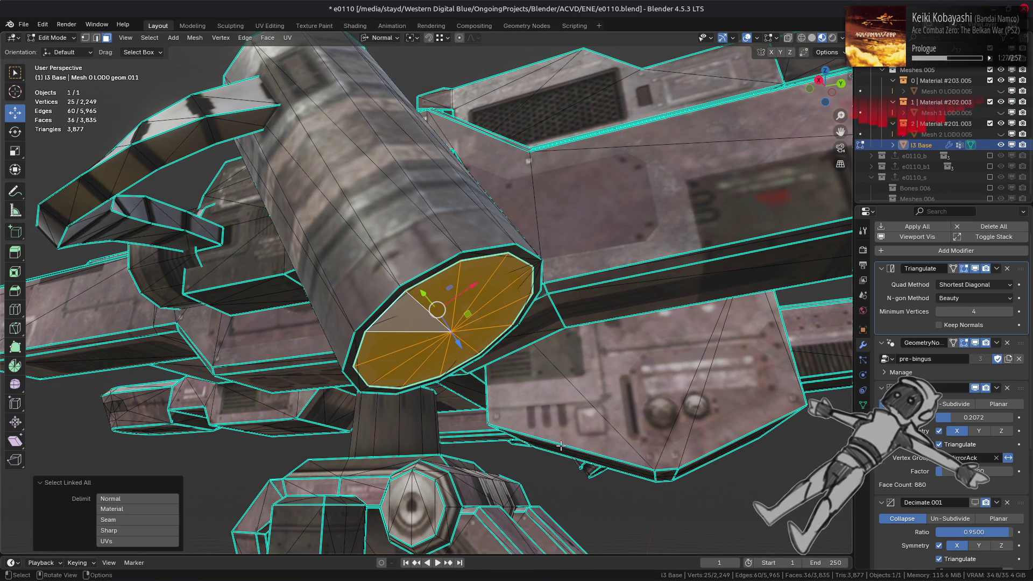
{"action": "right_click", "coordinate": [552, 568]}
{"action": "left_click", "coordinate": [550, 566]}
- Toggle to object mode to inspect the model, then return to Edit Mode
{"action": "middle_click_drag", "start_coordinate": [572, 343], "coordinate": [522, 320]}
{"action": "key", "text": "Tab"}
{"action": "mouse_move", "coordinate": [594, 300]}
{"action": "middle_mouse_down"}
{"action": "mouse_move", "coordinate": [593, 313]}
{"action": "mouse_move", "coordinate": [451, 347]}
{"action": "mouse_move", "coordinate": [533, 318]}
{"action": "middle_mouse_up"}
{"action": "key", "text": "Tab"}
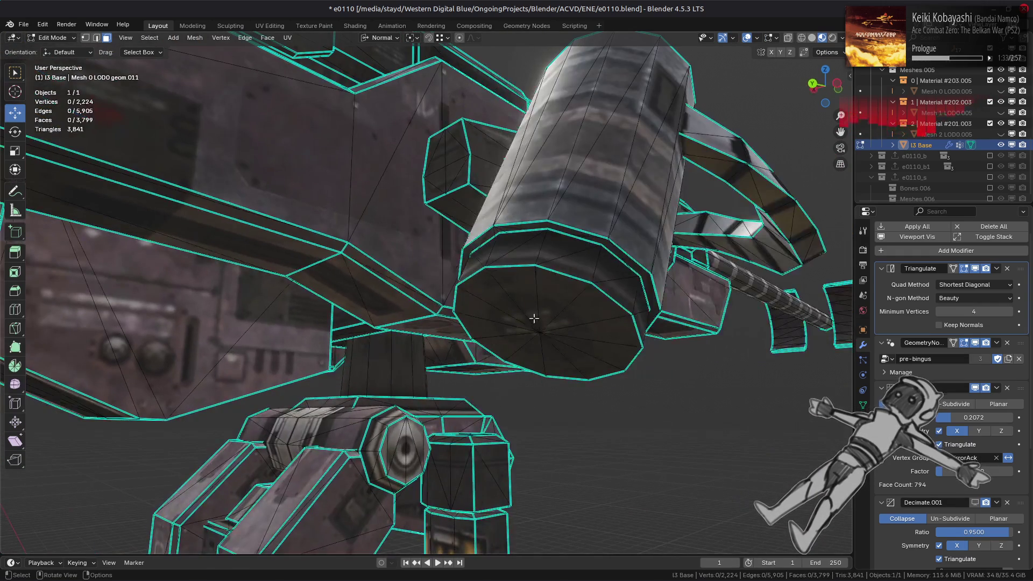
- Select the cylinder rim's linked flat faces, move them along the normal, and delete them
{"action": "key", "text": "ctrl+l"}
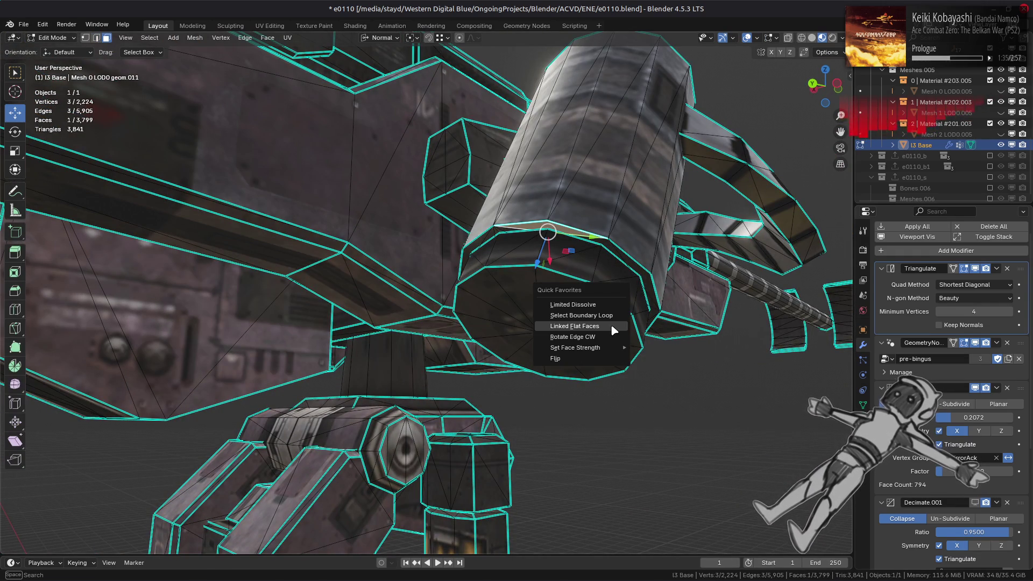
{"action": "left_click", "coordinate": [612, 325]}
{"action": "left_click_drag", "start_coordinate": [545, 327], "coordinate": [575, 334]}
{"action": "right_click", "coordinate": [588, 347]}
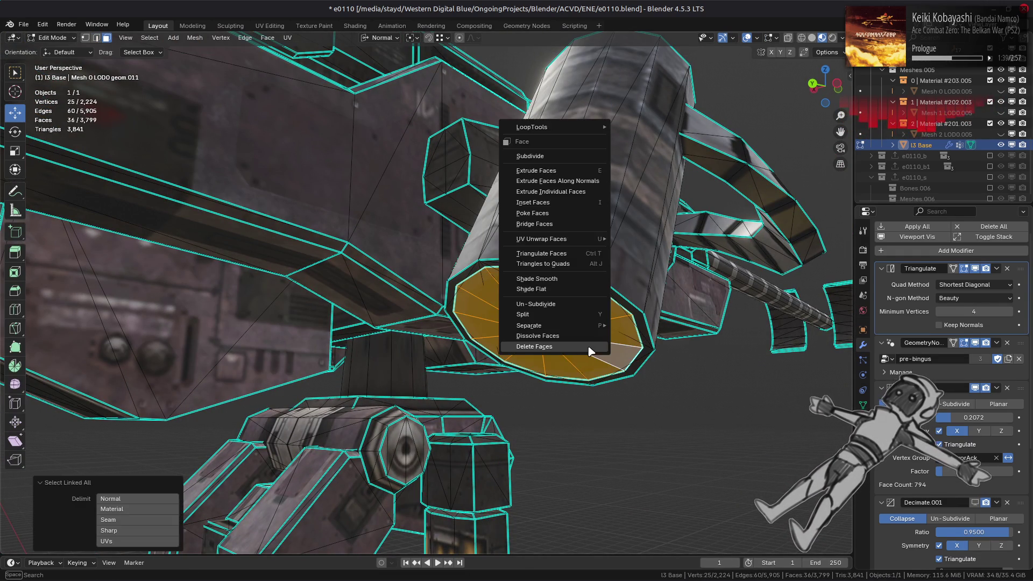
{"action": "left_click", "coordinate": [587, 348]}
- Toggle to object mode and back to inspect the flat cylinder cap
{"action": "scroll", "coordinate": [588, 346], "scroll_direction": "down", "scroll_amount": 3}
{"action": "mouse_move", "coordinate": [592, 348]}
{"action": "middle_mouse_down"}
{"action": "mouse_move", "coordinate": [554, 327]}
{"action": "mouse_move", "coordinate": [414, 378]}
{"action": "mouse_move", "coordinate": [428, 375]}
{"action": "mouse_move", "coordinate": [423, 355]}
{"action": "mouse_move", "coordinate": [456, 342]}
{"action": "mouse_move", "coordinate": [386, 351]}
{"action": "mouse_move", "coordinate": [385, 333]}
{"action": "mouse_move", "coordinate": [398, 322]}
{"action": "mouse_move", "coordinate": [676, 372]}
{"action": "middle_mouse_up"}
{"action": "key", "text": "Tab"}
{"action": "scroll", "coordinate": [421, 352], "scroll_direction": "up", "scroll_amount": 4}
{"action": "key", "text": "Tab"}
- Isolate the buried strip pieces and delete them via linked selection delimited by Sharp
{"action": "scroll", "coordinate": [450, 325], "scroll_direction": "down", "scroll_amount": 5}
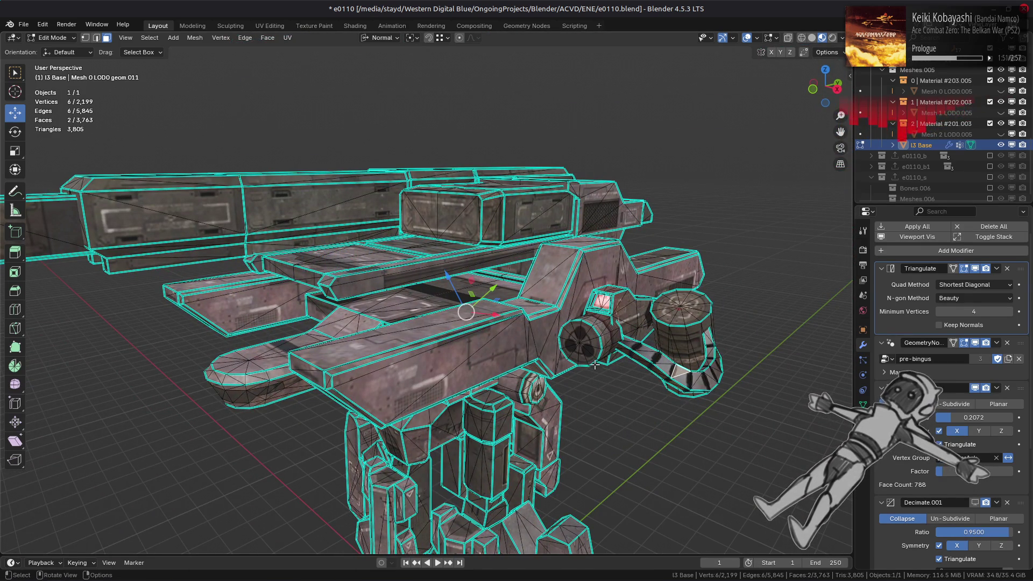
{"action": "key", "text": "ctrl+l"}
{"action": "key", "text": "shift+h"}
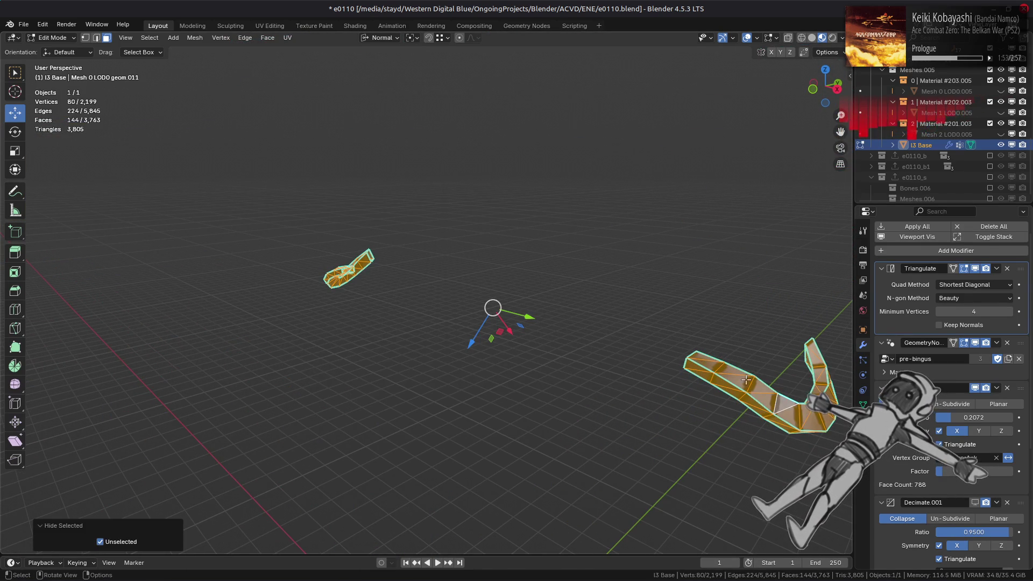
{"action": "left_click", "coordinate": [756, 387]}
{"action": "middle_click_drag", "start_coordinate": [756, 387], "coordinate": [449, 347]}
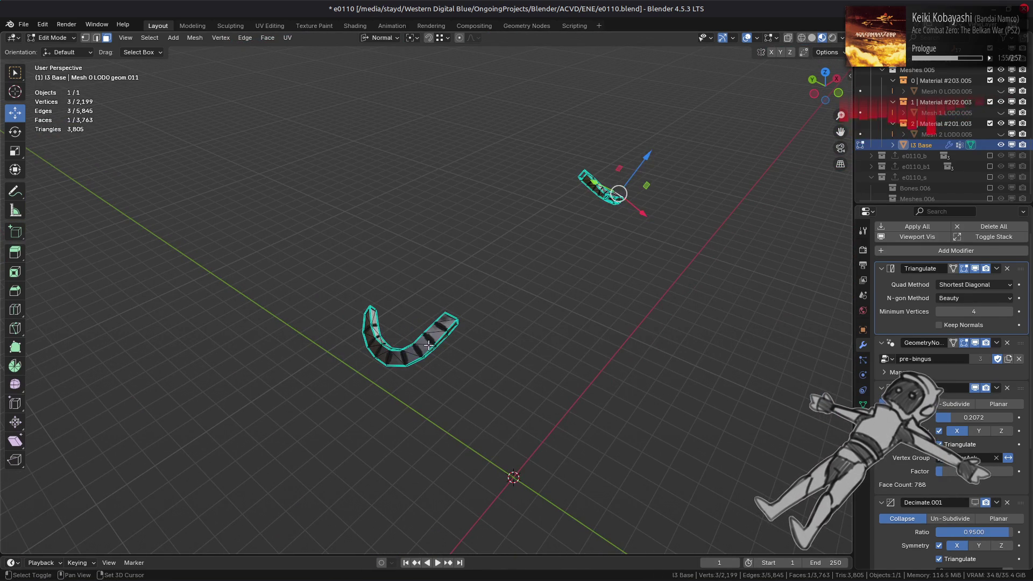
{"action": "key", "text": "ctrl+l"}
{"action": "left_click", "coordinate": [457, 359]}
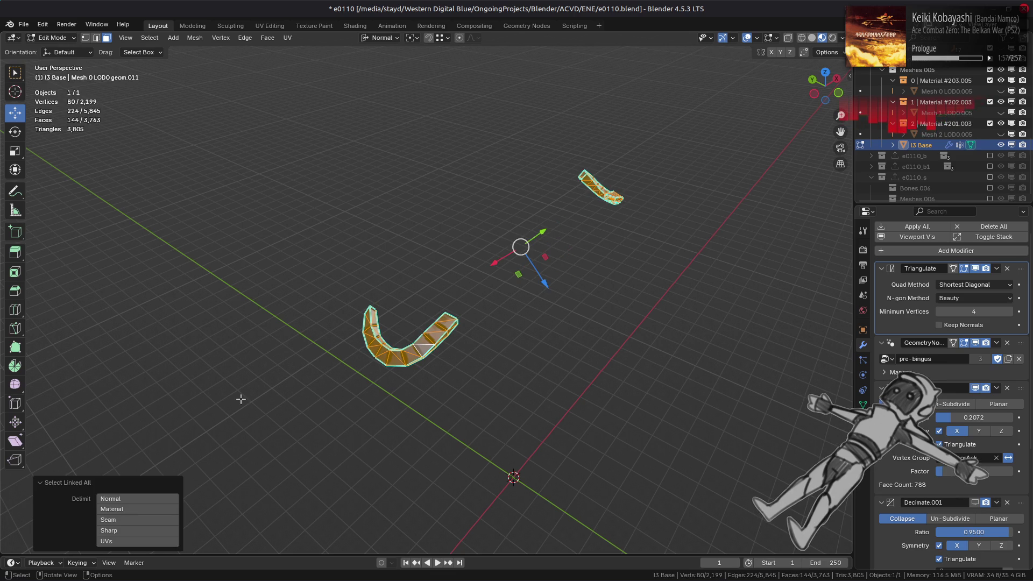
{"action": "left_click", "coordinate": [161, 531]}
{"action": "mouse_move", "coordinate": [457, 376]}
{"action": "middle_mouse_down"}
{"action": "mouse_move", "coordinate": [609, 357]}
{"action": "mouse_move", "coordinate": [530, 365]}
{"action": "mouse_move", "coordinate": [514, 354]}
{"action": "mouse_move", "coordinate": [551, 368]}
{"action": "mouse_move", "coordinate": [508, 340]}
{"action": "mouse_move", "coordinate": [516, 343]}
{"action": "middle_mouse_up"}
{"action": "right_click", "coordinate": [622, 373]}
{"action": "left_click", "coordinate": [622, 372]}
- Unhide all geometry and clear the selection
{"action": "key", "text": "alt+h"}
{"action": "key", "text": "alt+a"}
{"action": "scroll", "coordinate": [525, 346], "scroll_direction": "up", "scroll_amount": 3}
{"action": "scroll", "coordinate": [516, 343], "scroll_direction": "up", "scroll_amount": 3}
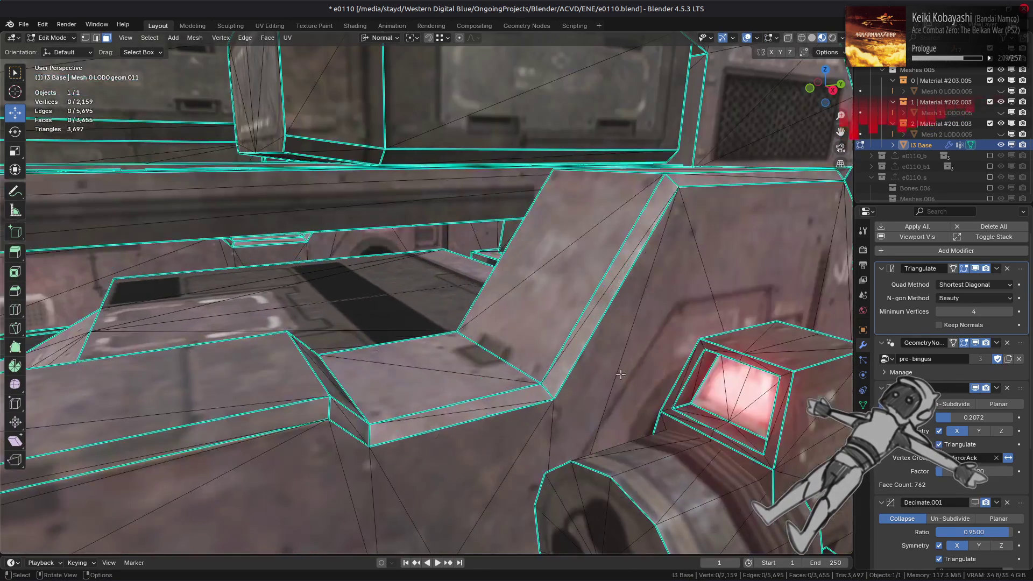
- Select the red screen's recessed panel faces and try merging them, undoing each attempt
{"action": "left_click", "coordinate": [719, 380]}
{"action": "key", "text": "KP_Decimal"}
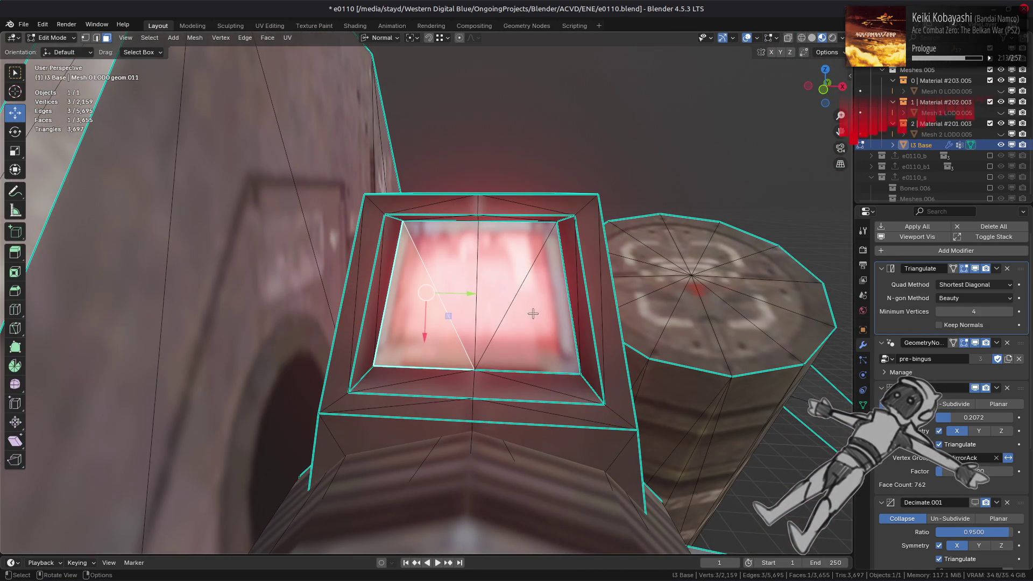
{"action": "key", "text": "ctrl+l"}
{"action": "key", "text": "ctrl+KP_Add"}
{"action": "right_click", "coordinate": [475, 365]}
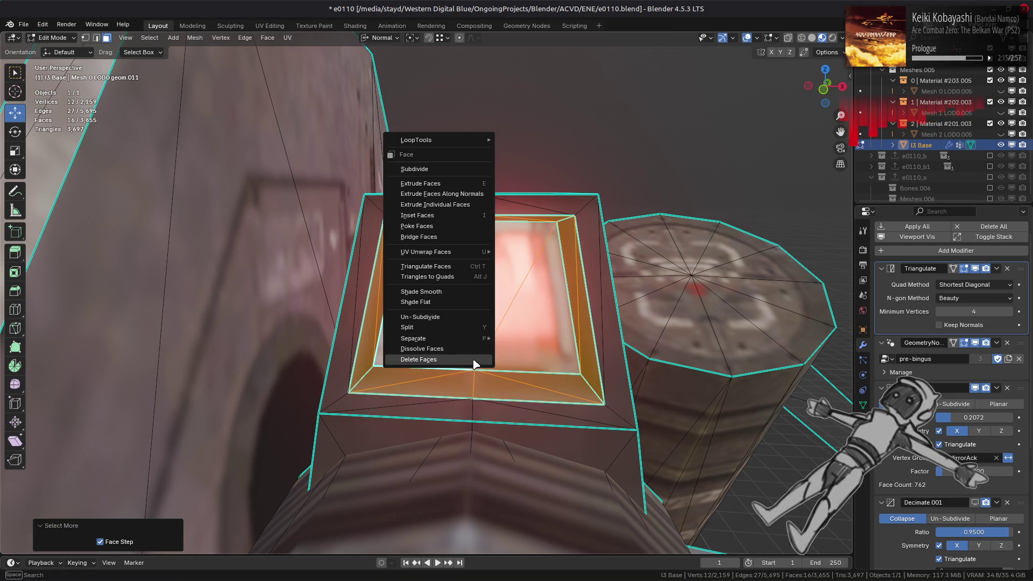
{"action": "left_click", "coordinate": [457, 348]}
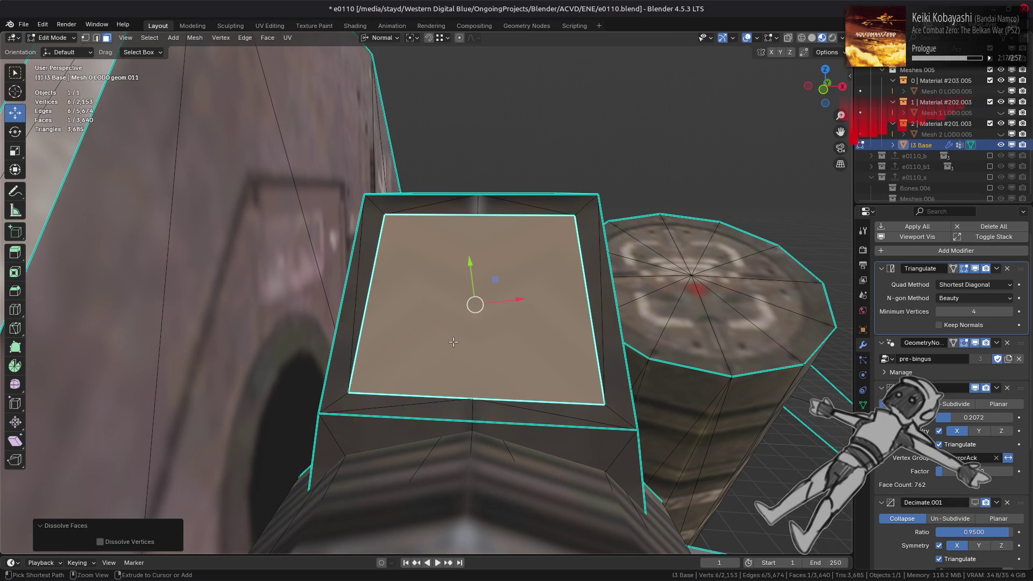
{"action": "key", "text": "ctrl+z"}
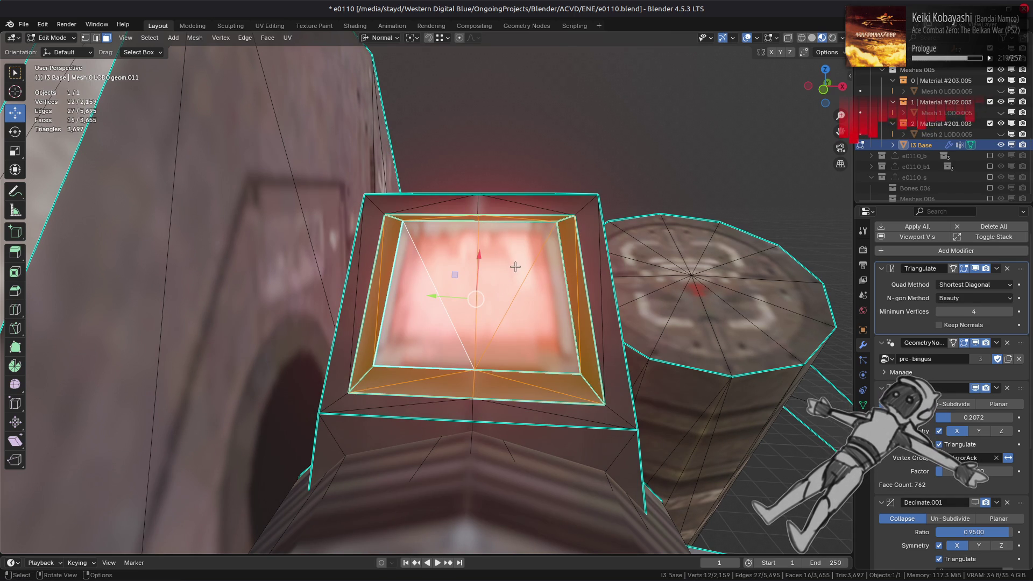
{"action": "middle_click_drag", "start_coordinate": [375, 213], "coordinate": [382, 215]}
{"action": "mouse_move", "coordinate": [289, 134]}
{"action": "left_mouse_down", "text": "ctrl"}
{"action": "mouse_move", "coordinate": [428, 430]}
{"action": "mouse_move", "coordinate": [447, 438]}
{"action": "left_mouse_up", "text": "ctrl"}
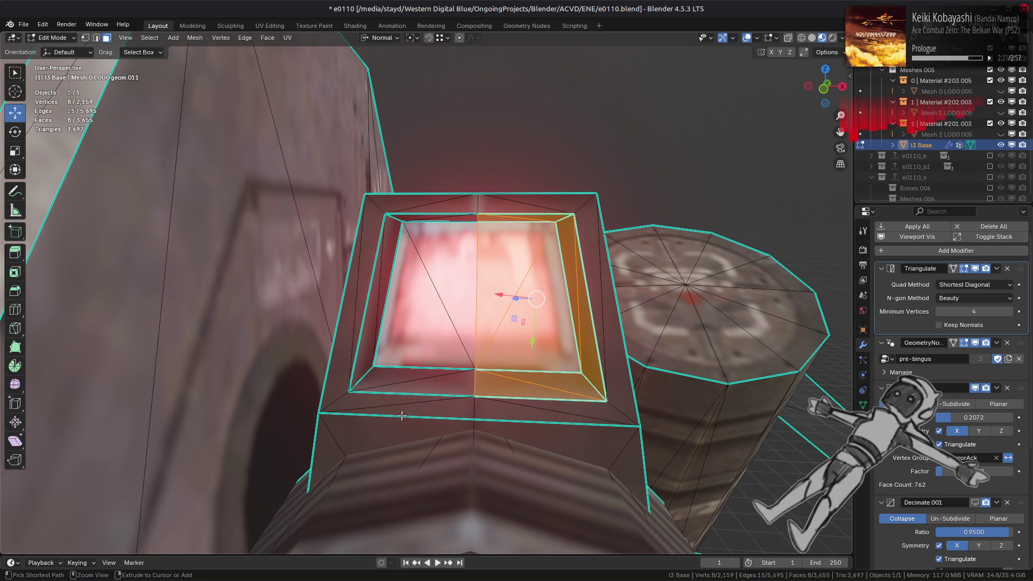
{"action": "right_click", "coordinate": [402, 415]}
{"action": "left_click", "coordinate": [402, 417]}
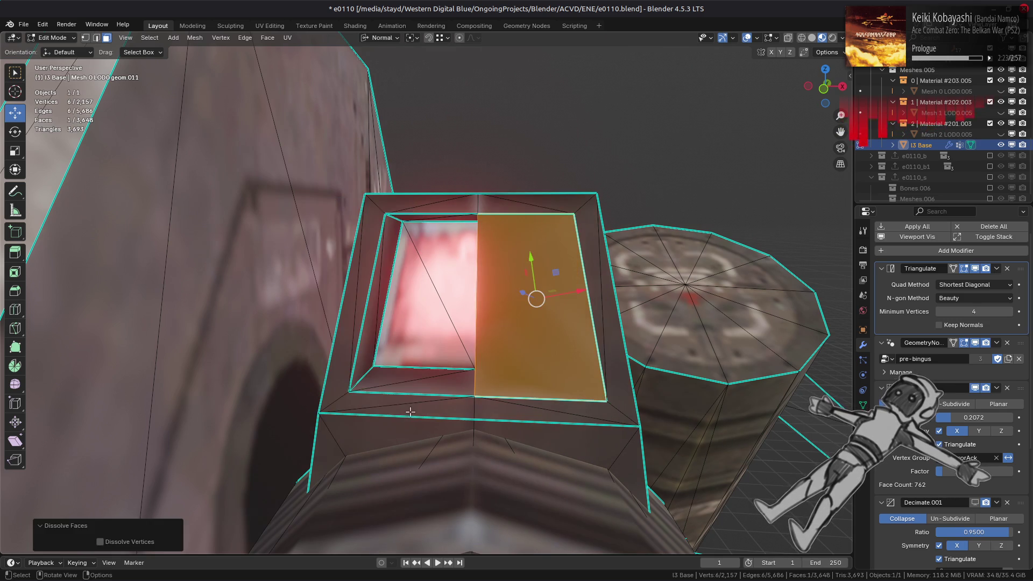
{"action": "mouse_move", "coordinate": [404, 414]}
{"action": "middle_mouse_down"}
{"action": "mouse_move", "coordinate": [476, 408]}
{"action": "mouse_move", "coordinate": [437, 393]}
{"action": "middle_mouse_up"}
{"action": "key", "text": "ctrl+z"}
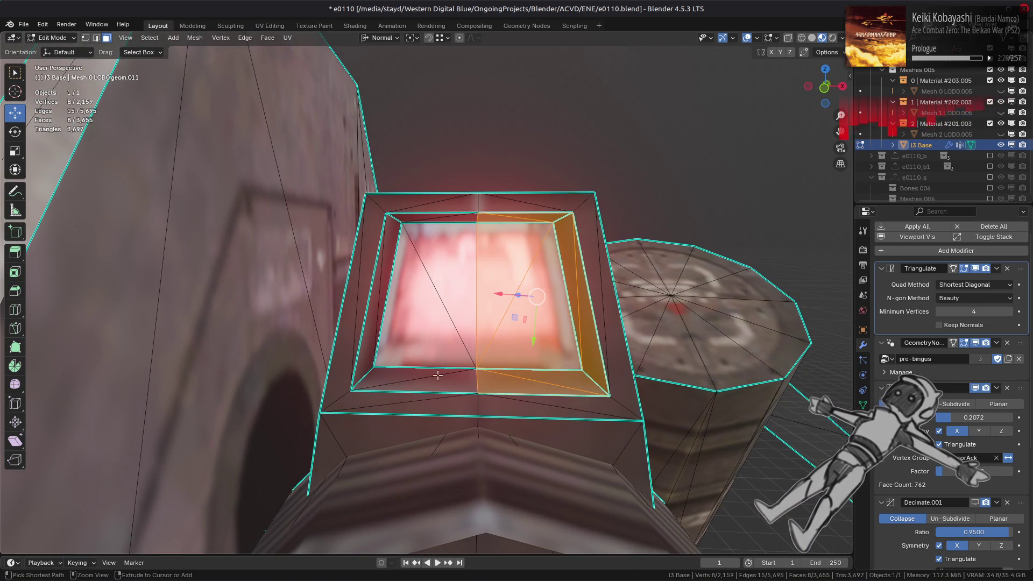
{"action": "key", "text": "ctrl+z"}
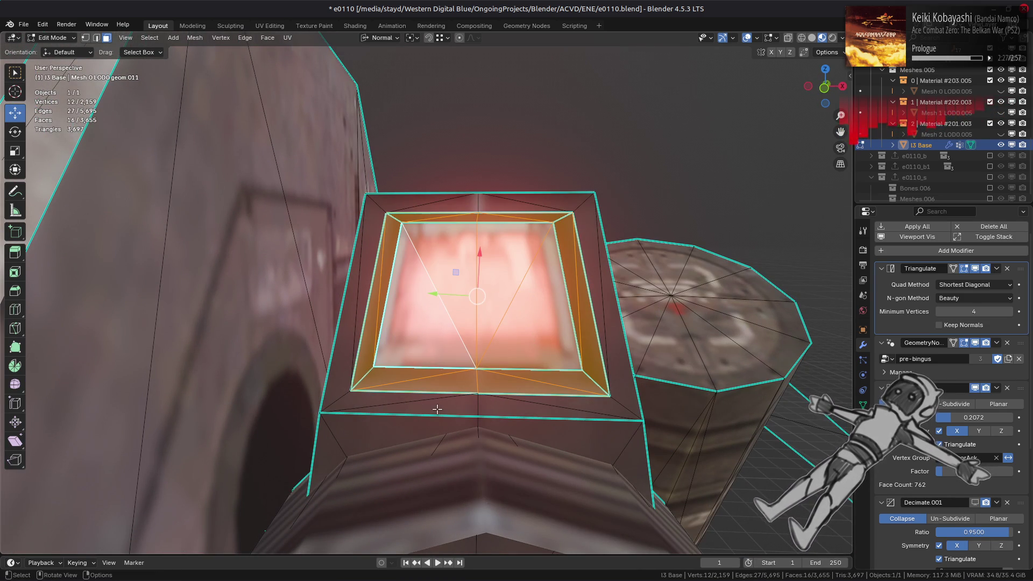
- Delete the recessed screen panel and fill both halves of the resulting hole
{"action": "right_click", "coordinate": [437, 409]}
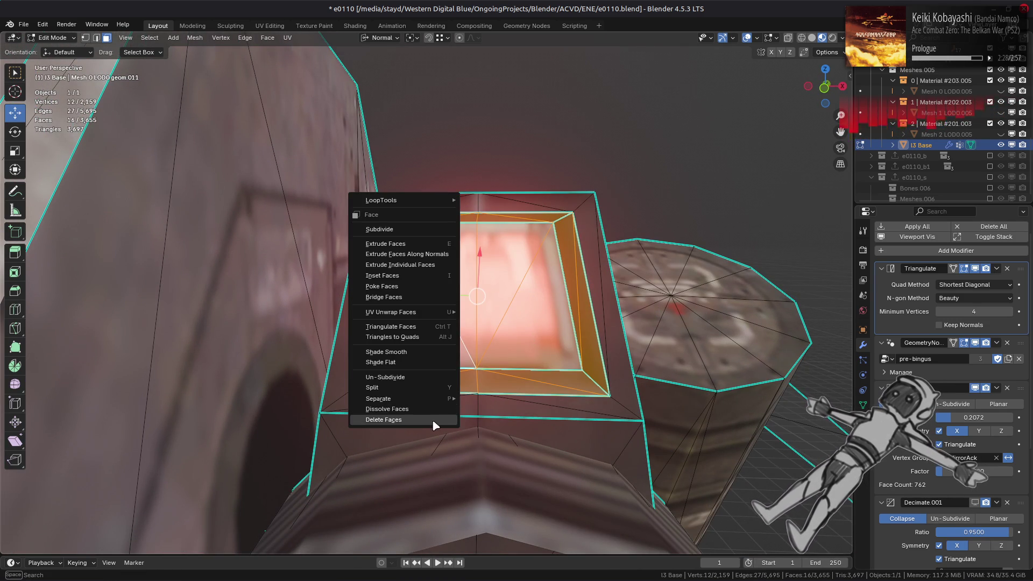
{"action": "left_click", "coordinate": [433, 421]}
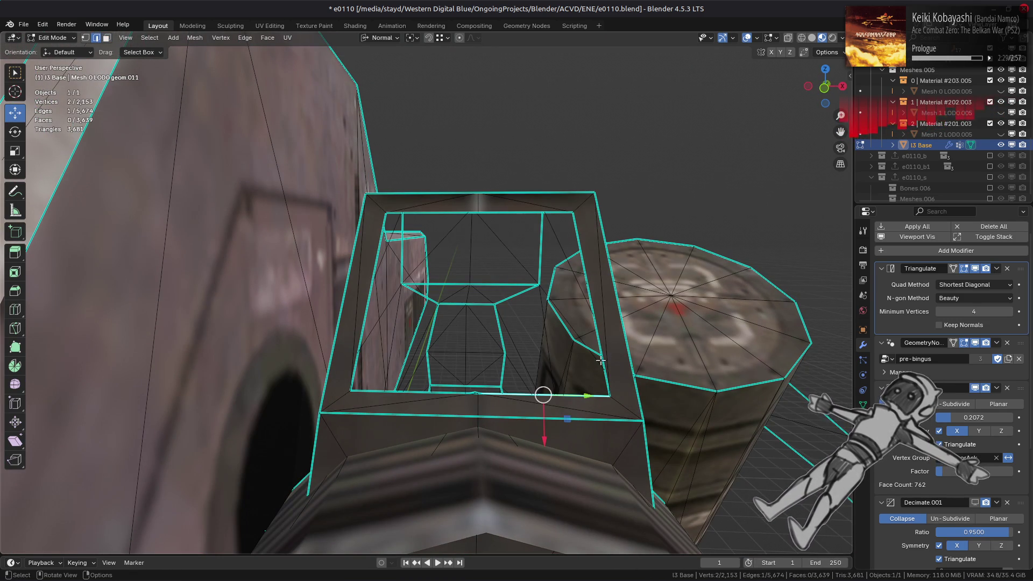
{"action": "left_click", "coordinate": [522, 212], "text": "shift"}
{"action": "key", "text": "f"}
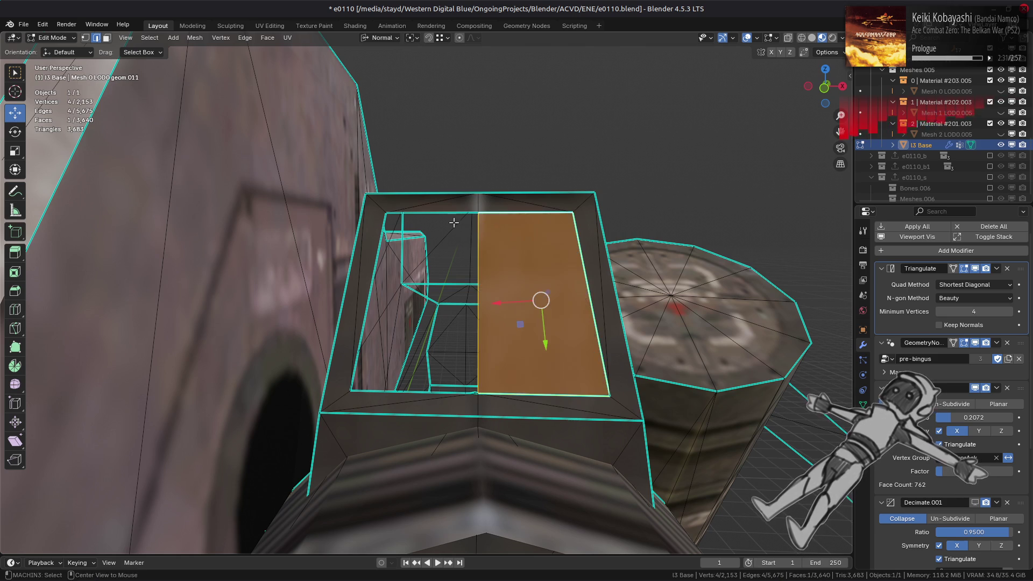
{"action": "left_click", "coordinate": [438, 214], "text": "alt"}
{"action": "key", "text": "f"}
{"action": "key", "text": "alt+a"}
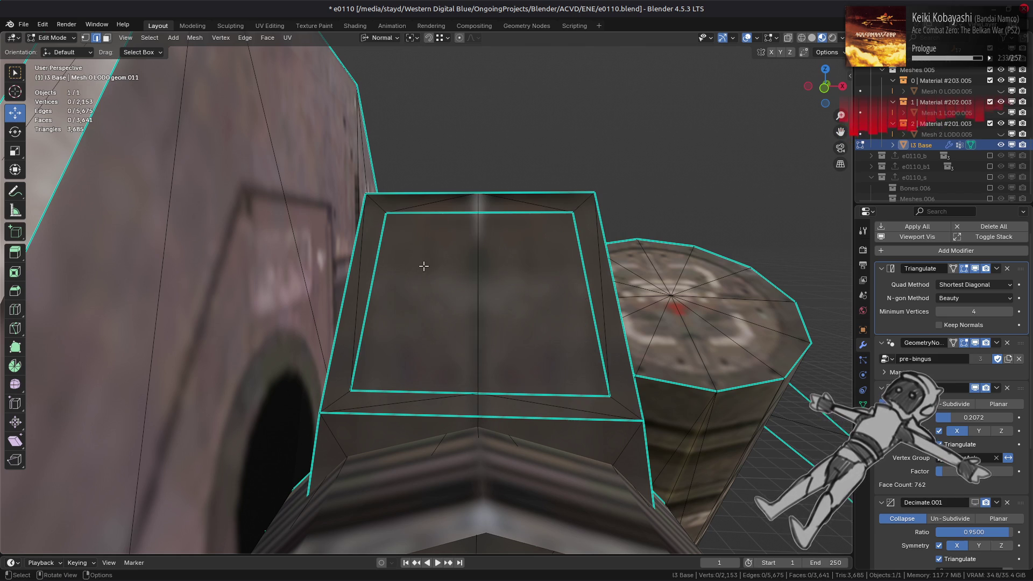
- Dissolve the extra vertices across the two new top faces and triangulate the merged face
{"action": "left_click", "coordinate": [442, 272]}
{"action": "left_click", "coordinate": [517, 294], "text": "shift"}
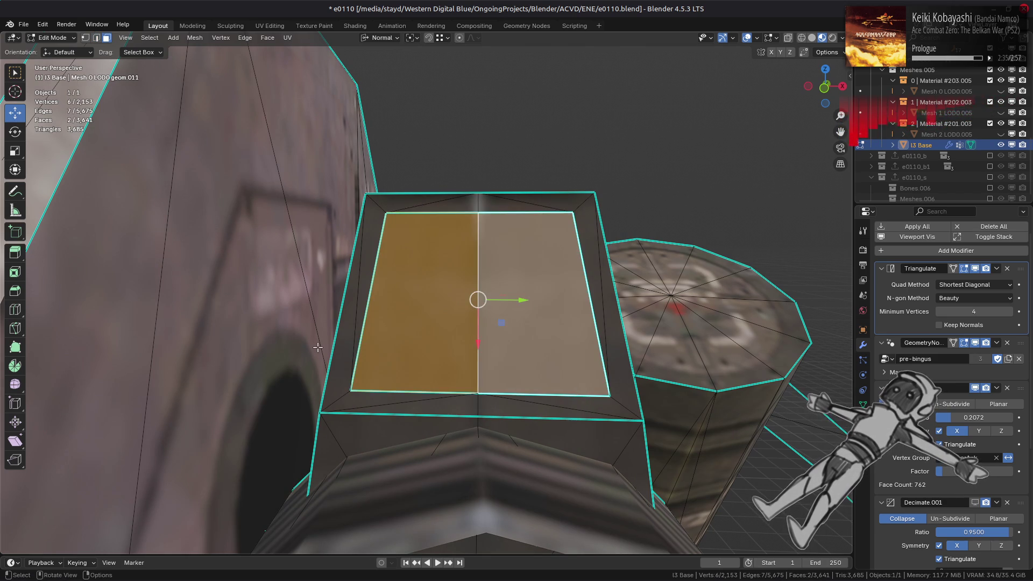
{"action": "key", "text": "1"}
{"action": "right_click", "coordinate": [291, 556]}
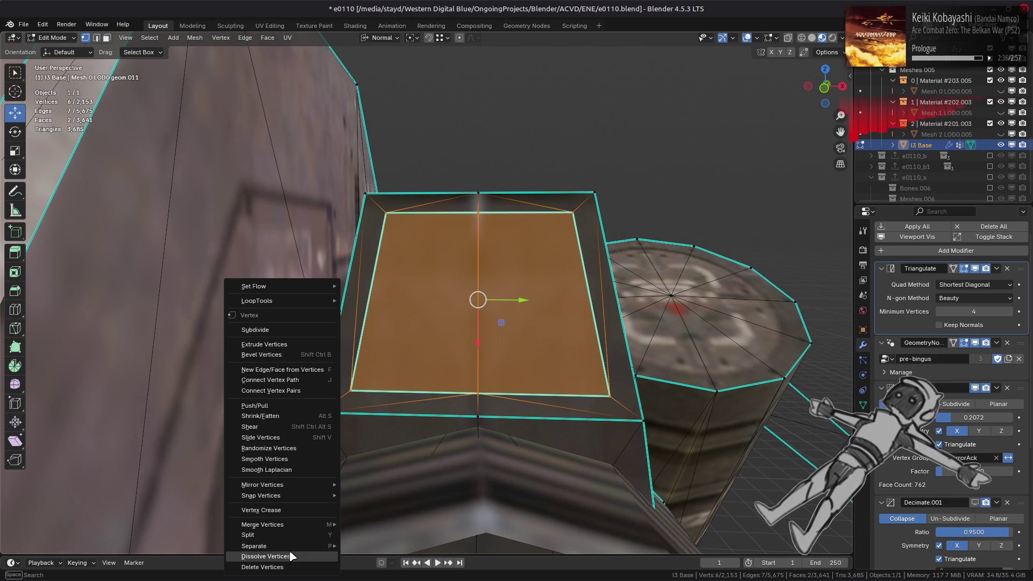
{"action": "left_click", "coordinate": [290, 556]}
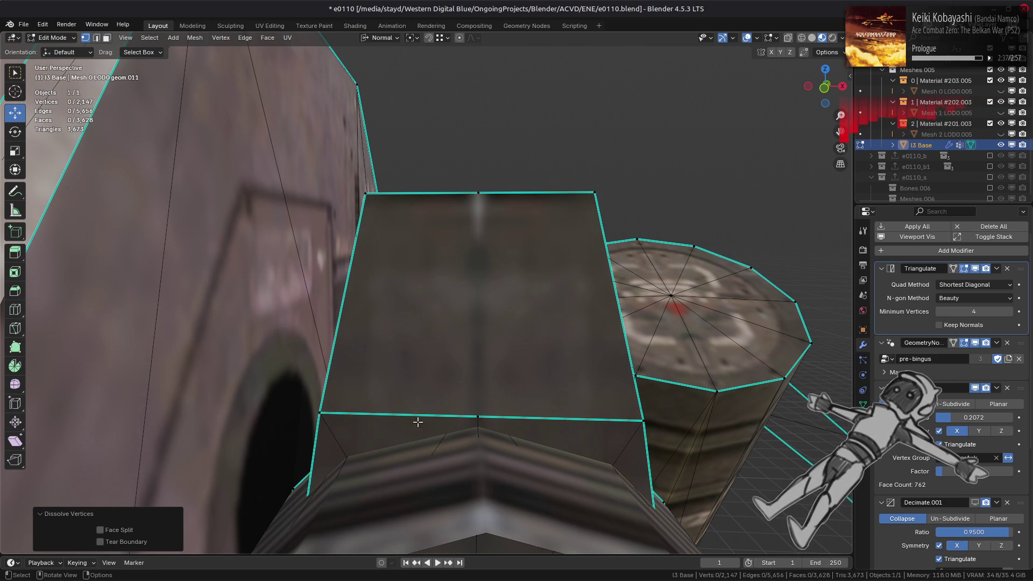
{"action": "key", "text": "3"}
{"action": "left_click", "coordinate": [453, 327]}
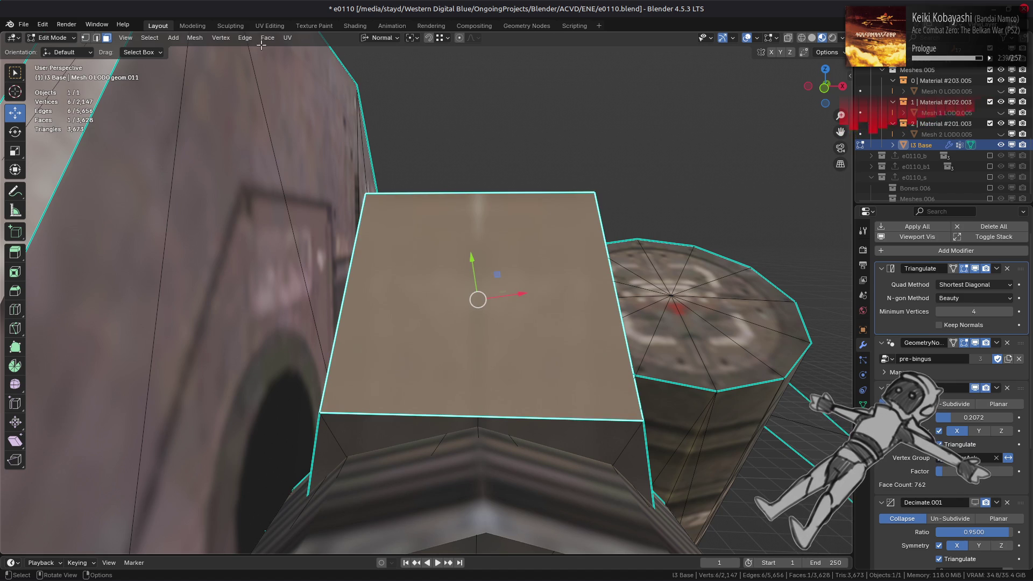
{"action": "left_click", "coordinate": [266, 38]}
{"action": "left_click", "coordinate": [293, 106]}
{"action": "key", "text": "alt+a"}
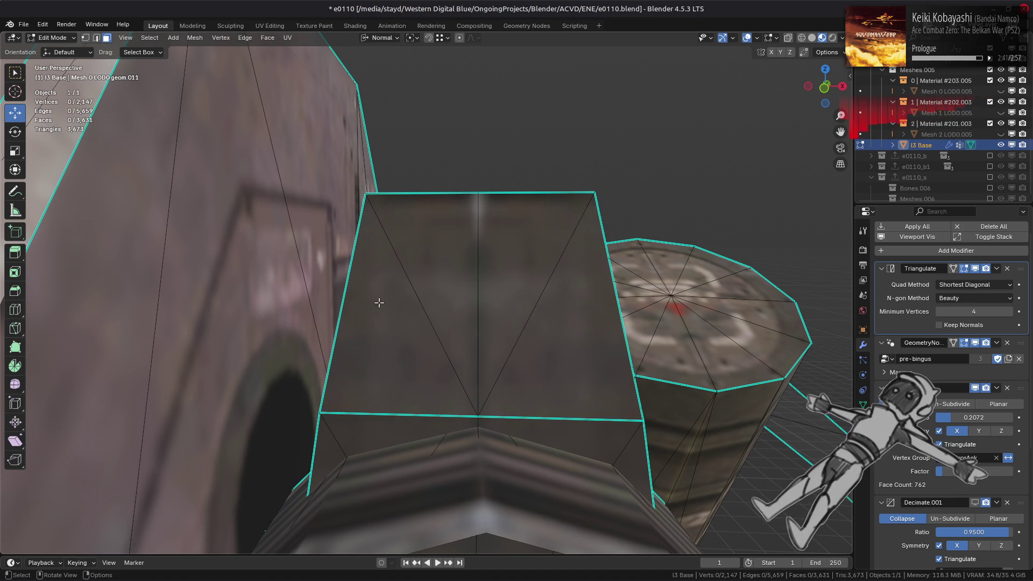
{"action": "scroll", "coordinate": [380, 303], "scroll_direction": "down", "scroll_amount": 6}
- Select the next red inner panel with its rim faces and delete the recess
{"action": "key", "text": "Tab"}
{"action": "mouse_move", "coordinate": [380, 302]}
{"action": "middle_mouse_down"}
{"action": "mouse_move", "coordinate": [319, 312]}
{"action": "mouse_move", "coordinate": [479, 253]}
{"action": "mouse_move", "coordinate": [420, 291]}
{"action": "middle_mouse_up"}
{"action": "scroll", "coordinate": [397, 295], "scroll_direction": "up", "scroll_amount": 5}
{"action": "key", "text": "Tab"}
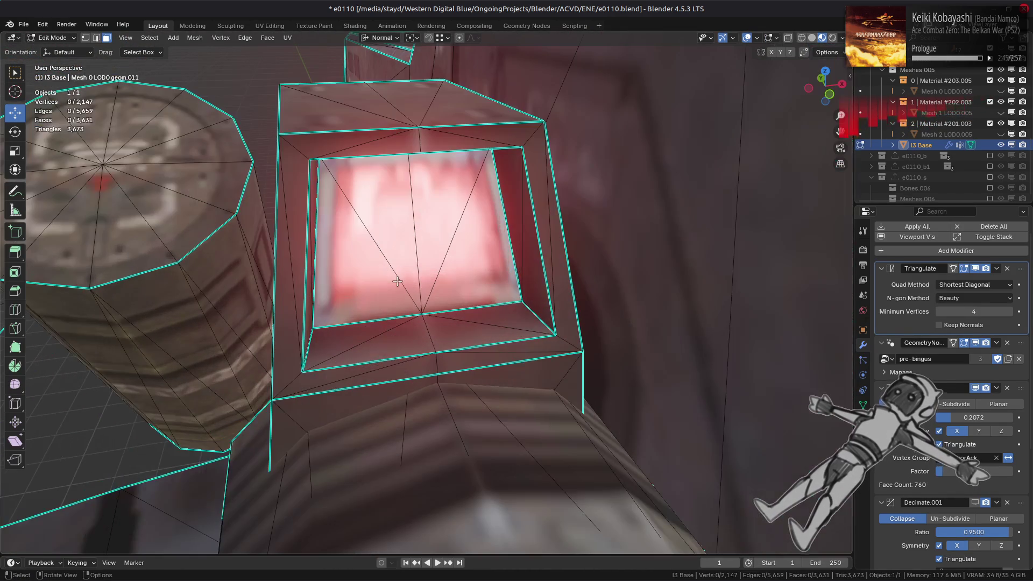
{"action": "left_click", "coordinate": [369, 274]}
{"action": "key", "text": "ctrl+KP_Add"}
{"action": "key", "text": "ctrl+KP_Add"}
{"action": "right_click", "coordinate": [466, 265]}
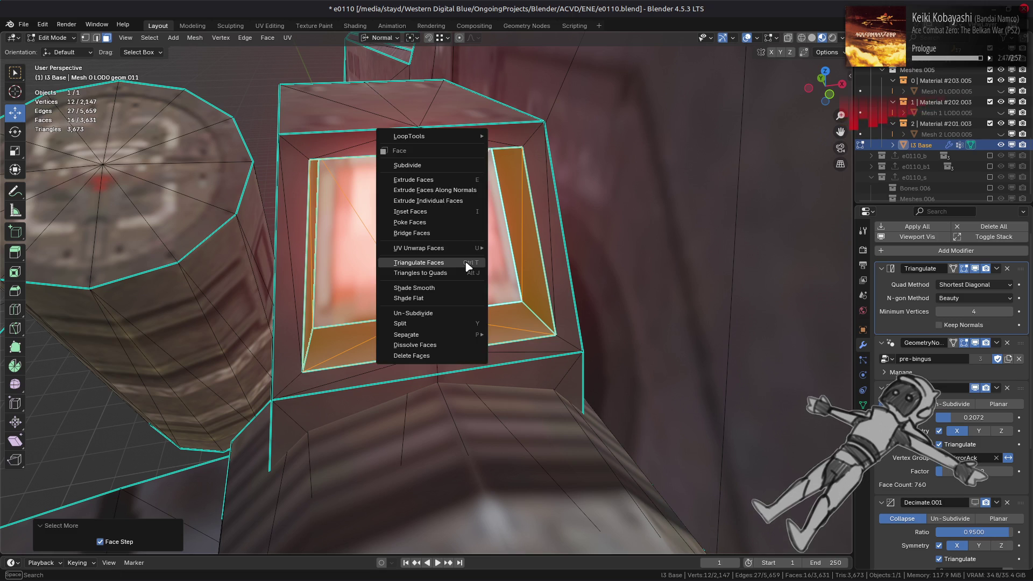
{"action": "left_click", "coordinate": [412, 356]}
{"action": "key", "text": "alt+a"}
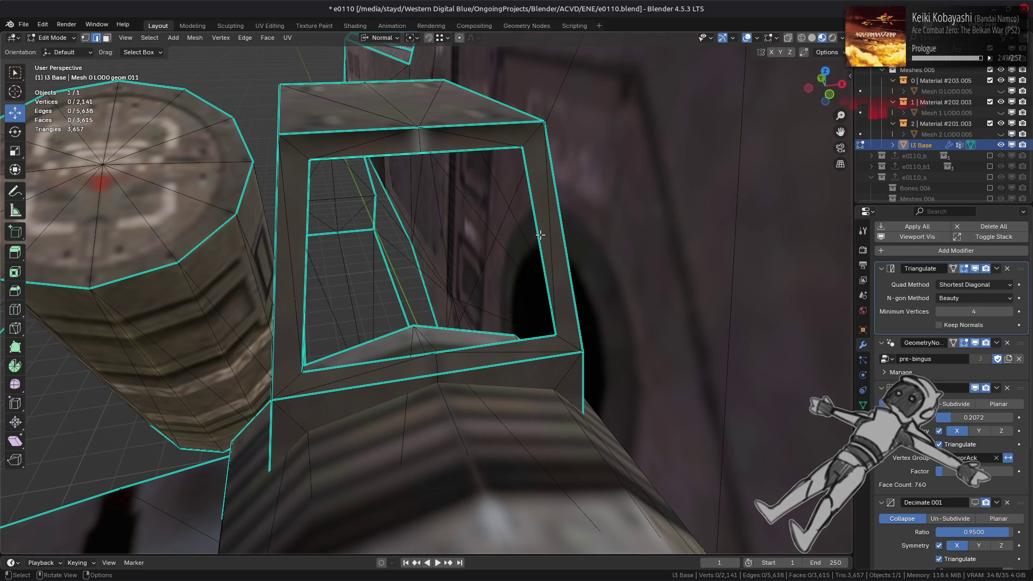
- Fill both halves of the hole left by the deleted panel
{"action": "key", "text": "f"}
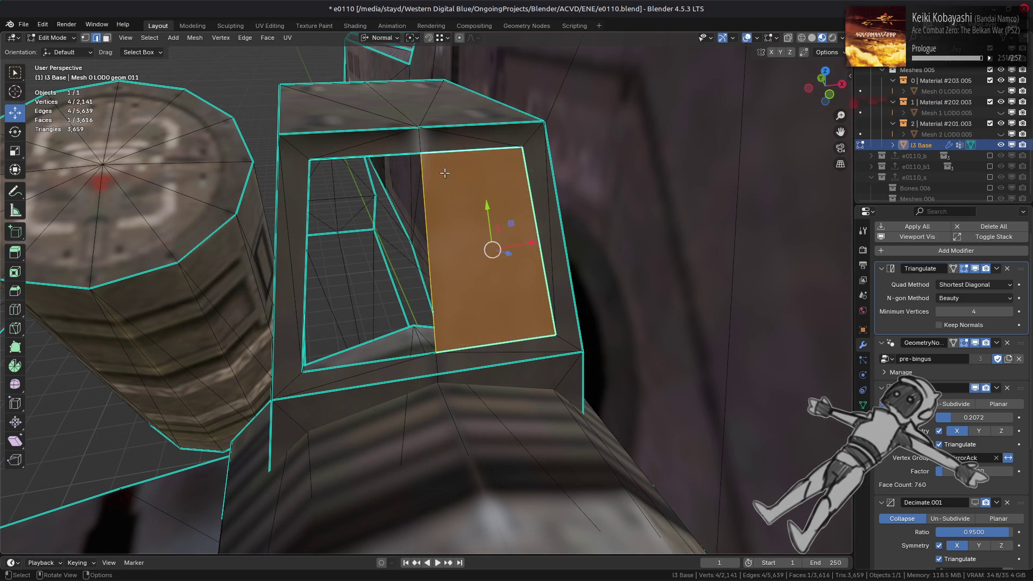
{"action": "key", "text": "alt+a"}
{"action": "left_click", "coordinate": [390, 161], "text": "alt"}
{"action": "key", "text": "f"}
{"action": "key", "text": "alt+a"}
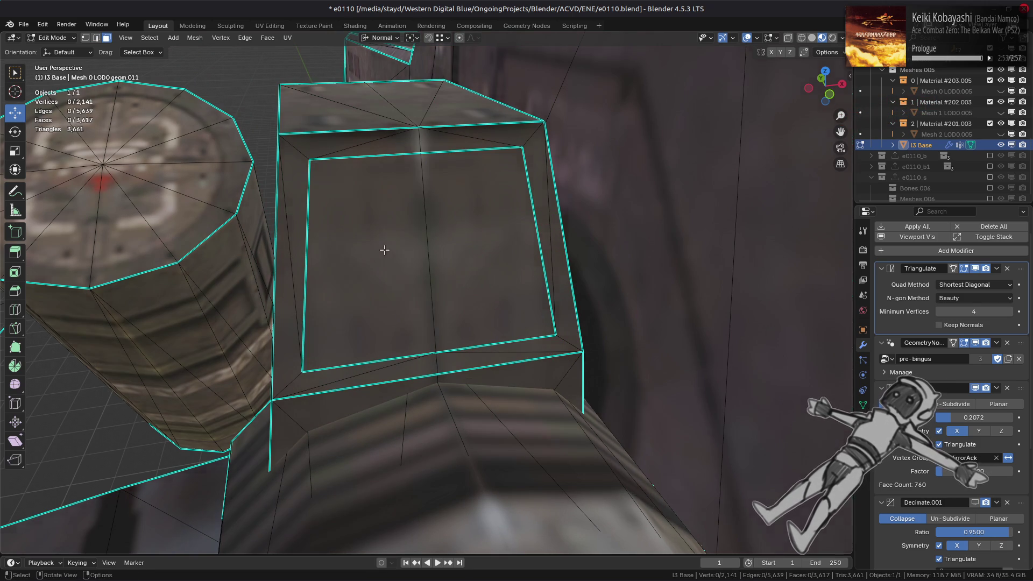
- Dissolve the extra vertices of the two new panel faces and triangulate the result
{"action": "left_click", "coordinate": [371, 259]}
{"action": "left_click", "coordinate": [473, 253], "text": "shift"}
{"action": "key", "text": "1"}
{"action": "right_click", "coordinate": [403, 500]}
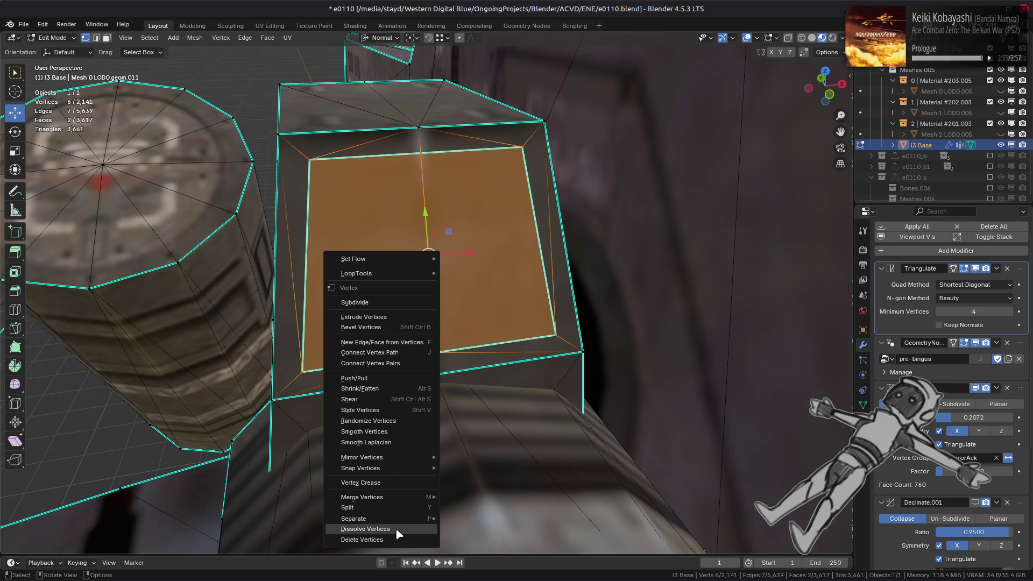
{"action": "left_click", "coordinate": [396, 529]}
{"action": "key", "text": "3"}
{"action": "left_click", "coordinate": [267, 37]}
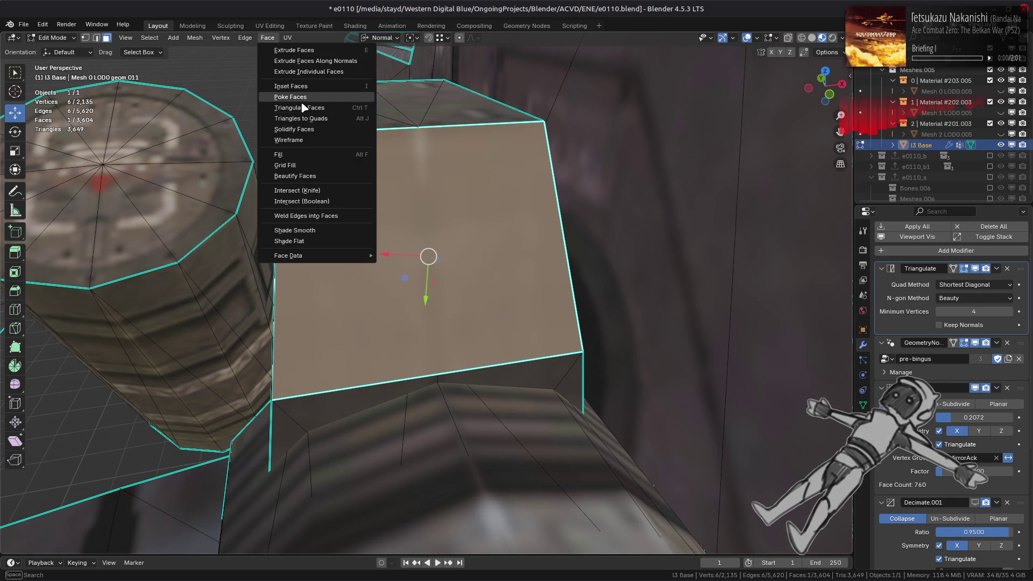
{"action": "left_click", "coordinate": [303, 108]}
{"action": "key", "text": "alt+a"}
{"action": "scroll", "coordinate": [371, 261], "scroll_direction": "down", "scroll_amount": 5}
{"action": "mouse_move", "coordinate": [372, 261]}
{"action": "middle_mouse_down"}
{"action": "mouse_move", "coordinate": [474, 274]}
{"action": "mouse_move", "coordinate": [446, 299]}
{"action": "mouse_move", "coordinate": [354, 309]}
{"action": "mouse_move", "coordinate": [411, 360]}
{"action": "middle_mouse_up"}
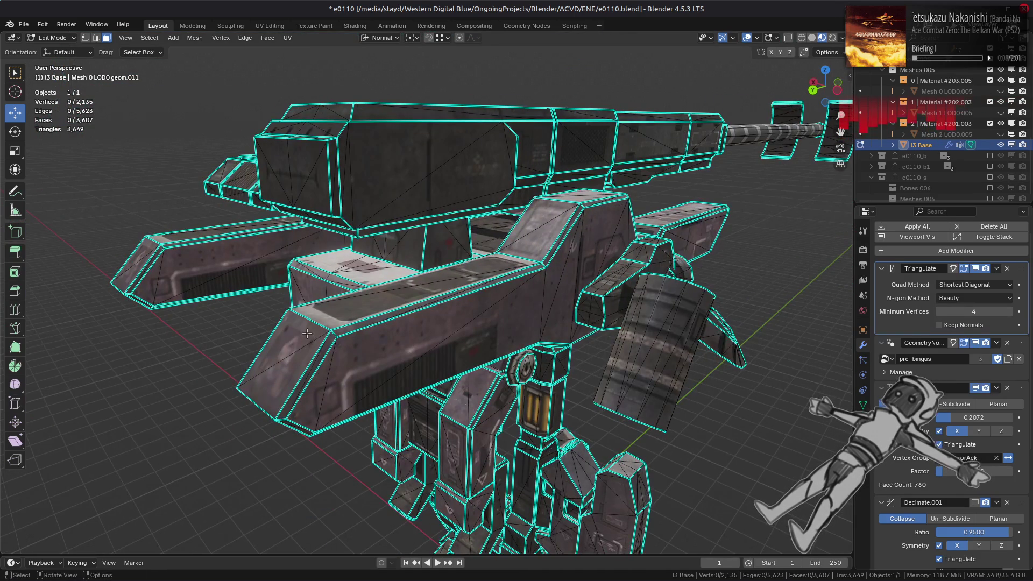
- Set the Decimate modifier ratio to 0.25 in Object Mode and check the mech
{"action": "key", "text": "Tab"}
{"action": "middle_click_drag", "start_coordinate": [401, 317], "coordinate": [463, 322]}
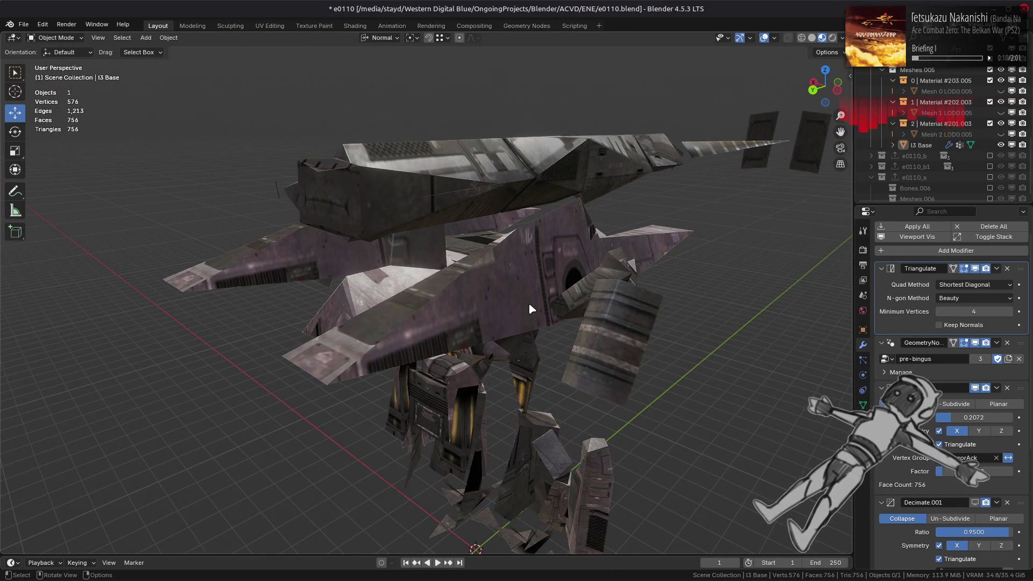
{"action": "mouse_move", "coordinate": [528, 302]}
{"action": "middle_mouse_down"}
{"action": "mouse_move", "coordinate": [552, 317]}
{"action": "mouse_move", "coordinate": [443, 318]}
{"action": "middle_mouse_up"}
{"action": "scroll", "coordinate": [443, 317], "scroll_direction": "up", "scroll_amount": 3}
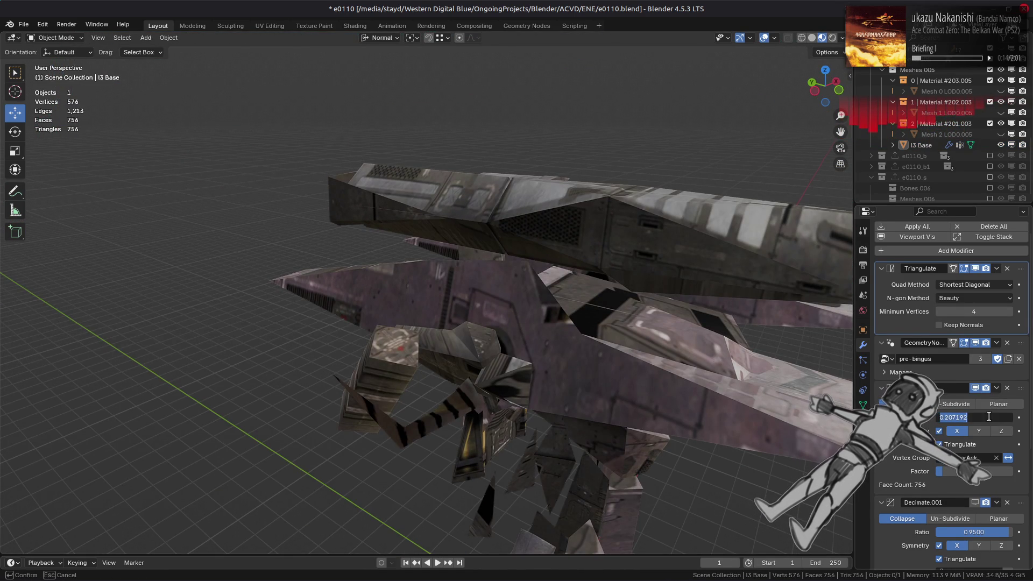
{"action": "type", "text": "5"}
{"action": "key", "text": "Return"}
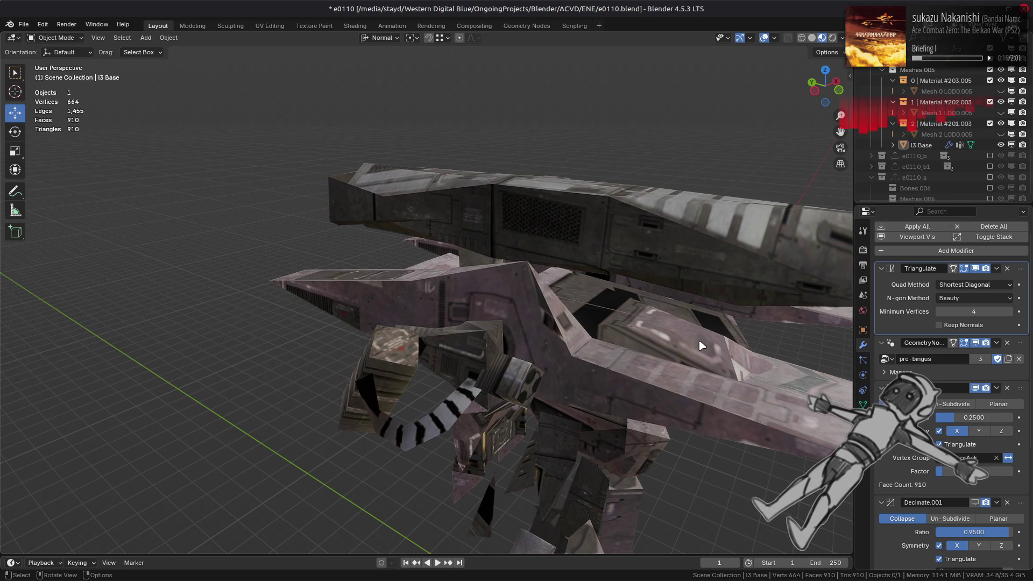
{"action": "mouse_move", "coordinate": [703, 346]}
{"action": "middle_mouse_down"}
{"action": "mouse_move", "coordinate": [637, 351]}
{"action": "mouse_move", "coordinate": [657, 338]}
{"action": "mouse_move", "coordinate": [632, 323]}
{"action": "mouse_move", "coordinate": [623, 337]}
{"action": "mouse_move", "coordinate": [595, 345]}
{"action": "mouse_move", "coordinate": [606, 298]}
{"action": "middle_mouse_up"}
{"action": "key", "text": "Tab"}
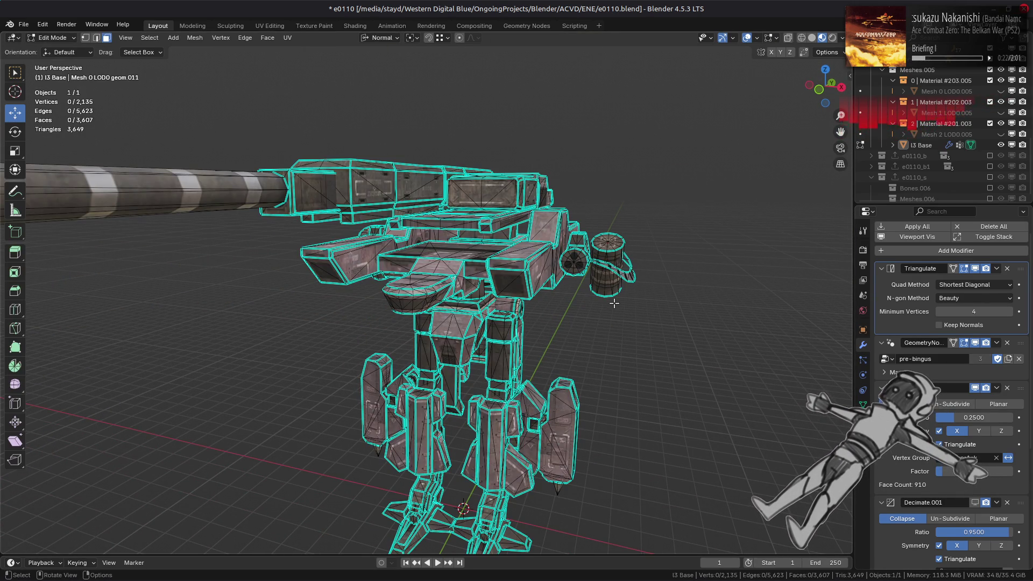
- Compare the decimated preview again, then zoom in and select the part between the feet
{"action": "key", "text": "Tab"}
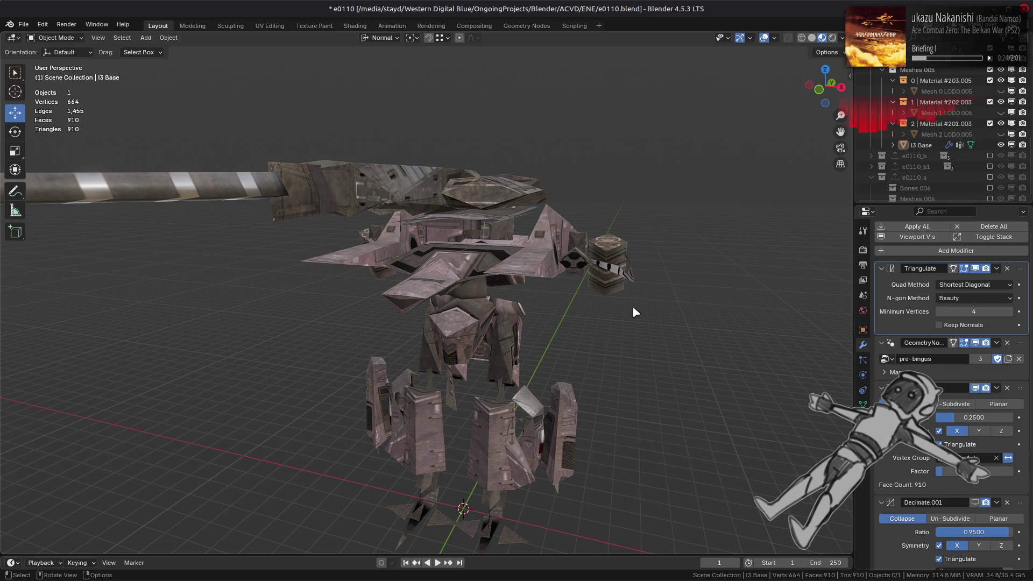
{"action": "key", "text": "Tab"}
{"action": "scroll", "coordinate": [635, 312], "scroll_direction": "up", "scroll_amount": 5}
{"action": "mouse_move", "coordinate": [591, 307]}
{"action": "middle_mouse_down"}
{"action": "mouse_move", "coordinate": [534, 296]}
{"action": "mouse_move", "coordinate": [530, 279]}
{"action": "middle_mouse_up"}
{"action": "left_click", "coordinate": [521, 179]}
{"action": "middle_click_drag", "start_coordinate": [521, 179], "coordinate": [568, 186]}
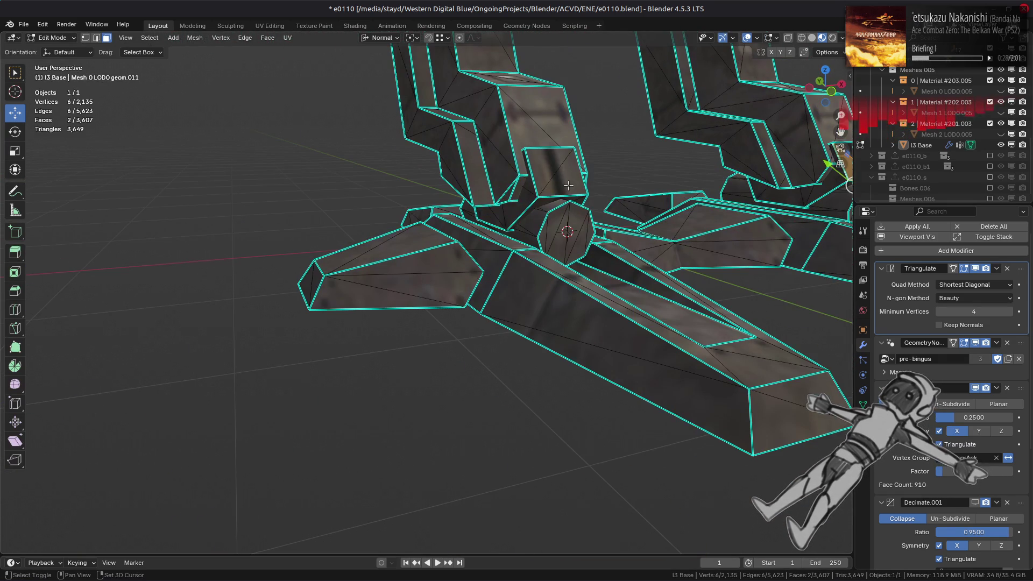
- Delete the linked hexagonal piece at the mech's feet, with Sharp delimit turned off
{"action": "left_click", "coordinate": [568, 185], "text": "shift"}
{"action": "key", "text": "ctrl+l"}
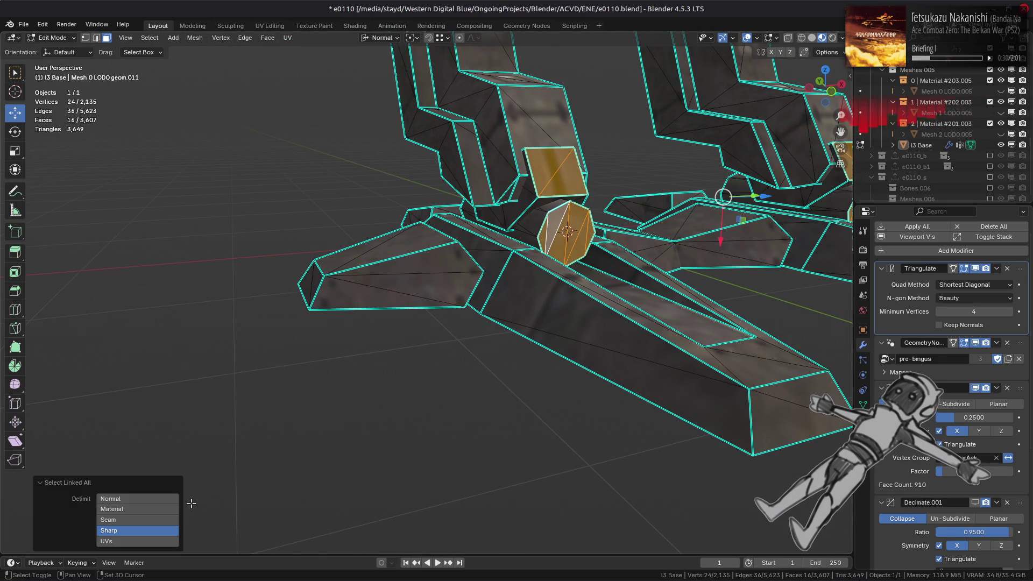
{"action": "left_click", "coordinate": [137, 530]}
{"action": "right_click", "coordinate": [550, 418]}
{"action": "left_click", "coordinate": [520, 509]}
{"action": "mouse_move", "coordinate": [520, 509]}
{"action": "middle_mouse_down"}
{"action": "mouse_move", "coordinate": [353, 303]}
{"action": "mouse_move", "coordinate": [362, 279]}
{"action": "mouse_move", "coordinate": [390, 269]}
{"action": "mouse_move", "coordinate": [484, 345]}
{"action": "mouse_move", "coordinate": [532, 290]}
{"action": "mouse_move", "coordinate": [549, 320]}
{"action": "mouse_move", "coordinate": [574, 319]}
{"action": "mouse_move", "coordinate": [530, 340]}
{"action": "middle_mouse_up"}
- Isolate the recessed panel and the narrow strip above it to inspect them
{"action": "left_click", "coordinate": [530, 340]}
{"action": "key", "text": "ctrl+l"}
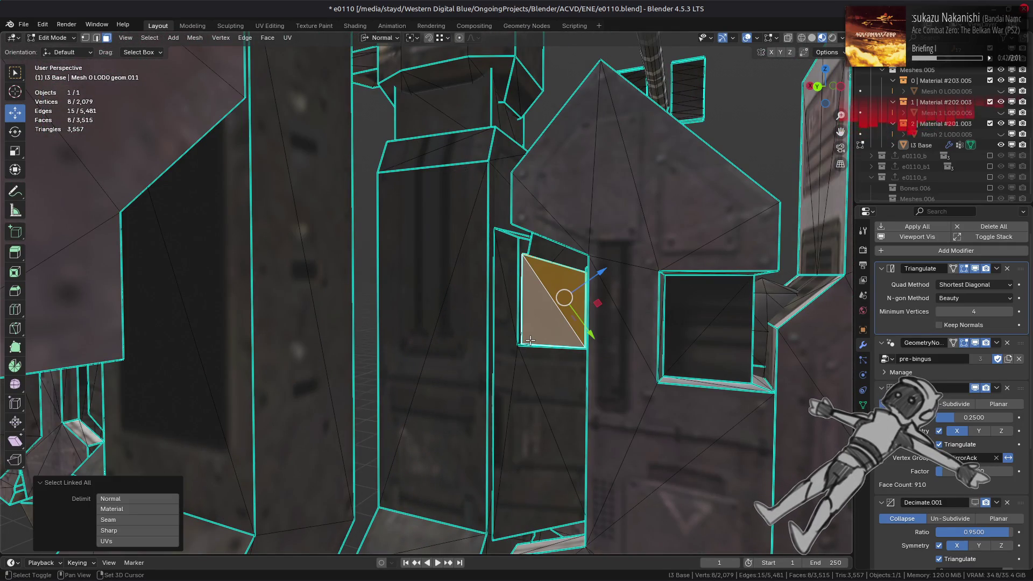
{"action": "key", "text": "shift+h"}
{"action": "scroll", "coordinate": [525, 336], "scroll_direction": "up", "scroll_amount": 2}
{"action": "key", "text": "ctrl+z"}
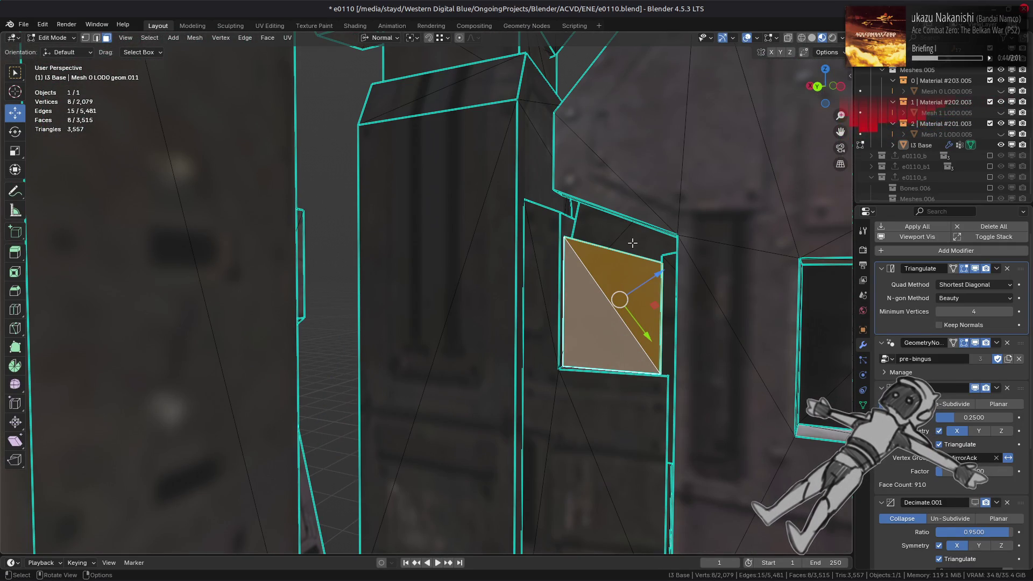
{"action": "left_click", "coordinate": [623, 251]}
{"action": "key", "text": "ctrl+l"}
{"action": "key", "text": "shift+h"}
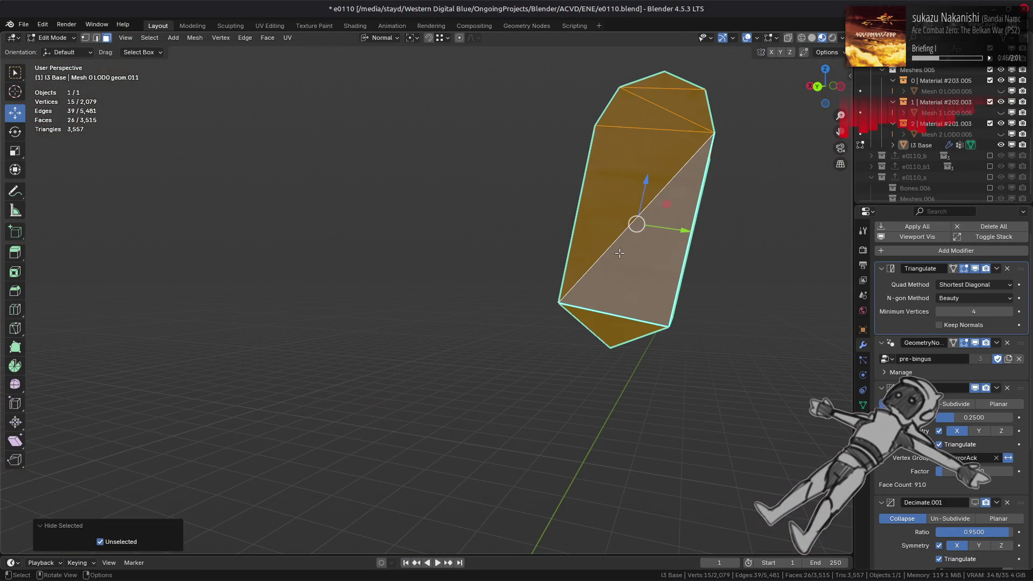
{"action": "mouse_move", "coordinate": [618, 252]}
{"action": "middle_mouse_down"}
{"action": "mouse_move", "coordinate": [562, 308]}
{"action": "mouse_move", "coordinate": [581, 280]}
{"action": "mouse_move", "coordinate": [602, 290]}
{"action": "mouse_move", "coordinate": [590, 321]}
{"action": "middle_mouse_up"}
{"action": "key", "text": "ctrl+z"}
{"action": "key", "text": "alt+a"}
- Select the thin sliver's linked faces and inspect them in X-ray
{"action": "left_click", "coordinate": [594, 312]}
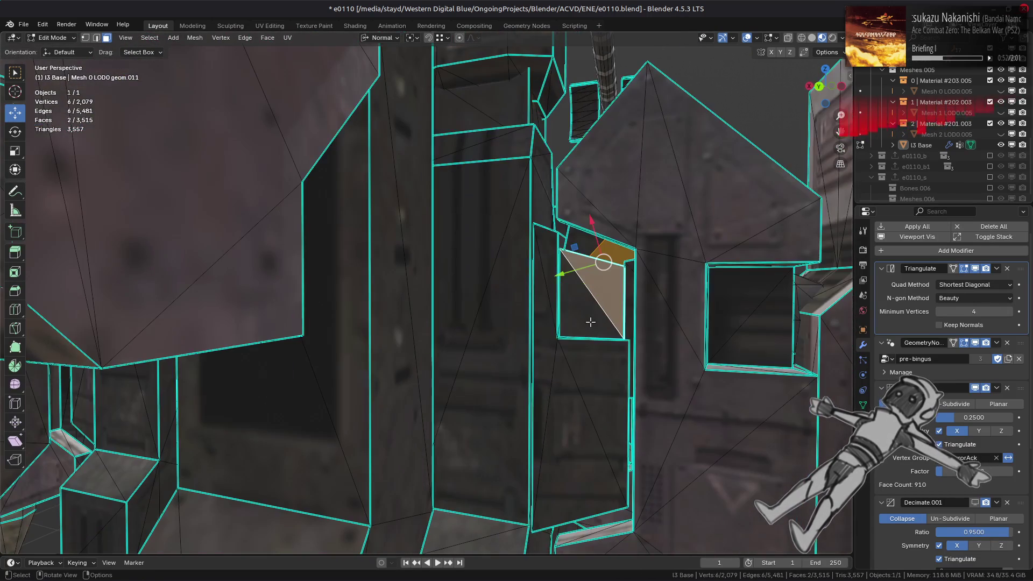
{"action": "left_click", "coordinate": [631, 299]}
{"action": "key", "text": "ctrl+l"}
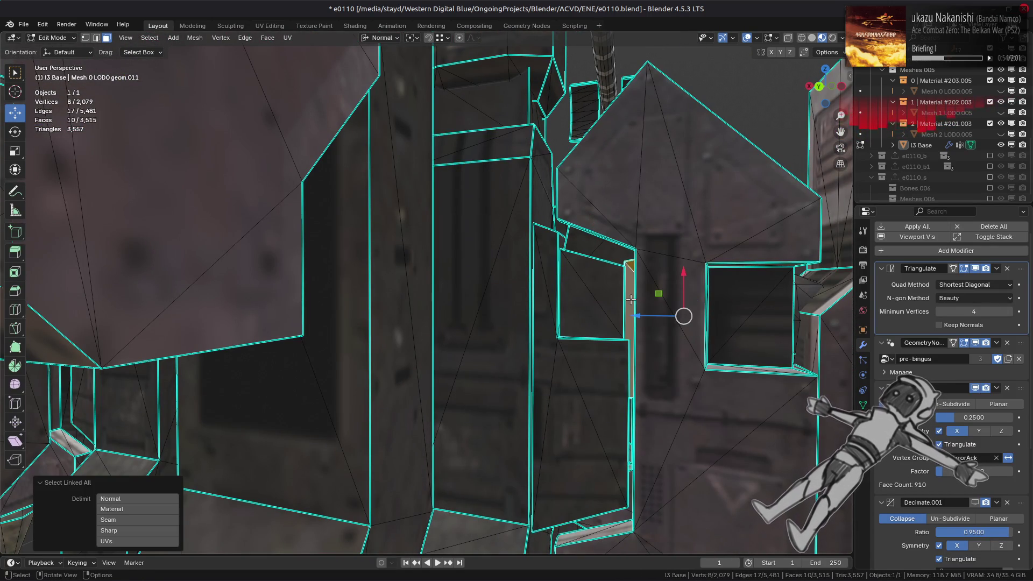
{"action": "key", "text": "alt+z"}
{"action": "scroll", "coordinate": [631, 299], "scroll_direction": "down", "scroll_amount": 3}
{"action": "mouse_move", "coordinate": [631, 299]}
{"action": "middle_mouse_down"}
{"action": "mouse_move", "coordinate": [627, 322]}
{"action": "mouse_move", "coordinate": [560, 277]}
{"action": "middle_mouse_up"}
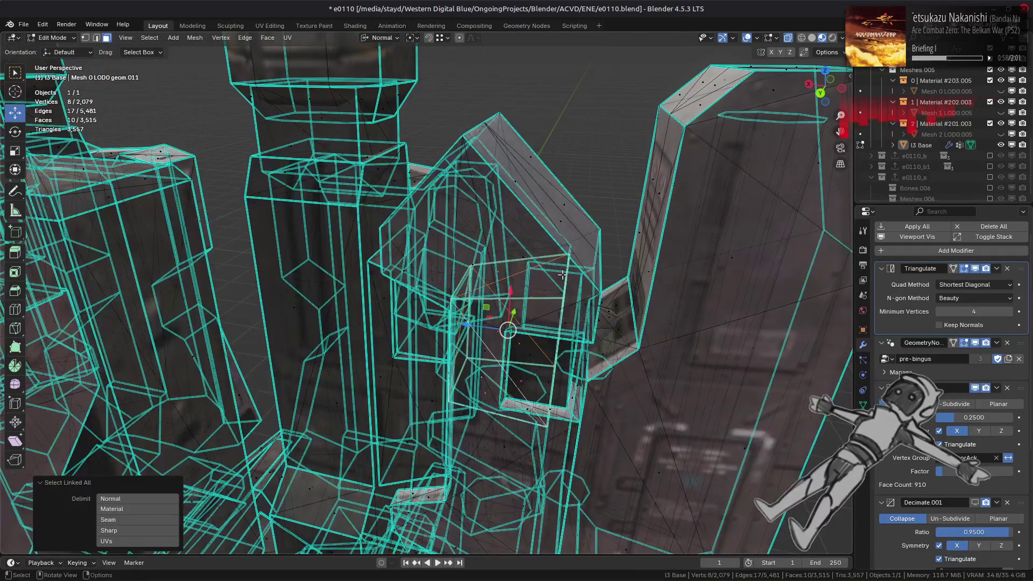
{"action": "scroll", "coordinate": [562, 275], "scroll_direction": "up", "scroll_amount": 5}
{"action": "key", "text": "alt+z"}
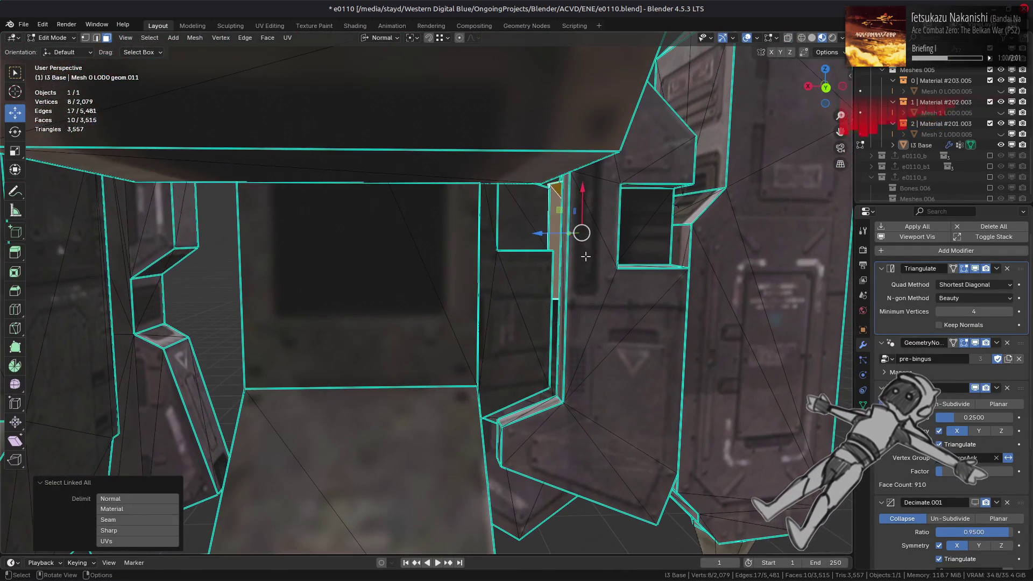
- Show the vertex groups and preview the r_sableg_r_07 group's vertices, then undo
{"action": "left_click", "coordinate": [863, 404]}
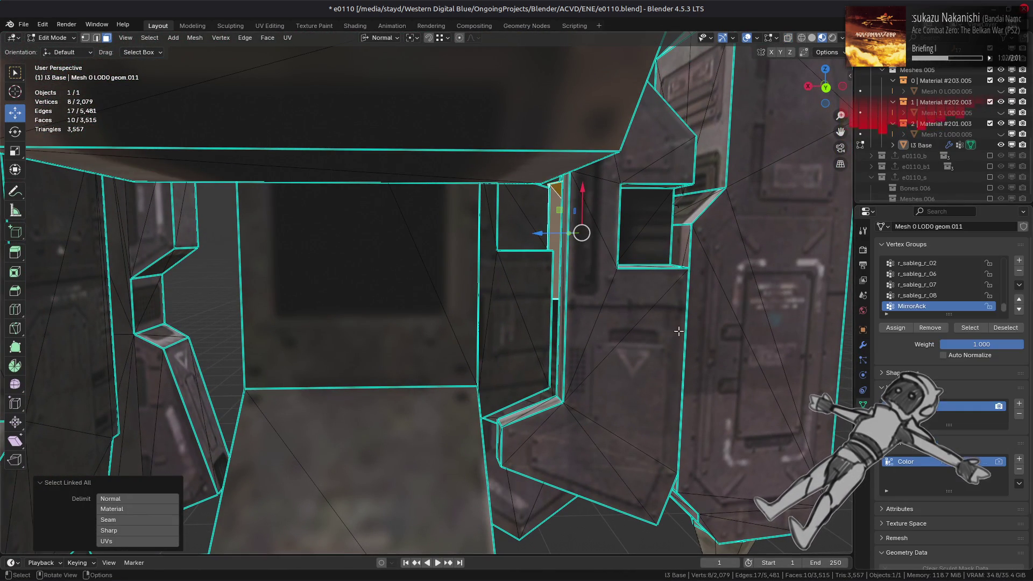
{"action": "middle_click_drag", "start_coordinate": [726, 323], "coordinate": [549, 323], "text": "shift"}
{"action": "key", "text": "alt+a"}
{"action": "mouse_move", "coordinate": [549, 361]}
{"action": "middle_mouse_down", "text": "shift"}
{"action": "mouse_move", "coordinate": [552, 323]}
{"action": "mouse_move", "coordinate": [531, 339]}
{"action": "middle_mouse_up", "text": "shift"}
{"action": "left_click", "coordinate": [531, 376]}
{"action": "key", "text": "alt+a"}
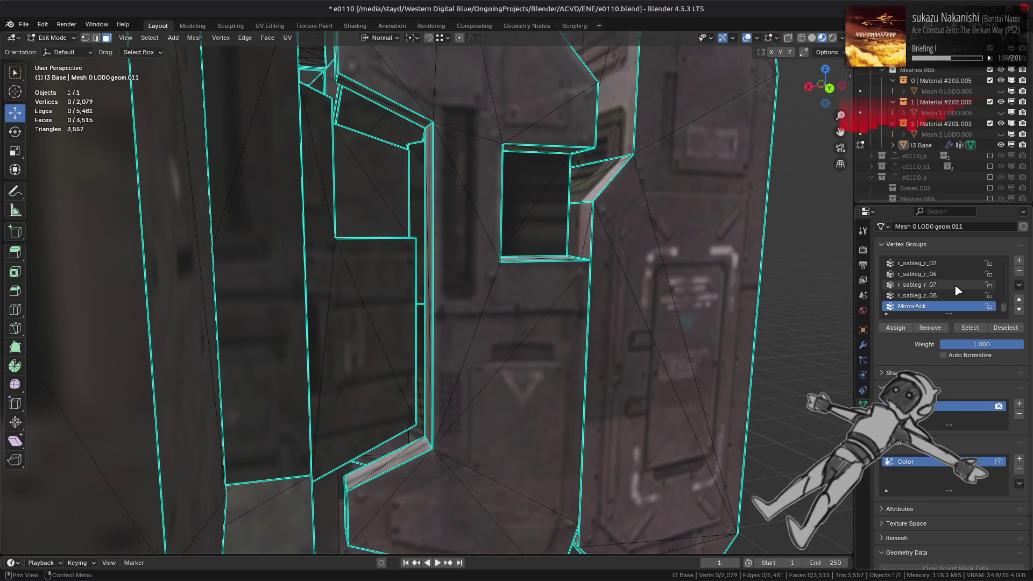
{"action": "left_click", "coordinate": [956, 285]}
{"action": "left_click", "coordinate": [969, 328]}
{"action": "key", "text": "ctrl+z"}
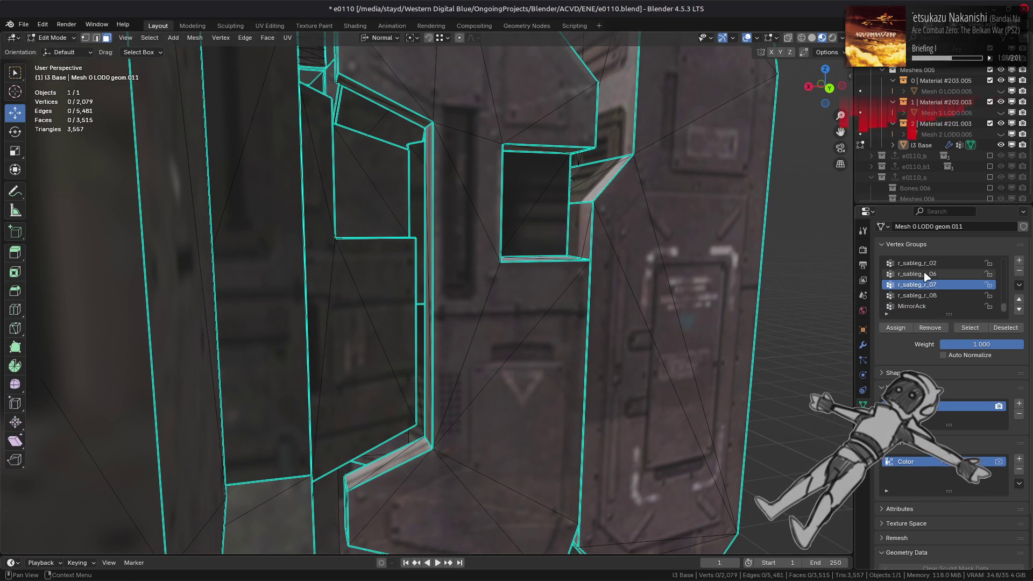
{"action": "scroll", "coordinate": [943, 276], "scroll_direction": "up", "scroll_amount": 5}
- Preview the l_sableg_r_07 and l_sableg_r_06 groups, undoing each selection
{"action": "left_click", "coordinate": [950, 285]}
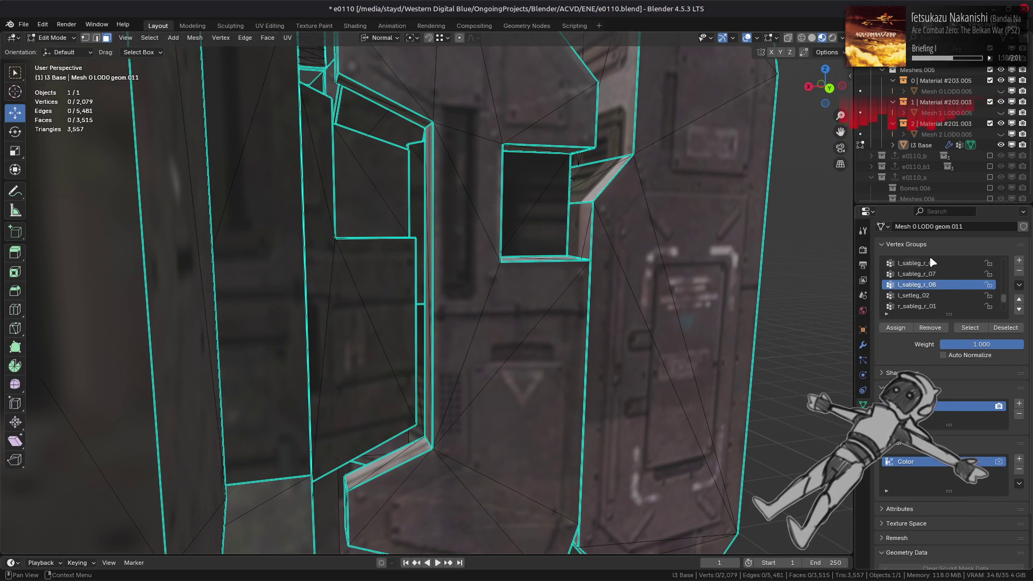
{"action": "left_click", "coordinate": [947, 274]}
{"action": "left_click", "coordinate": [970, 327]}
{"action": "key", "text": "ctrl+z"}
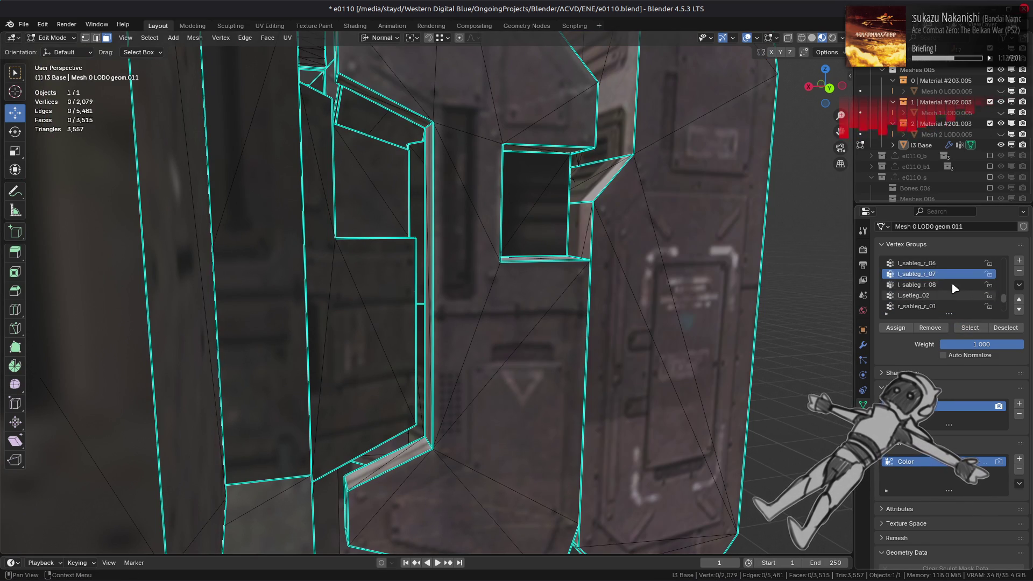
{"action": "left_click", "coordinate": [917, 263]}
{"action": "left_click", "coordinate": [970, 328]}
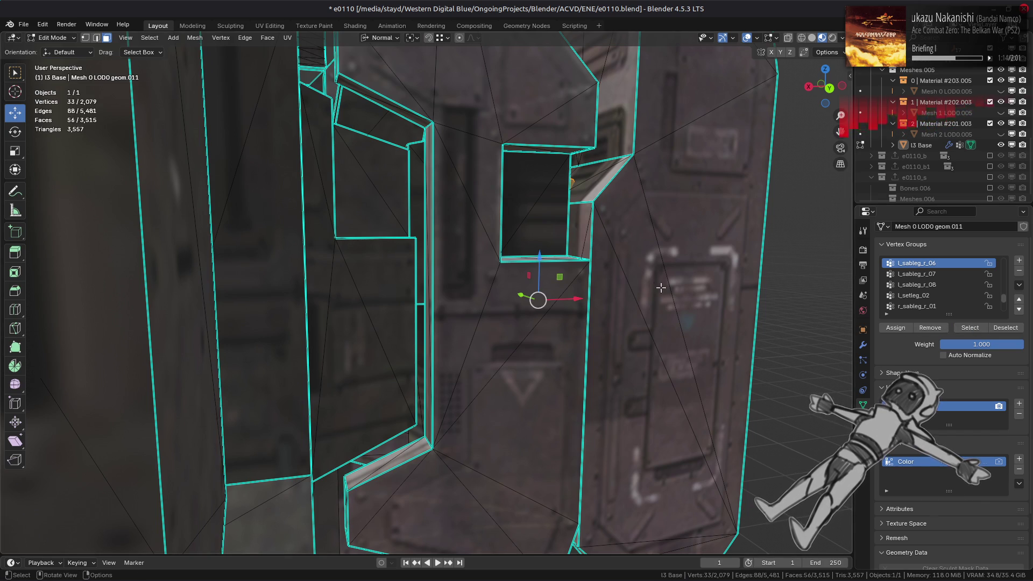
{"action": "key", "text": "ctrl+z"}
{"action": "scroll", "coordinate": [943, 280], "scroll_direction": "up", "scroll_amount": 2}
- Select the l_sableg_r_02 group and hide everything outside that leg section
{"action": "left_click", "coordinate": [917, 274]}
{"action": "left_click", "coordinate": [970, 328]}
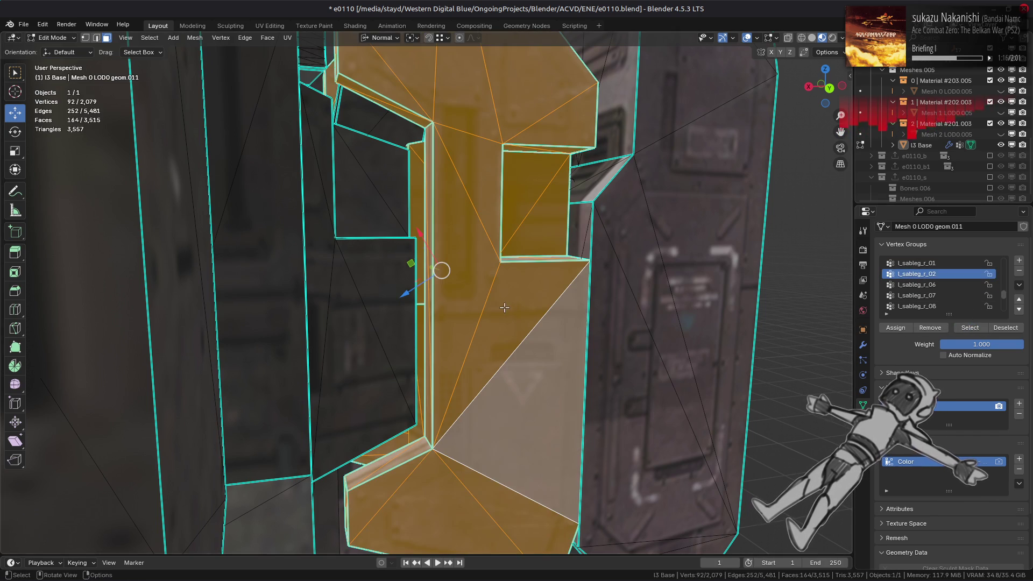
{"action": "key", "text": "shift+h"}
{"action": "scroll", "coordinate": [505, 307], "scroll_direction": "down", "scroll_amount": 3}
{"action": "mouse_move", "coordinate": [504, 307]}
{"action": "middle_mouse_down"}
{"action": "mouse_move", "coordinate": [567, 312]}
{"action": "mouse_move", "coordinate": [472, 321]}
{"action": "mouse_move", "coordinate": [490, 334]}
{"action": "middle_mouse_up"}
- Delete the linked inner piece inside the l_sableg_r_02 leg section
{"action": "left_click", "coordinate": [513, 350]}
{"action": "key", "text": "ctrl+l"}
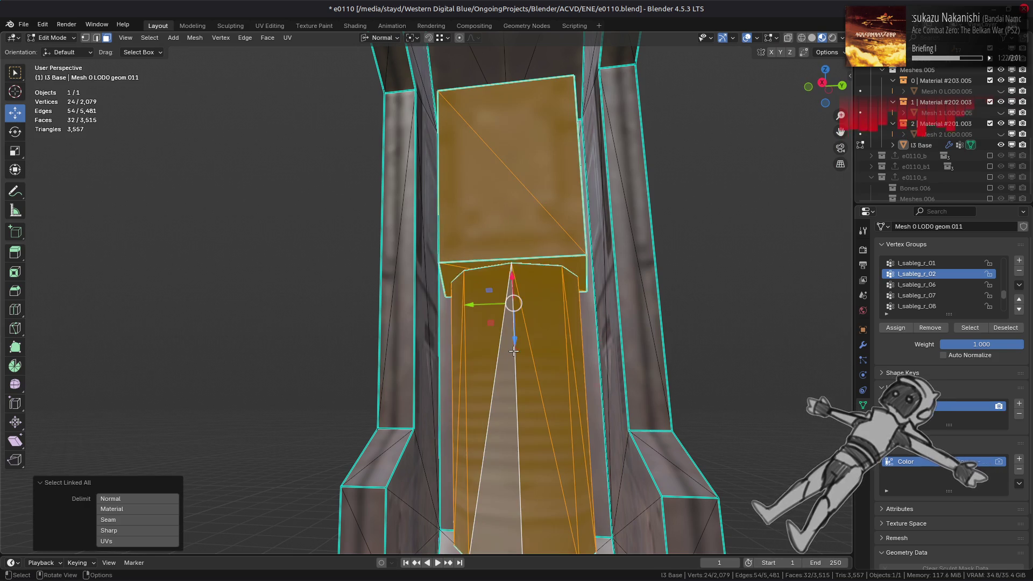
{"action": "key", "text": "x"}
{"action": "left_click", "coordinate": [584, 387]}
{"action": "mouse_move", "coordinate": [584, 387]}
{"action": "middle_mouse_down"}
{"action": "mouse_move", "coordinate": [472, 386]}
{"action": "mouse_move", "coordinate": [497, 252]}
{"action": "middle_mouse_up"}
{"action": "left_click", "coordinate": [510, 165]}
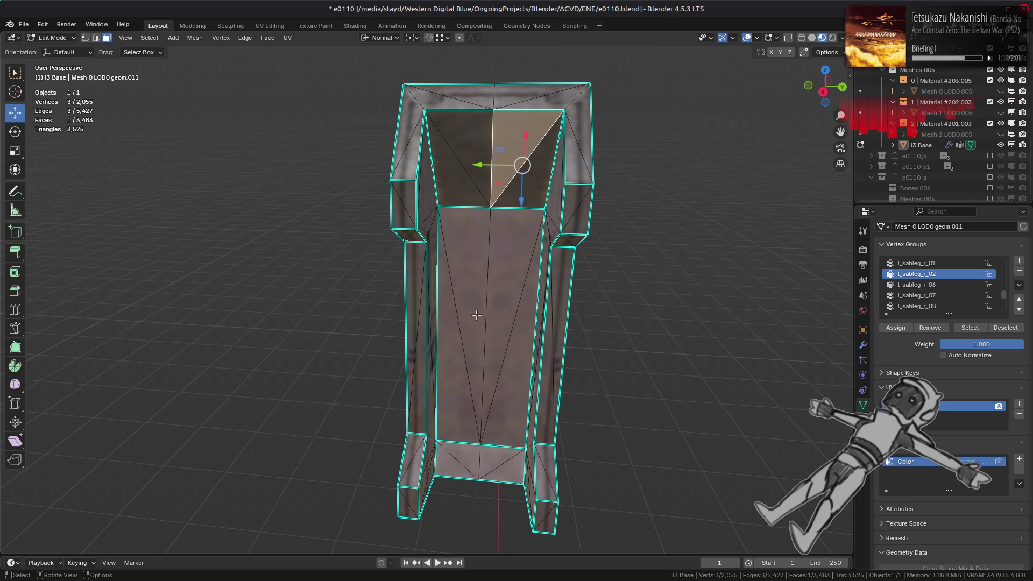
- Delete the leg piece's recessed panel faces, using a linked selection bounded by sharp edges
{"action": "left_click", "coordinate": [430, 321], "text": "shift"}
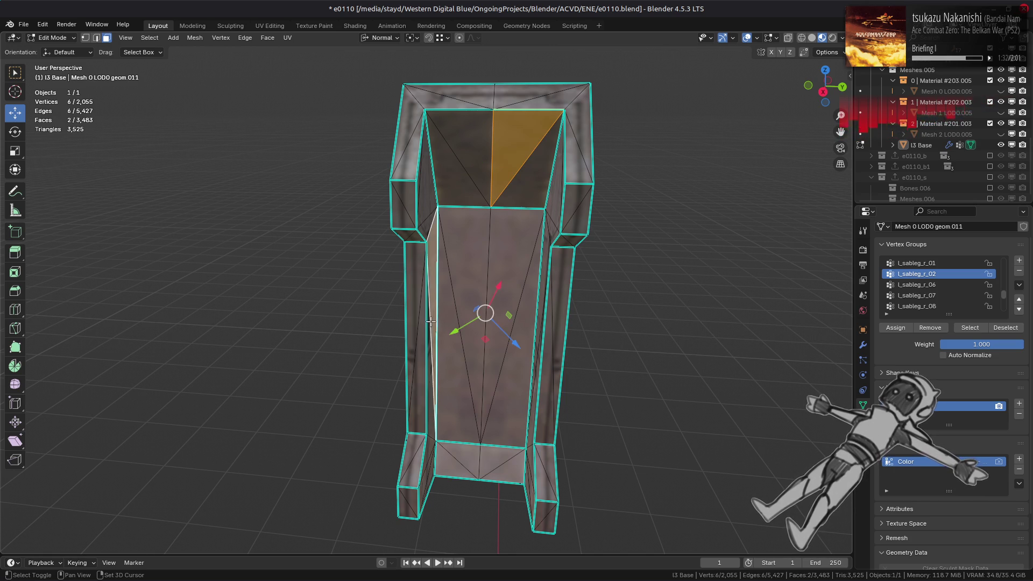
{"action": "left_click", "coordinate": [485, 332], "text": "shift"}
{"action": "left_click", "coordinate": [502, 454], "text": "shift"}
{"action": "middle_click_drag", "start_coordinate": [501, 455], "coordinate": [508, 371]}
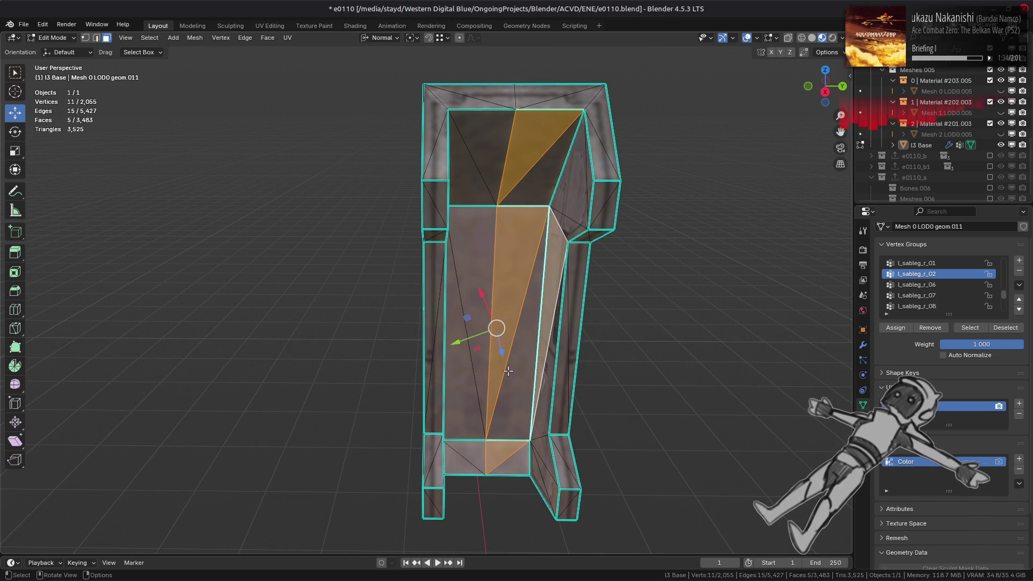
{"action": "key", "text": "ctrl+l"}
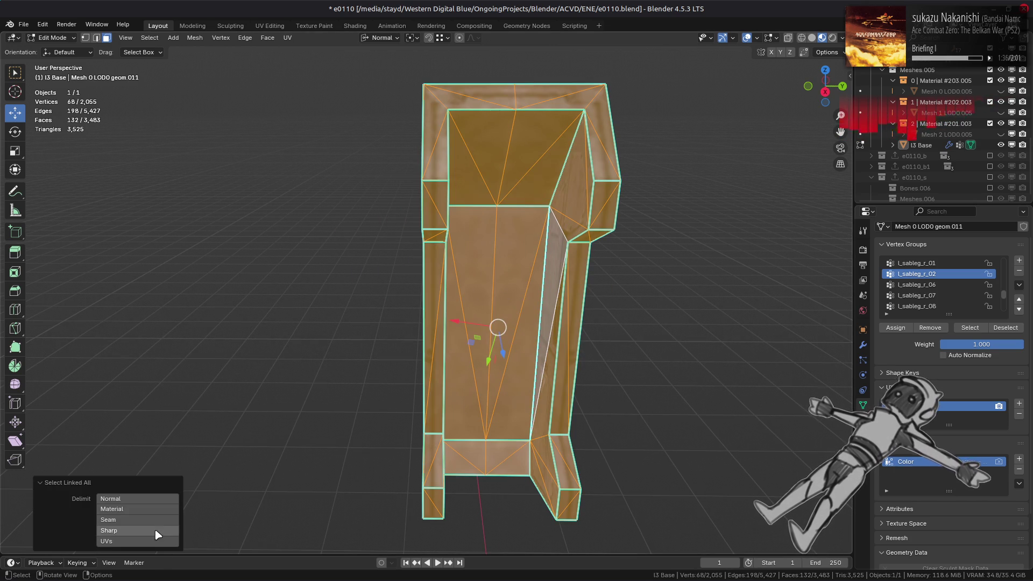
{"action": "left_click", "coordinate": [156, 531]}
{"action": "right_click", "coordinate": [543, 448]}
{"action": "left_click", "coordinate": [543, 449]}
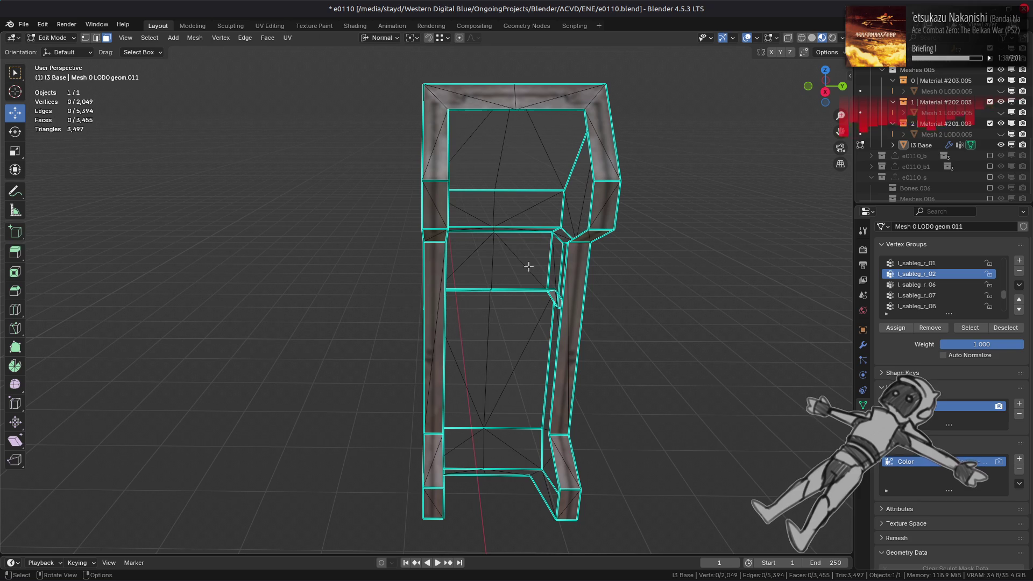
- Move the edge chain along the right post outward, then select the edge path across the recess
{"action": "left_click", "coordinate": [592, 159], "text": "alt"}
{"action": "key", "text": "alt+a"}
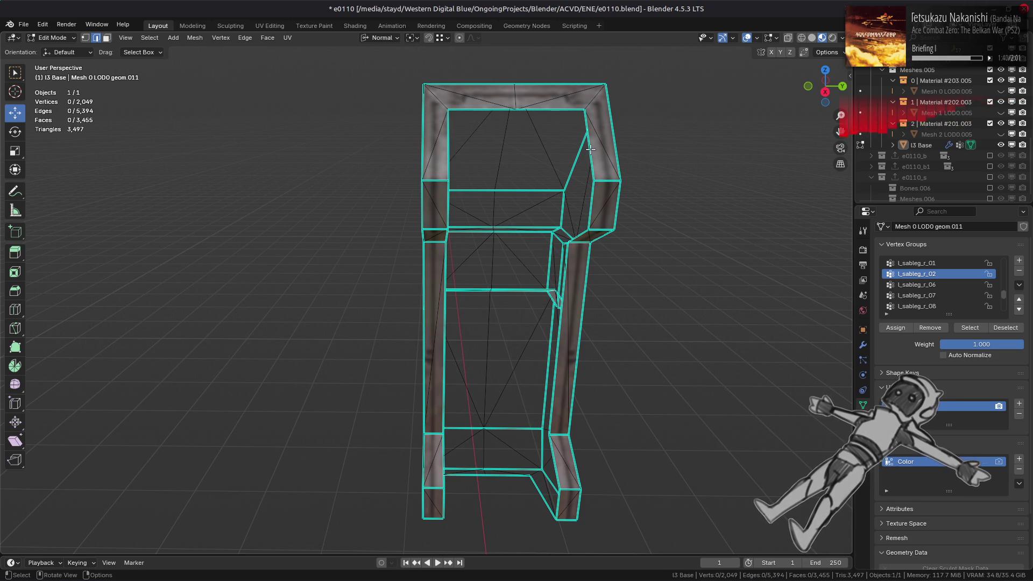
{"action": "middle_click_drag", "start_coordinate": [548, 486], "coordinate": [547, 398]}
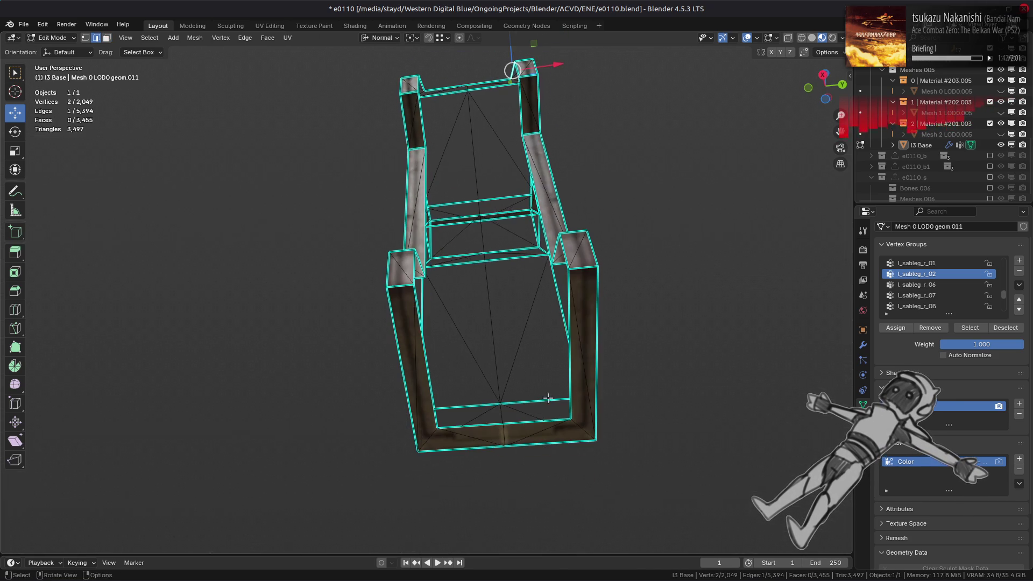
{"action": "left_click", "coordinate": [573, 336], "text": "ctrl"}
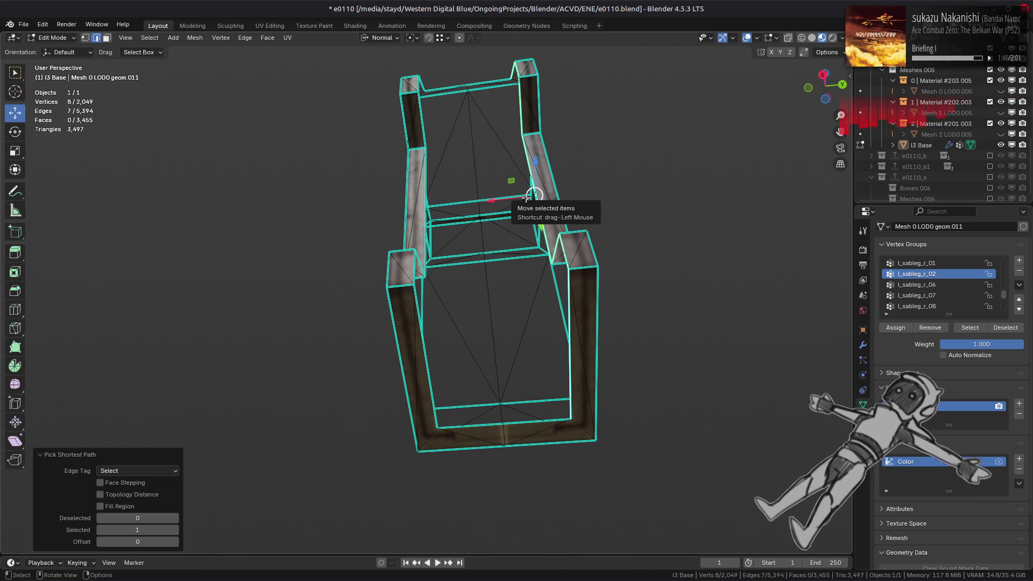
{"action": "key", "text": "n"}
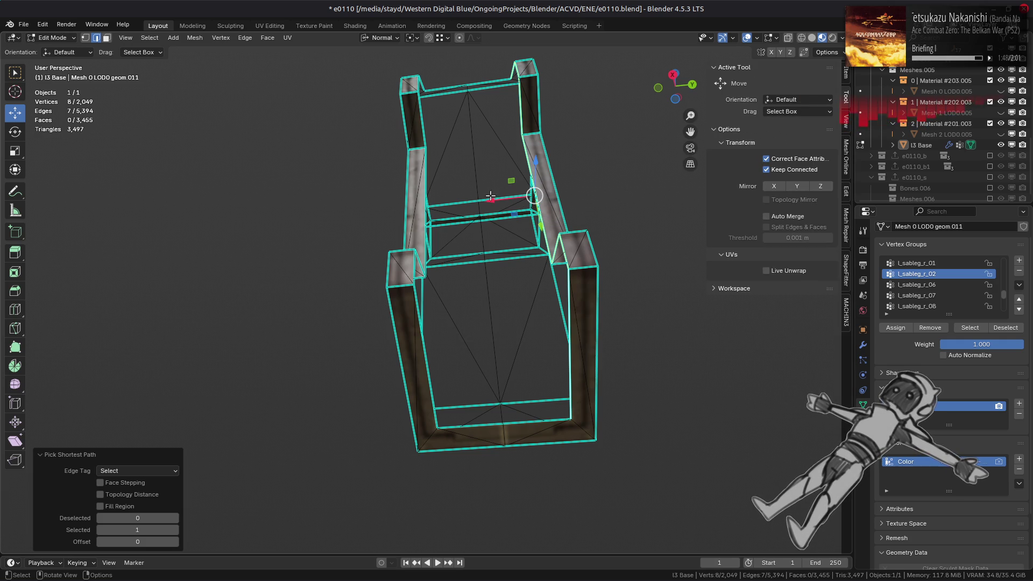
{"action": "key", "text": "n"}
{"action": "left_click_drag", "start_coordinate": [490, 200], "coordinate": [436, 320]}
{"action": "key", "text": "alt+a"}
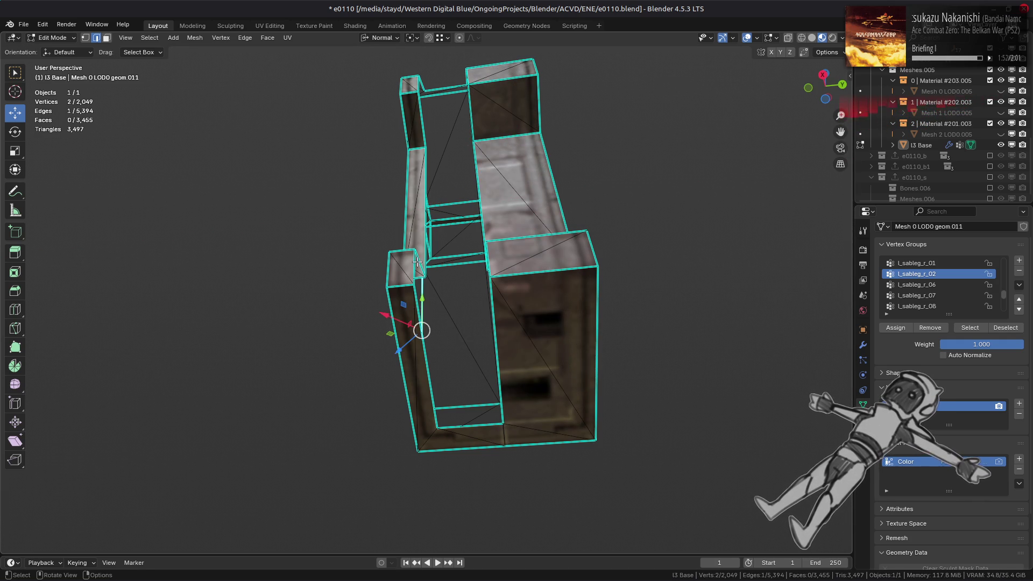
{"action": "middle_click_drag", "start_coordinate": [415, 160], "coordinate": [419, 280]}
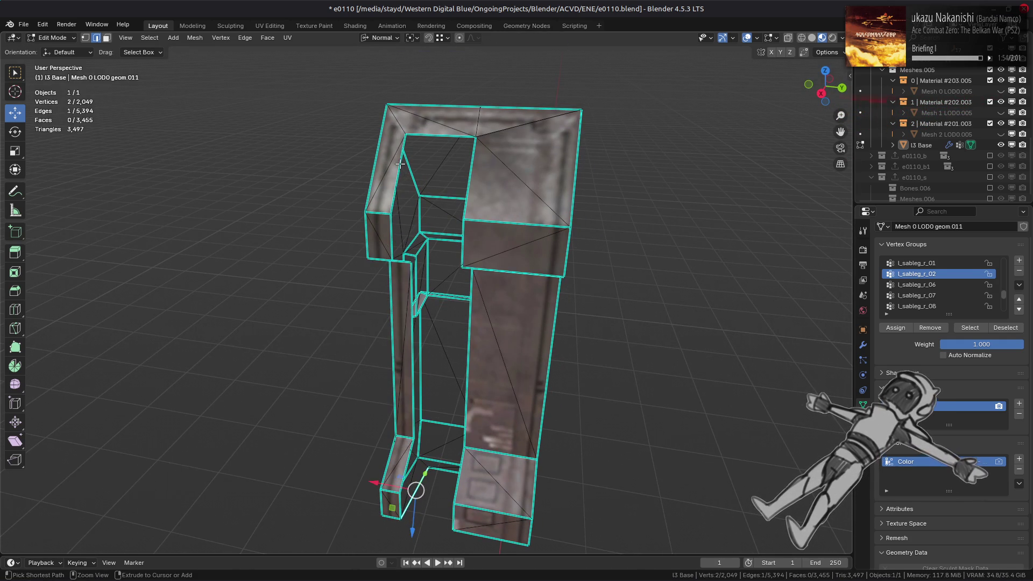
{"action": "left_click", "coordinate": [419, 283], "text": "ctrl"}
- Scale the recessed edges to 0 along X to flatten the front
{"action": "key", "text": "s"}
{"action": "key", "text": "x"}
{"action": "key", "text": "0"}
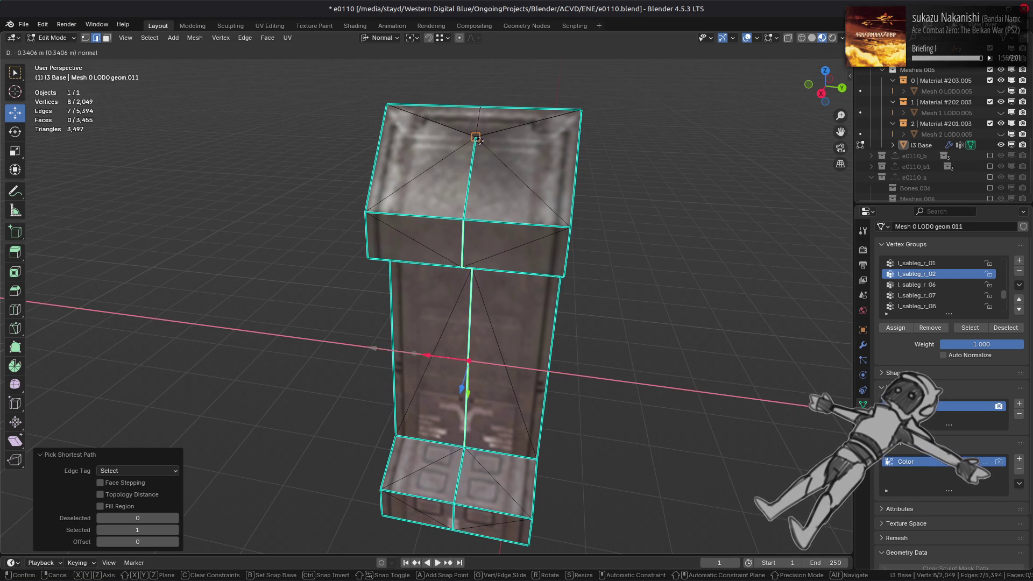
{"action": "key", "text": "Return"}
- Merge the whole leg piece's overlapping vertices by distance
{"action": "key", "text": "1"}
{"action": "key", "text": "ctrl+l"}
{"action": "right_click", "coordinate": [400, 354]}
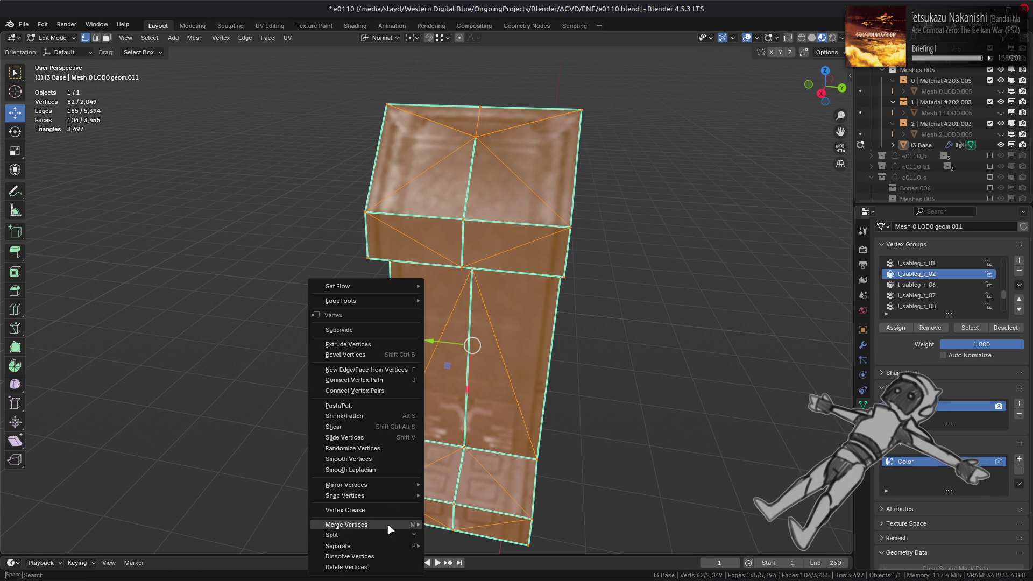
{"action": "mouse_move", "coordinate": [387, 525]}
{"action": "left_click", "coordinate": [462, 527]}
- Mark the path of edges running from the top face as sharp
{"action": "key", "text": "2"}
{"action": "key", "text": "alt+a"}
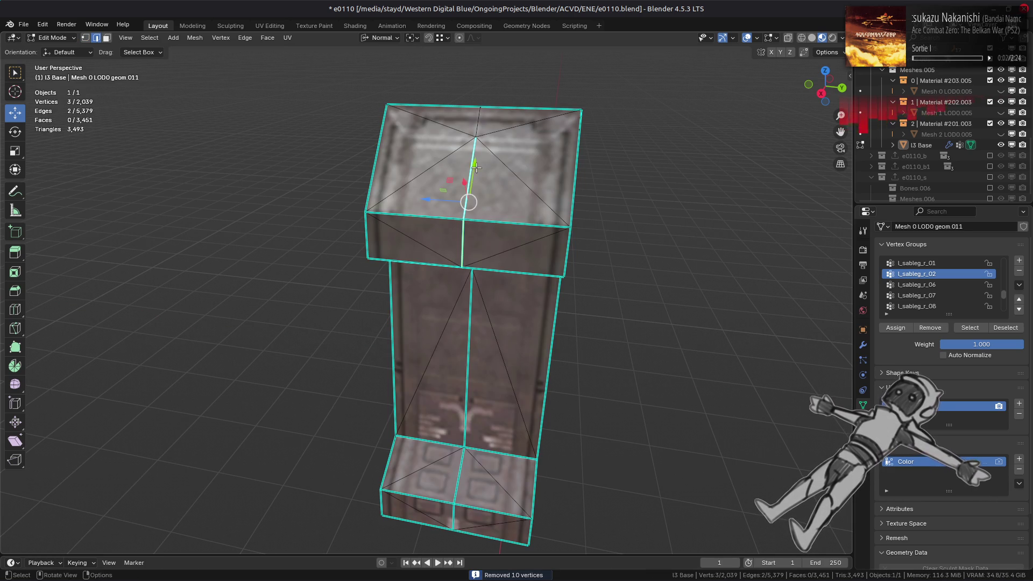
{"action": "left_click", "coordinate": [476, 169]}
{"action": "mouse_move", "coordinate": [476, 169]}
{"action": "middle_mouse_down"}
{"action": "mouse_move", "coordinate": [488, 390]}
{"action": "mouse_move", "coordinate": [478, 325]}
{"action": "middle_mouse_up"}
{"action": "left_click", "coordinate": [478, 325], "text": "ctrl"}
{"action": "right_click", "coordinate": [290, 361]}
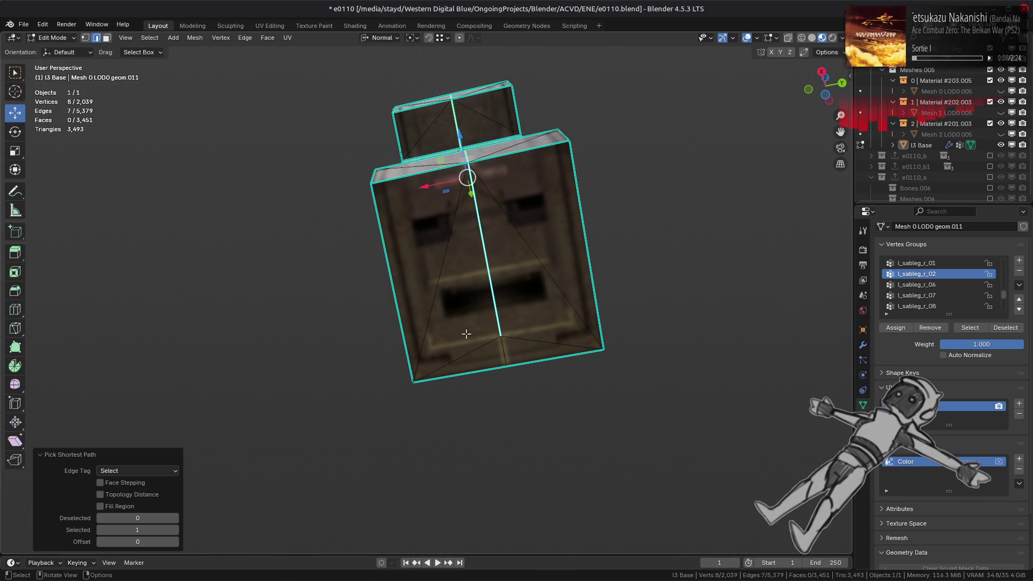
{"action": "right_click", "coordinate": [431, 336]}
{"action": "left_click", "coordinate": [425, 463]}
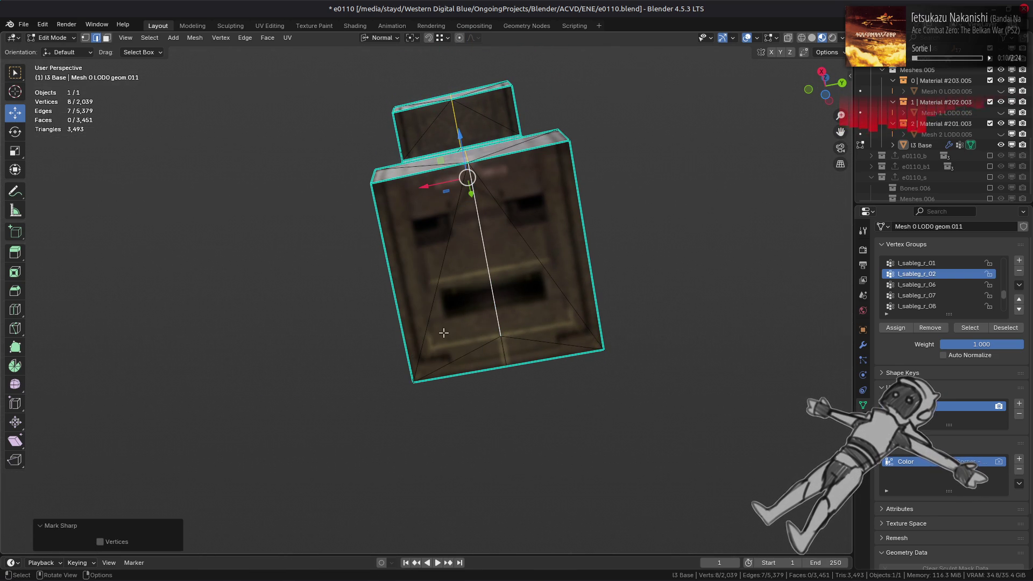
- Slide the stray vertex onto its edge end and merge the piece's vertices by distance again
{"action": "key", "text": "1"}
{"action": "left_click", "coordinate": [496, 339]}
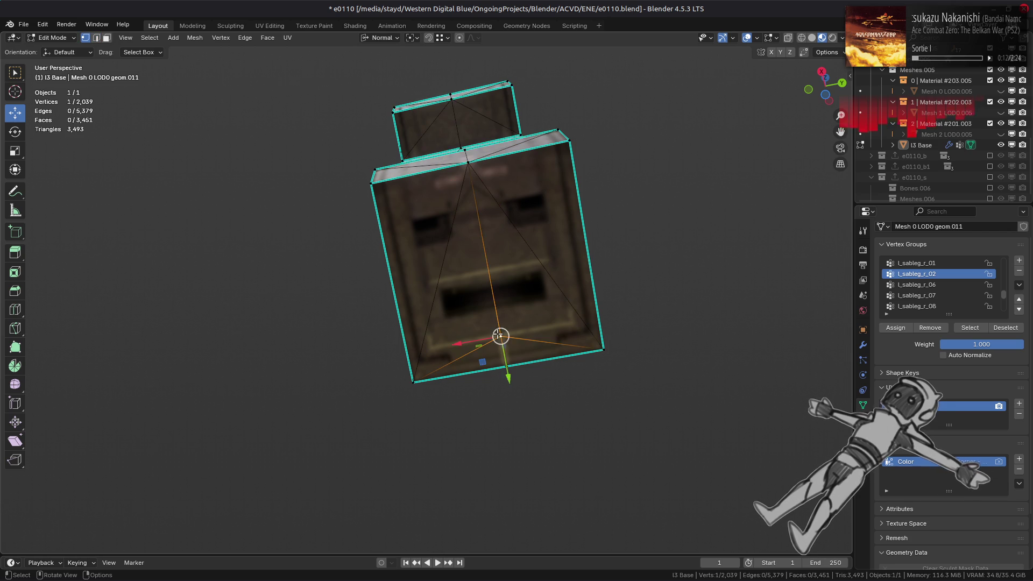
{"action": "key", "text": "shift+v"}
{"action": "left_click", "coordinate": [495, 422]}
{"action": "mouse_move", "coordinate": [492, 387]}
{"action": "middle_mouse_down"}
{"action": "mouse_move", "coordinate": [442, 439]}
{"action": "mouse_move", "coordinate": [456, 136]}
{"action": "middle_mouse_up"}
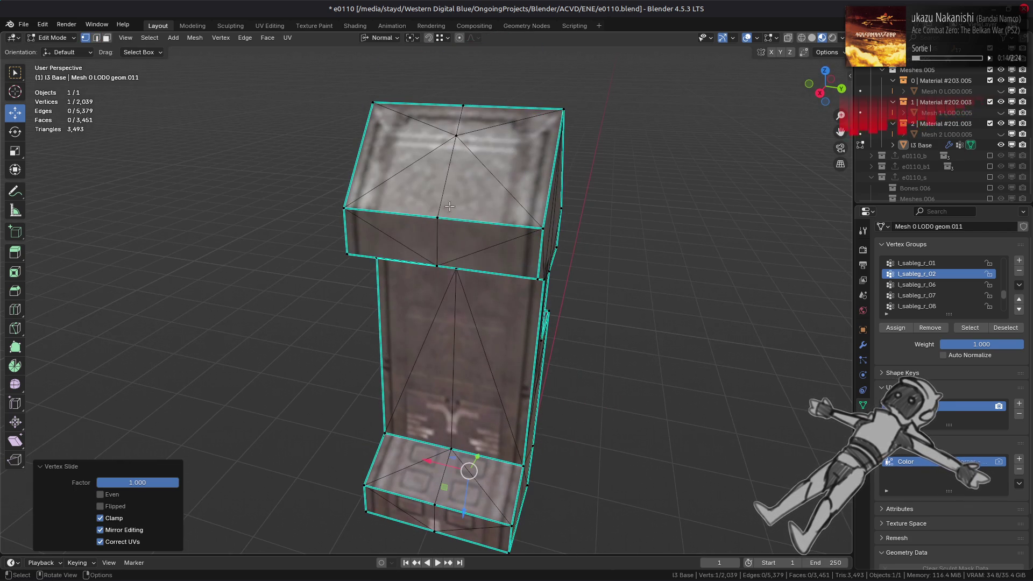
{"action": "left_click", "coordinate": [457, 136]}
{"action": "key", "text": "ctrl+l"}
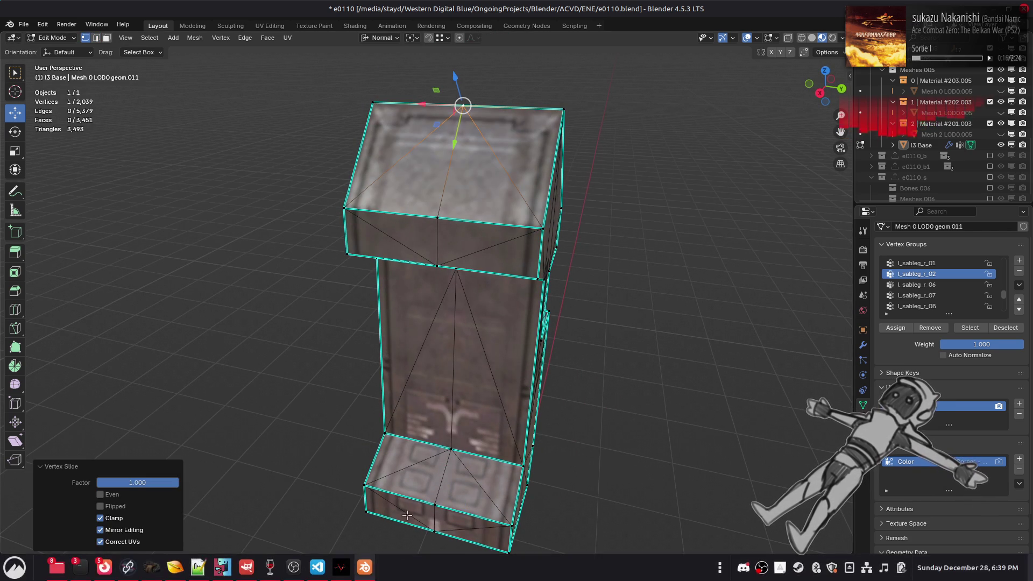
{"action": "right_click", "coordinate": [427, 471]}
{"action": "mouse_move", "coordinate": [426, 521]}
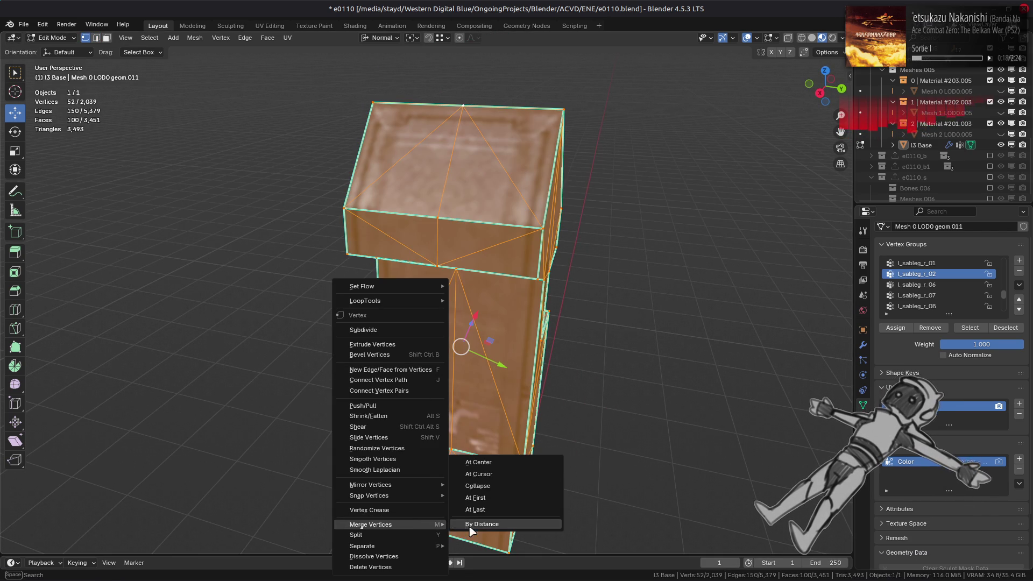
{"action": "left_click", "coordinate": [479, 526]}
- Select another edge plus the bottom edge and apply an edge operation from the context menu
{"action": "key", "text": "alt+a"}
{"action": "key", "text": "2"}
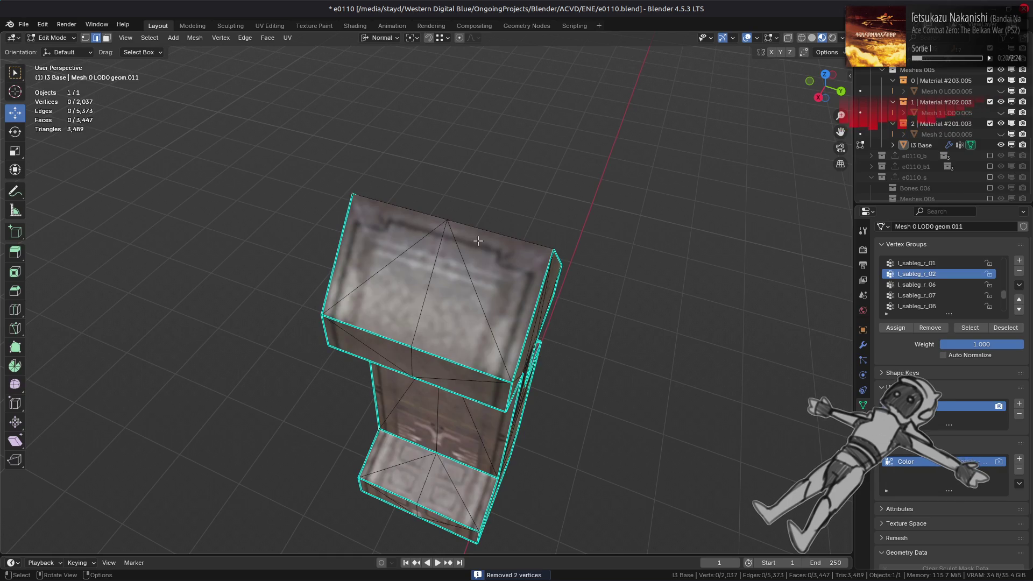
{"action": "mouse_move", "coordinate": [423, 143]}
{"action": "middle_mouse_down"}
{"action": "mouse_move", "coordinate": [330, 265]}
{"action": "mouse_move", "coordinate": [398, 274]}
{"action": "mouse_move", "coordinate": [455, 260]}
{"action": "mouse_move", "coordinate": [493, 359]}
{"action": "mouse_move", "coordinate": [441, 274]}
{"action": "mouse_move", "coordinate": [436, 328]}
{"action": "mouse_move", "coordinate": [452, 322]}
{"action": "mouse_move", "coordinate": [437, 327]}
{"action": "mouse_move", "coordinate": [428, 312]}
{"action": "mouse_move", "coordinate": [435, 255]}
{"action": "mouse_move", "coordinate": [481, 306]}
{"action": "mouse_move", "coordinate": [481, 335]}
{"action": "middle_mouse_up"}
{"action": "left_click", "coordinate": [351, 289], "text": "shift"}
{"action": "left_click", "coordinate": [454, 370], "text": "shift"}
{"action": "right_click", "coordinate": [454, 370]}
{"action": "left_click", "coordinate": [426, 461]}
{"action": "scroll", "coordinate": [438, 325], "scroll_direction": "up", "scroll_amount": 5}
{"action": "scroll", "coordinate": [437, 327], "scroll_direction": "down", "scroll_amount": 5}
{"action": "scroll", "coordinate": [424, 305], "scroll_direction": "up", "scroll_amount": 8}
- Delete the window recess faces, growing the selection across the whole recess
{"action": "left_click", "coordinate": [435, 255]}
{"action": "left_click", "coordinate": [546, 262]}
{"action": "left_click", "coordinate": [441, 253], "text": "ctrl"}
{"action": "key", "text": "ctrl+KP_Add"}
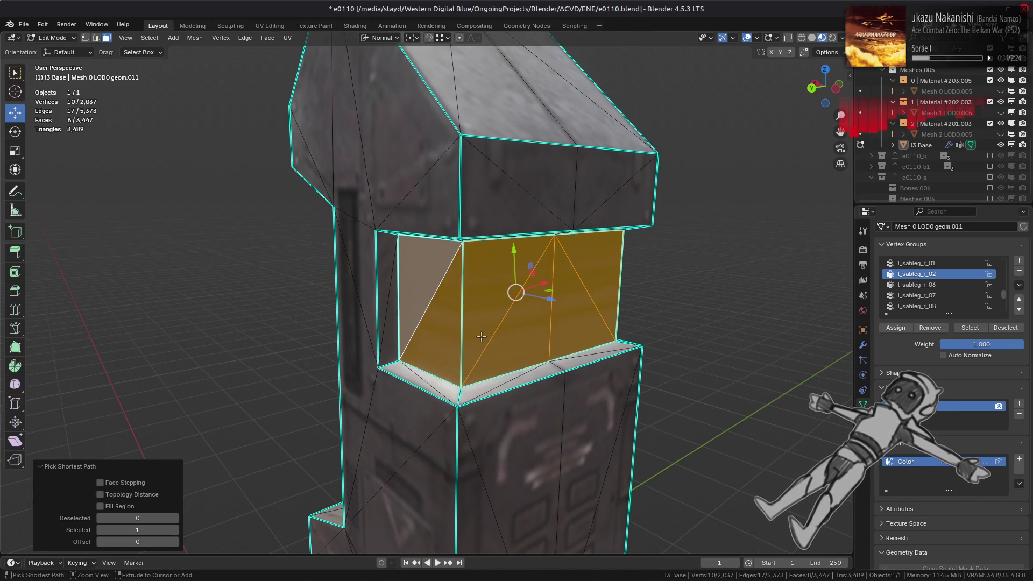
{"action": "key", "text": "ctrl+KP_Add"}
{"action": "right_click", "coordinate": [481, 335]}
{"action": "left_click", "coordinate": [487, 542]}
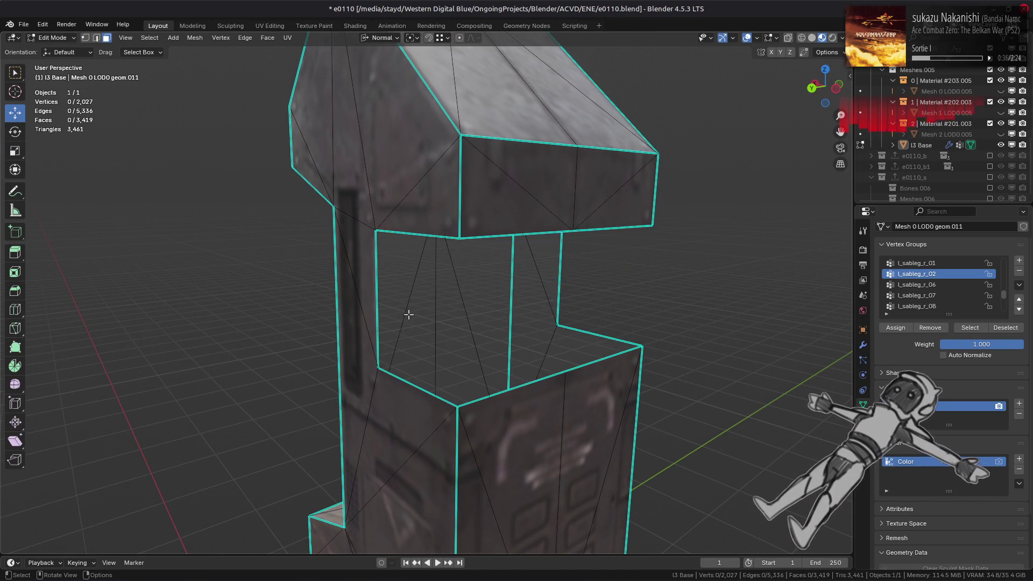
- Fill the opened hole's boundary edges with a new face
{"action": "middle_click_drag", "start_coordinate": [409, 309], "coordinate": [400, 237]}
{"action": "key", "text": "2"}
{"action": "left_click", "coordinate": [412, 210]}
{"action": "left_click", "coordinate": [393, 306], "text": "shift"}
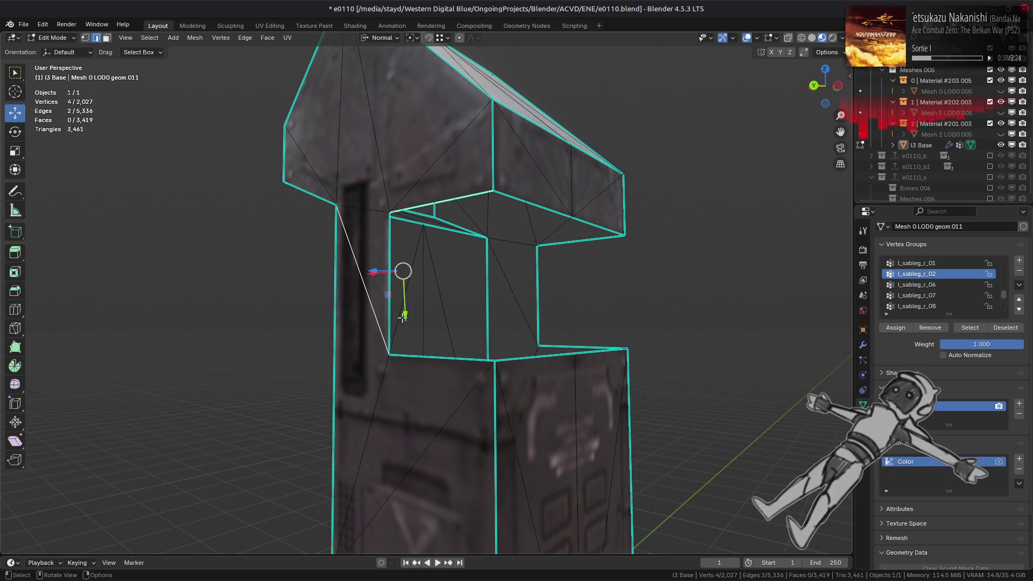
{"action": "left_click", "coordinate": [393, 305], "text": "shift"}
{"action": "left_click", "coordinate": [442, 357], "text": "alt"}
{"action": "key", "text": "f"}
- Fill the window opening and the next remaining gap with new faces
{"action": "key", "text": "alt+a"}
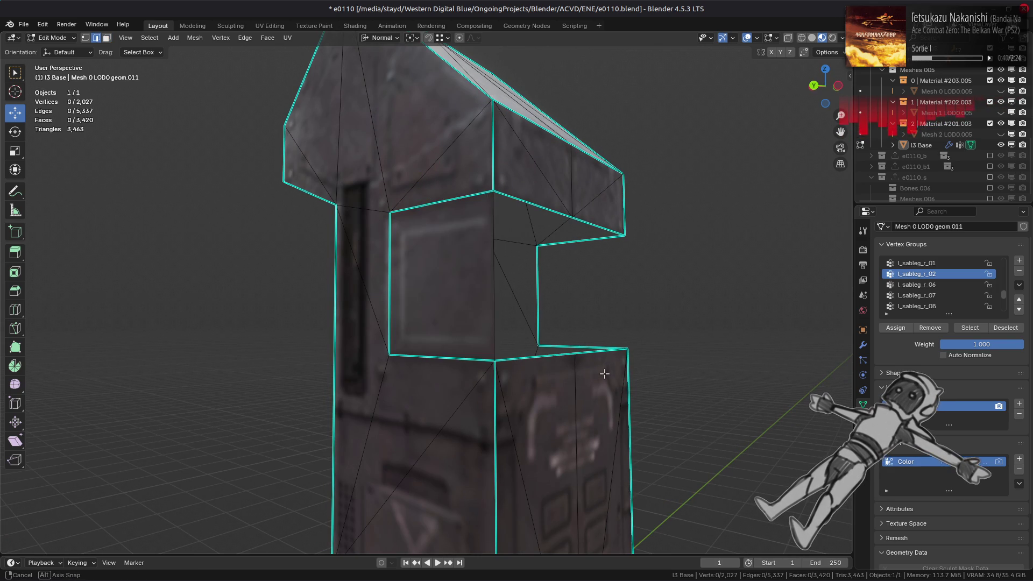
{"action": "mouse_move", "coordinate": [604, 373]}
{"action": "middle_mouse_down"}
{"action": "mouse_move", "coordinate": [400, 356]}
{"action": "mouse_move", "coordinate": [425, 269]}
{"action": "middle_mouse_up"}
{"action": "left_click", "coordinate": [366, 185]}
{"action": "left_click", "coordinate": [431, 285], "text": "shift"}
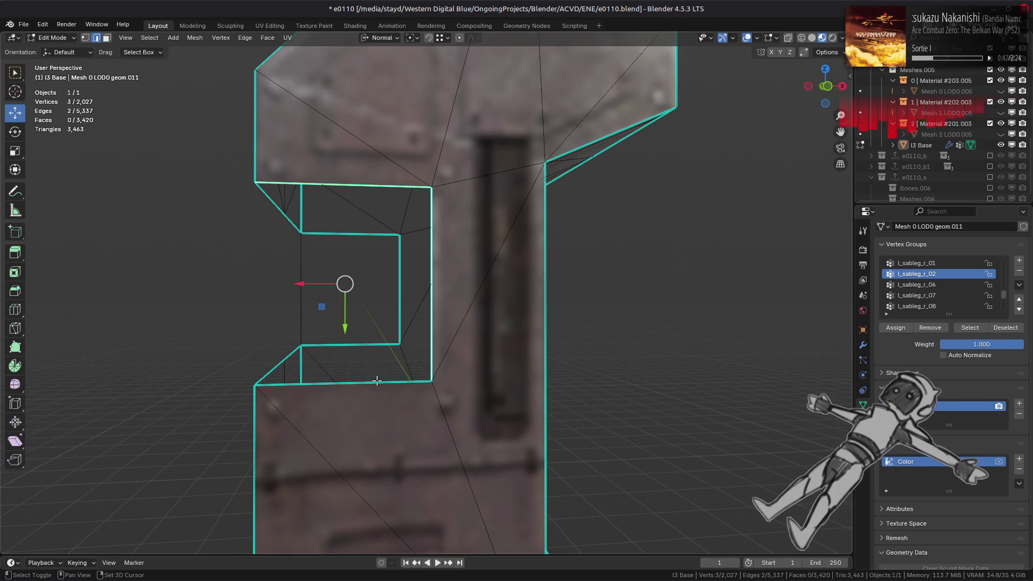
{"action": "left_click", "coordinate": [377, 381], "text": "shift"}
{"action": "key", "text": "f"}
{"action": "middle_click_drag", "start_coordinate": [377, 381], "coordinate": [419, 412]}
{"action": "key", "text": "alt+a"}
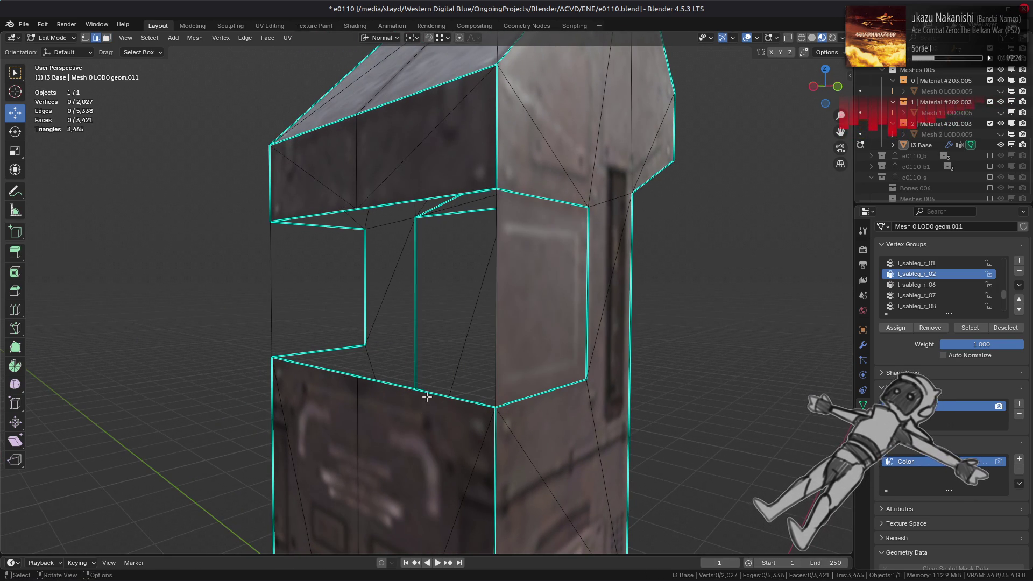
{"action": "left_click", "coordinate": [427, 396]}
{"action": "left_click", "coordinate": [447, 204], "text": "shift"}
{"action": "key", "text": "f"}
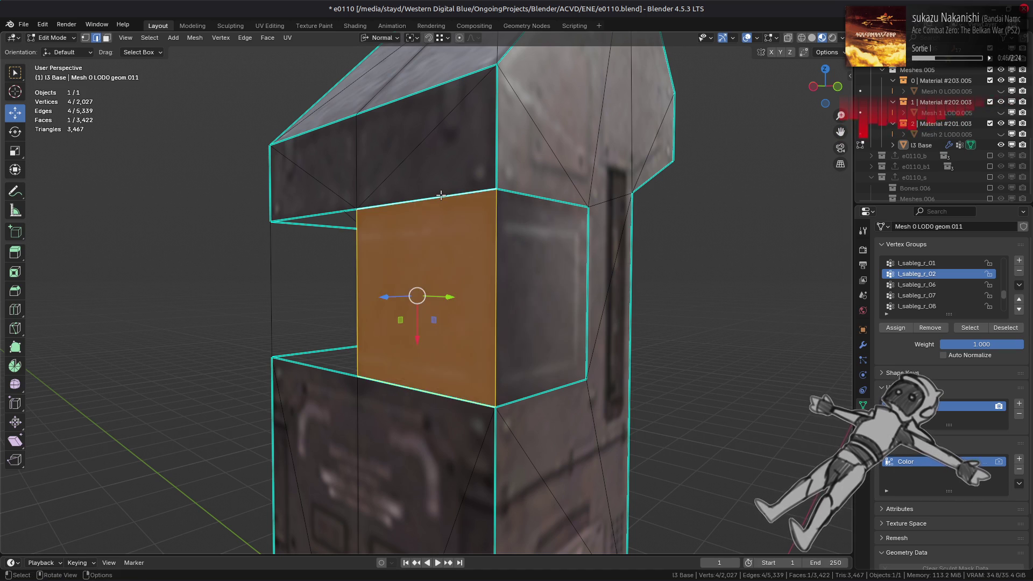
- Fill the last gap between its top and bottom edges with a face
{"action": "key", "text": "alt+a"}
{"action": "middle_click_drag", "start_coordinate": [445, 247], "coordinate": [436, 318]}
{"action": "left_click", "coordinate": [406, 375]}
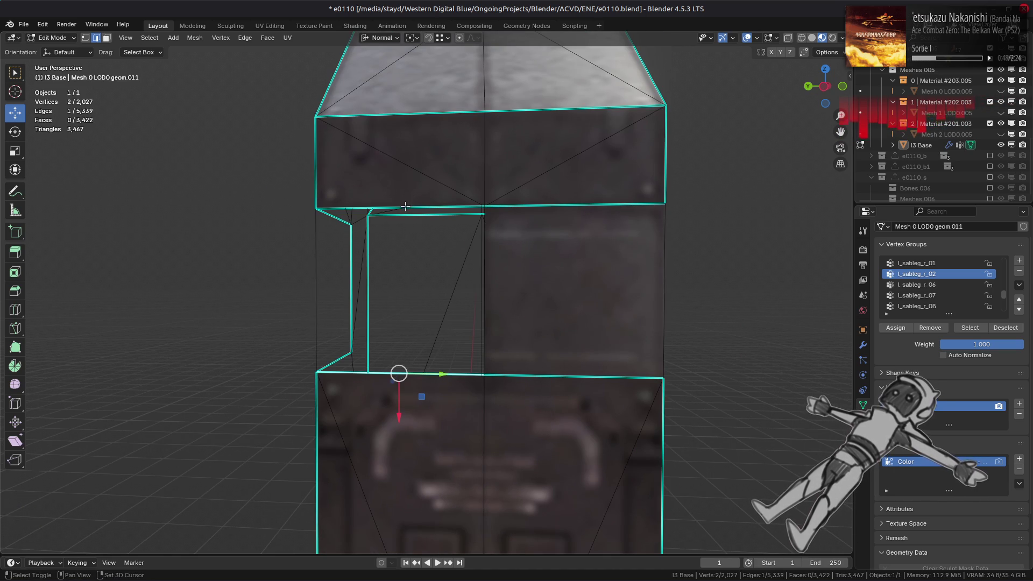
{"action": "left_click", "coordinate": [408, 208], "text": "shift"}
{"action": "key", "text": "f"}
- Mark the vertical edges beside the filled window as sharp
{"action": "key", "text": "alt+a"}
{"action": "middle_click_drag", "start_coordinate": [408, 221], "coordinate": [484, 224]}
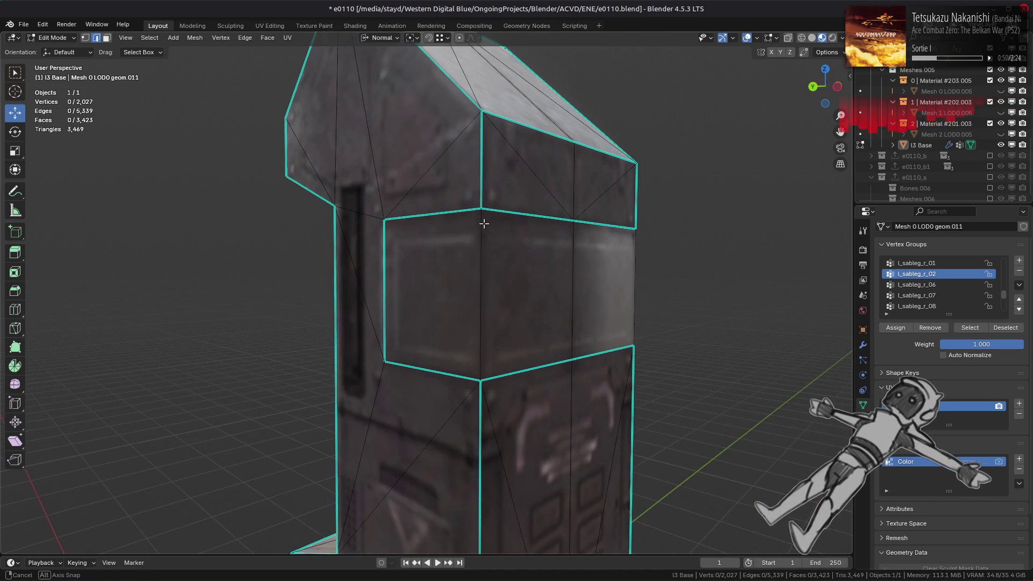
{"action": "left_click", "coordinate": [481, 294], "text": "ctrl+alt"}
{"action": "right_click", "coordinate": [404, 357]}
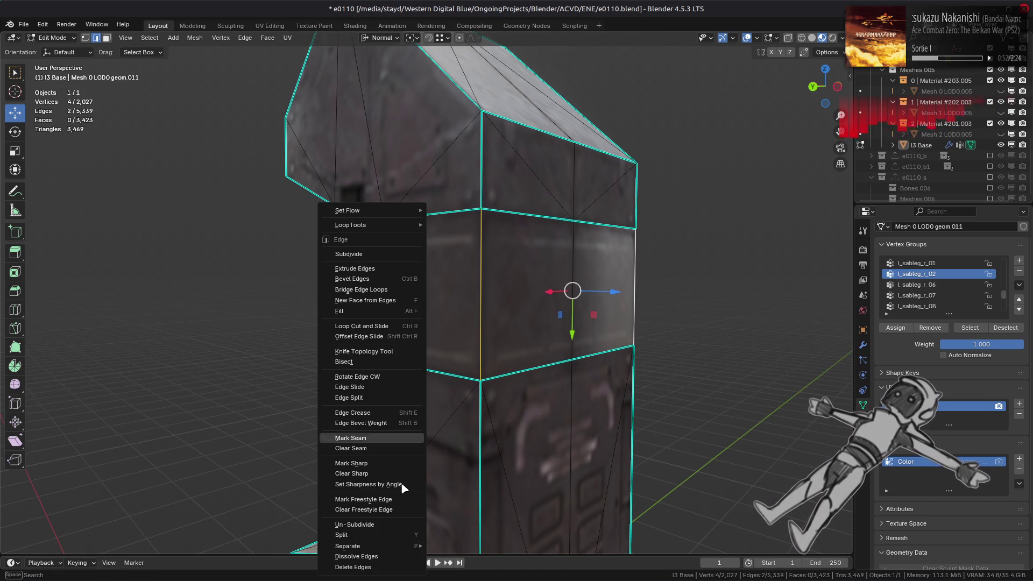
{"action": "left_click", "coordinate": [380, 461]}
{"action": "key", "text": "alt+a"}
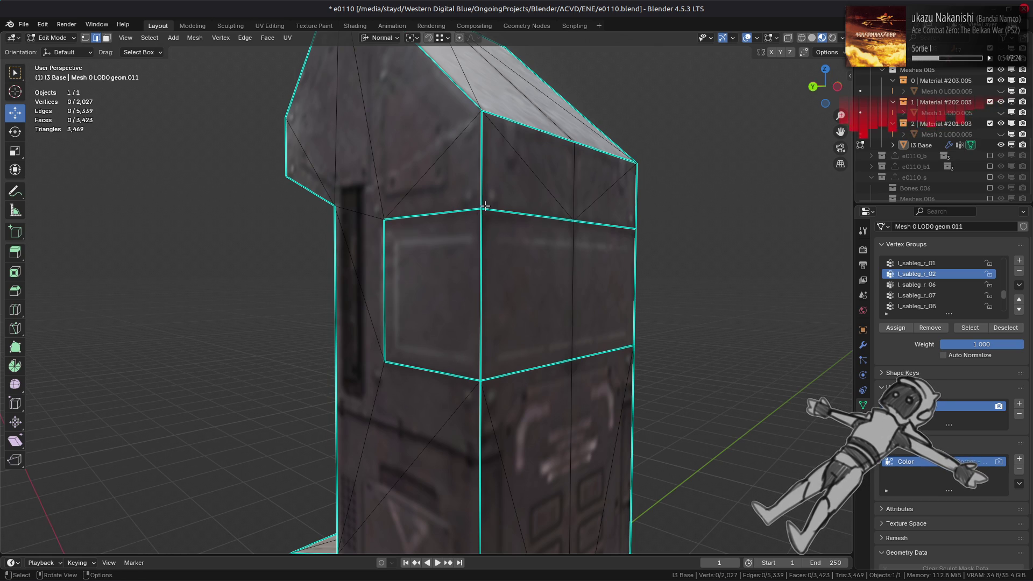
{"action": "middle_click_drag", "start_coordinate": [485, 205], "coordinate": [468, 268]}
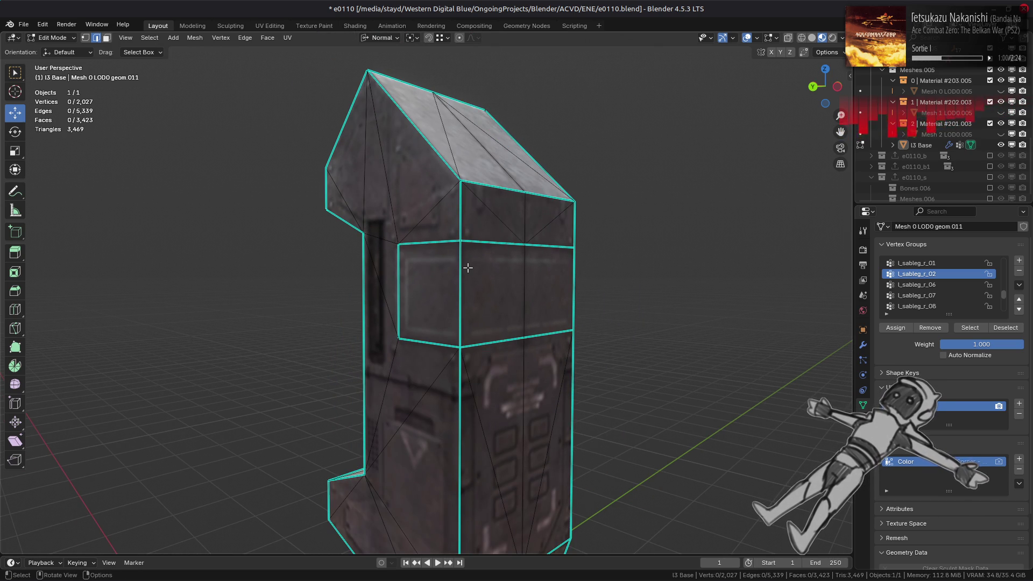
- Run Limited Dissolve on all faces linked to the window face, crossing sharp edges
{"action": "key", "text": "3"}
{"action": "left_click", "coordinate": [445, 266]}
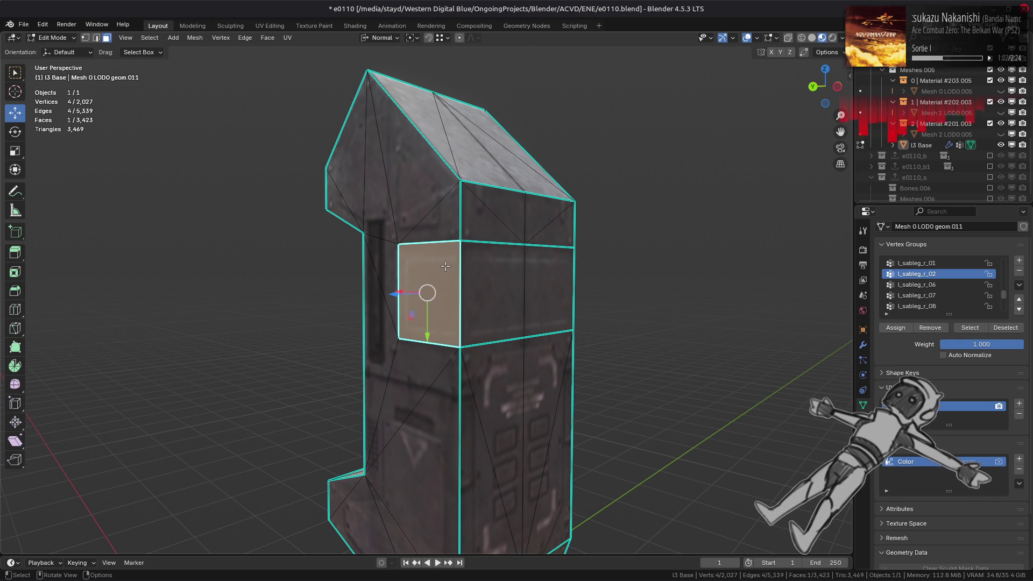
{"action": "key", "text": "ctrl+l"}
{"action": "left_click", "coordinate": [169, 533]}
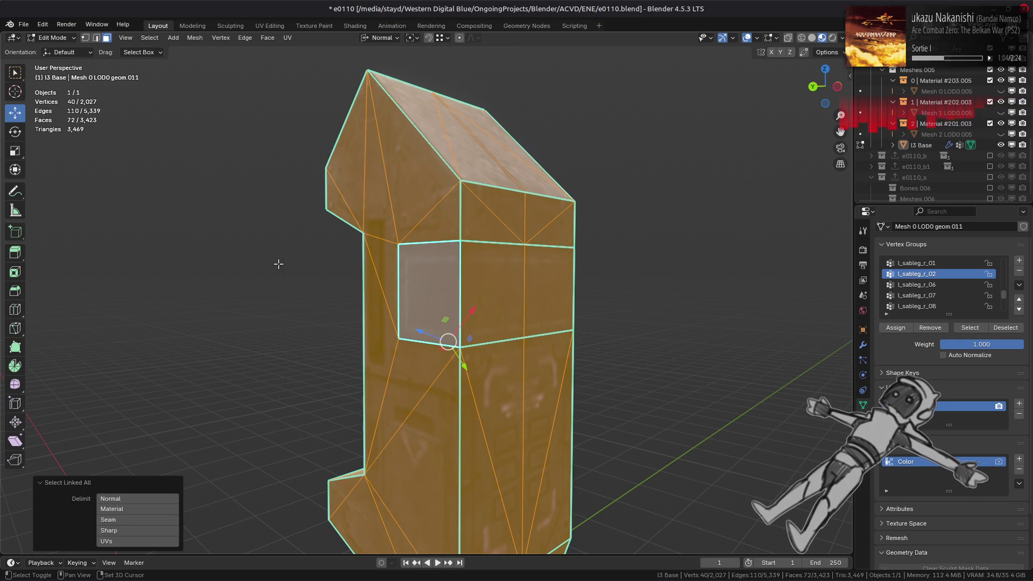
{"action": "left_click", "coordinate": [194, 39]}
{"action": "mouse_move", "coordinate": [231, 290]}
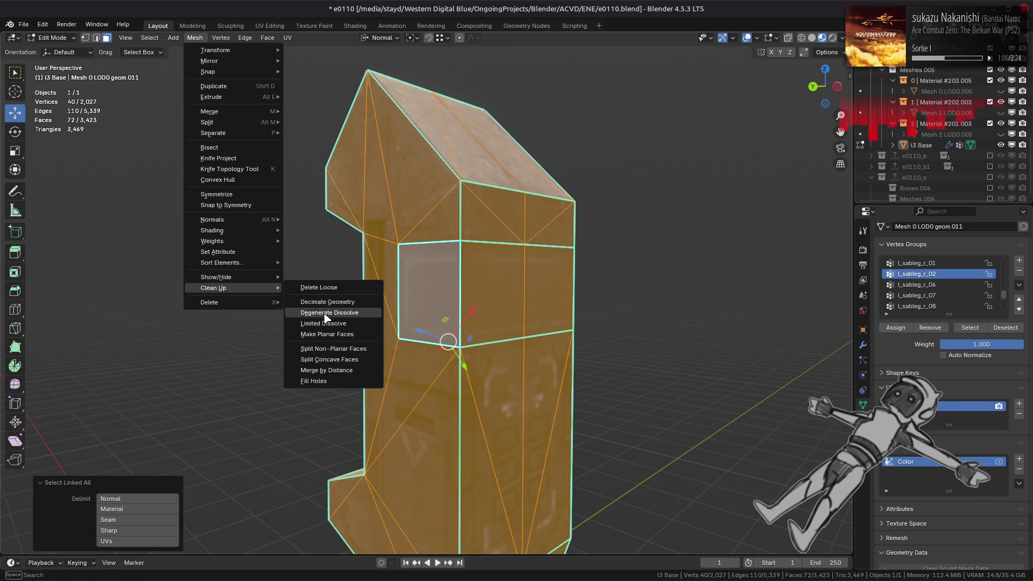
{"action": "left_click", "coordinate": [328, 316]}
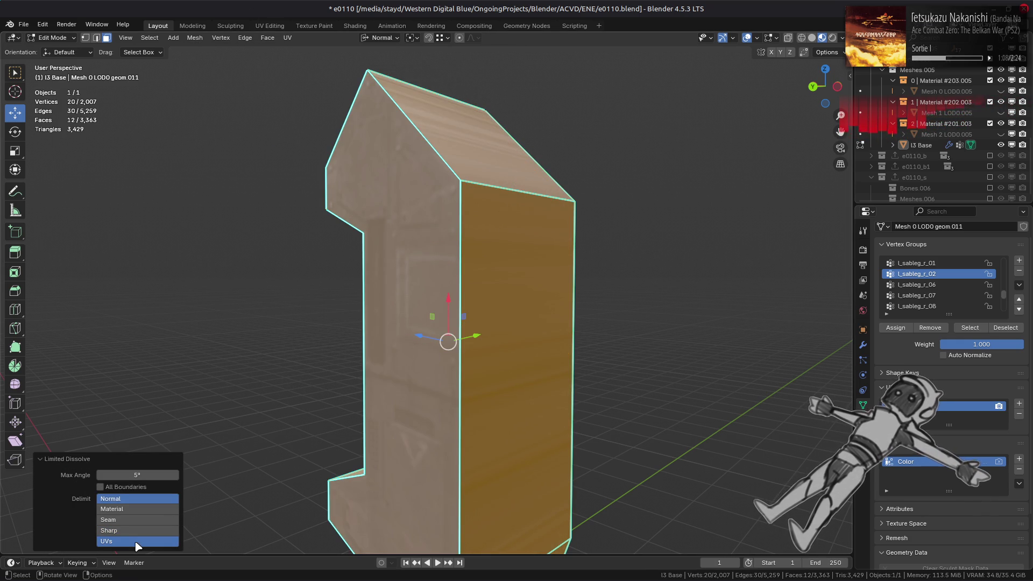
- Compare the Limited Dissolve result with the Sharp delimit toggled on and off
{"action": "left_click_drag", "start_coordinate": [132, 533], "coordinate": [132, 512]}
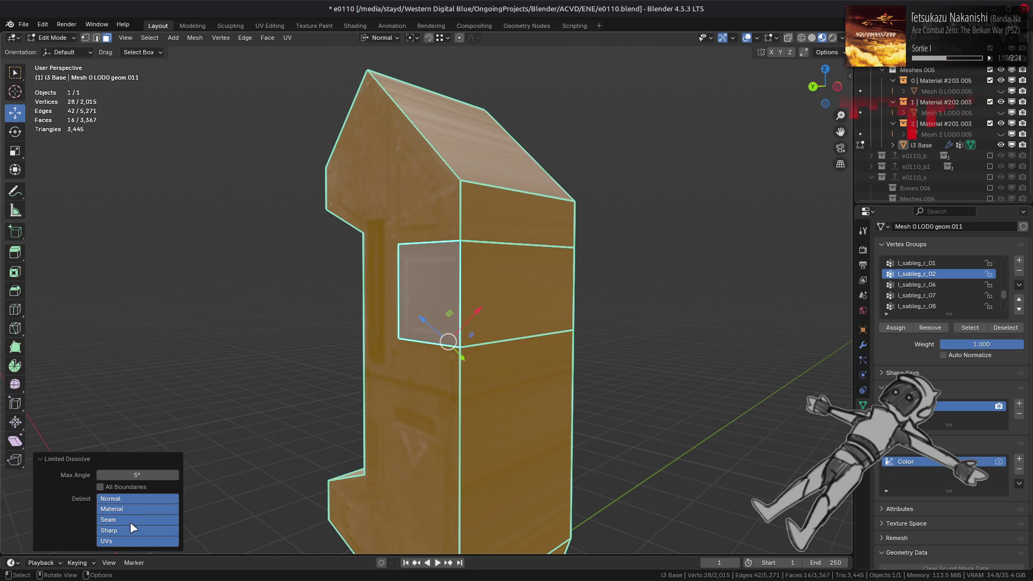
{"action": "left_click", "coordinate": [130, 533]}
{"action": "left_click", "coordinate": [130, 533]}
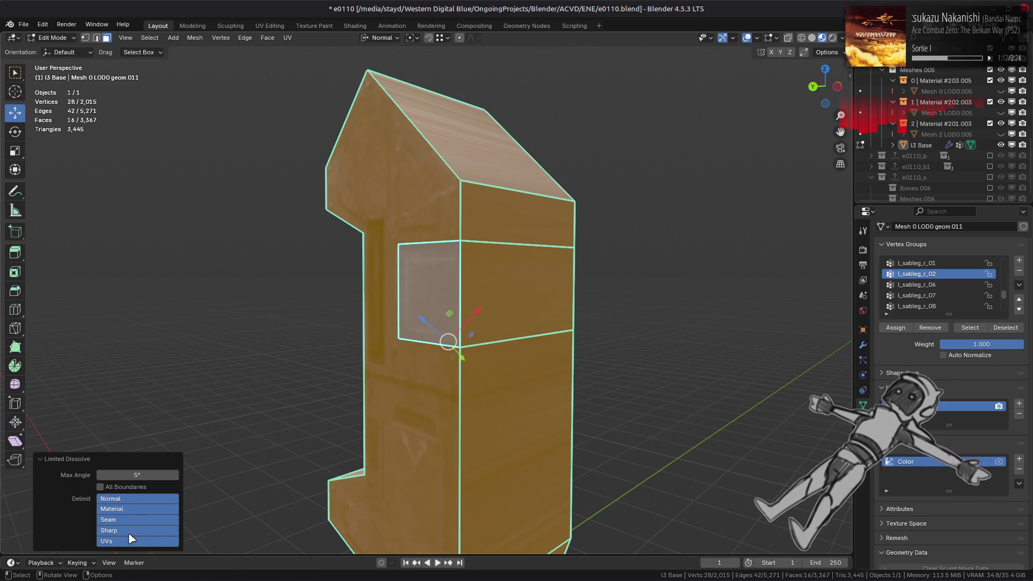
{"action": "left_click", "coordinate": [130, 532]}
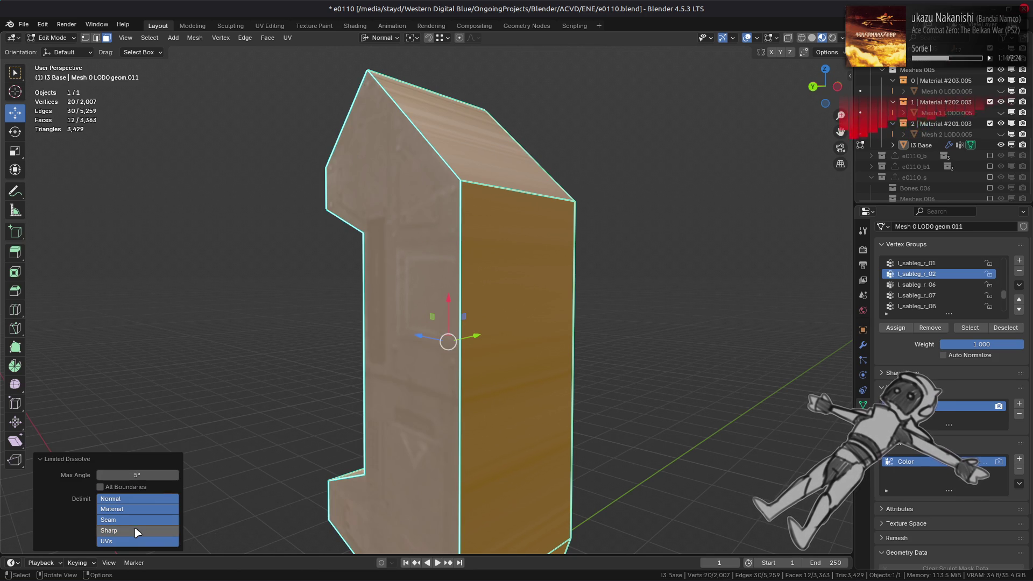
{"action": "left_click", "coordinate": [138, 530]}
{"action": "left_click", "coordinate": [138, 531]}
{"action": "mouse_move", "coordinate": [362, 392]}
{"action": "middle_mouse_down"}
{"action": "mouse_move", "coordinate": [296, 397]}
{"action": "mouse_move", "coordinate": [431, 386]}
{"action": "mouse_move", "coordinate": [397, 412]}
{"action": "mouse_move", "coordinate": [627, 420]}
{"action": "middle_mouse_up"}
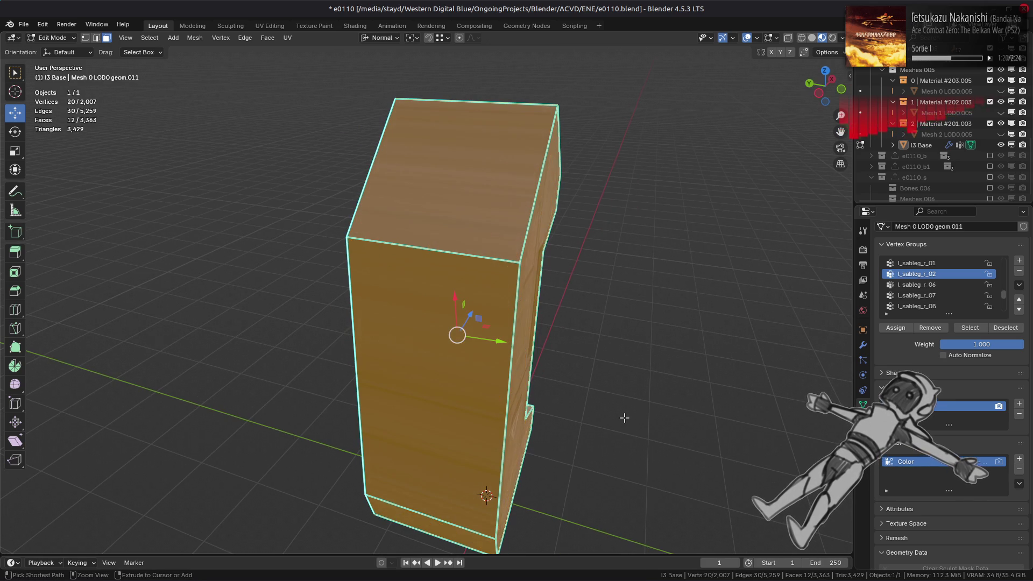
- Undo the dissolve, box-deselect the right half, and Limited Dissolve the remaining half
{"action": "key", "text": "ctrl+z"}
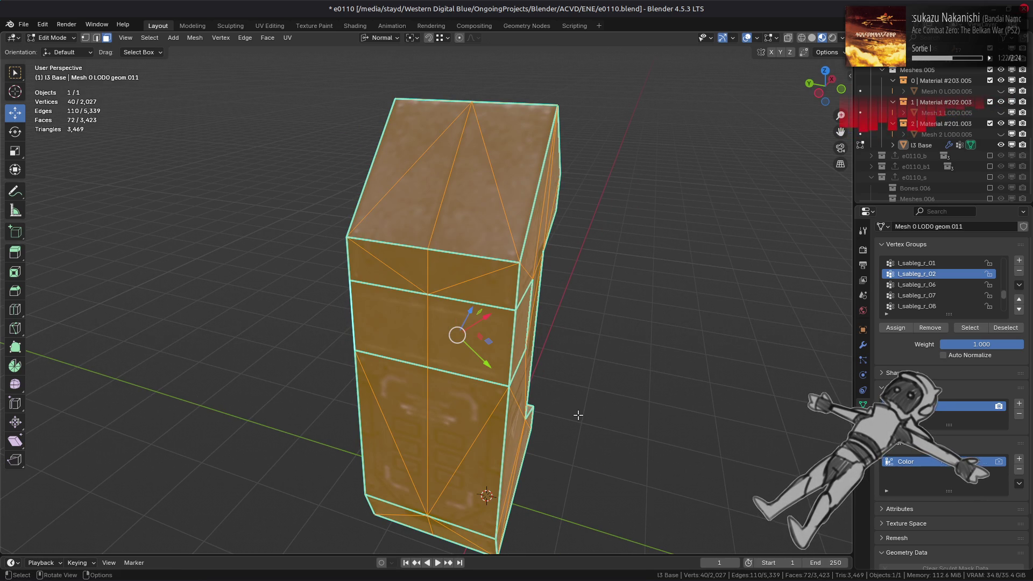
{"action": "middle_click_drag", "start_coordinate": [577, 415], "coordinate": [605, 376], "text": "alt"}
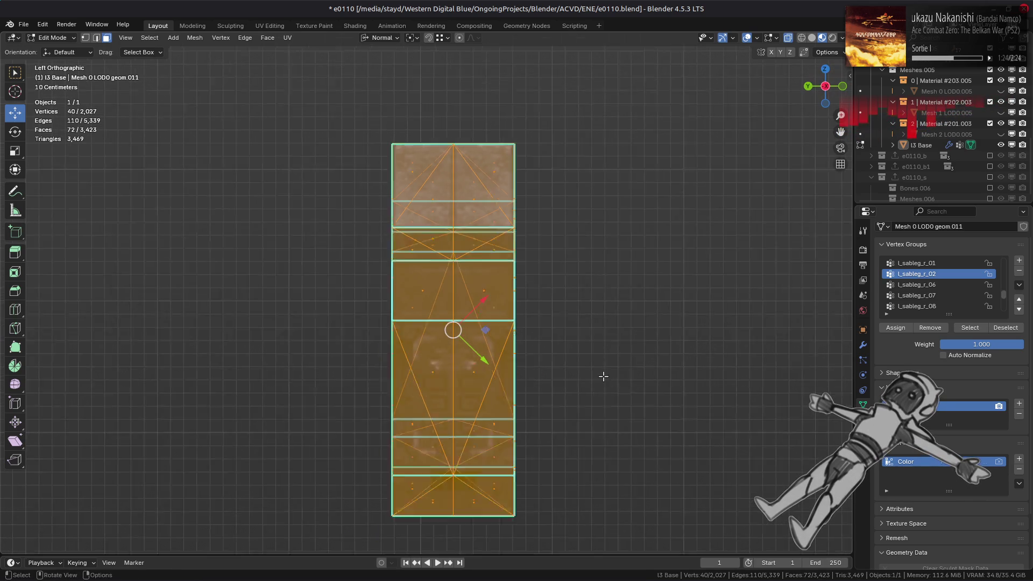
{"action": "key", "text": "b"}
{"action": "mouse_move", "coordinate": [597, 514]}
{"action": "middle_mouse_down"}
{"action": "mouse_move", "coordinate": [460, 144]}
{"action": "mouse_move", "coordinate": [441, 144]}
{"action": "middle_mouse_up"}
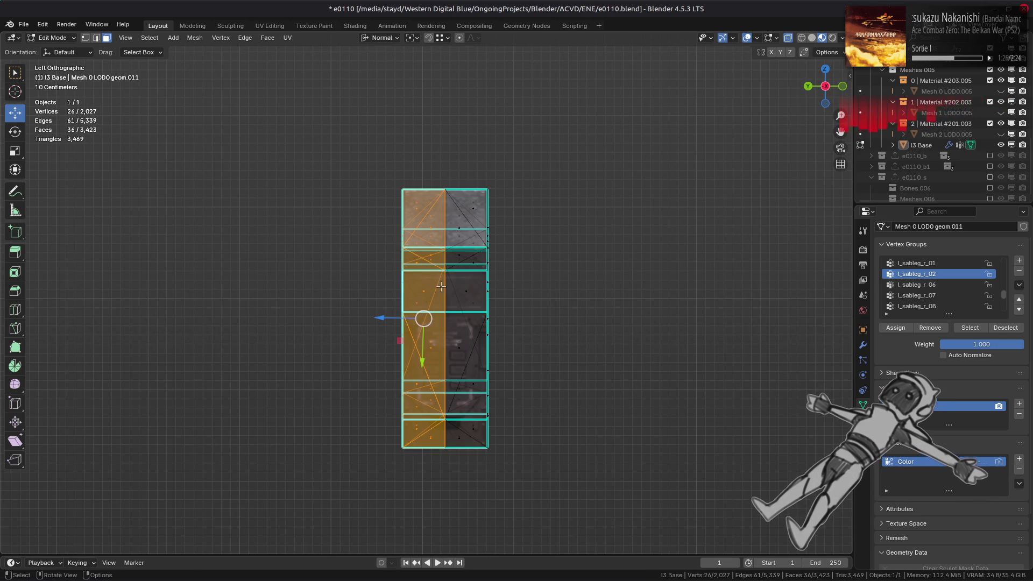
{"action": "left_click", "coordinate": [195, 38]}
{"action": "mouse_move", "coordinate": [243, 277]}
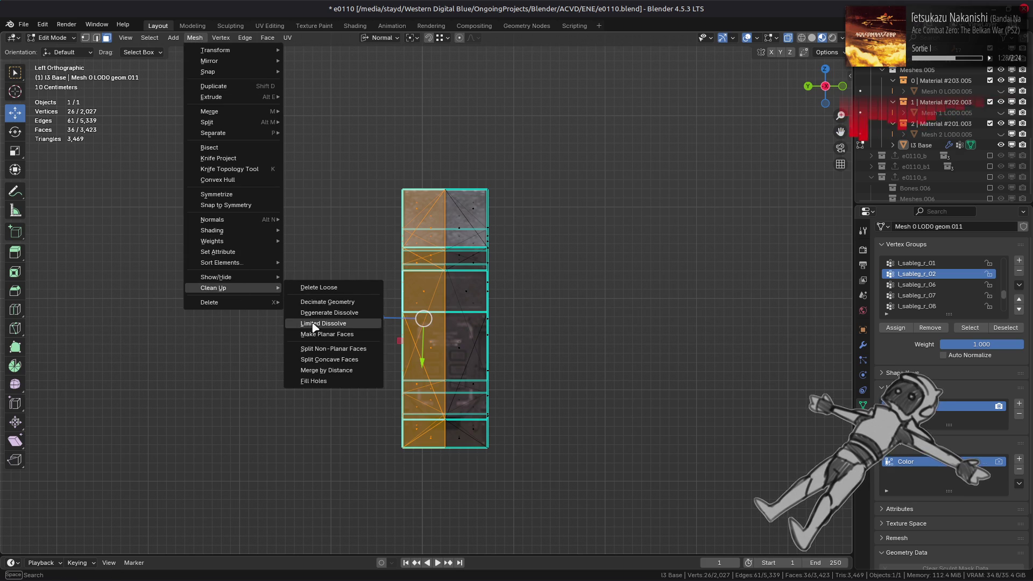
{"action": "left_click", "coordinate": [317, 324]}
- Compare the dissolved half with undo and redo, then rerun Limited Dissolve on the selection
{"action": "mouse_move", "coordinate": [311, 305]}
{"action": "middle_mouse_down"}
{"action": "mouse_move", "coordinate": [360, 330]}
{"action": "mouse_move", "coordinate": [480, 316]}
{"action": "middle_mouse_up"}
{"action": "key", "text": "ctrl+z"}
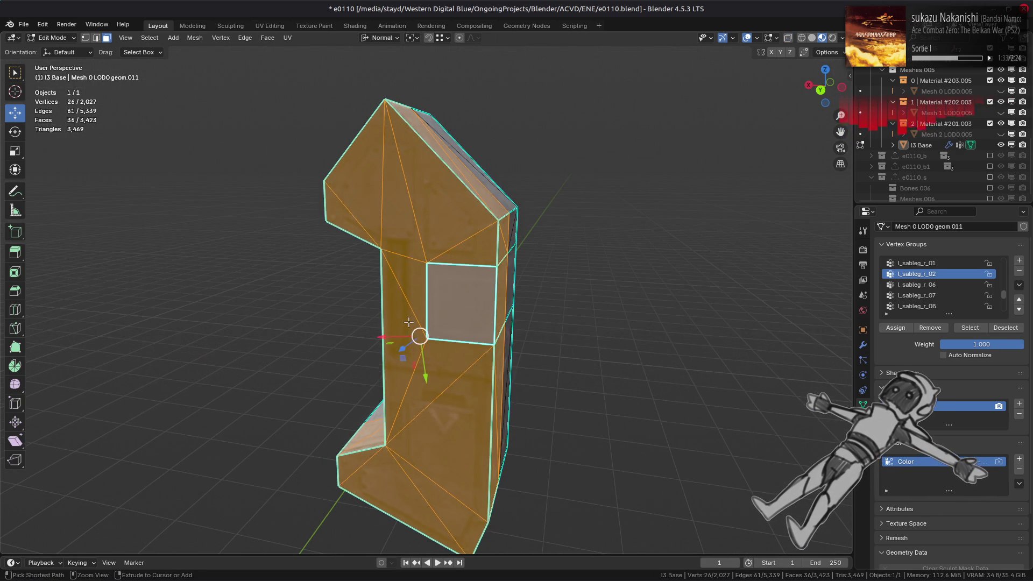
{"action": "key", "text": "ctrl+shift+z"}
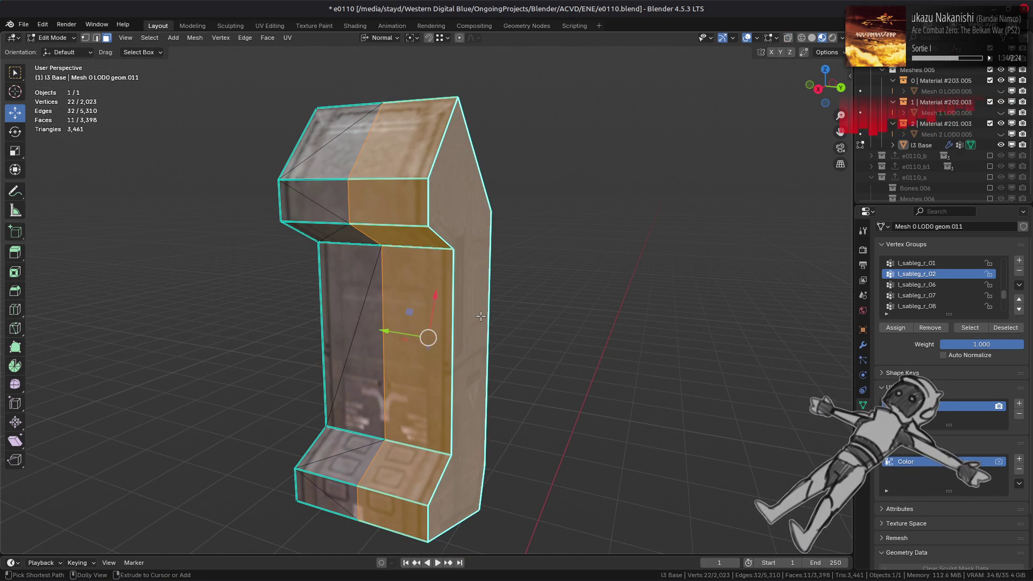
{"action": "key", "text": "ctrl+z"}
{"action": "left_click", "coordinate": [195, 38]}
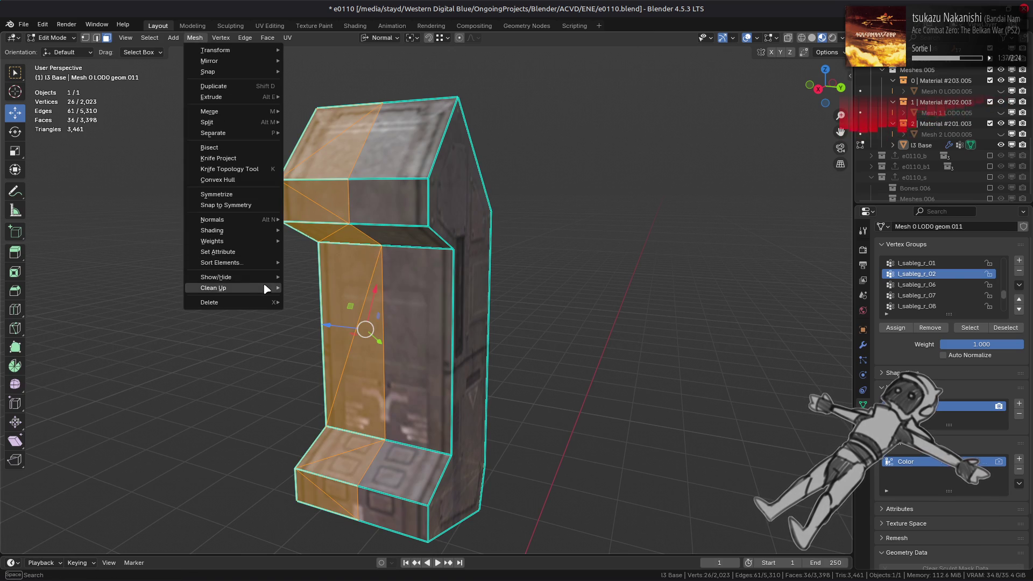
{"action": "mouse_move", "coordinate": [266, 289]}
{"action": "left_click", "coordinate": [351, 317]}
{"action": "mouse_move", "coordinate": [351, 317]}
{"action": "middle_mouse_down"}
{"action": "mouse_move", "coordinate": [504, 306]}
{"action": "mouse_move", "coordinate": [478, 307]}
{"action": "middle_mouse_up"}
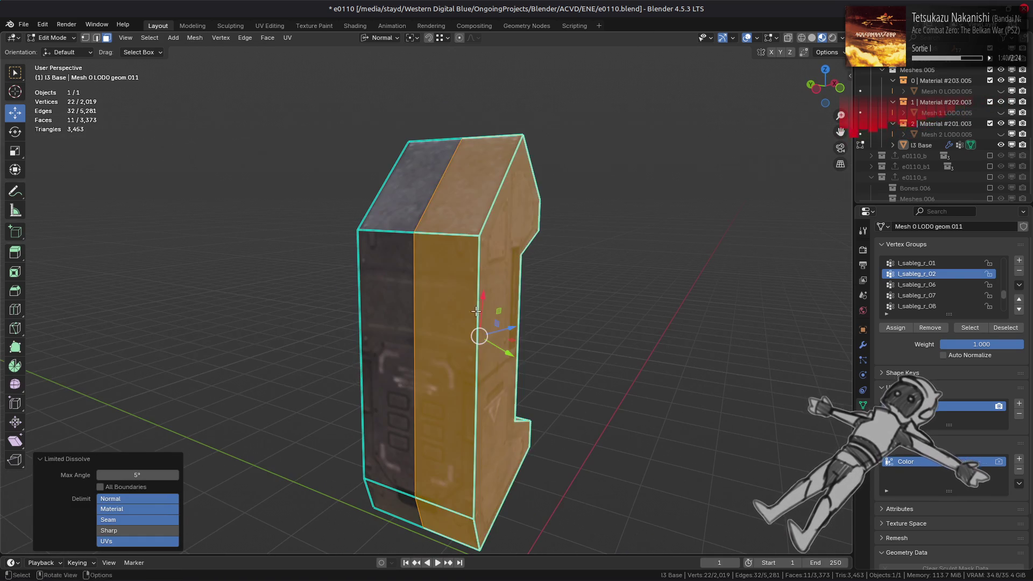
- Isolate the cabinet piece by hiding the rest of the mesh, and select it
{"action": "key", "text": "alt+a"}
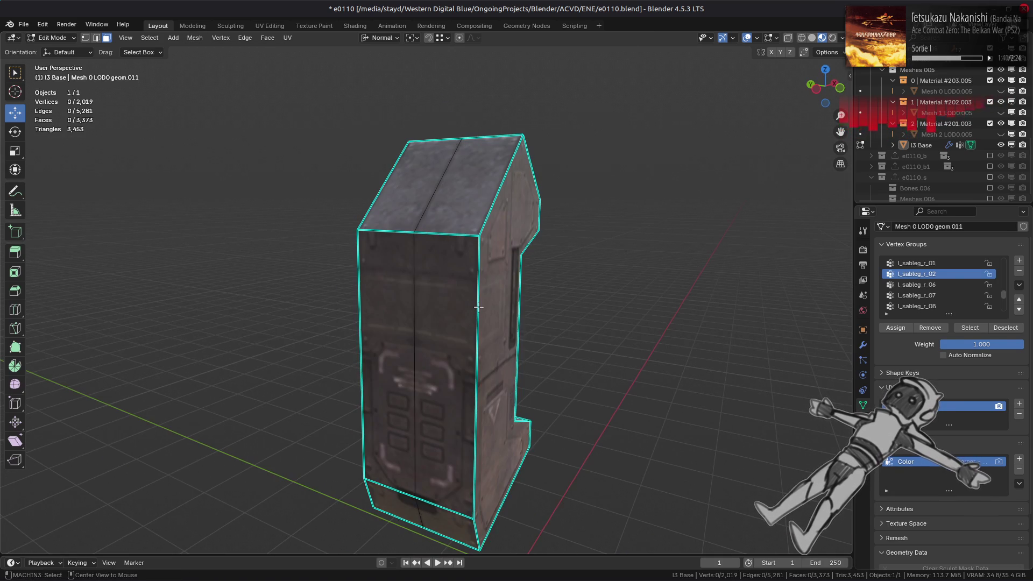
{"action": "key", "text": "alt+h"}
{"action": "key", "text": "alt+a"}
{"action": "key", "text": "ctrl+z"}
{"action": "key", "text": "h"}
{"action": "key", "text": "a"}
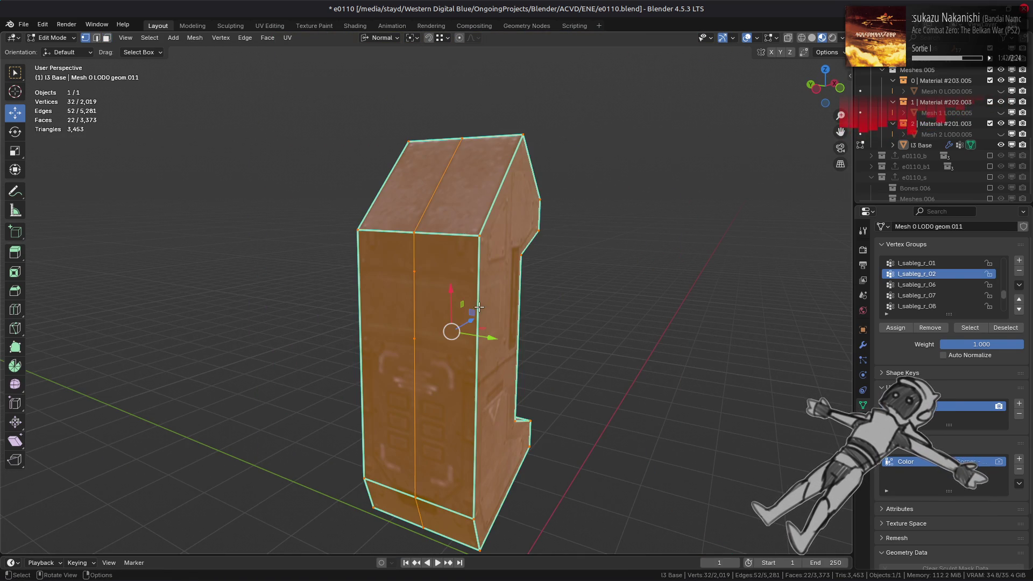
{"action": "scroll", "coordinate": [468, 334], "scroll_direction": "up", "scroll_amount": 3}
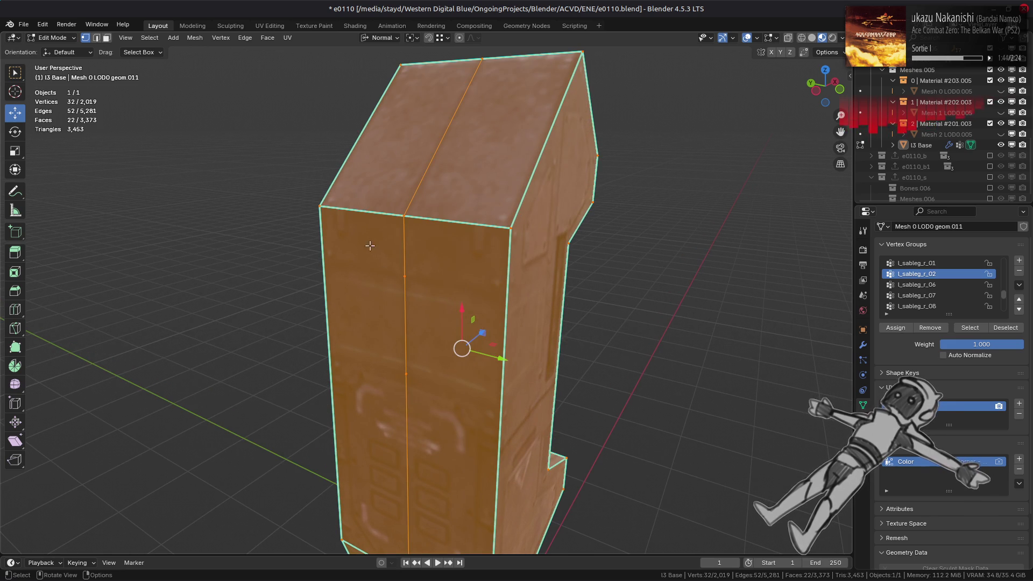
- Dissolve the two stray vertices on the cabinet piece's middle seam
{"action": "left_click", "coordinate": [406, 276]}
{"action": "right_click", "coordinate": [329, 416]}
{"action": "left_click", "coordinate": [285, 547]}
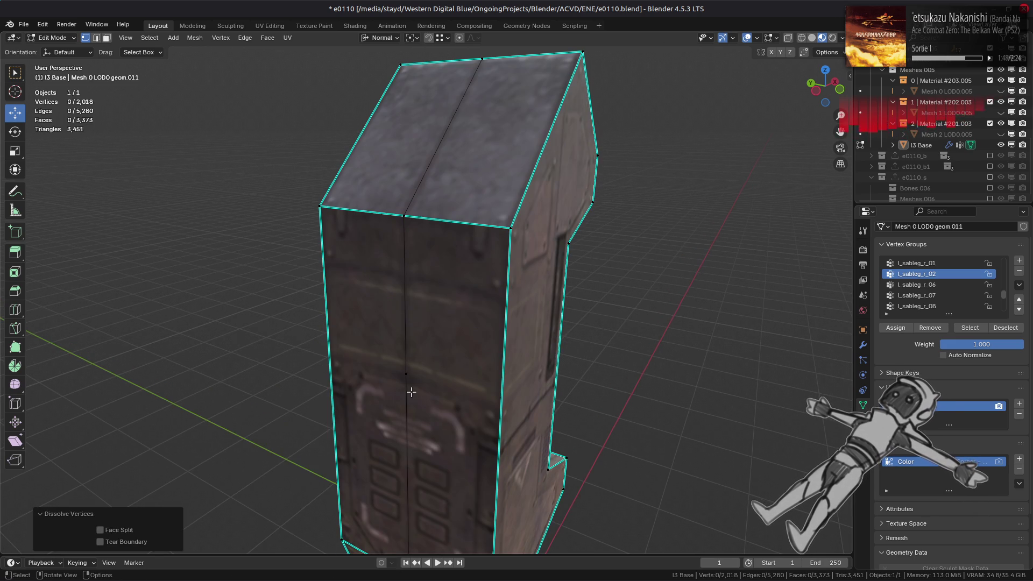
{"action": "key", "text": "a"}
{"action": "left_click", "coordinate": [406, 374]}
{"action": "right_click", "coordinate": [264, 412]}
{"action": "left_click", "coordinate": [263, 414]}
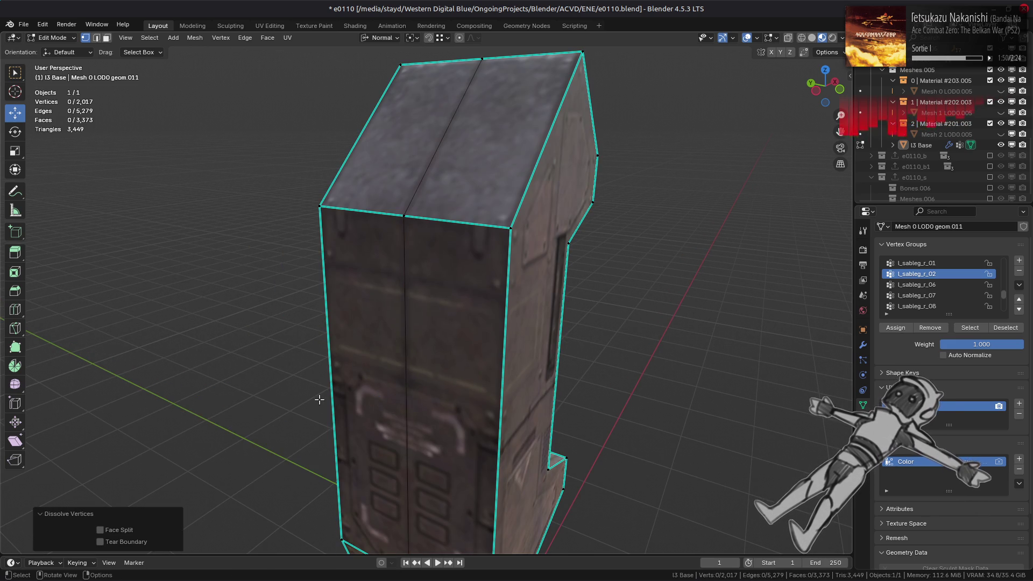
- Check the cabinet piece from below, then unhide the whole mech and deselect everything
{"action": "mouse_move", "coordinate": [263, 414]}
{"action": "middle_mouse_down"}
{"action": "mouse_move", "coordinate": [237, 409]}
{"action": "mouse_move", "coordinate": [227, 419]}
{"action": "middle_mouse_up"}
{"action": "key", "text": "l"}
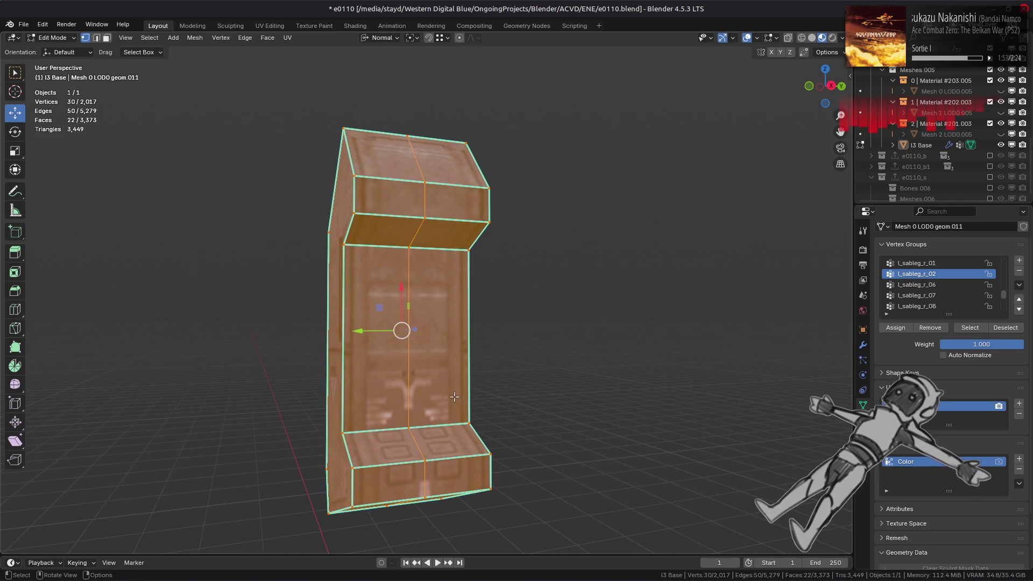
{"action": "middle_click_drag", "start_coordinate": [454, 397], "coordinate": [237, 323]}
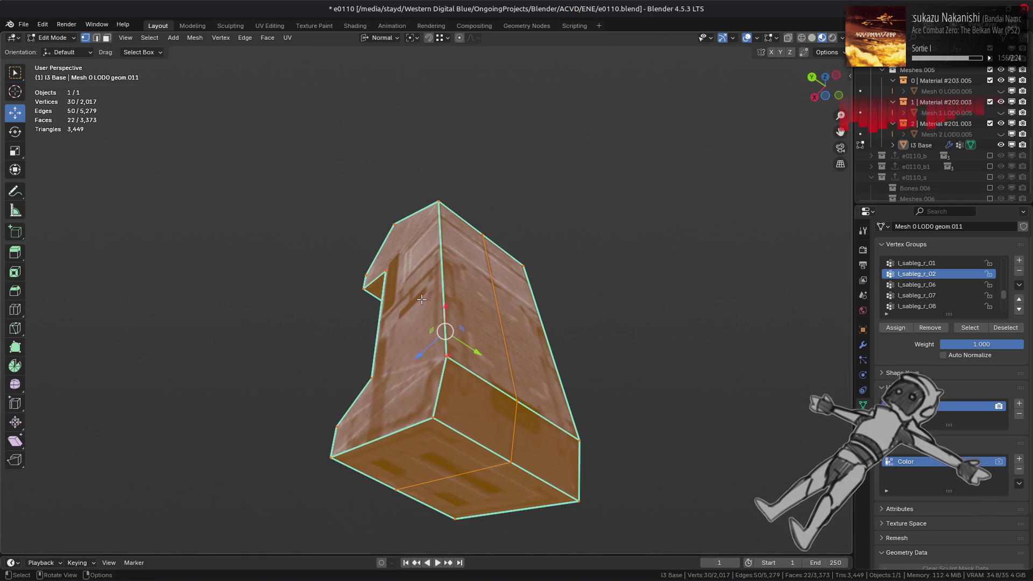
{"action": "mouse_move", "coordinate": [421, 300]}
{"action": "middle_mouse_down"}
{"action": "mouse_move", "coordinate": [329, 473]}
{"action": "mouse_move", "coordinate": [625, 382]}
{"action": "middle_mouse_up"}
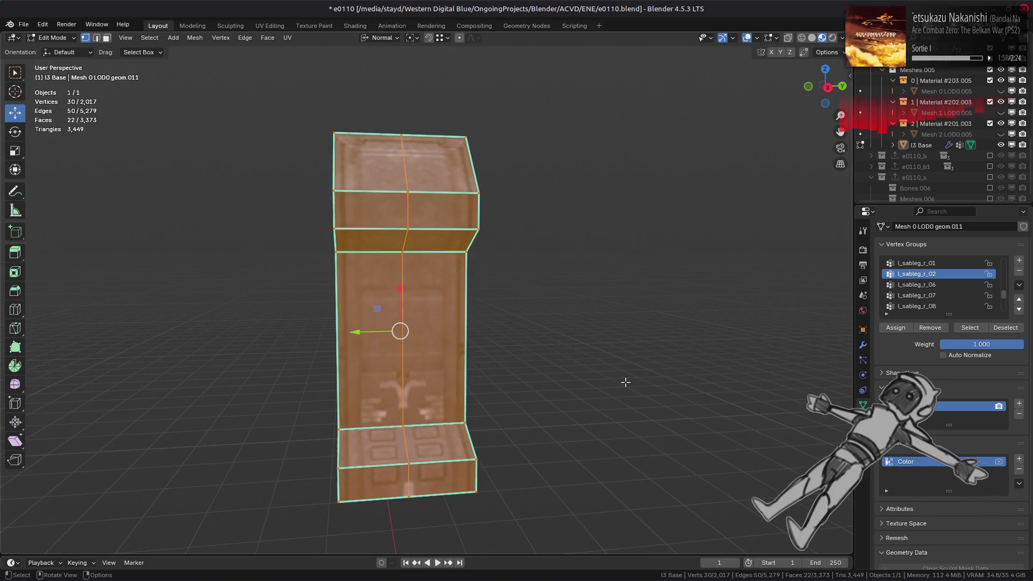
{"action": "key", "text": "alt+h"}
{"action": "key", "text": "alt+a"}
- Dissolve an 8-edge loop on the pointed leg-tip piece in edge select mode
{"action": "scroll", "coordinate": [461, 314], "scroll_direction": "up", "scroll_amount": 2}
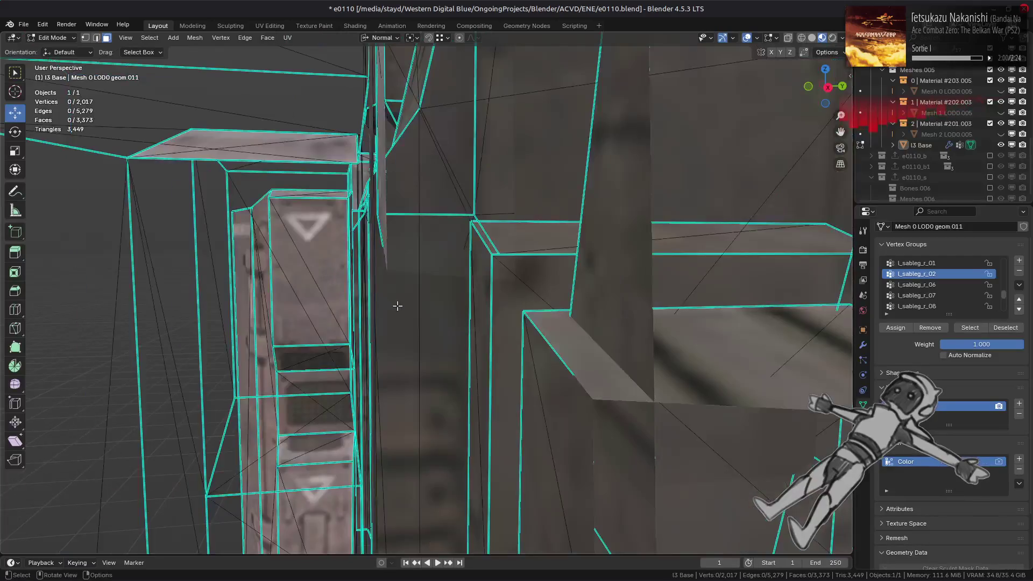
{"action": "middle_click_drag", "start_coordinate": [396, 305], "coordinate": [512, 320], "text": "shift"}
{"action": "key", "text": "Tab"}
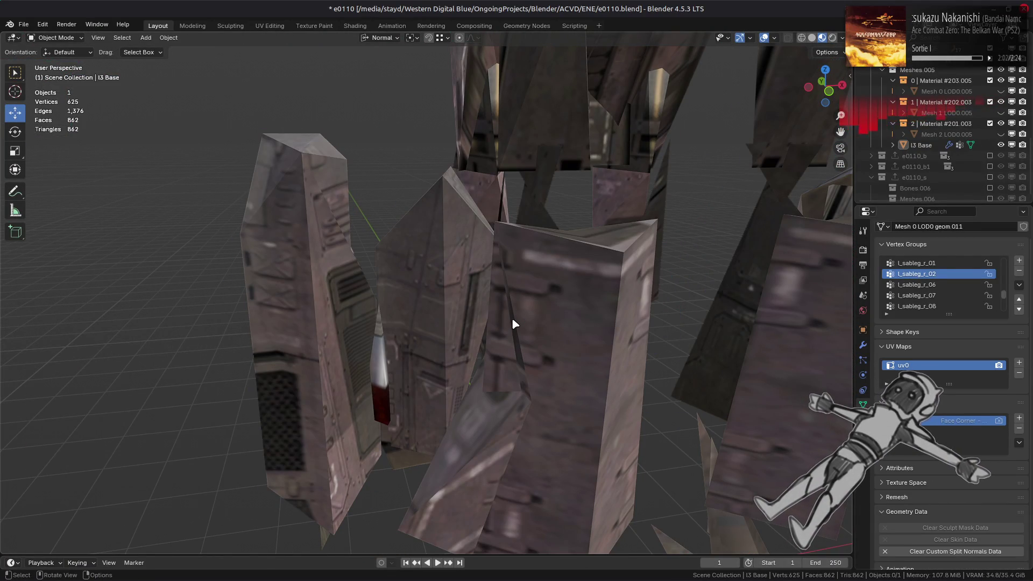
{"action": "key", "text": "Tab"}
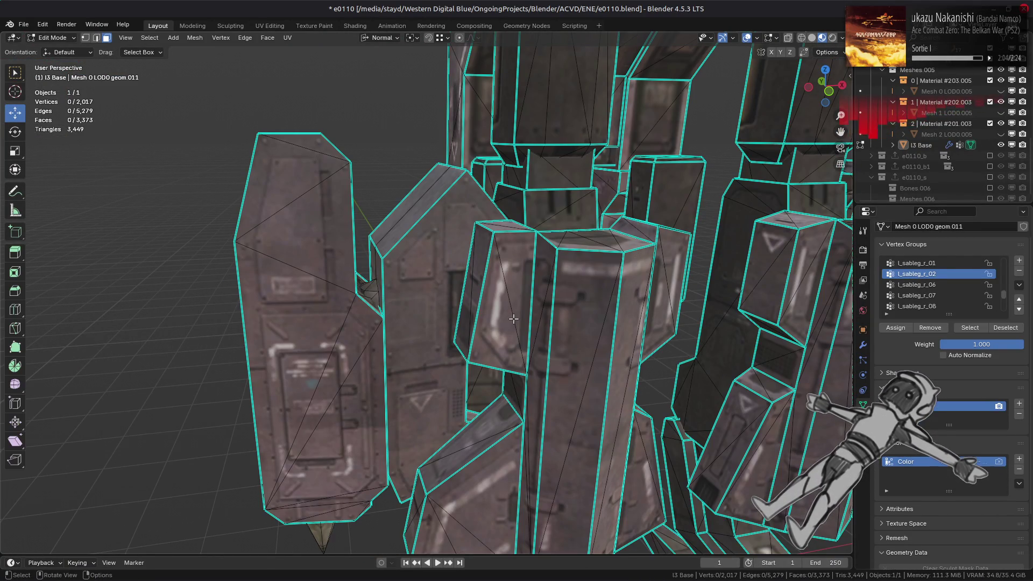
{"action": "mouse_move", "coordinate": [513, 319]}
{"action": "middle_mouse_down"}
{"action": "mouse_move", "coordinate": [520, 233]}
{"action": "mouse_move", "coordinate": [532, 250]}
{"action": "middle_mouse_up"}
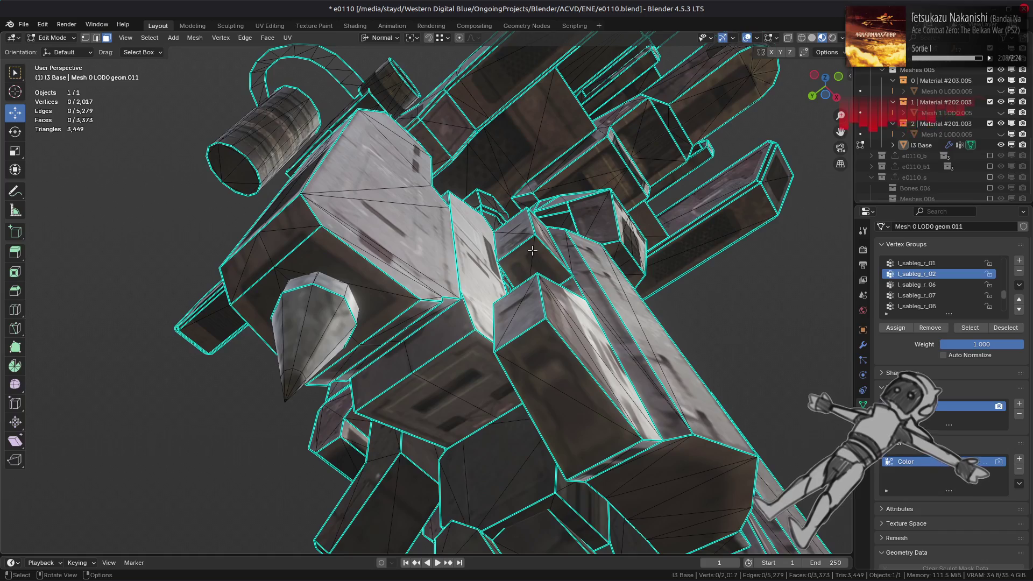
{"action": "scroll", "coordinate": [334, 364], "scroll_direction": "up", "scroll_amount": 3}
{"action": "key", "text": "2"}
{"action": "left_click", "coordinate": [224, 427], "text": "alt"}
{"action": "middle_click_drag", "start_coordinate": [224, 427], "coordinate": [342, 290]}
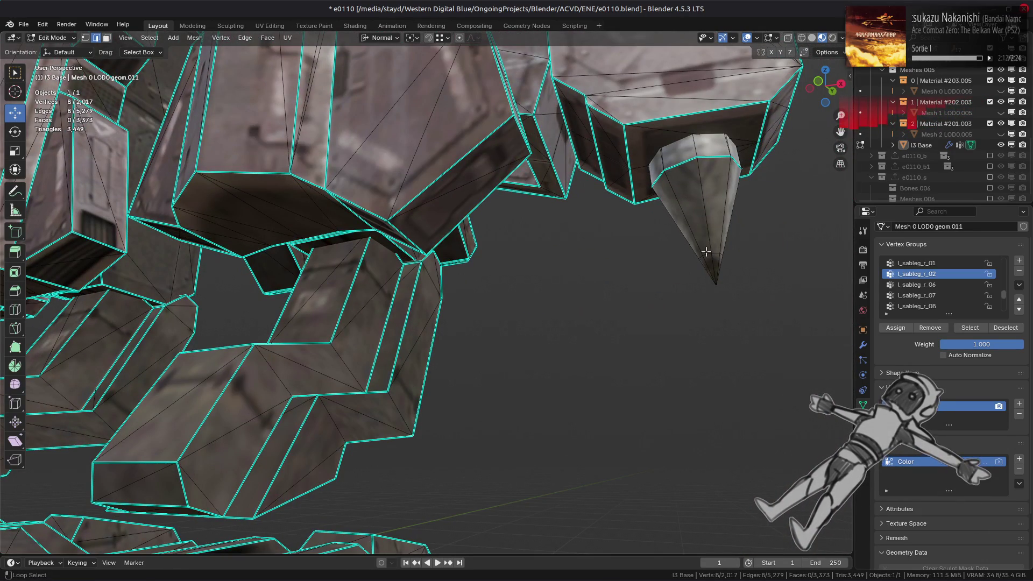
{"action": "right_click", "coordinate": [428, 358]}
{"action": "left_click", "coordinate": [409, 557]}
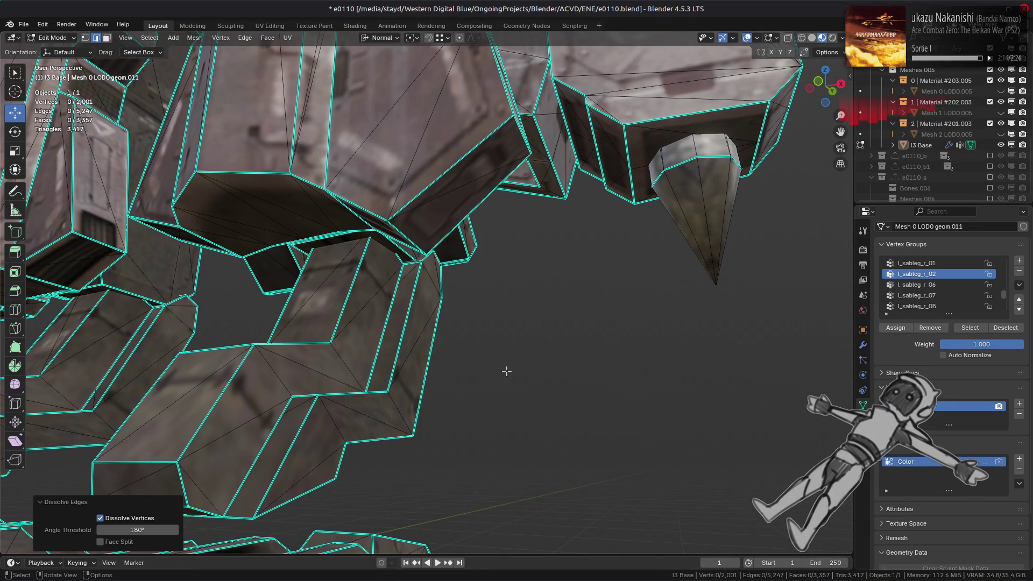
- Select the faces of the r_sableg_r_02 vertex group
{"action": "mouse_move", "coordinate": [534, 352]}
{"action": "middle_mouse_down"}
{"action": "mouse_move", "coordinate": [489, 285]}
{"action": "mouse_move", "coordinate": [520, 278]}
{"action": "mouse_move", "coordinate": [346, 289]}
{"action": "mouse_move", "coordinate": [343, 258]}
{"action": "mouse_move", "coordinate": [409, 333]}
{"action": "middle_mouse_up"}
{"action": "scroll", "coordinate": [957, 301], "scroll_direction": "down", "scroll_amount": 5}
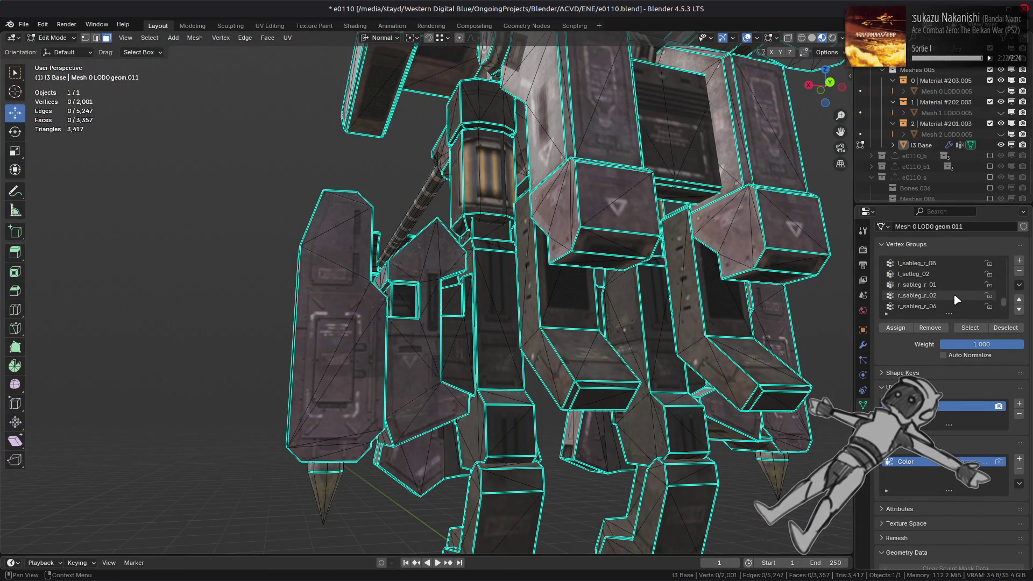
{"action": "left_click", "coordinate": [949, 295]}
{"action": "left_click", "coordinate": [970, 328]}
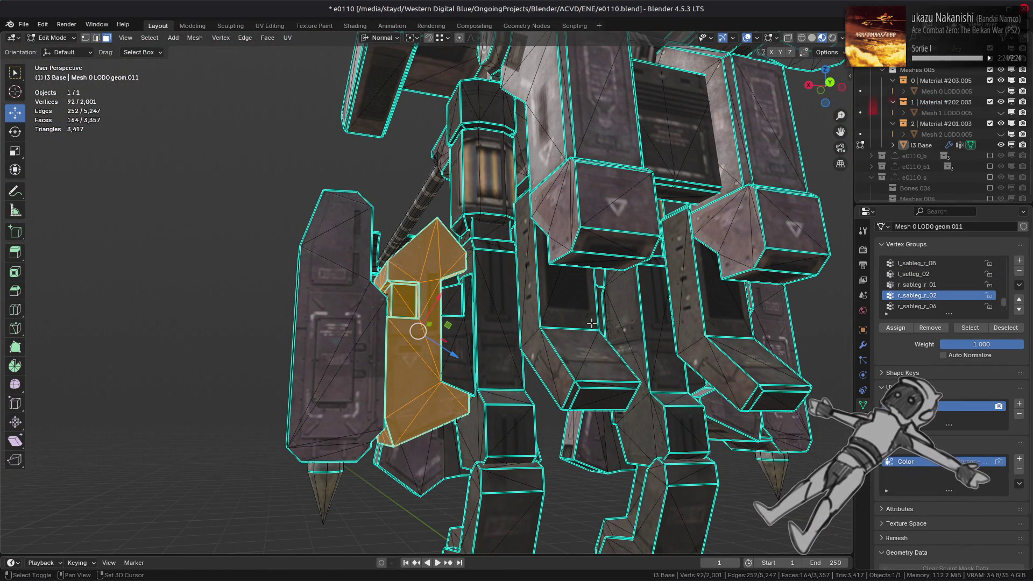